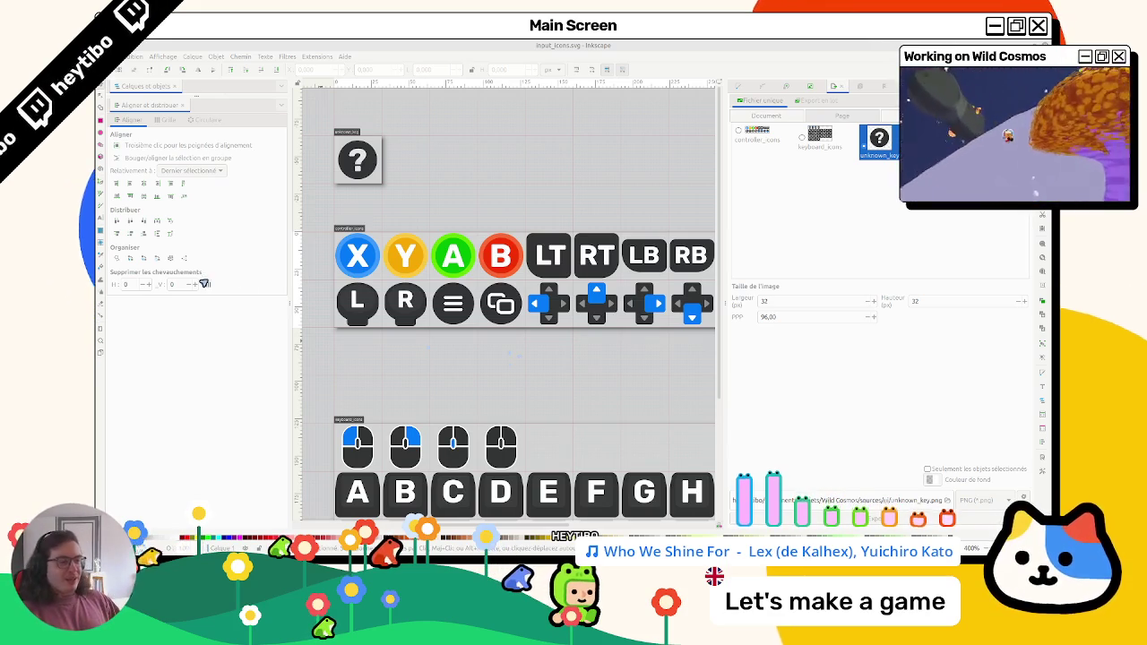
Zoom in on the d-pad and drag out the blue left-arrow square to enlarge it
scroll(576, 371, "up", 1)
scroll(558, 384, "right", 2)
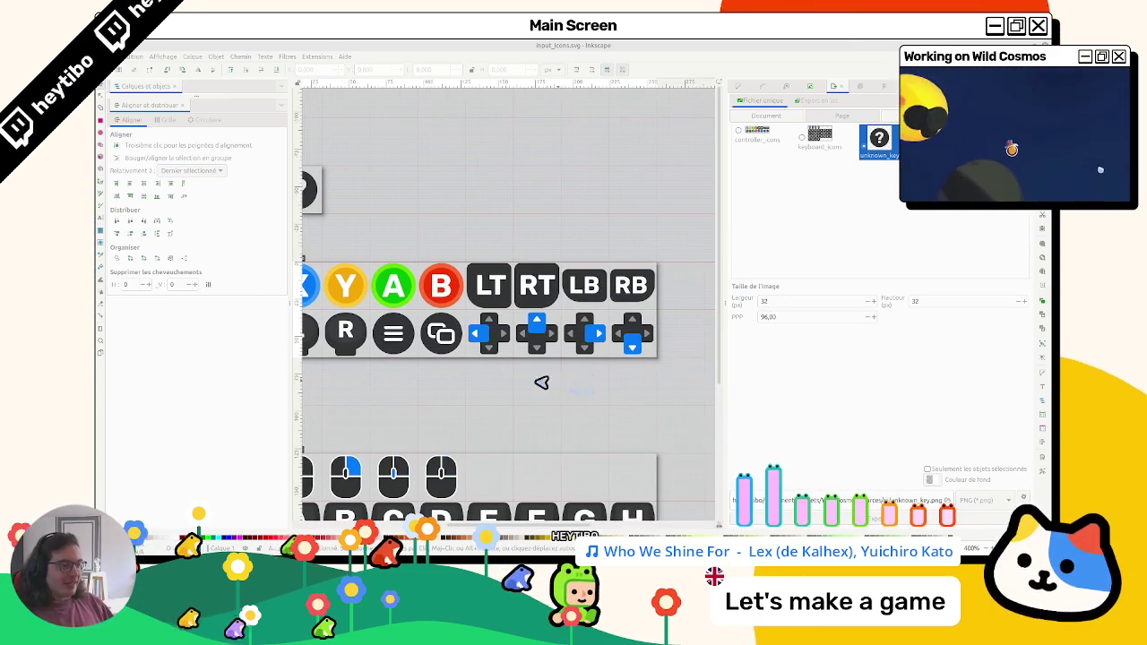
scroll(506, 332, "left", 3)
scroll(512, 335, "down", 7)
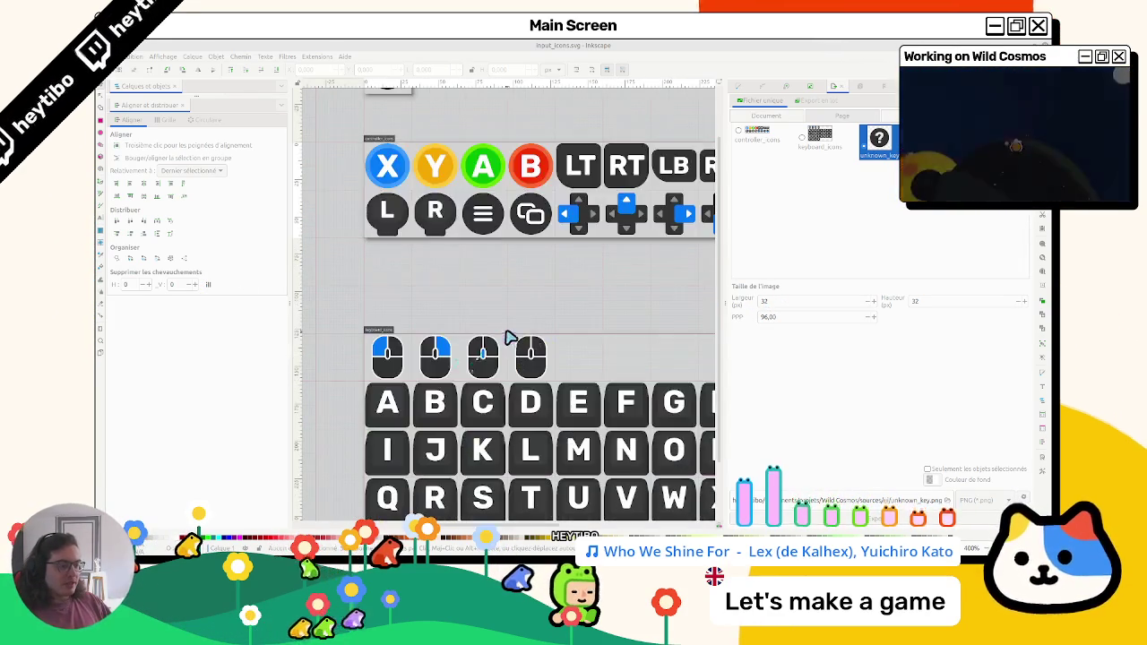
scroll(512, 328, "up", 7)
scroll(537, 326, "right", 4)
scroll(466, 318, "left", 4)
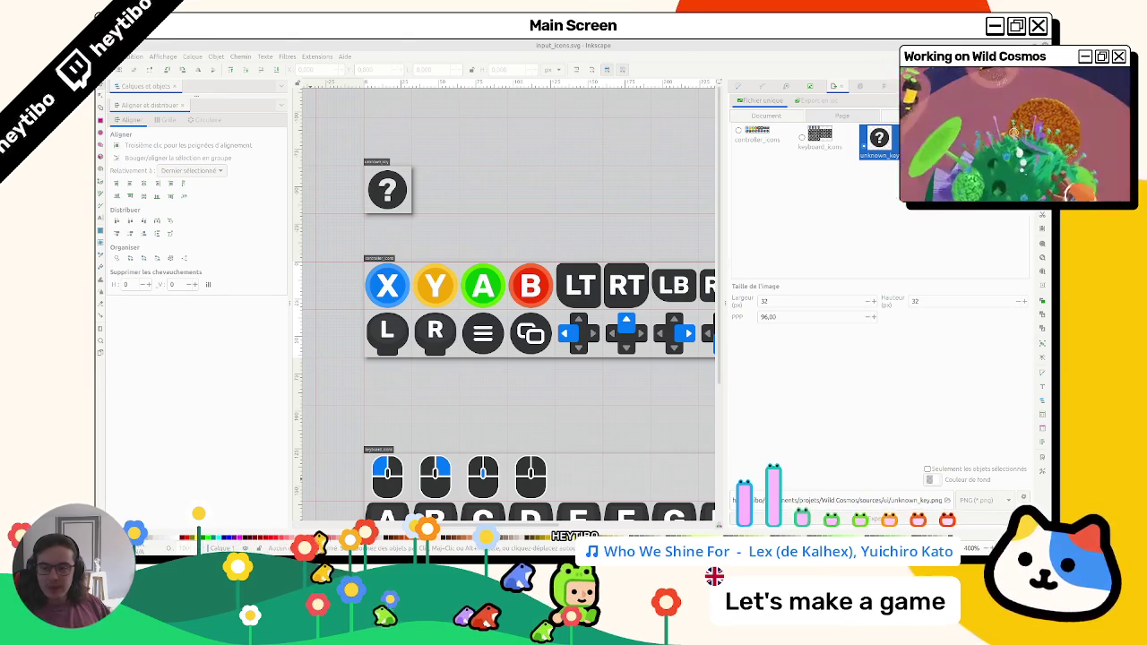
left_click(512, 263)
scroll(512, 283, "right", 2)
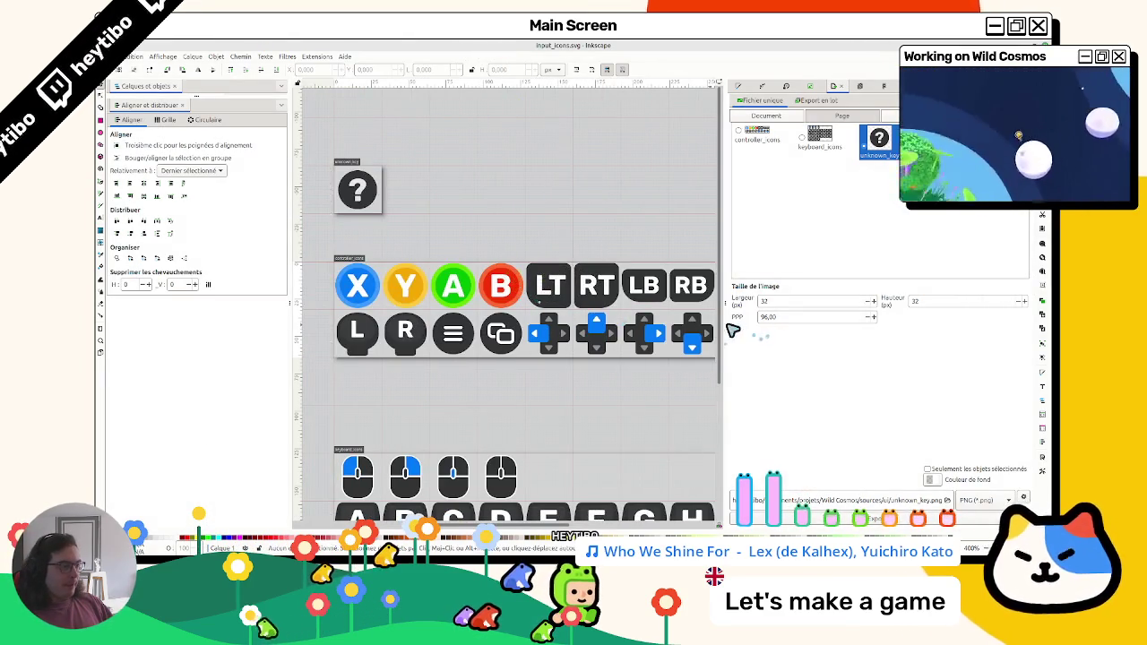
scroll(583, 349, "up", 4)
left_click(424, 308)
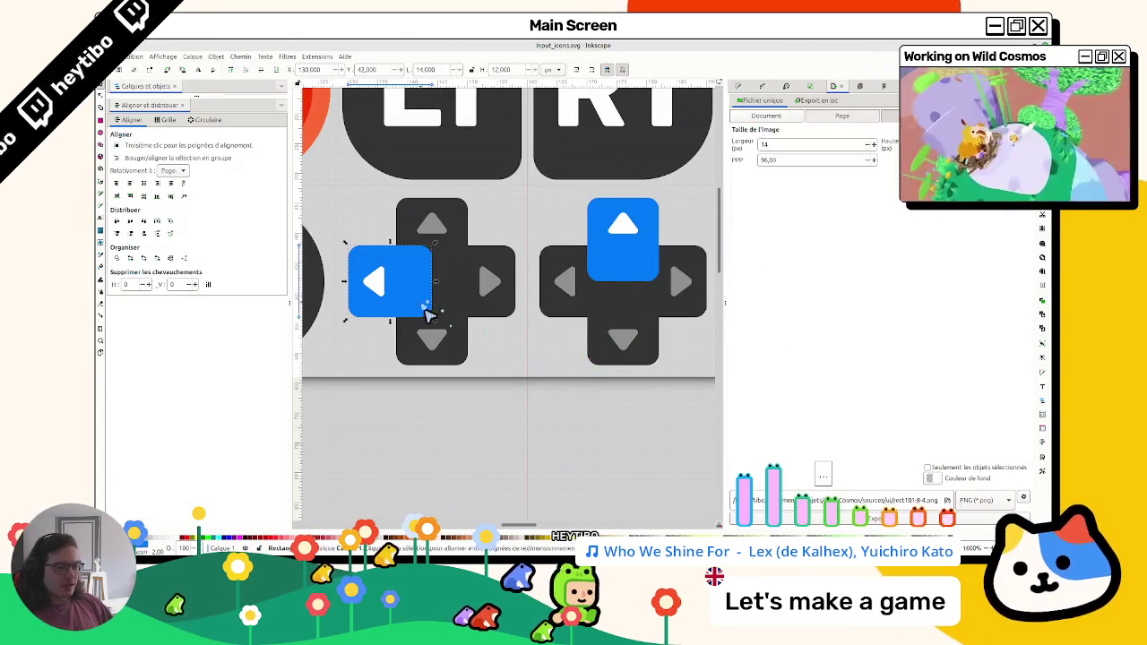
left_click_drag(433, 324, 527, 381)
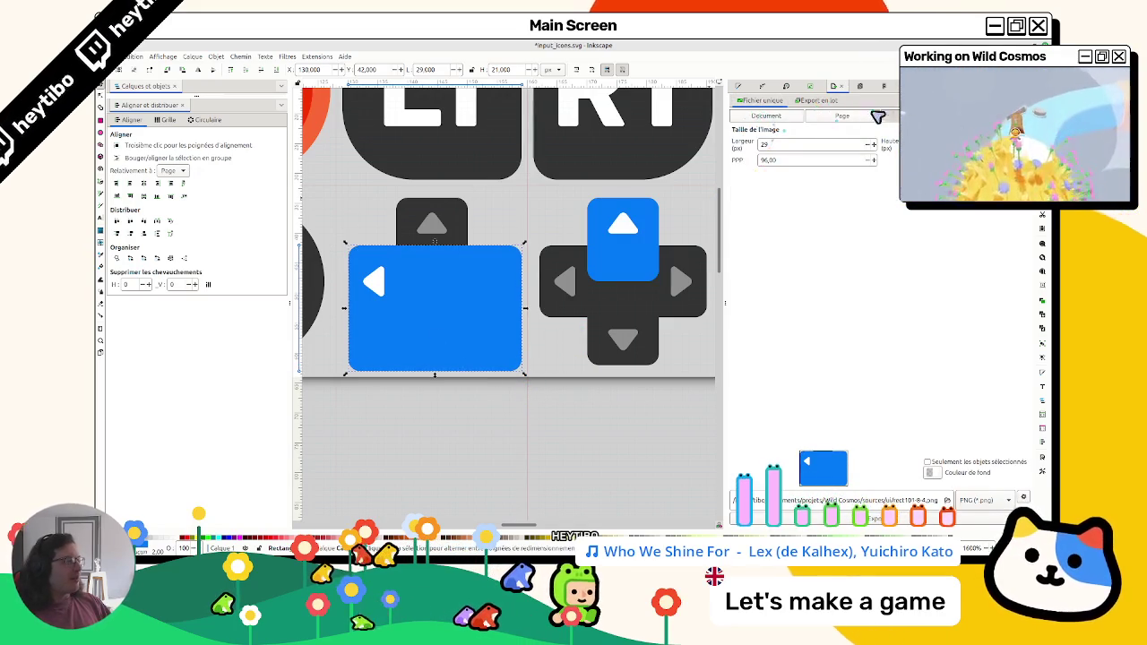
Compare the blue square before and after enlarging, keeping the enlarged version
key("ctrl+shift+x")
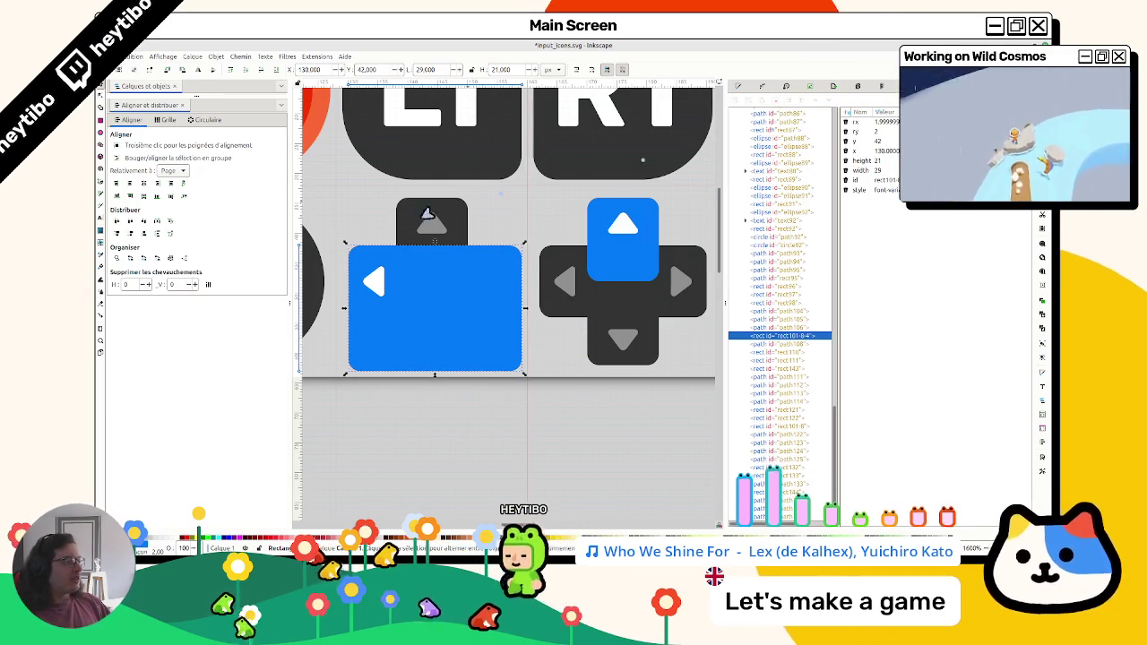
key("ctrl+z")
key("ctrl+shift+z")
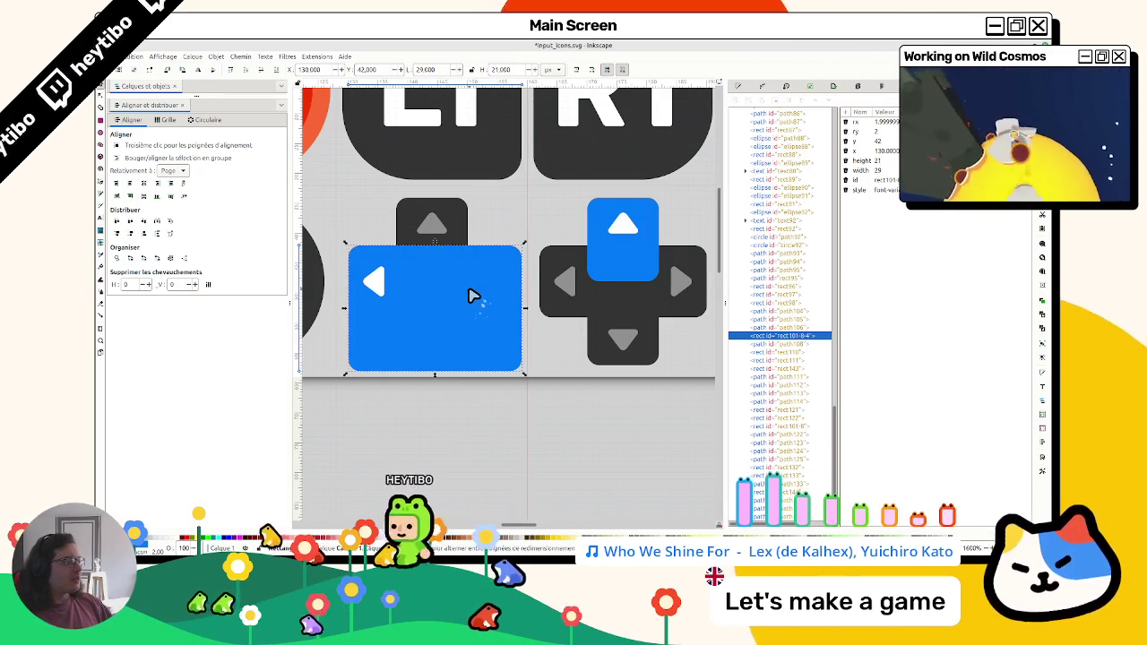
key("ctrl+z")
key("ctrl+shift+z")
key("ctrl+z")
key("ctrl+shift+z")
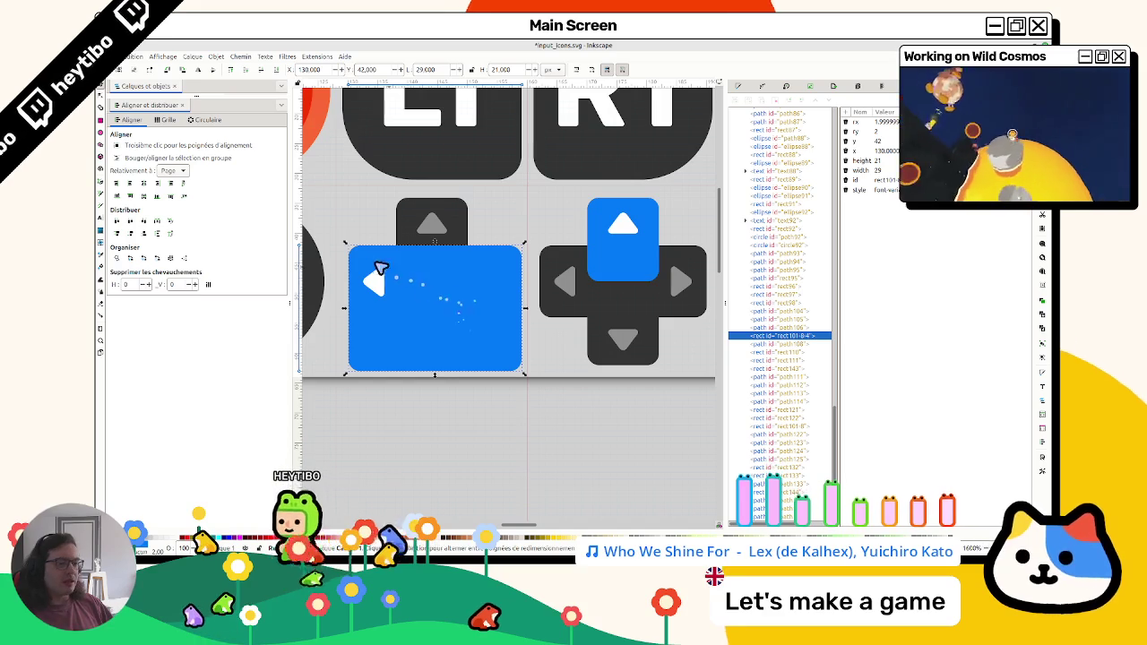
key("ctrl+z")
key("ctrl+shift+z")
Stretch the blue square to full height so it forms a 28×28 tile over the left d-pad icon
left_click_drag(524, 375, 519, 371)
mouse_move(434, 247)
left_mouse_down()
mouse_move(427, 197)
mouse_move(453, 384)
left_mouse_up()
key("Escape")
left_click(383, 297)
Resize the white left arrow to a height of 16 px
mouse_move(384, 297)
left_mouse_down()
mouse_move(438, 366)
mouse_move(427, 350)
left_mouse_up()
key("ctrl+z")
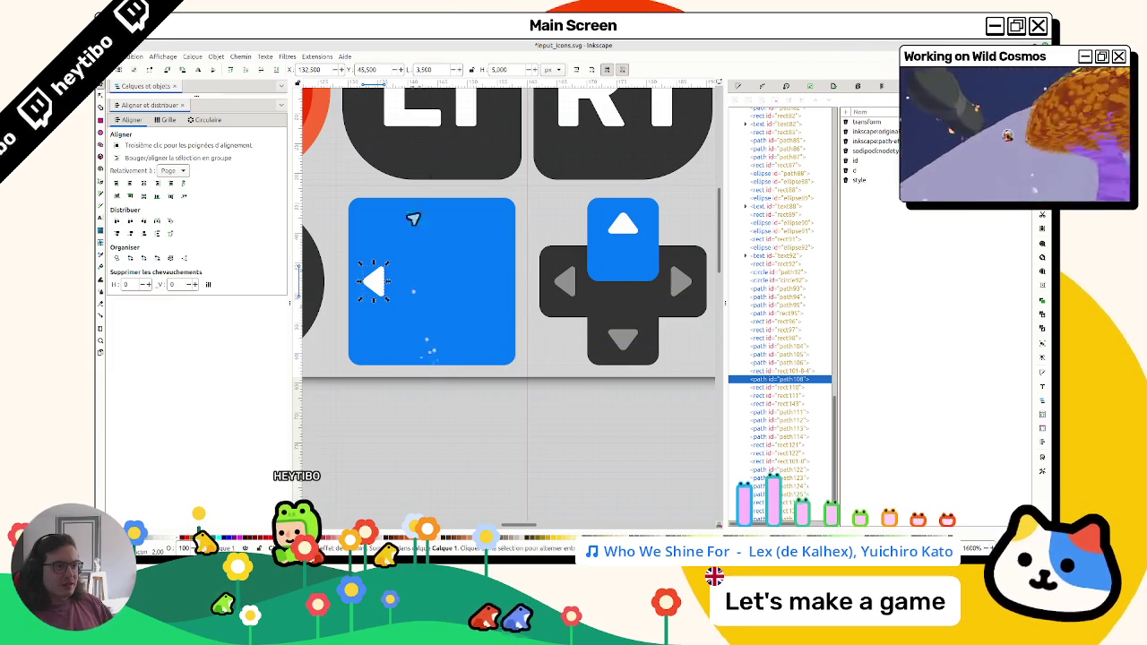
triple_click(485, 72)
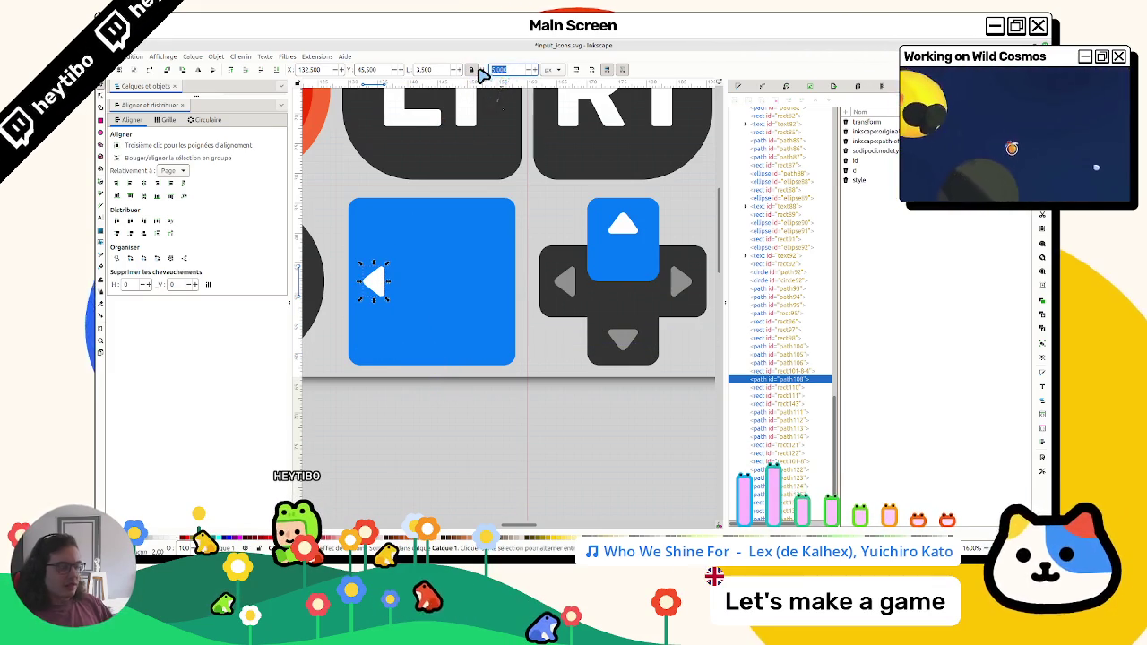
type("12")
key("Return")
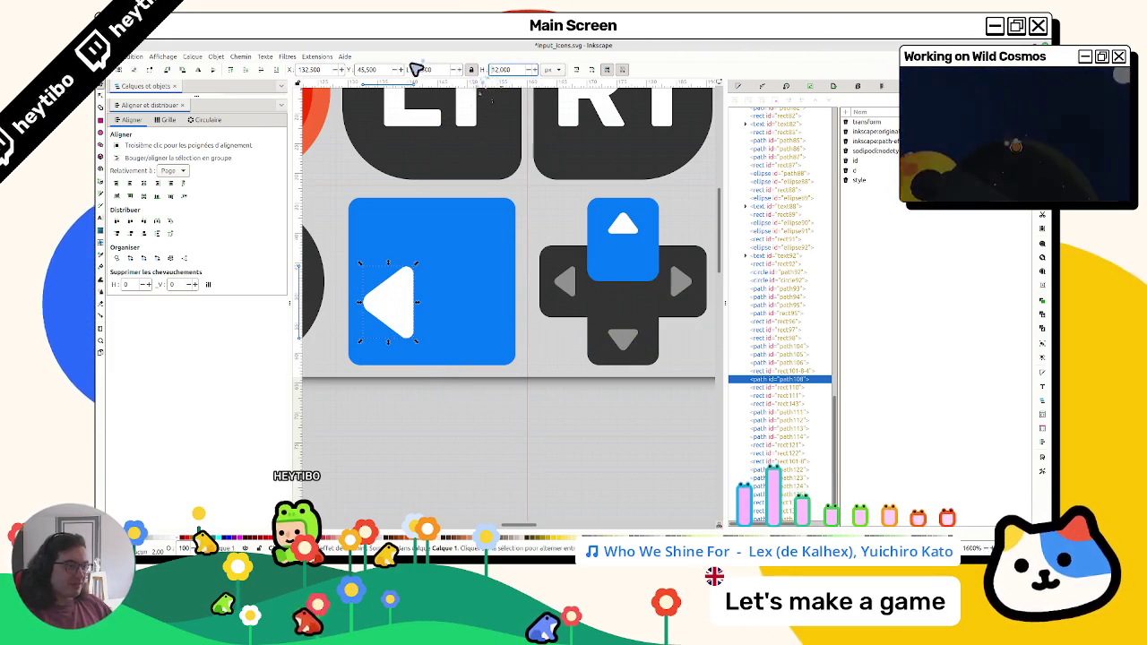
type("16")
key("Return")
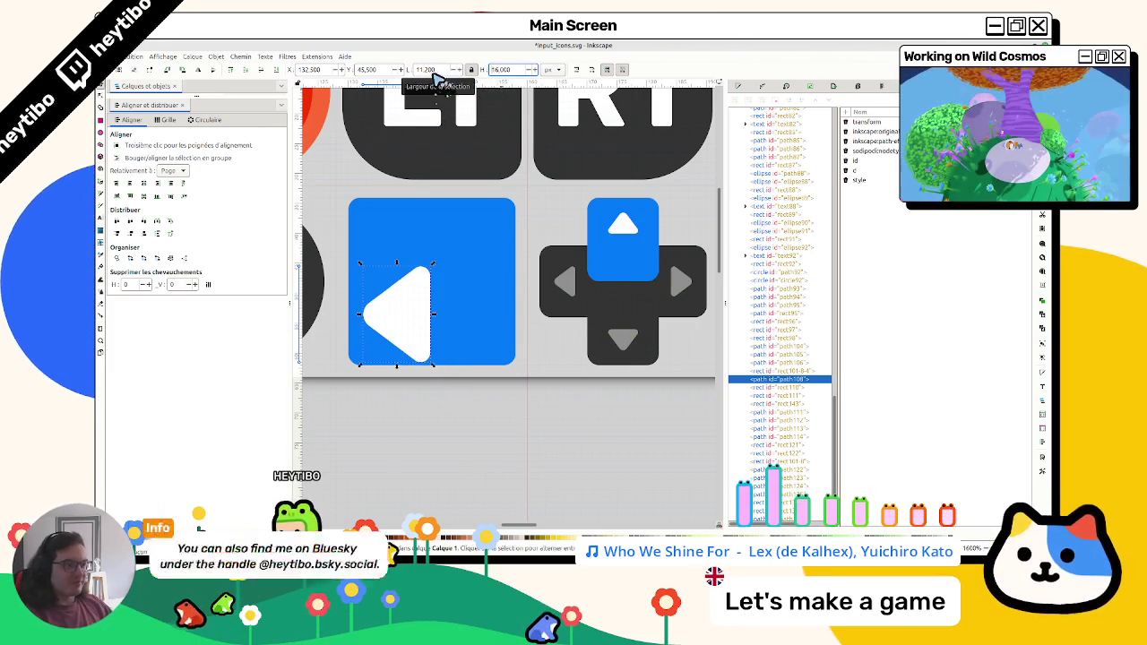
Centre the 11.2 × 16 arrow horizontally and vertically on the blue square
left_click_drag(388, 294, 443, 259)
left_click(376, 294, "shift")
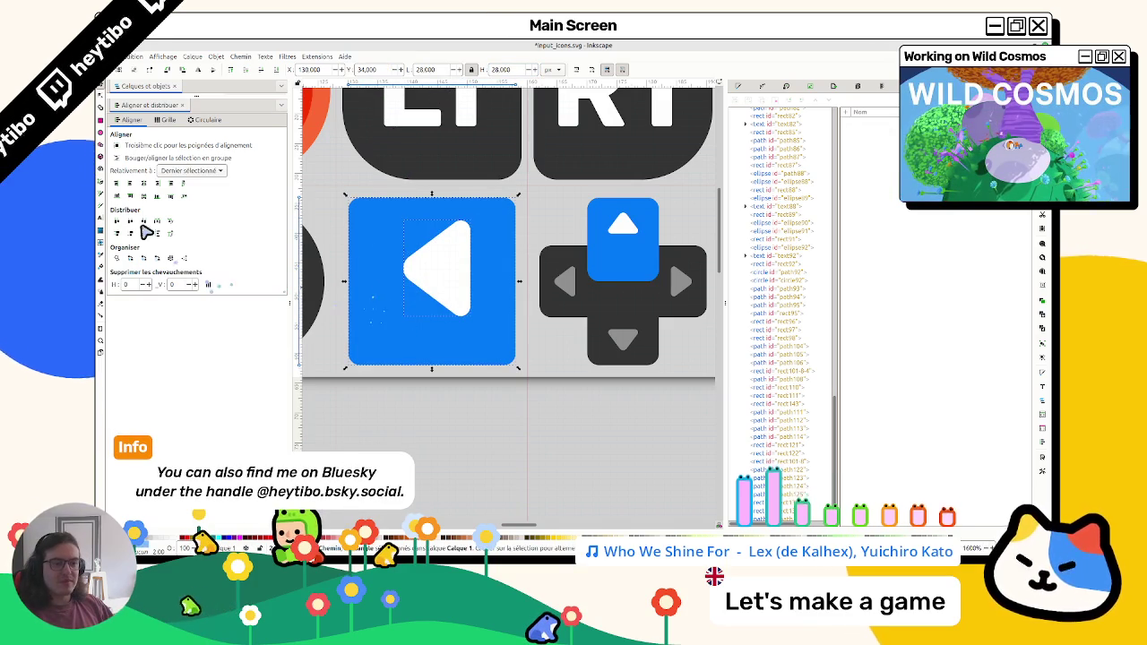
left_click(143, 183)
left_click(143, 195)
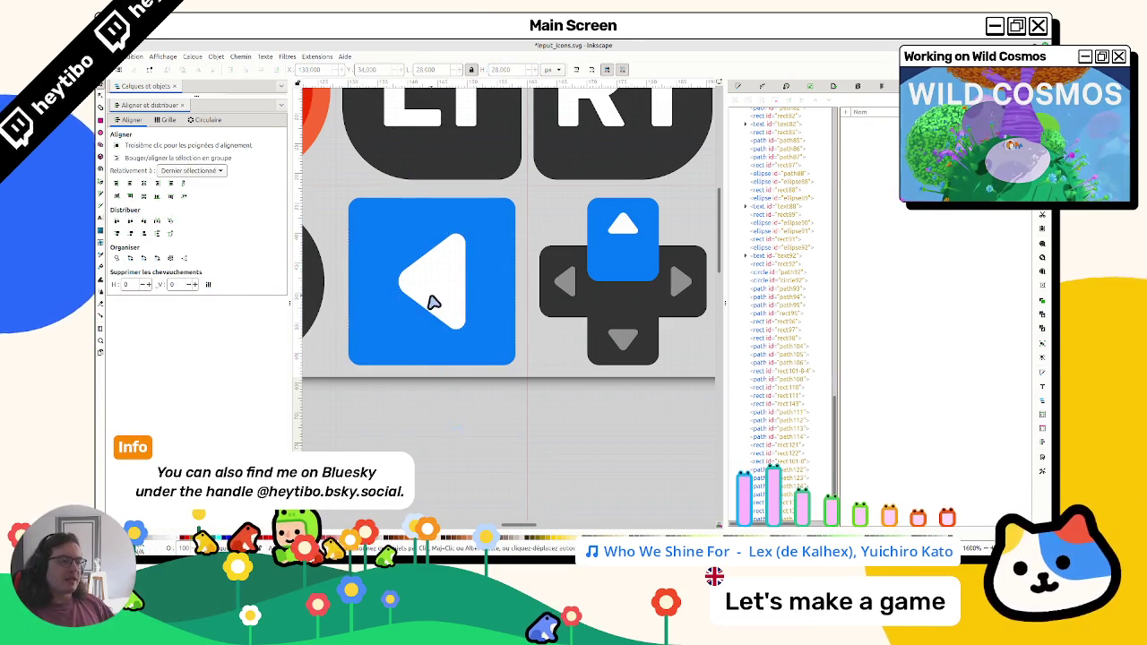
left_click(432, 303)
key("Left")
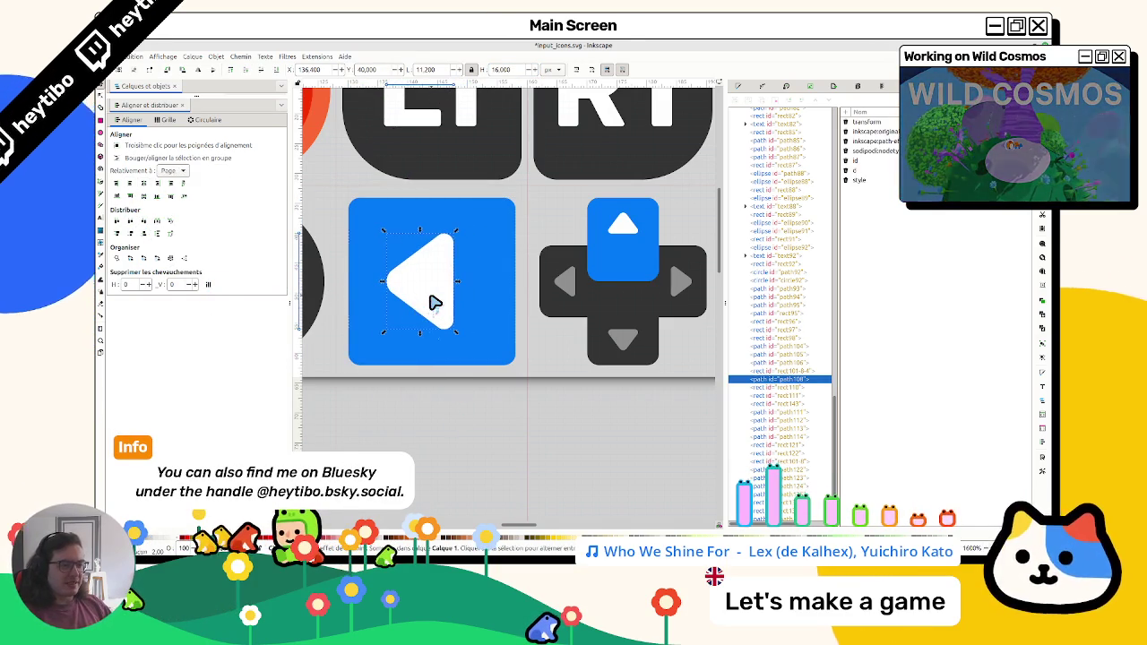
left_click(398, 231, "shift")
left_click(184, 170)
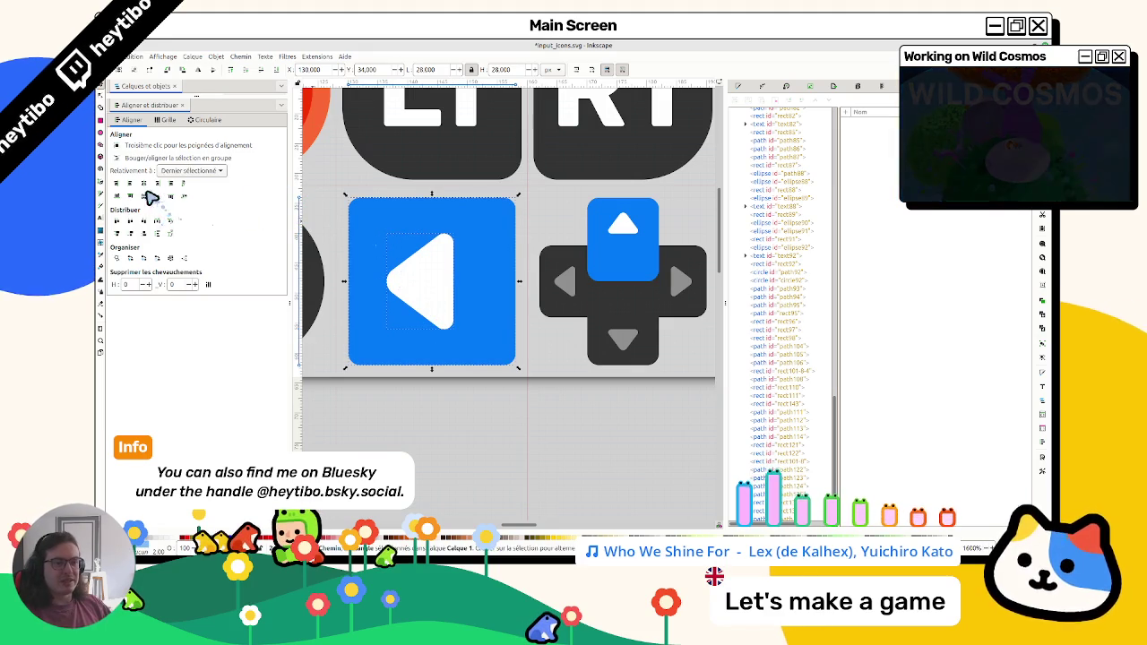
left_click(145, 184)
key("Escape")
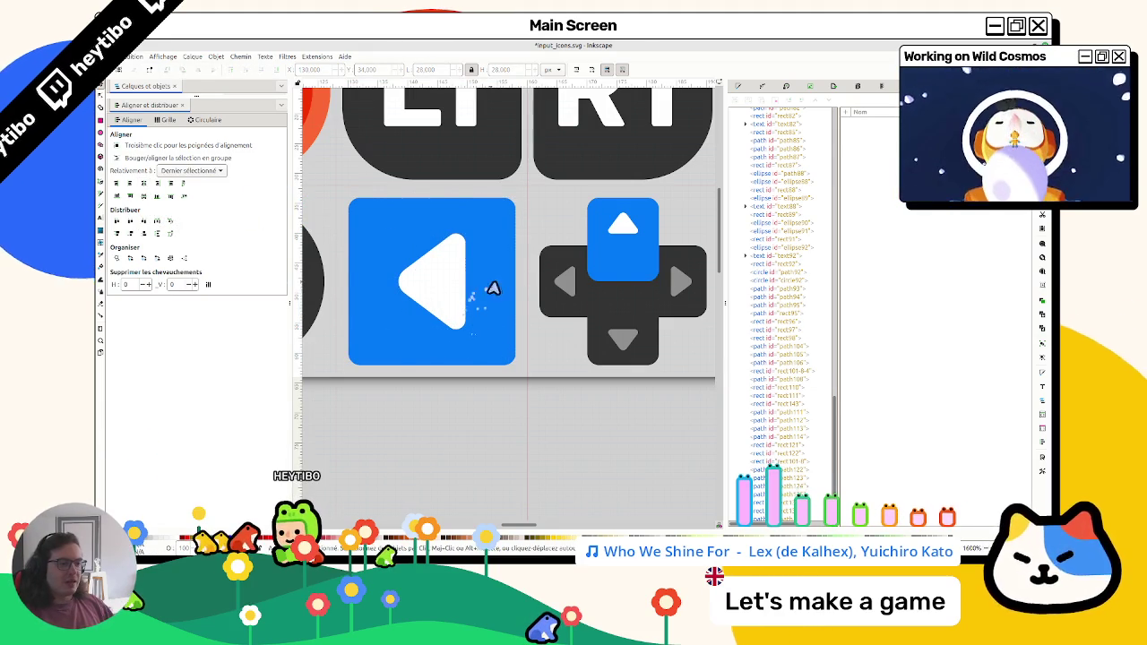
left_click(491, 288)
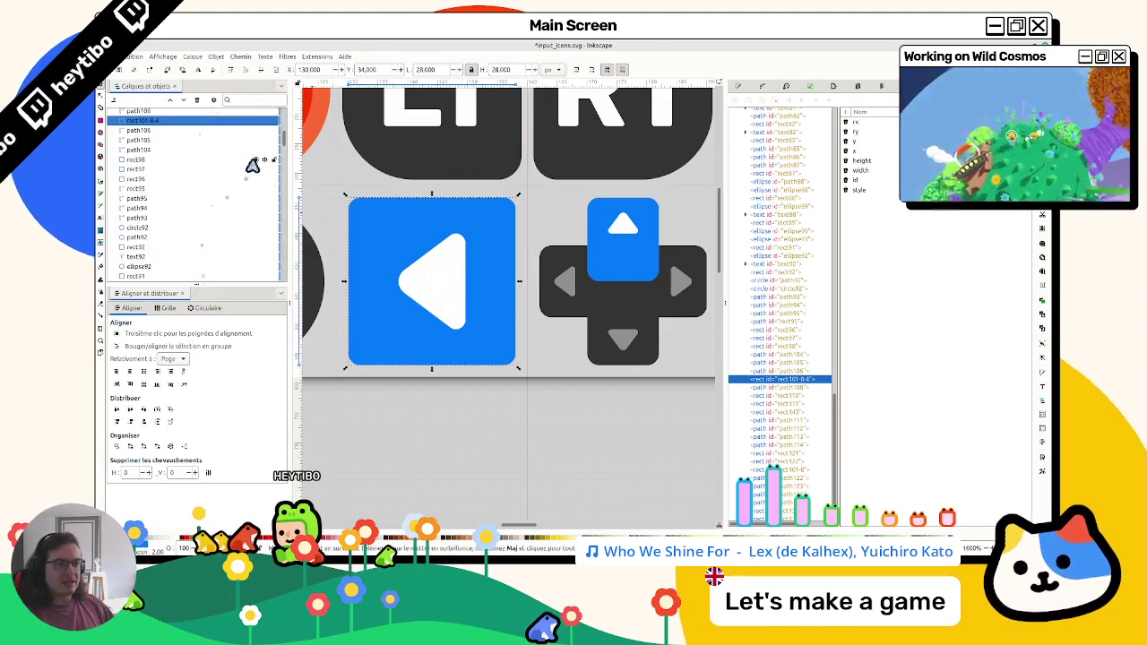
Check the d-pad beneath the blue tile, undo the tile changes and save the file
left_click(266, 120)
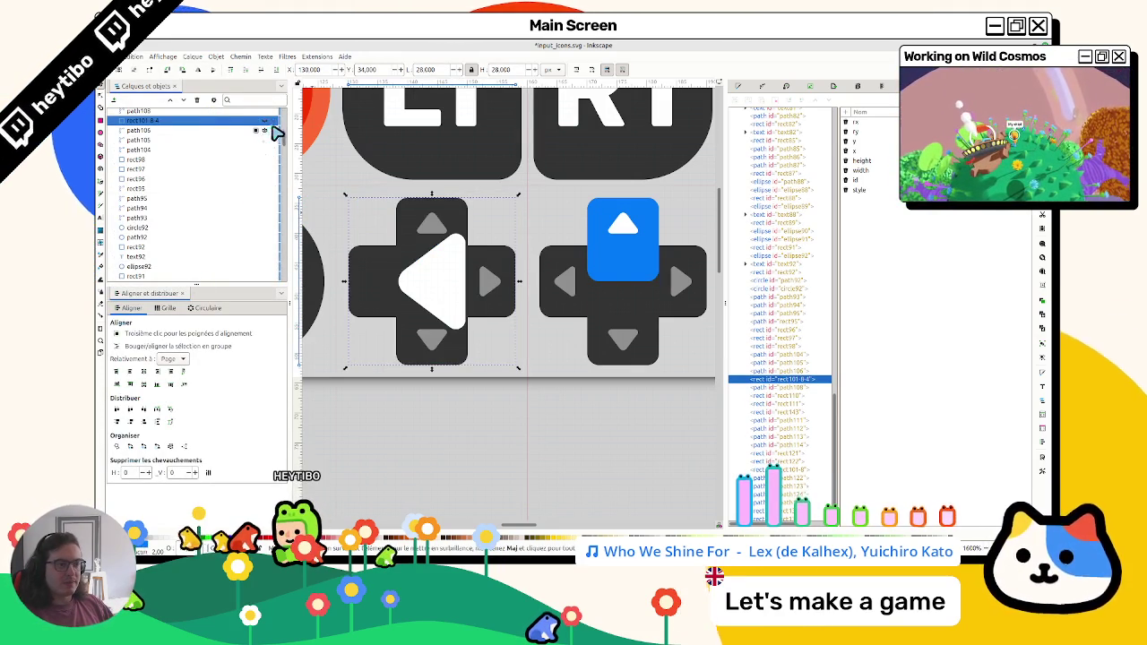
left_click(265, 120)
left_click(265, 120)
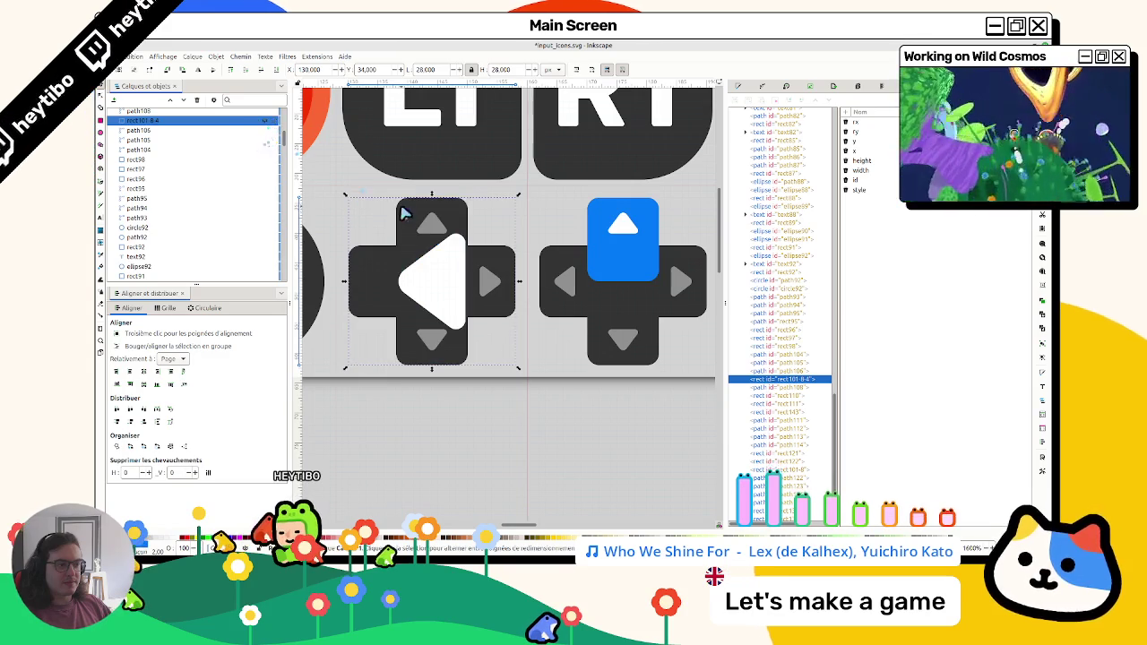
left_click(403, 212)
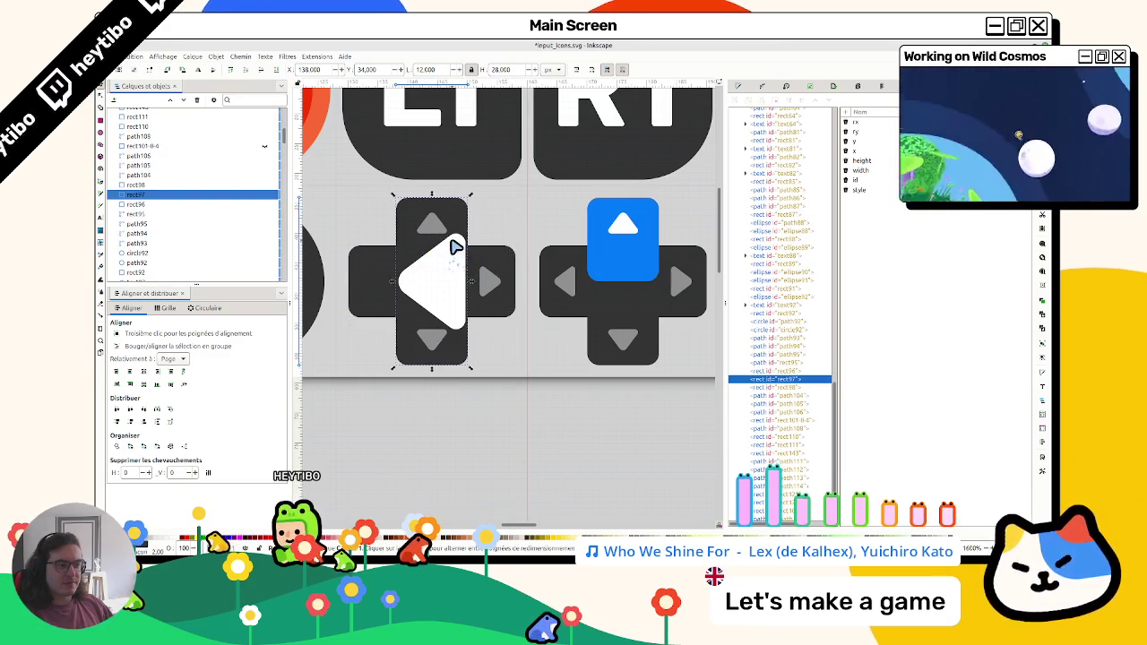
scroll(455, 246, "down", 5)
scroll(448, 251, "up", 4)
left_click(265, 152)
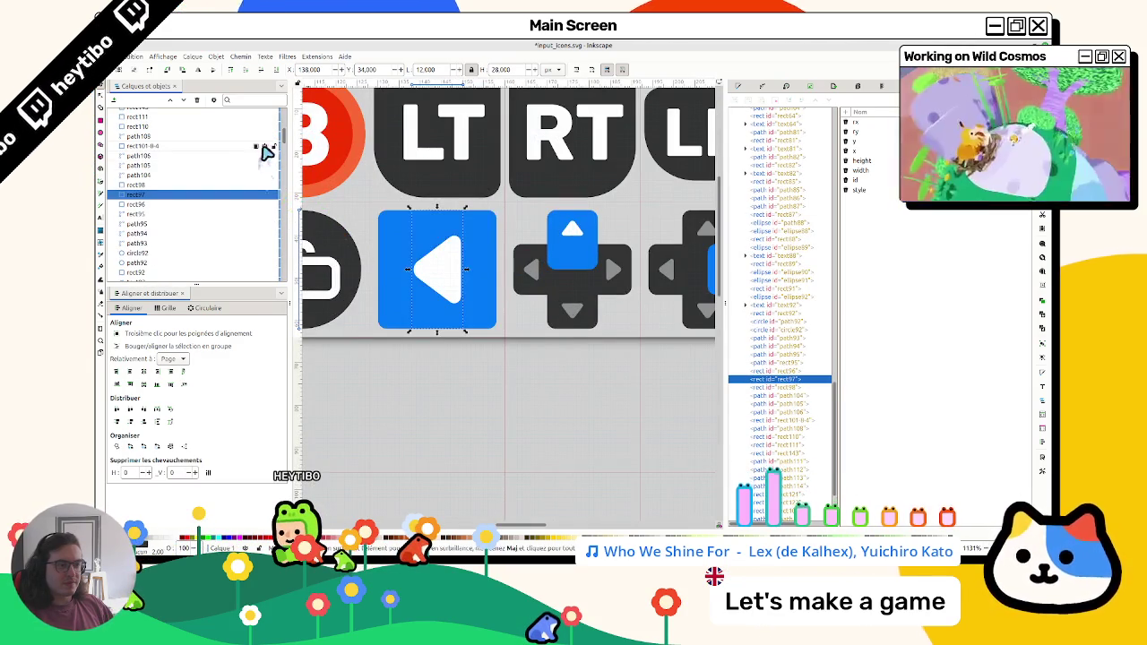
key("ctrl+z")
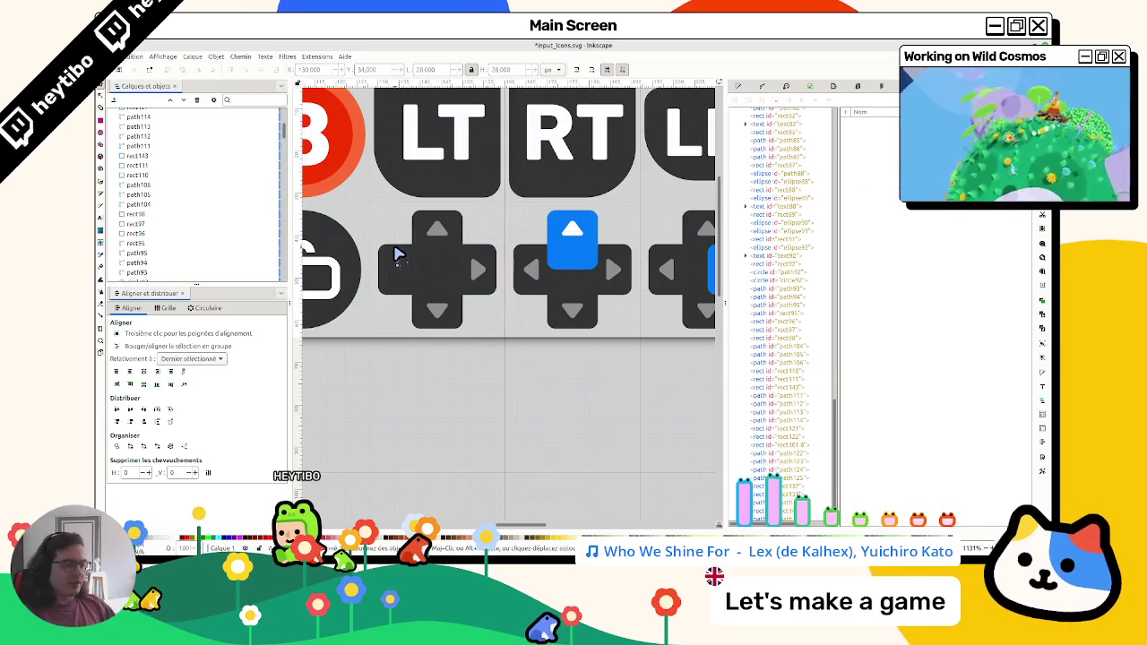
key("ctrl+v")
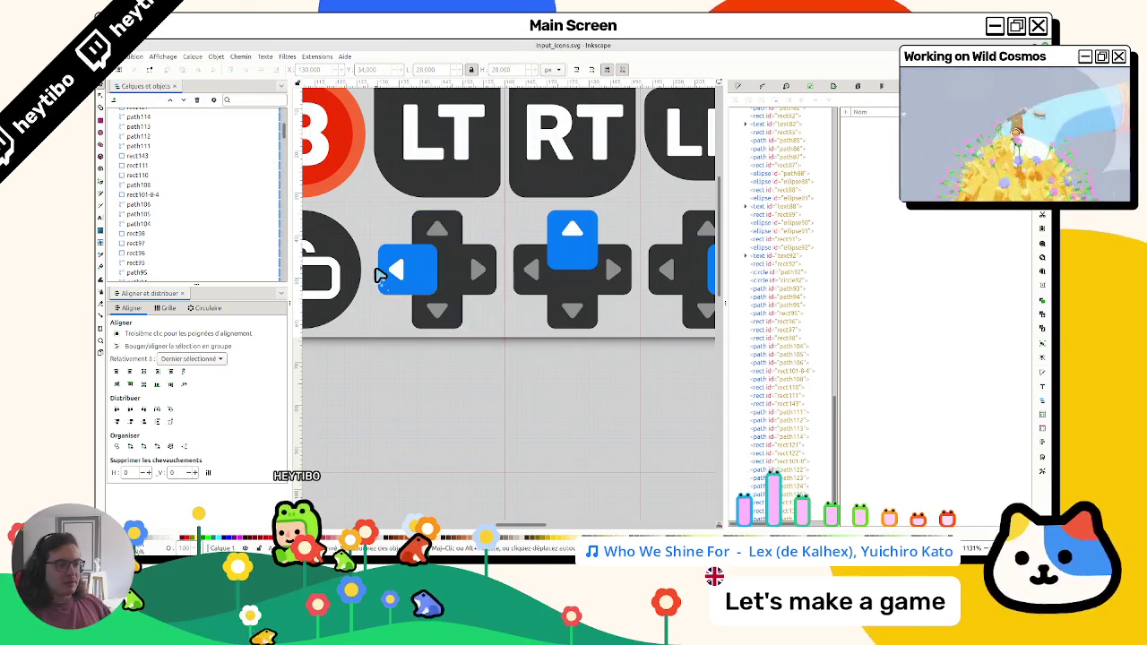
key("ctrl+s")
Move the d-pad icon row down out of the way
scroll(423, 284, "down", 3)
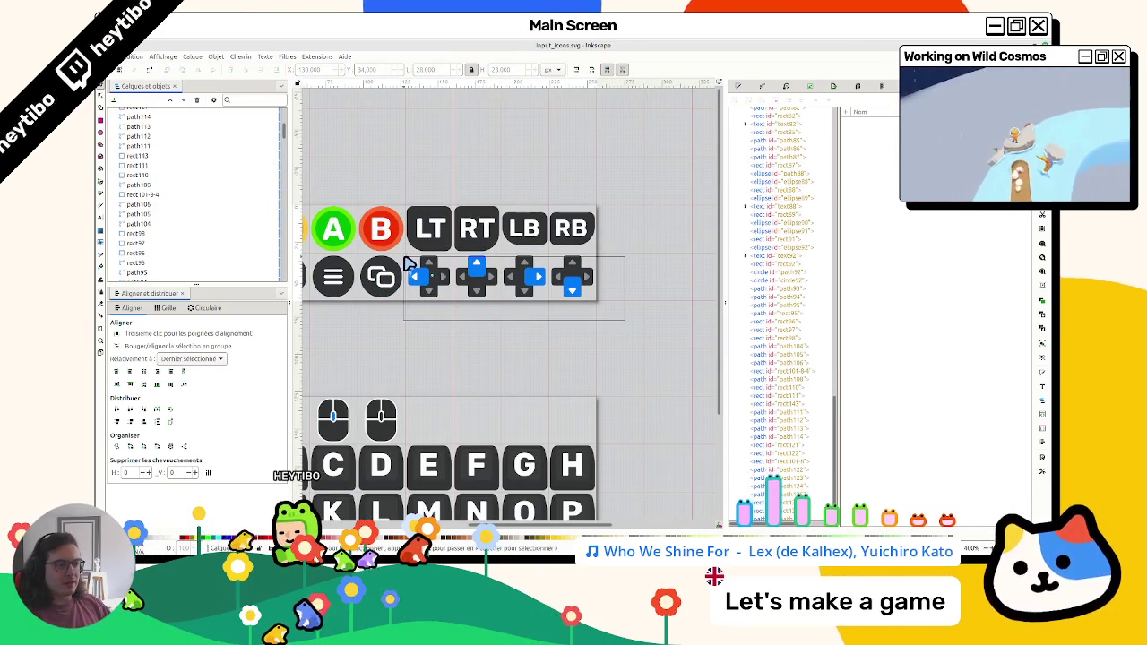
left_click_drag(405, 258, 412, 269)
scroll(466, 297, "up", 5)
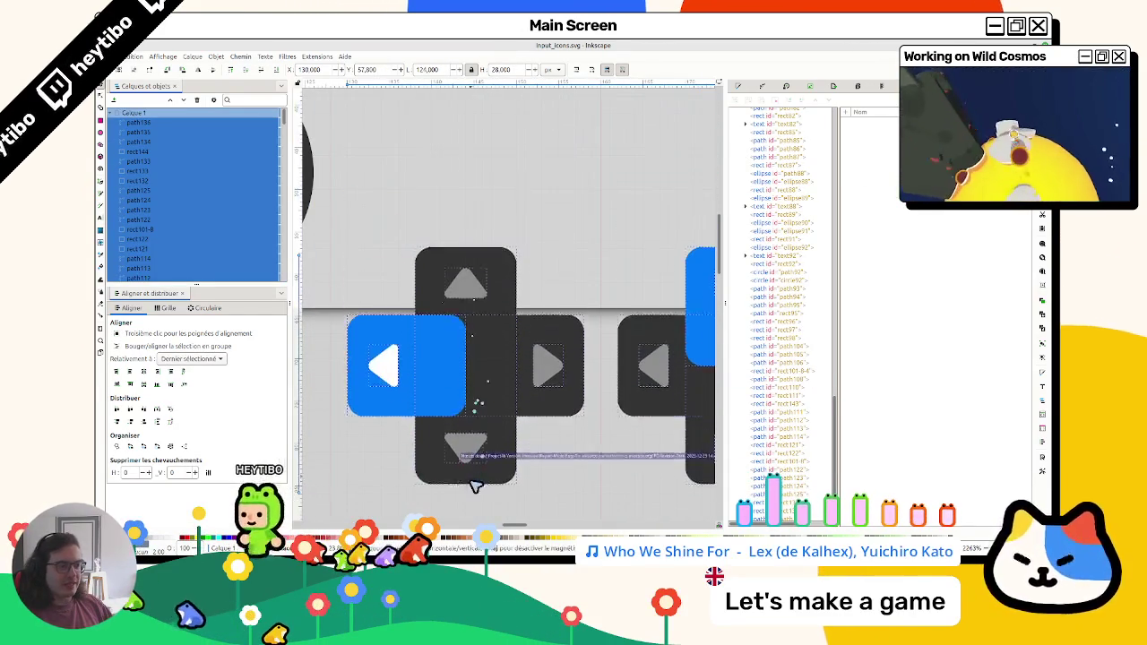
scroll(452, 210, "down", 2)
left_click_drag(462, 136, 461, 271)
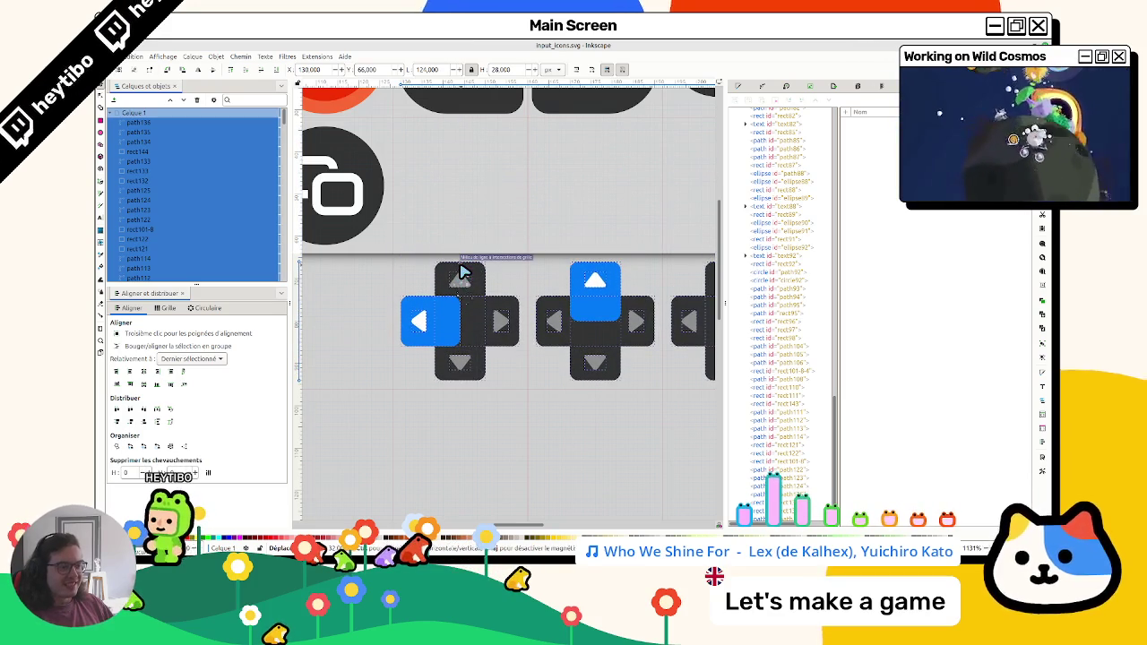
left_click(366, 325)
Paste the blue left-arrow tile into the empty slot beside the view icon
scroll(438, 296, "up", 3)
key("ctrl+v")
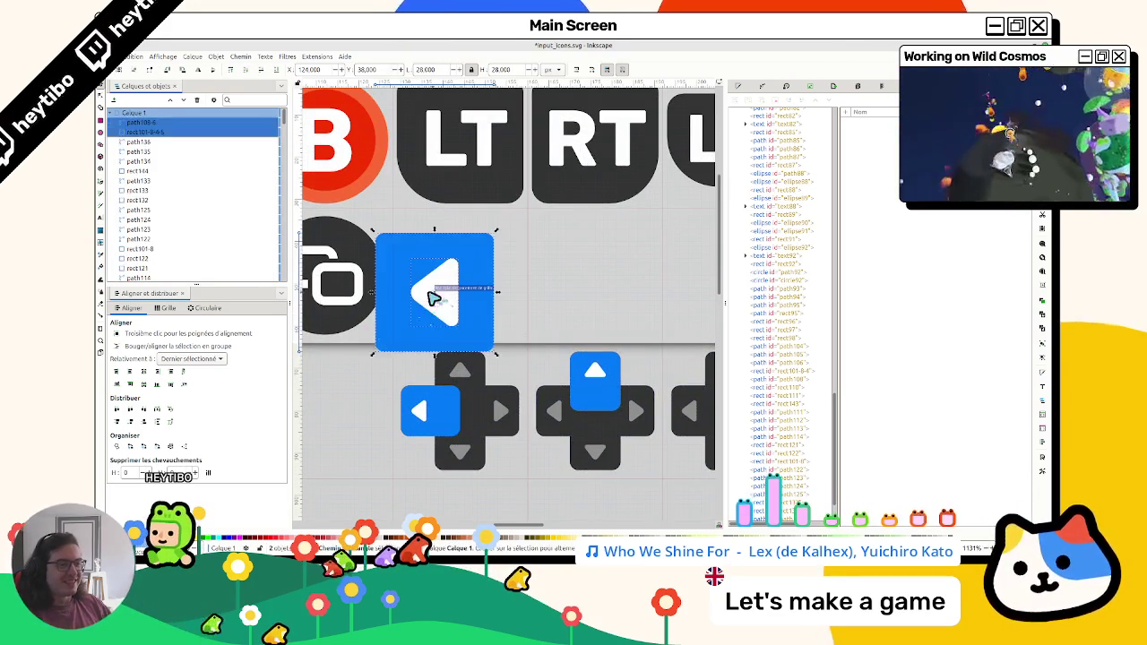
left_click_drag(413, 242, 420, 240)
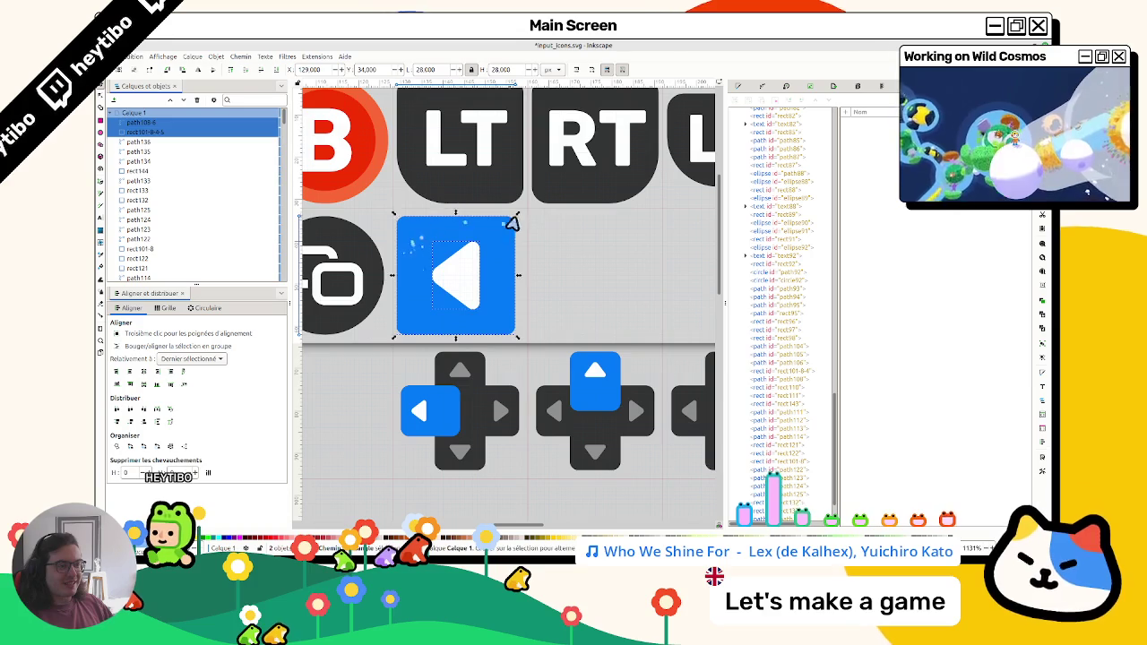
scroll(395, 221, "up", 3)
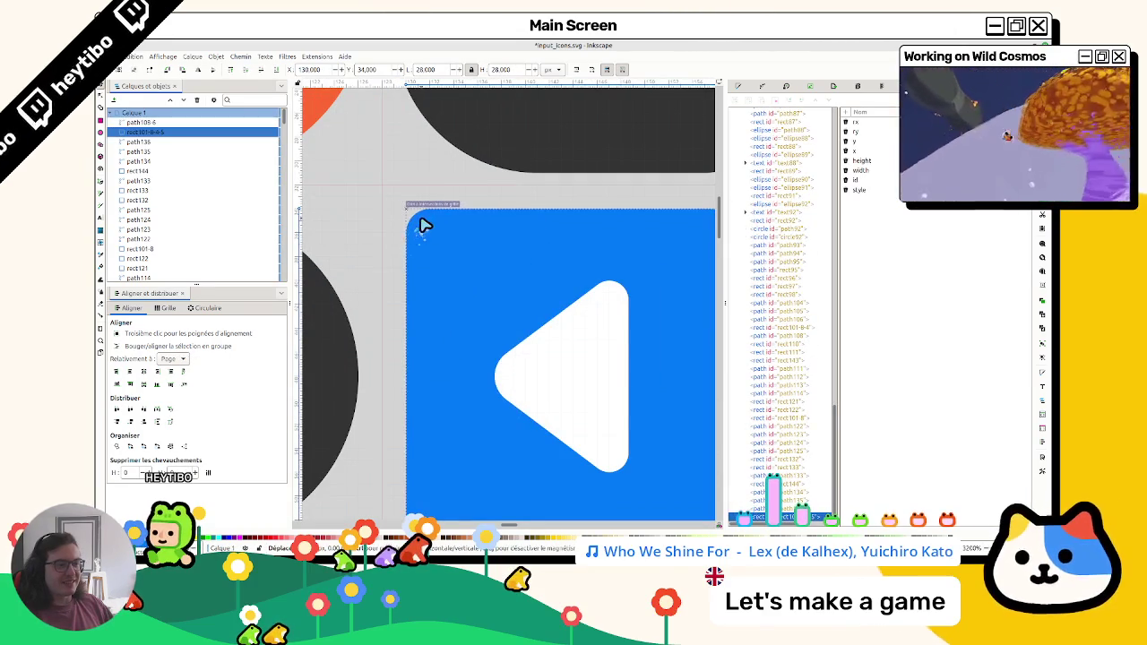
Centre the white triangle horizontally and vertically inside the blue tile
scroll(426, 225, "down", 5)
scroll(502, 260, "up", 3)
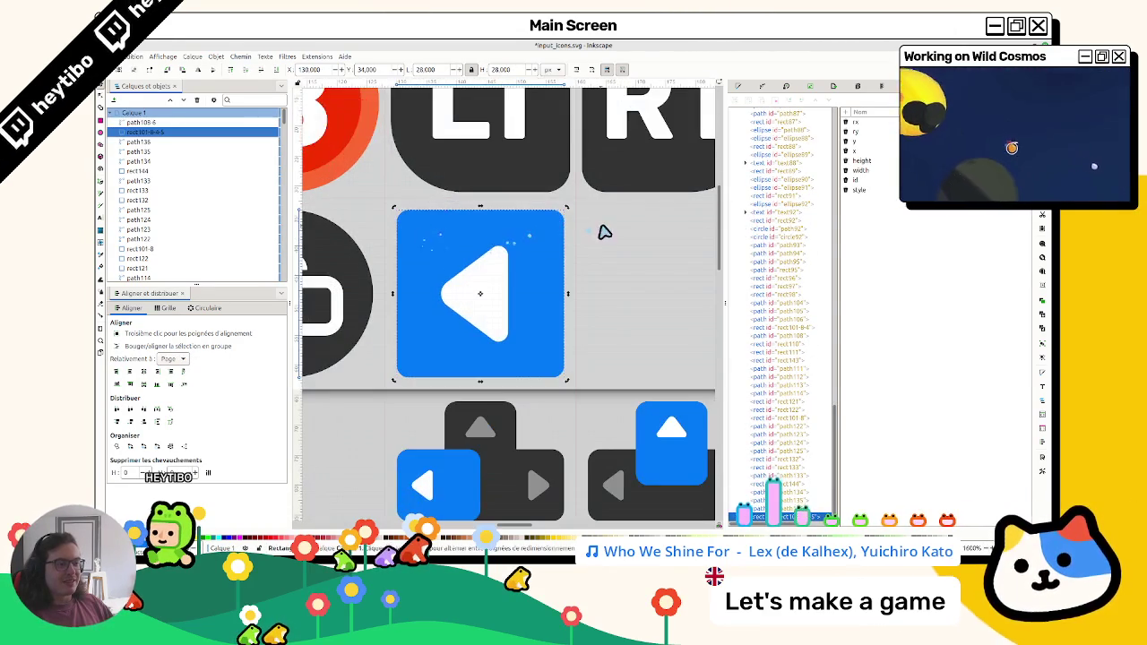
left_click(604, 231)
scroll(541, 262, "right", 2)
left_click(451, 266)
left_click(450, 266, "shift")
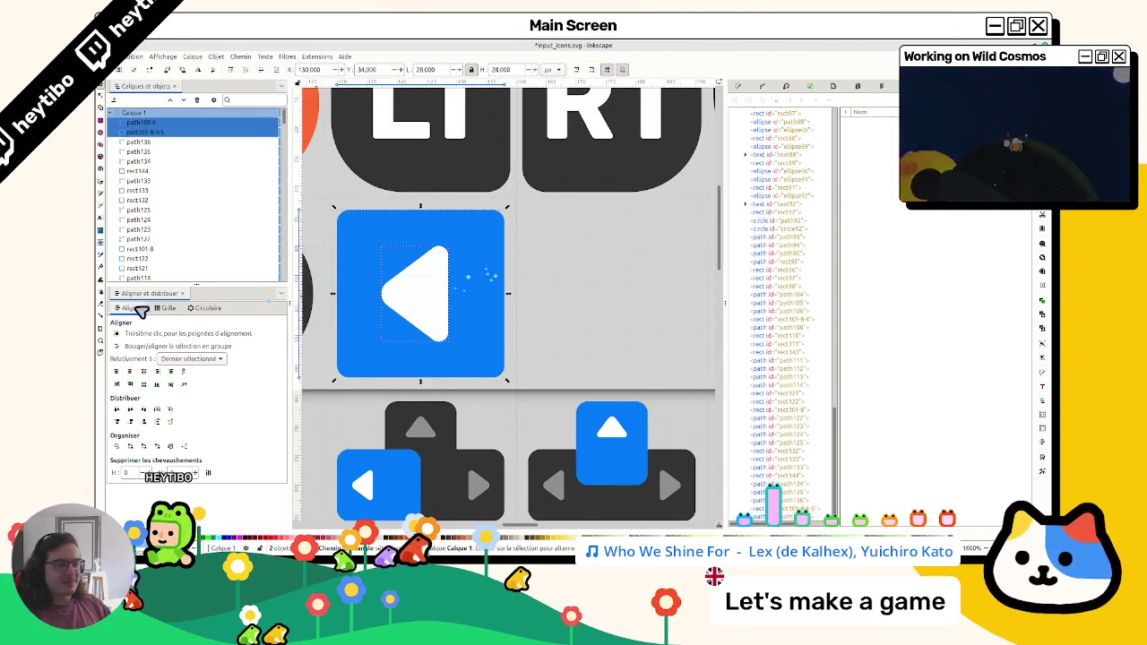
left_click(157, 371)
left_click(157, 383)
left_click(143, 383)
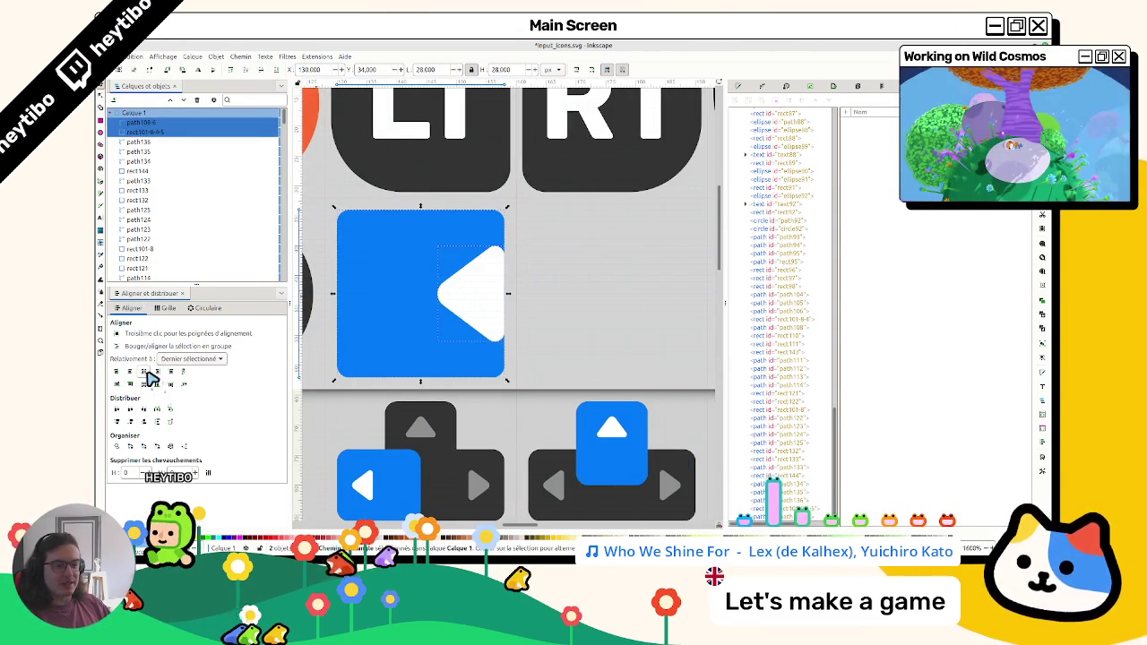
left_click(143, 371)
Check the tile and arrow separately, then bring up the tile's path effects list
left_click(545, 302)
scroll(545, 302, "down", 5)
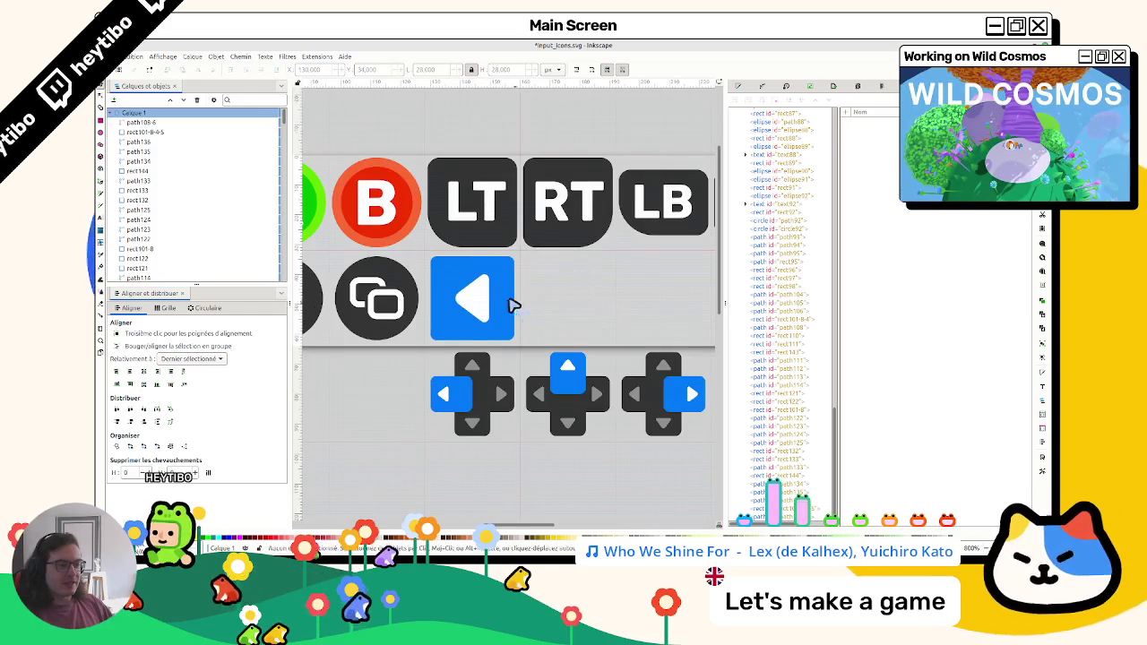
left_click(511, 299)
scroll(512, 302, "up", 3)
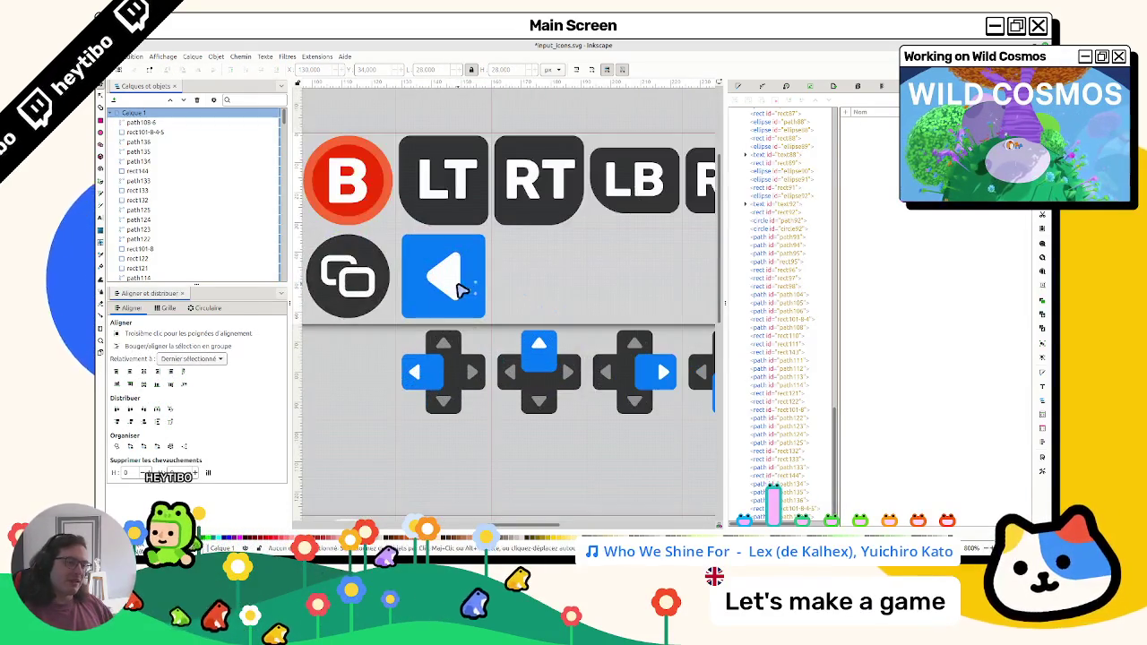
left_click(460, 281)
scroll(405, 273, "up", 6)
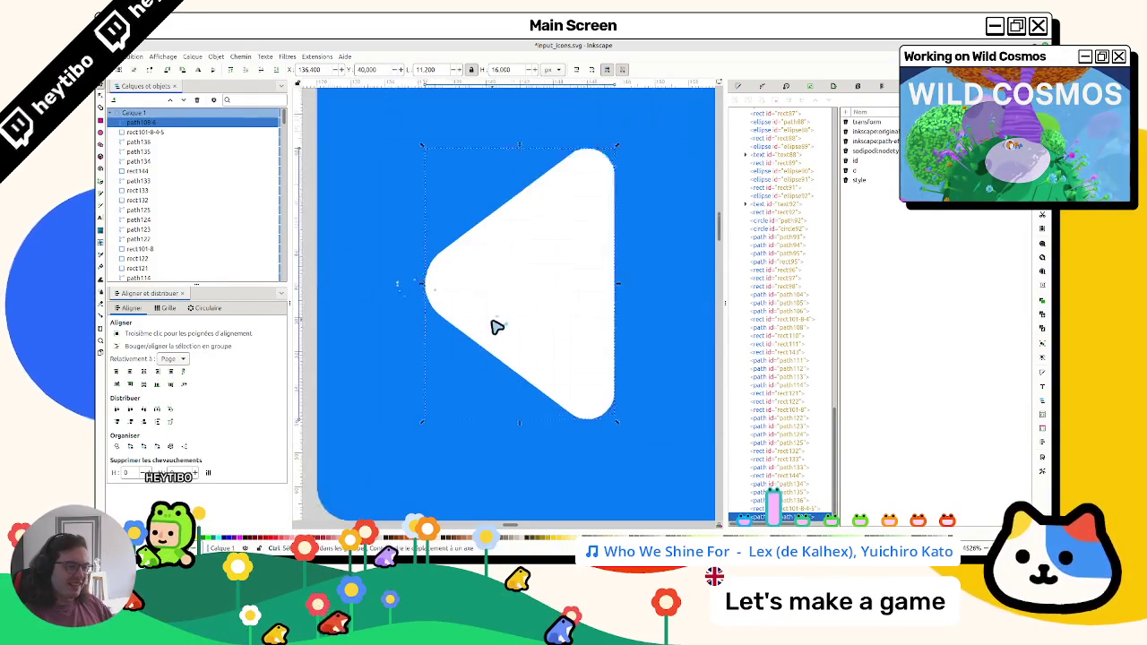
scroll(496, 332, "down", 9)
key("Escape")
scroll(552, 335, "up", 5)
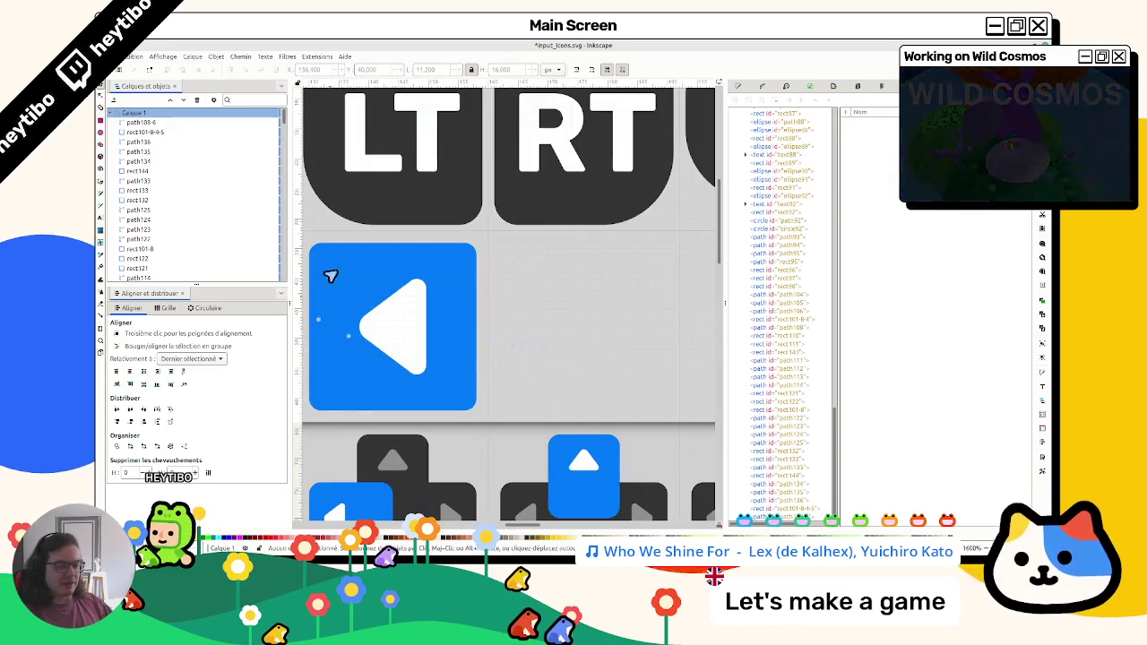
left_click(345, 263)
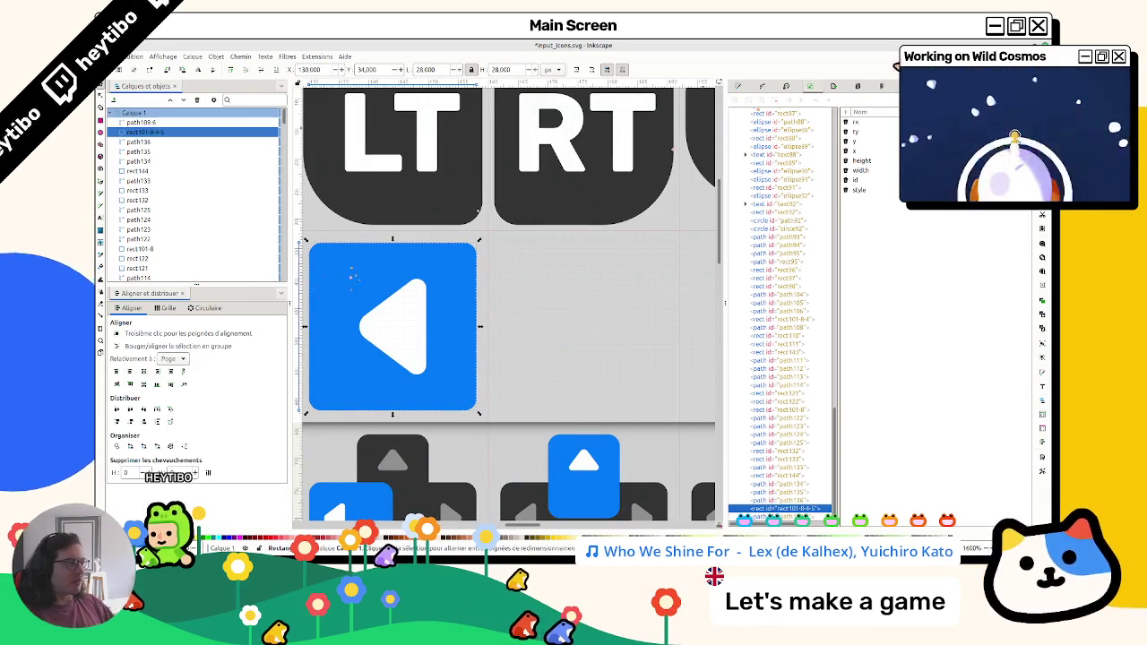
left_click(770, 93)
left_click(764, 96)
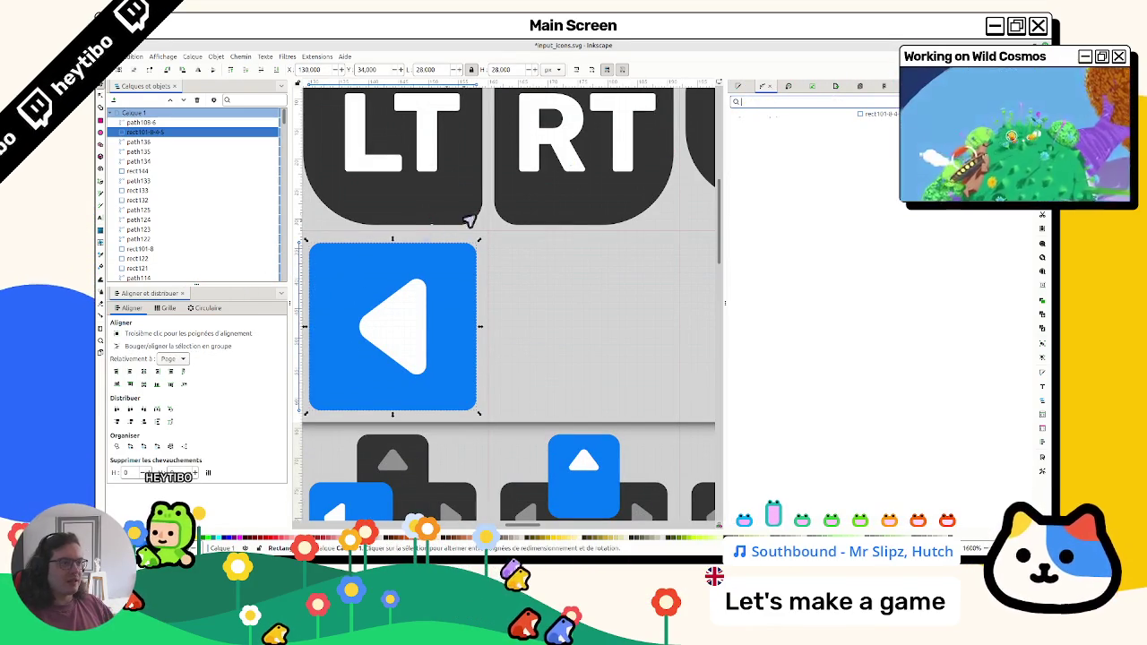
Try rounding the tile's corners with Rx/Ry 14, then undo back to a square
key("r")
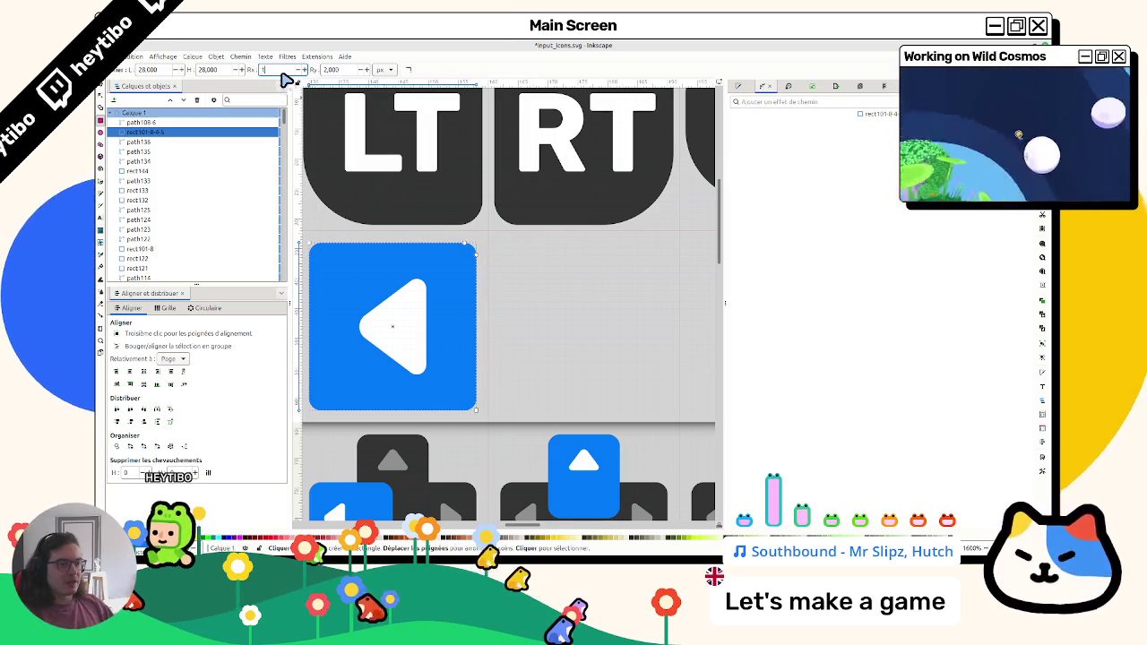
type("14")
key("Return")
key("Escape")
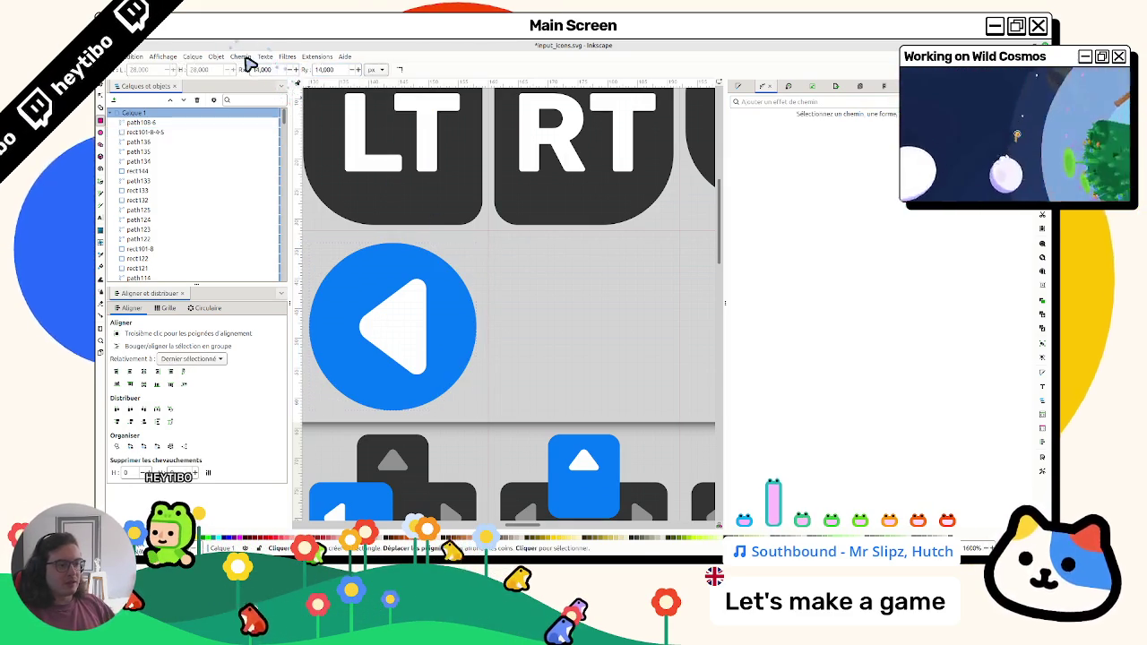
key("s")
scroll(484, 224, "down", 8)
scroll(515, 276, "up", 6)
key("ctrl+z")
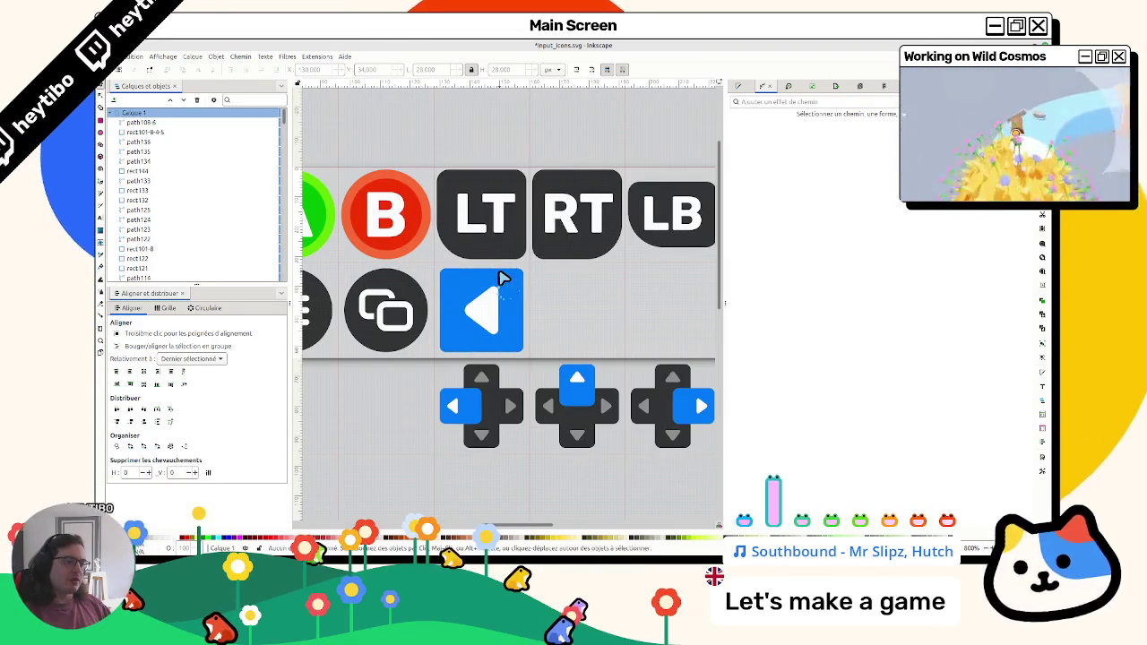
Duplicate the blue square three times, lining the copies up right of the arrow tile
left_click(465, 285)
key("ctrl+d")
left_click_drag(474, 286, 550, 280)
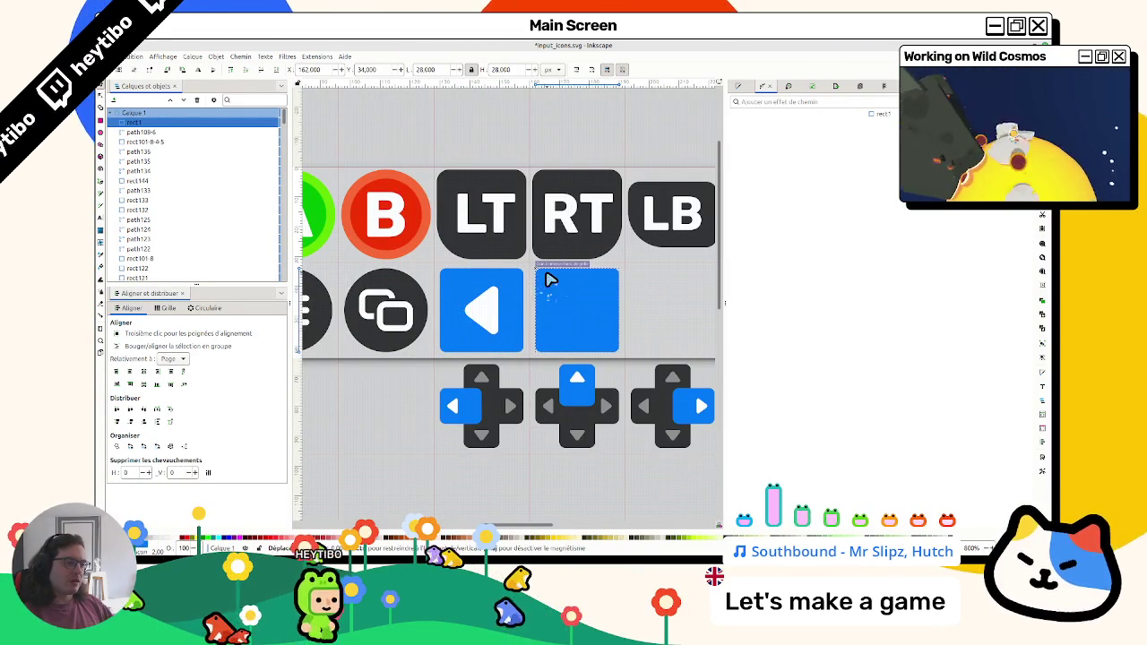
scroll(546, 281, "right", 3)
key("ctrl+d")
left_click_drag(468, 299, 559, 283)
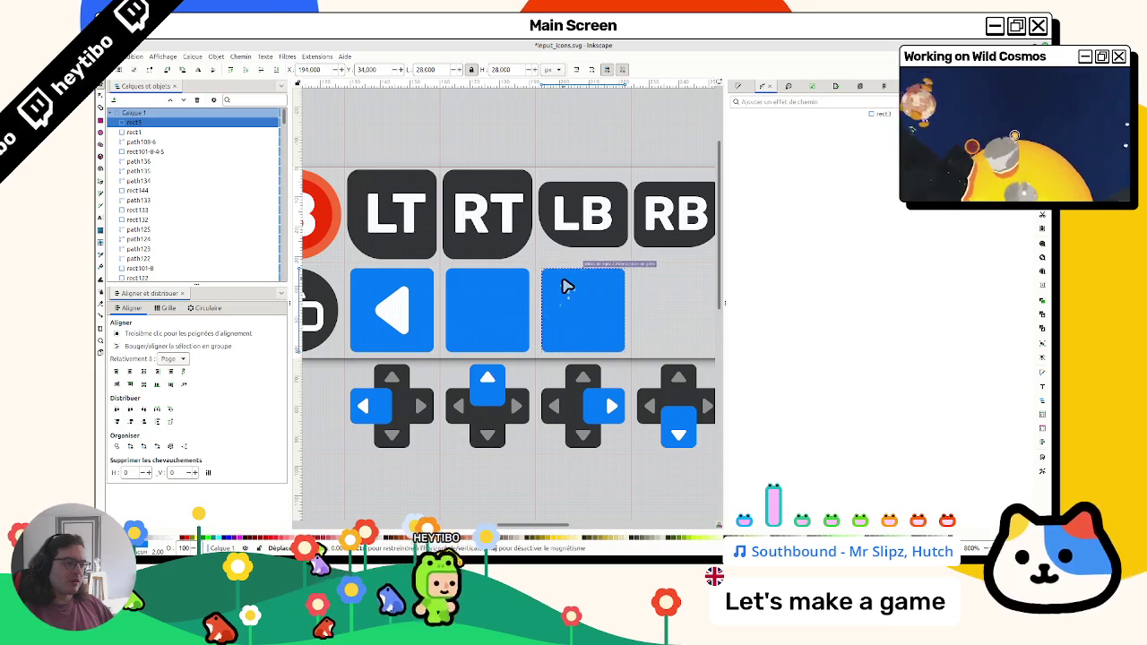
scroll(558, 284, "right", 4)
key("ctrl+d")
left_click_drag(456, 287, 552, 287)
left_click(652, 287)
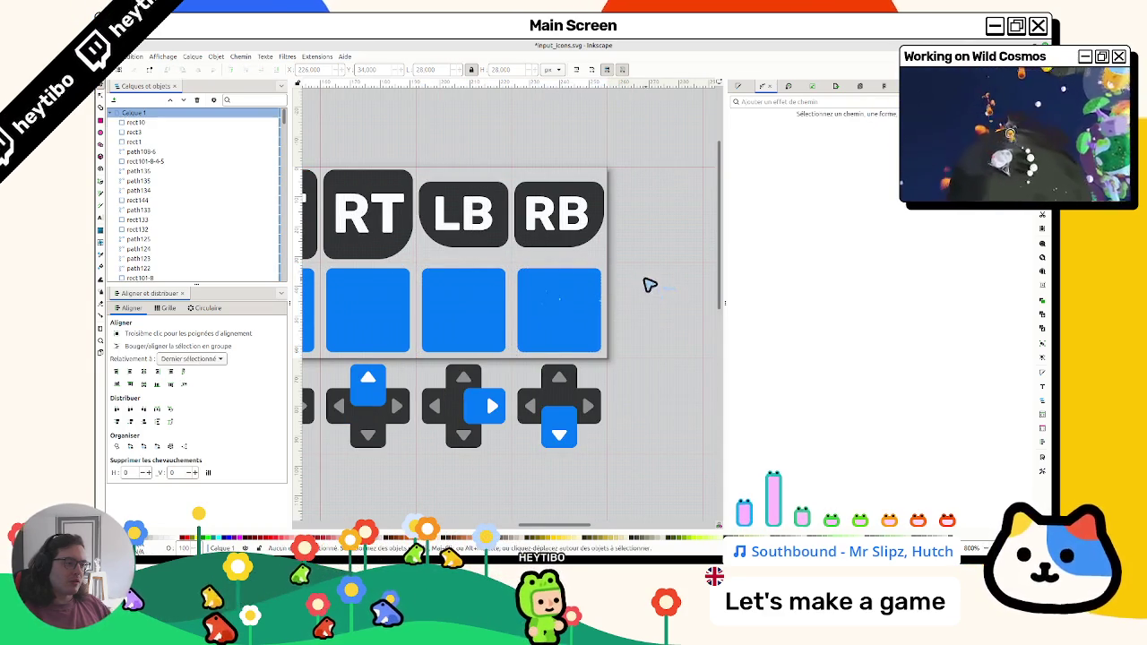
Show the Fill and Stroke Fill tab with the first new square selected
left_click(734, 87)
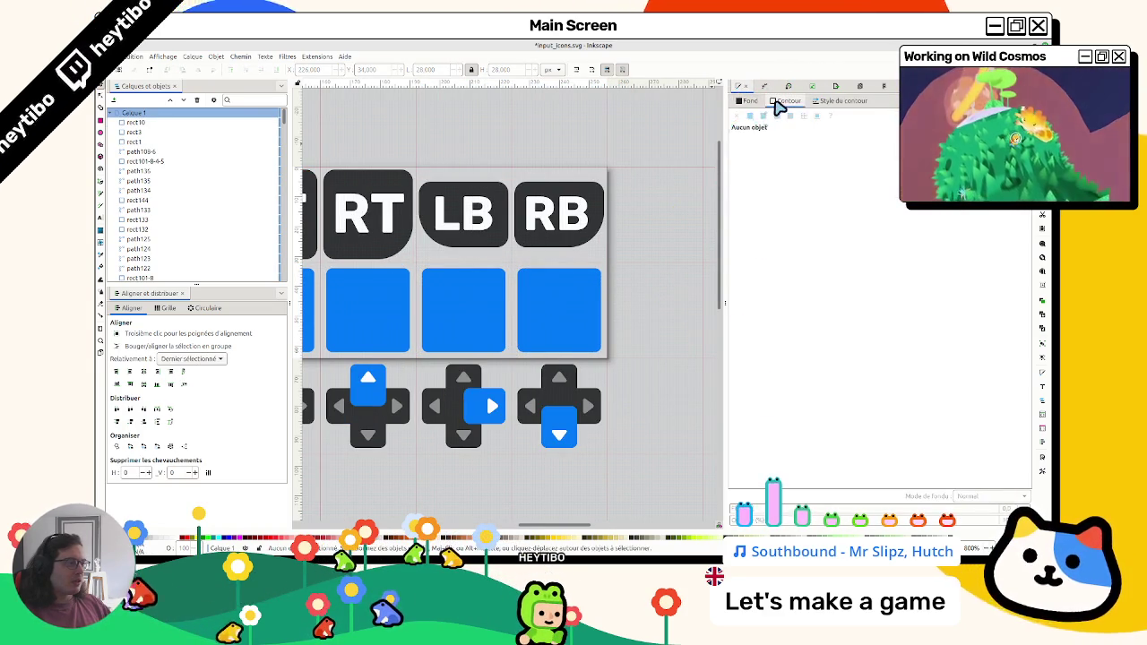
left_click(742, 102)
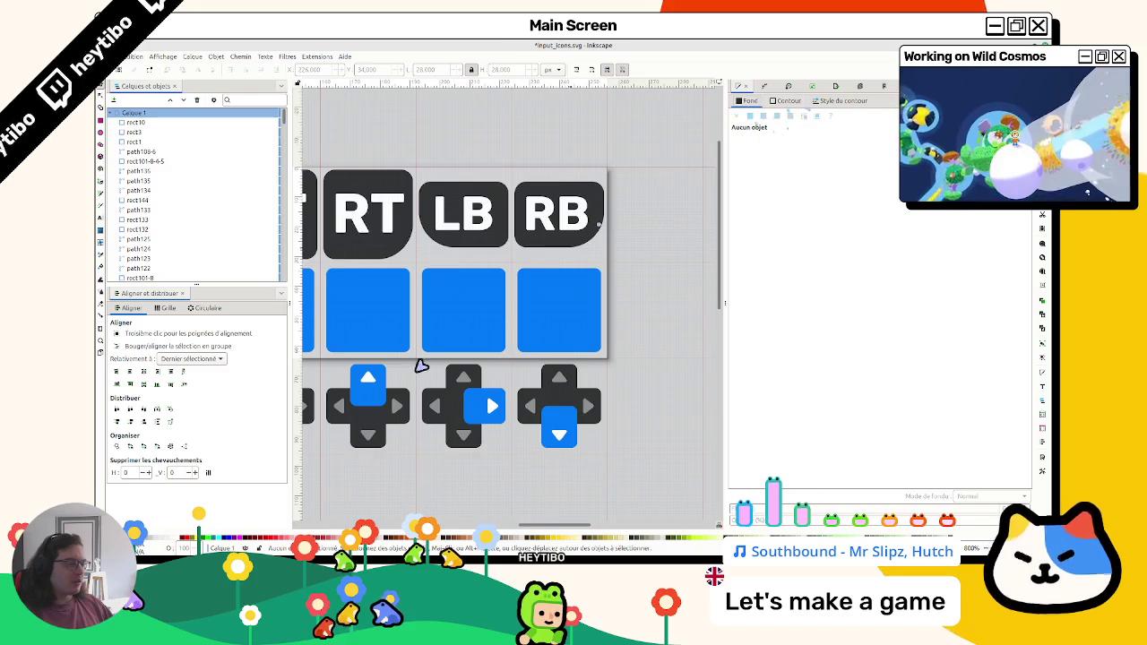
scroll(493, 311, "left", 3)
left_click(511, 305)
Fill the three new squares with the Y button's yellow, B button's red and A button's green
scroll(573, 353, "left", 2)
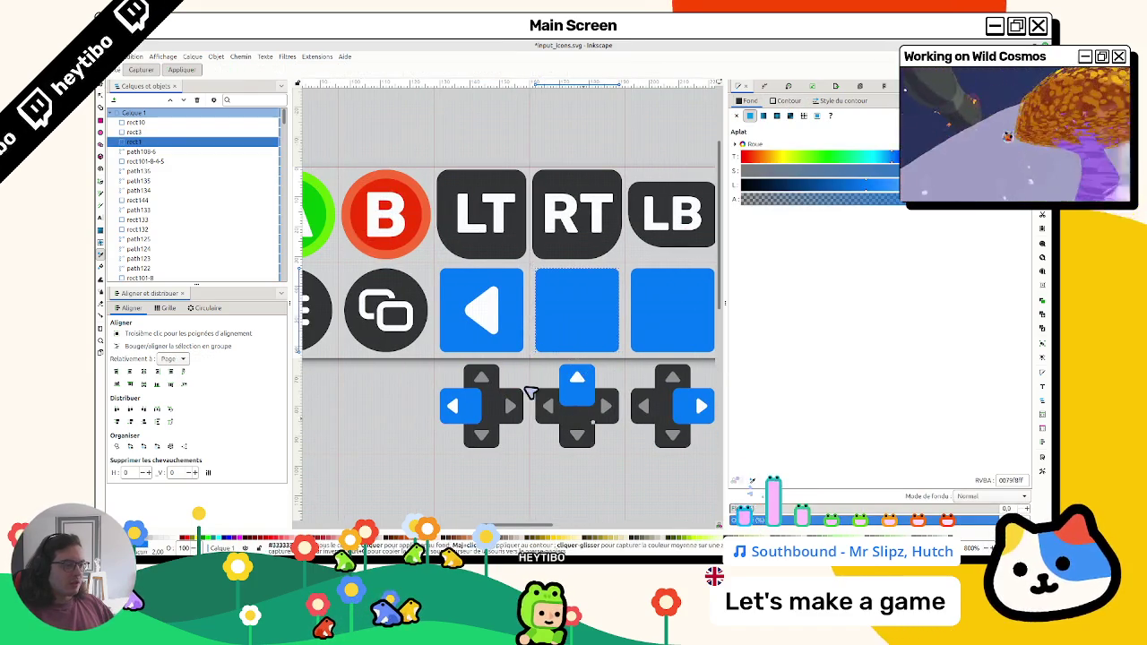
scroll(524, 390, "down", 2, "ctrl")
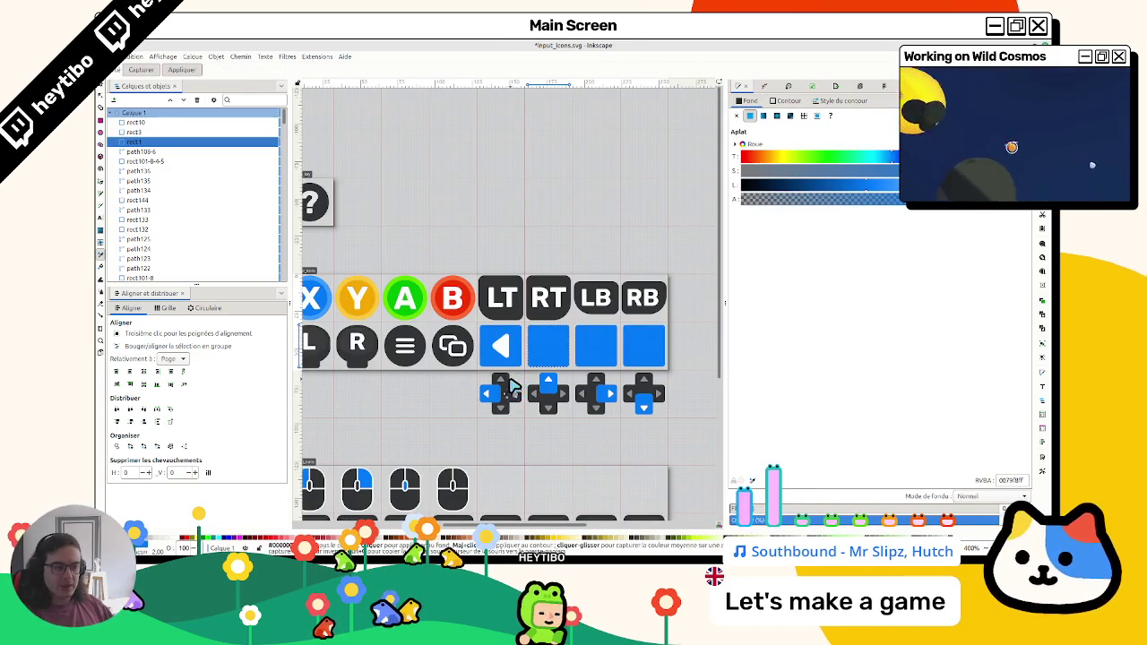
scroll(510, 385, "left", 2)
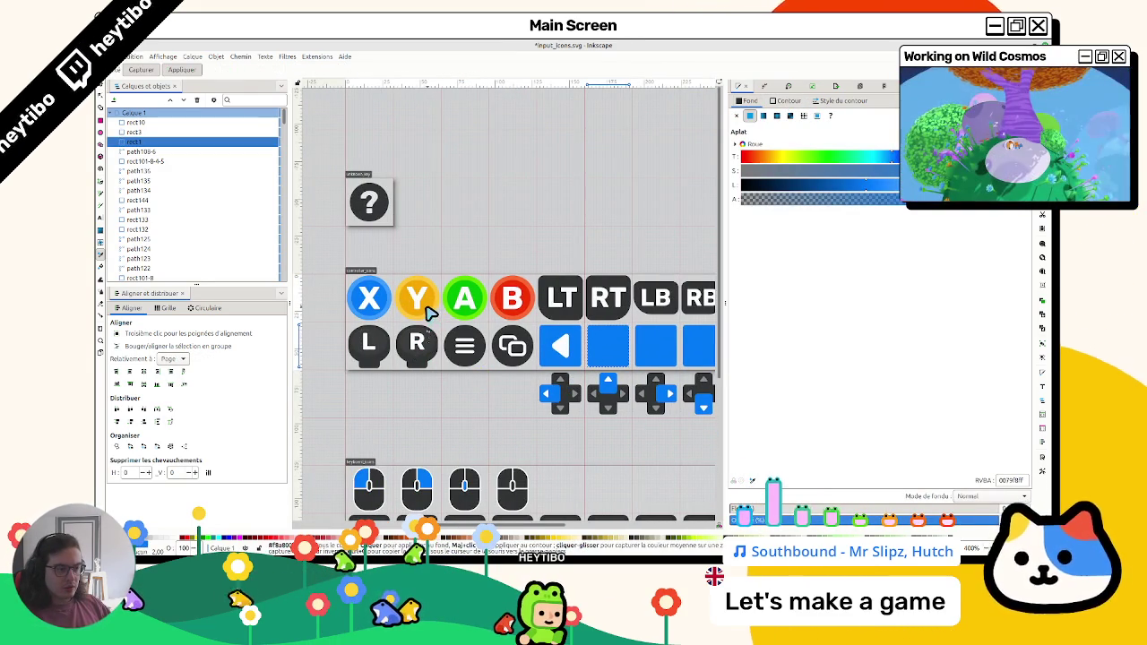
left_click(428, 309)
left_click(673, 356)
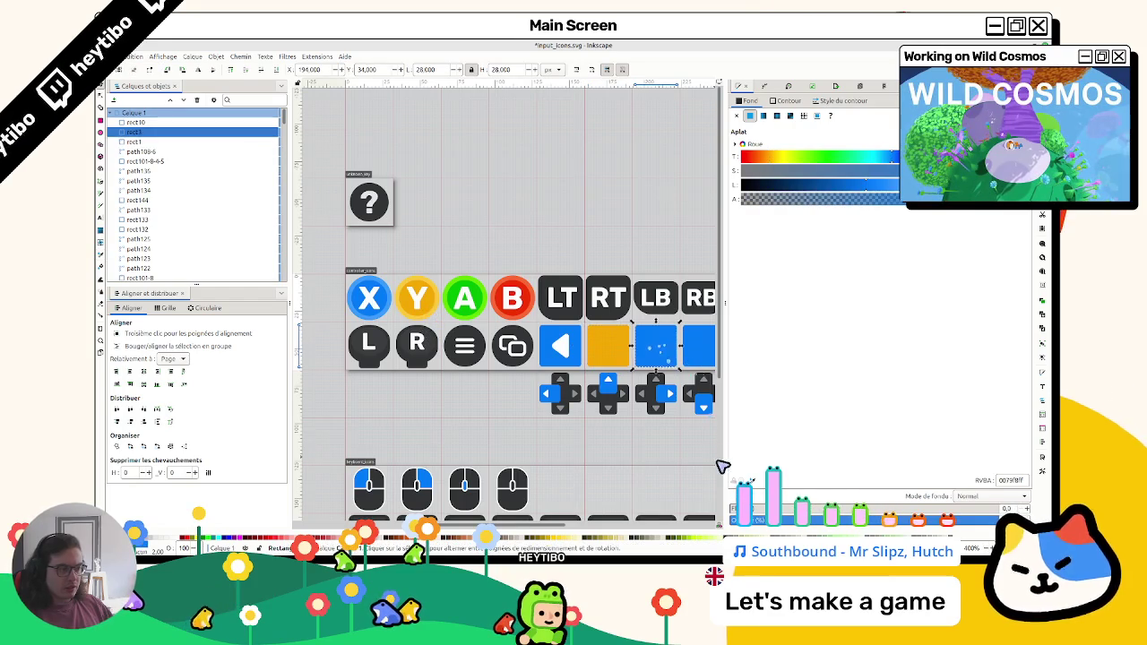
key("d")
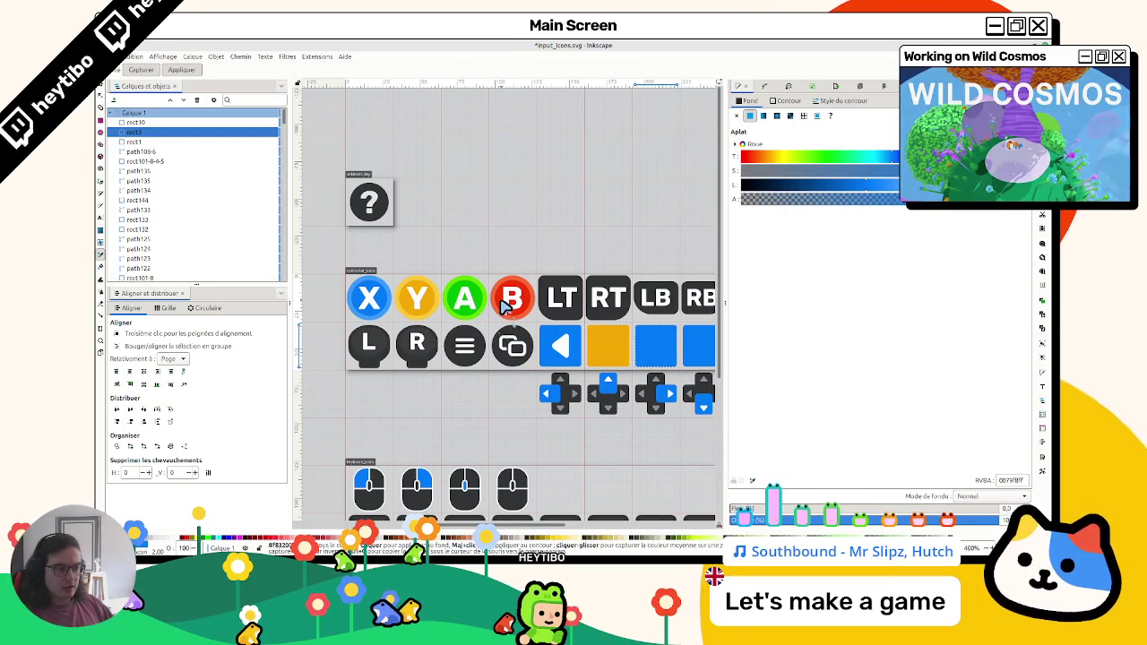
left_click(498, 303)
key("Tab")
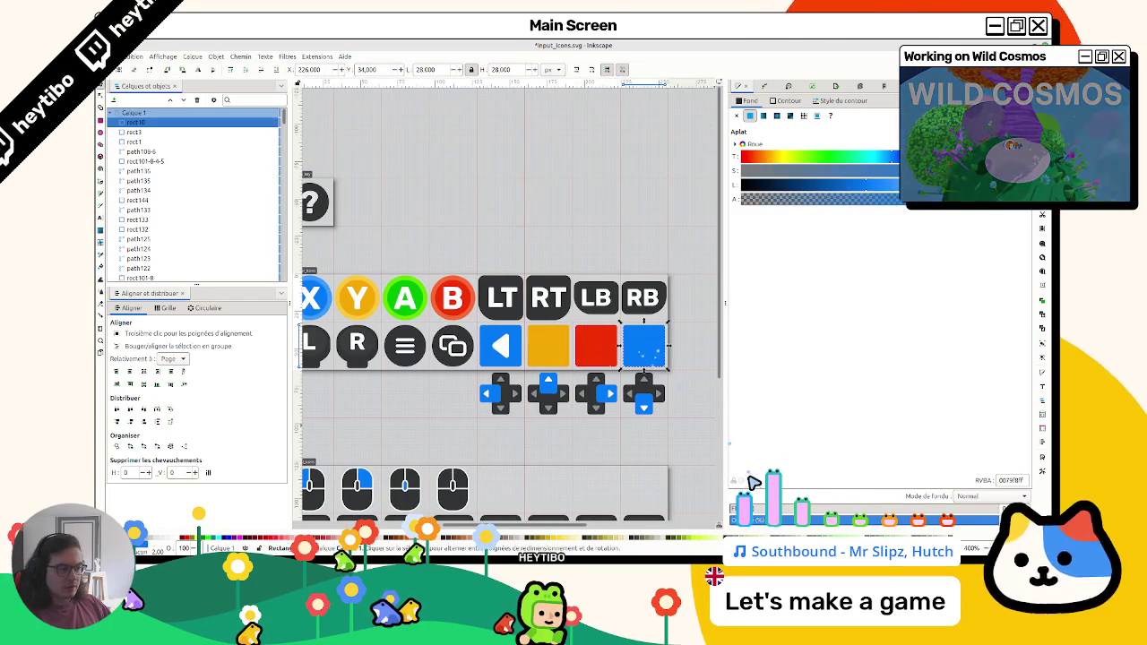
left_click(419, 302)
key("Escape")
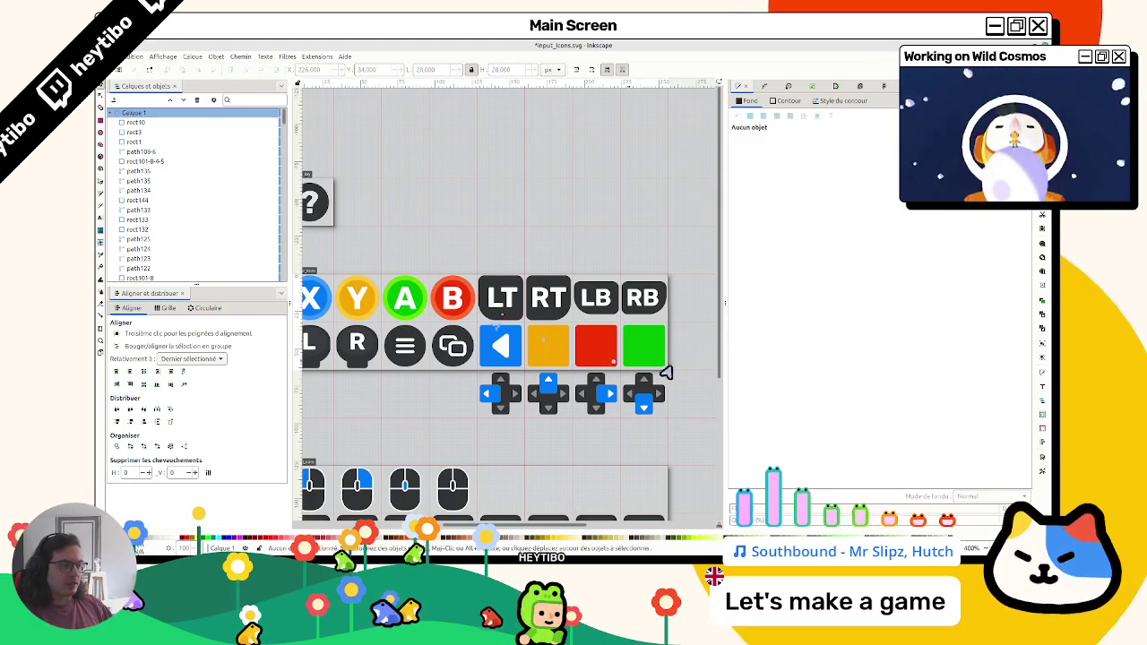
left_click(553, 354)
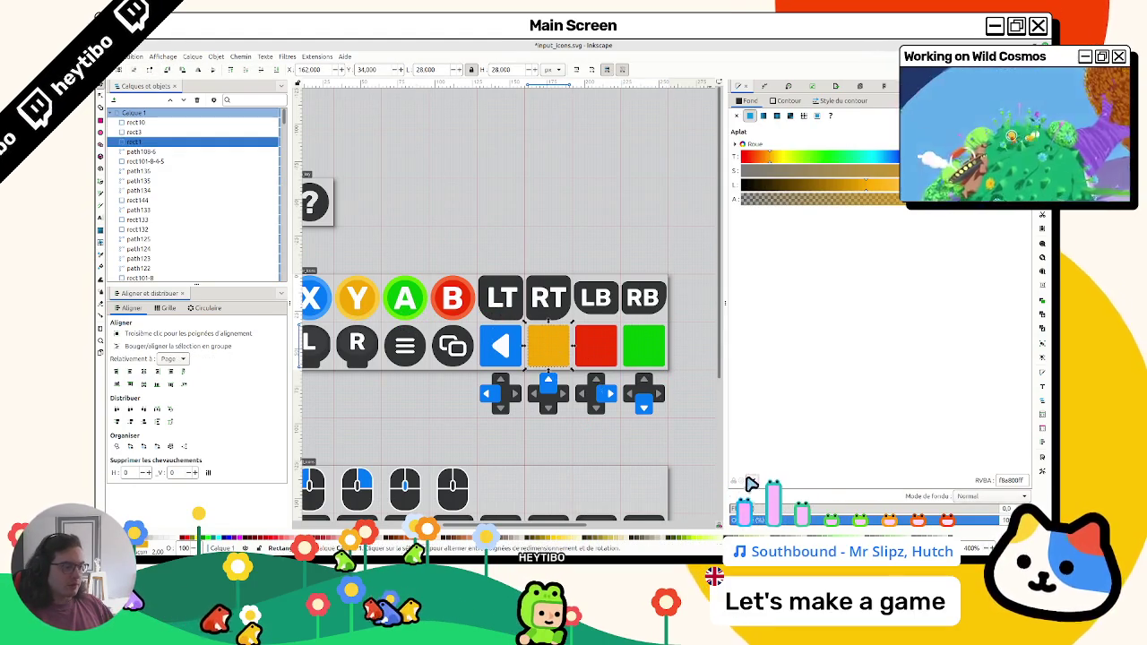
scroll(448, 321, "up", 2)
scroll(452, 327, "right", 3)
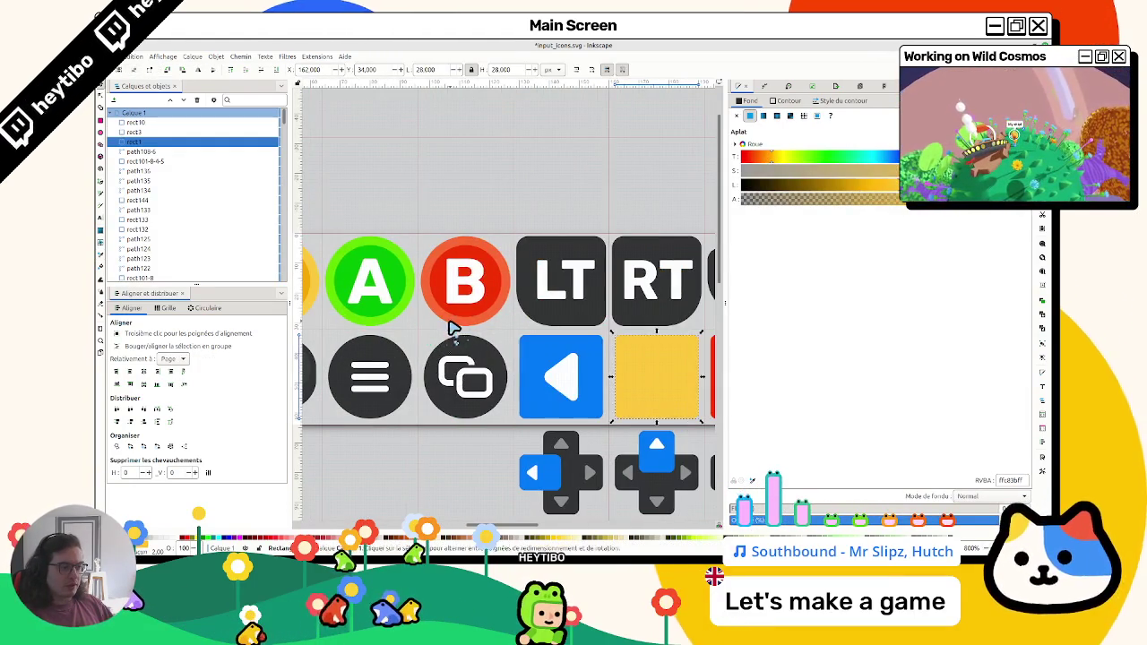
key("Escape")
Duplicate the right arrow and move the copy onto the green tile
scroll(582, 436, "right", 2)
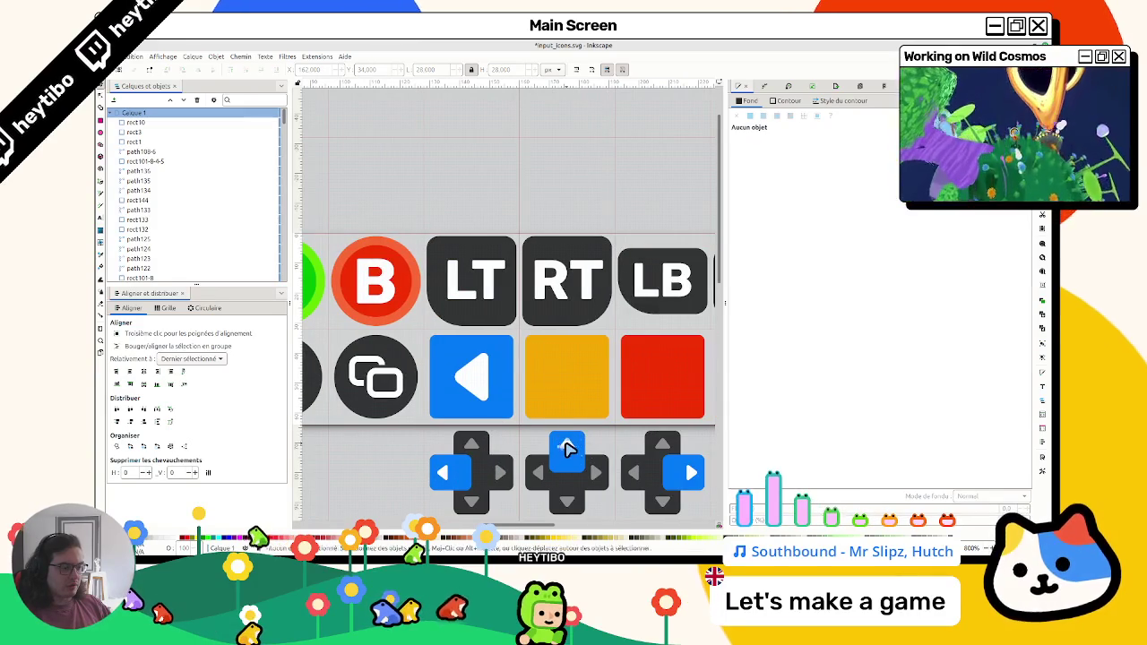
left_click(567, 448)
left_click(698, 473)
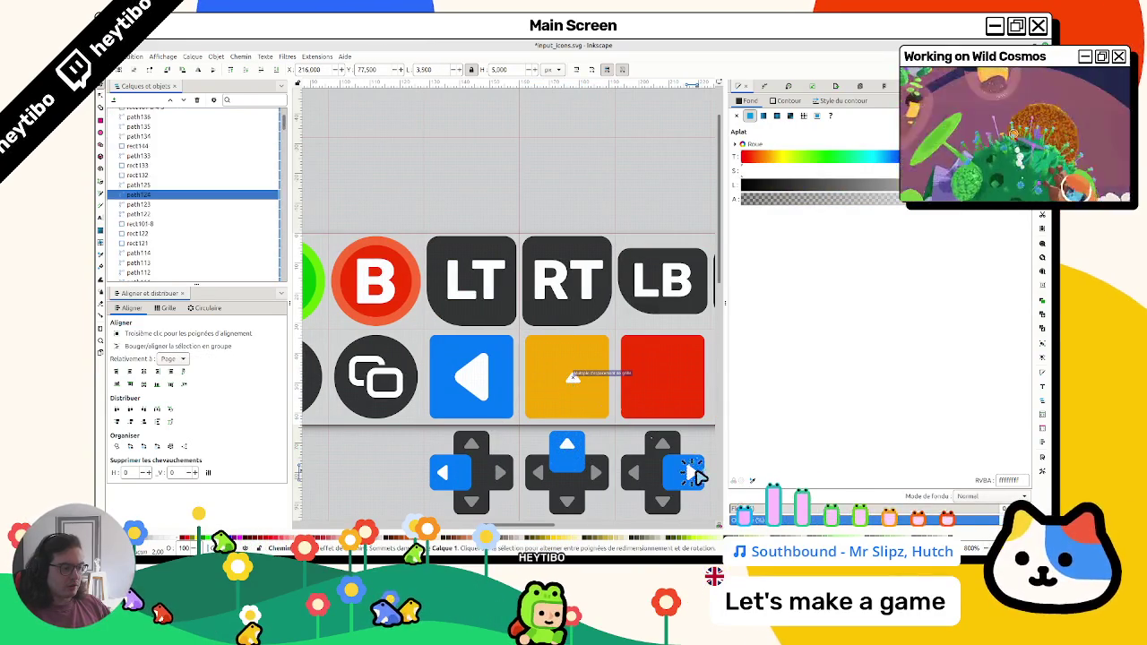
key("ctrl+d")
scroll(670, 389, "right", 4)
left_click_drag(578, 507, 583, 389)
scroll(627, 389, "left", 2)
Enlarge the tile arrows by setting the width to 16.6
left_click(387, 381)
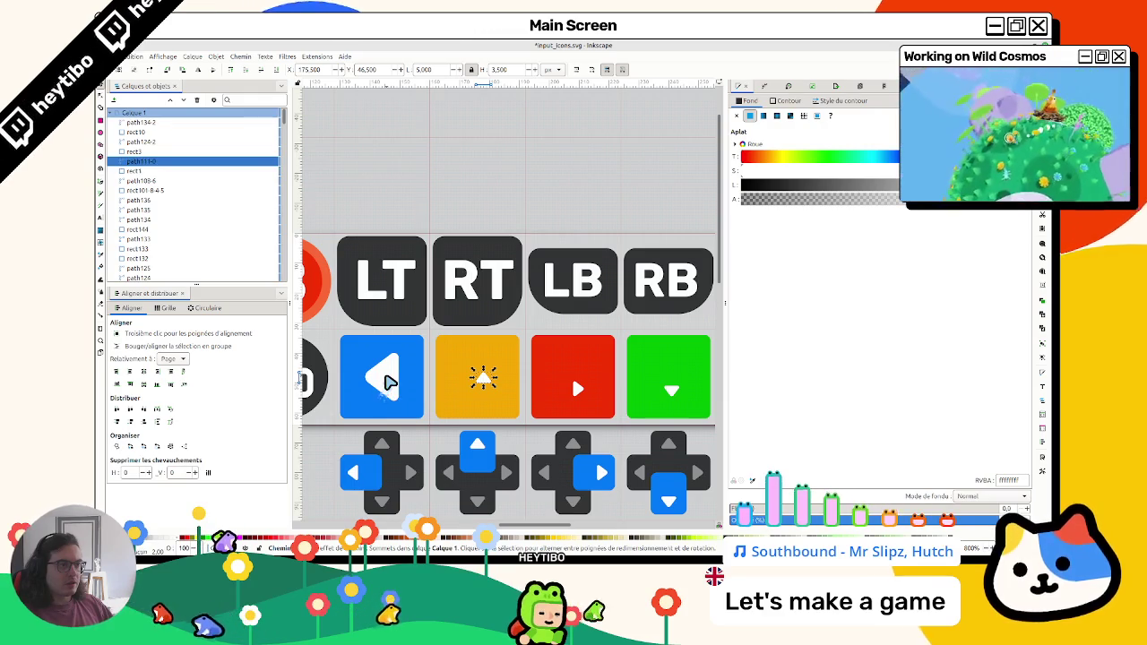
left_click(387, 381)
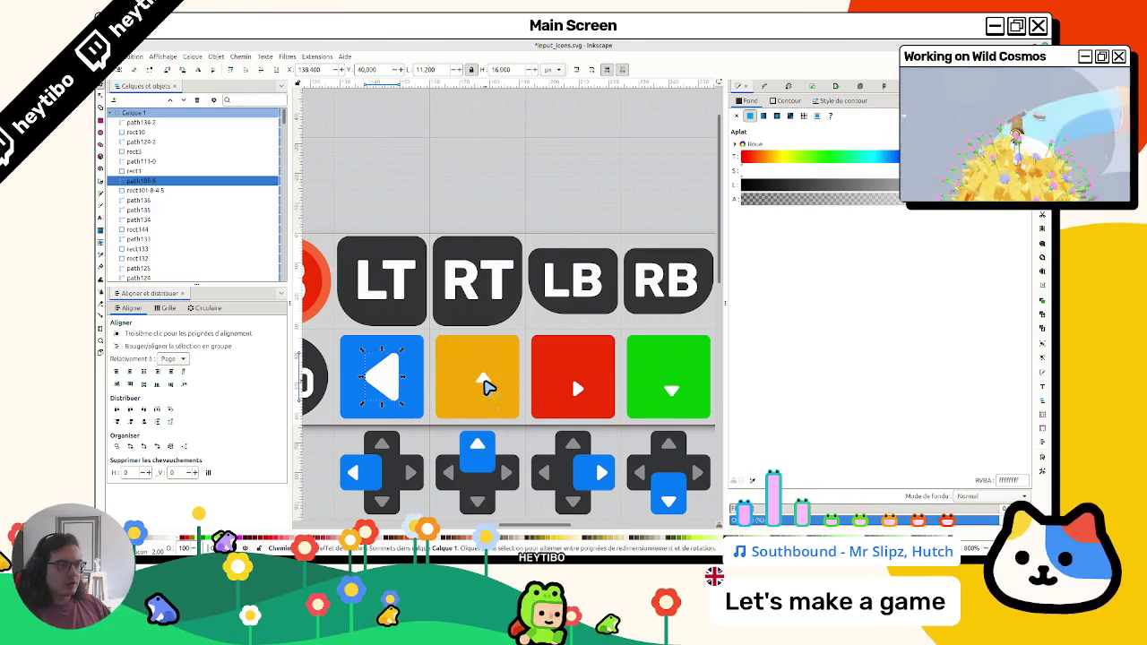
left_click(483, 381)
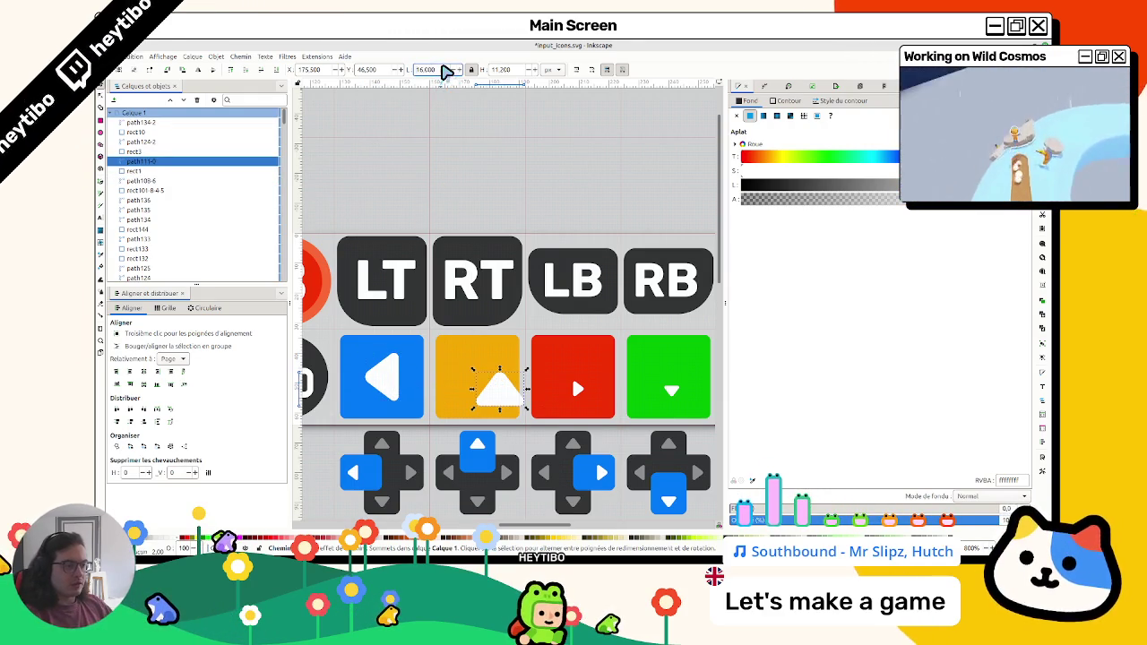
left_click(565, 380)
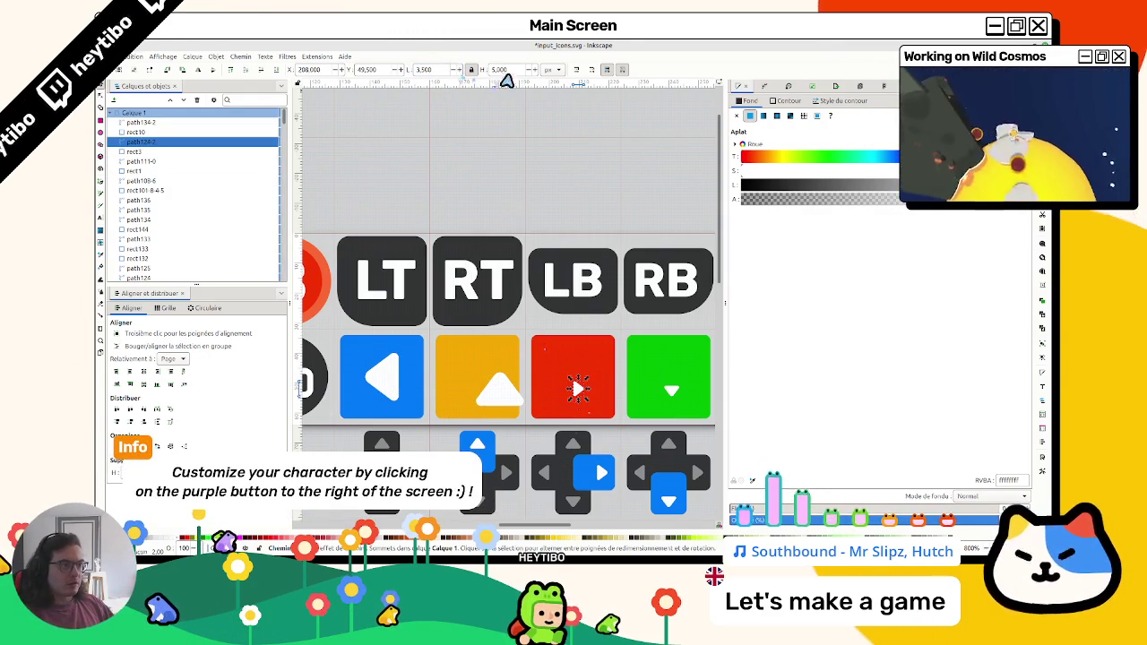
left_click(672, 392)
triple_click(429, 70)
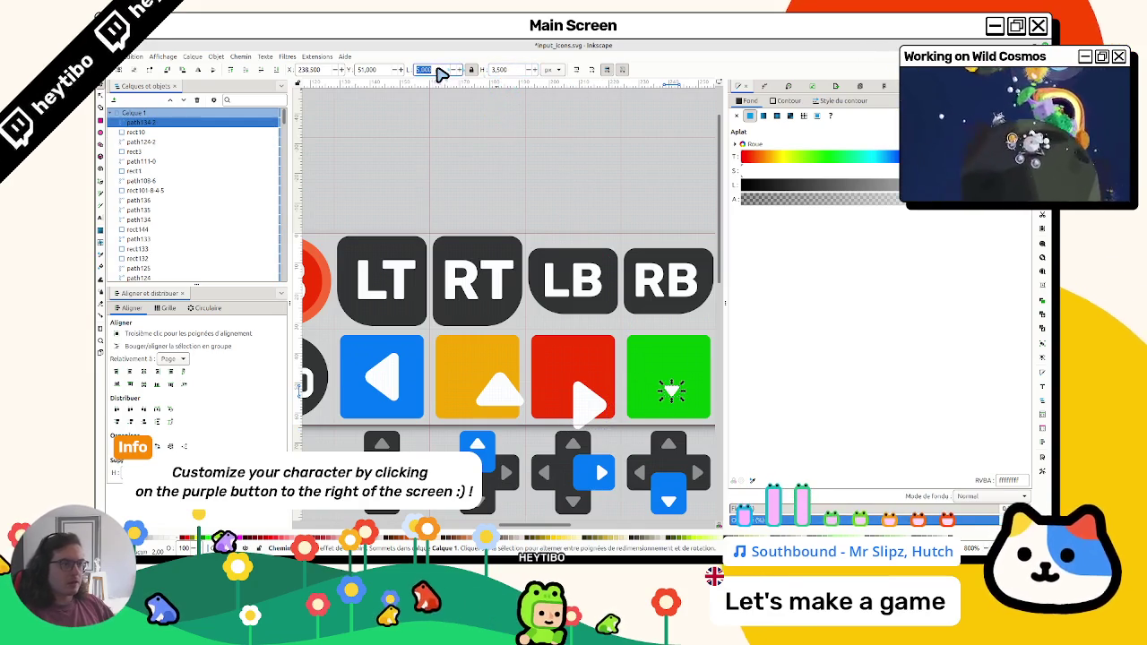
type("16.6")
key("Return")
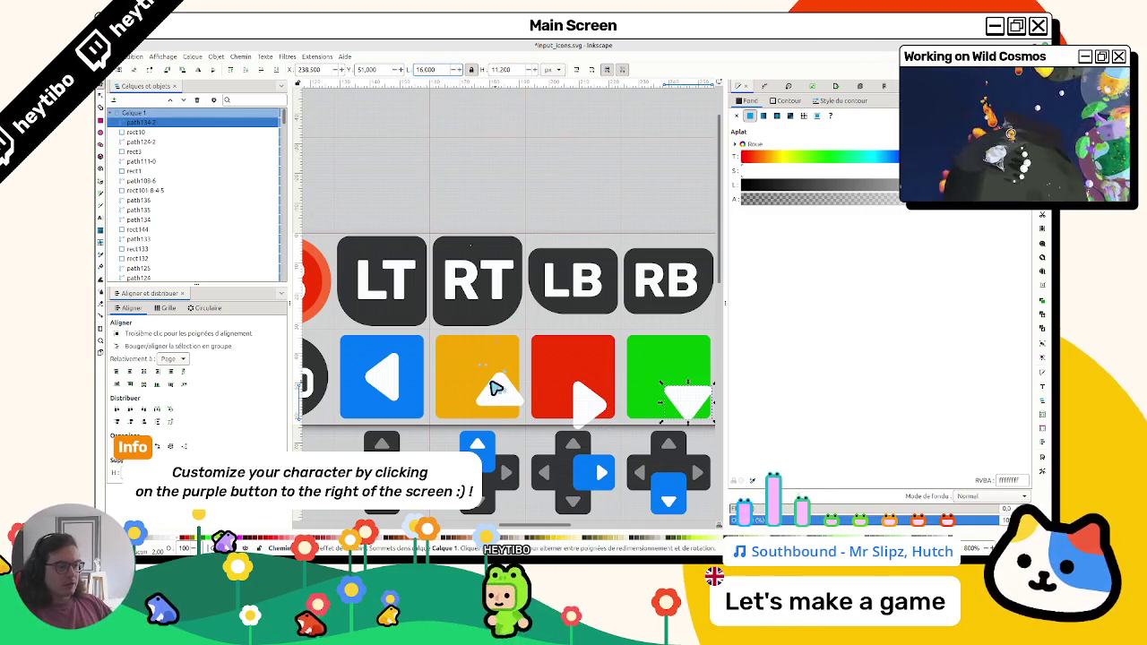
Centre the orange tile's arrow on its square, aligned relative to the last selected object
left_click(497, 392)
left_click(457, 357, "shift")
left_click(190, 358)
left_click(188, 324)
left_click(143, 370)
left_click(157, 383)
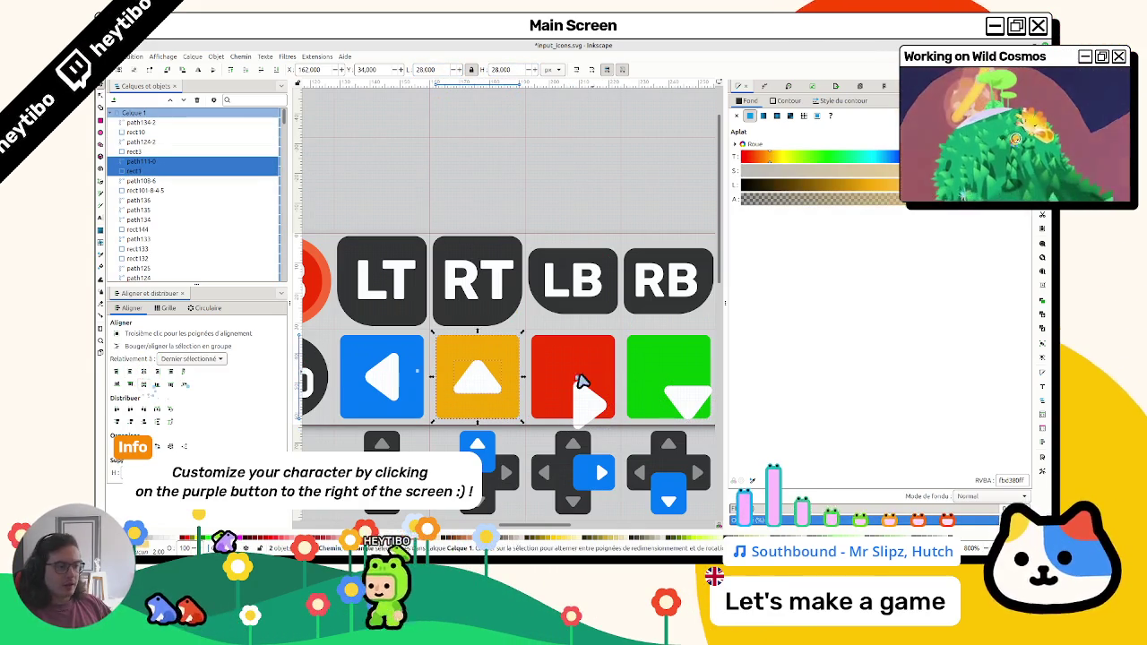
Centre the red and green tiles' arrows horizontally and vertically on their squares
left_click(555, 359)
left_click(587, 401, "shift")
left_click(143, 371)
left_click(157, 383)
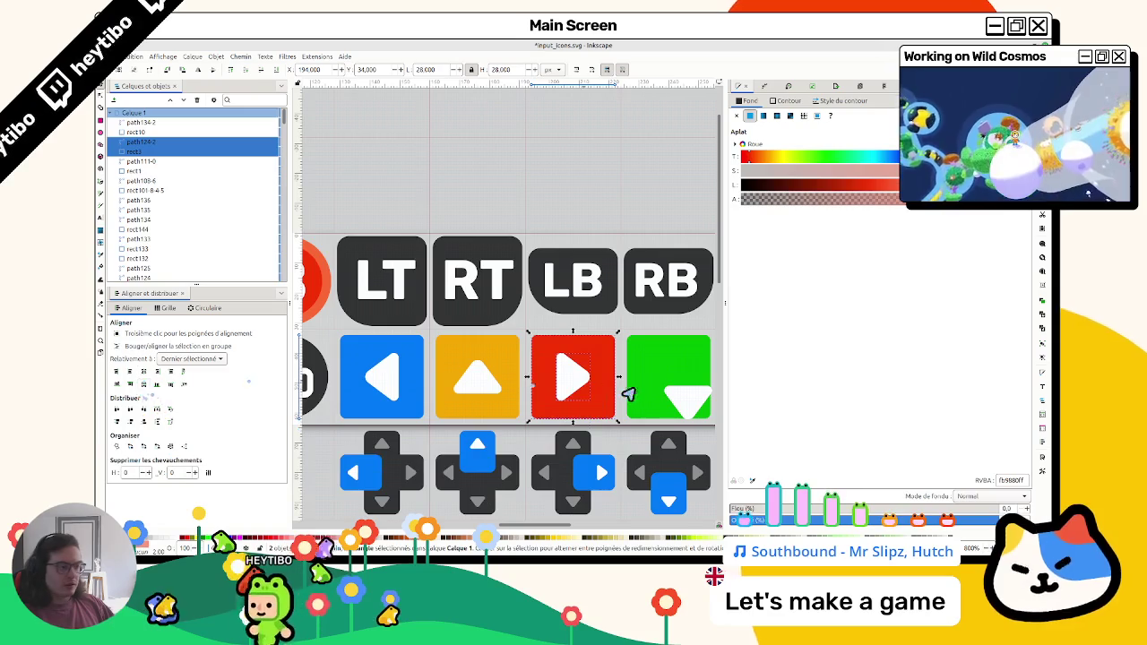
left_click(677, 394)
left_click(667, 368, "shift")
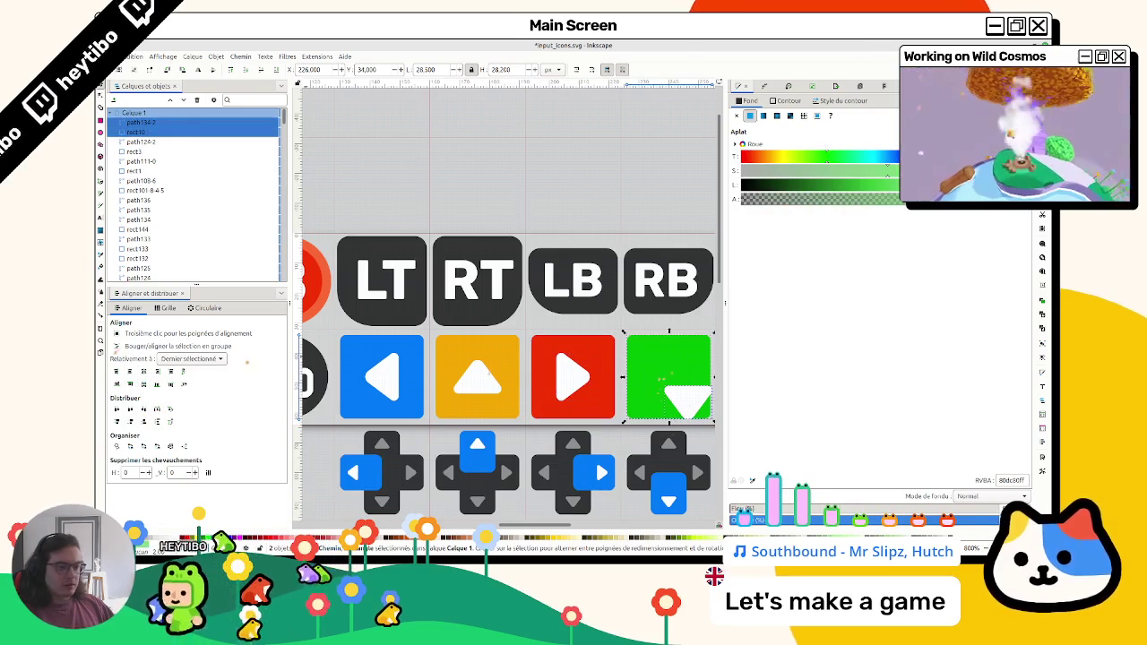
left_click(143, 370)
left_click(157, 384)
scroll(545, 204, "down", 3)
Try moving the white A letter off the green circle, then undo and deselect it
left_click(602, 210)
scroll(603, 208, "down", 3)
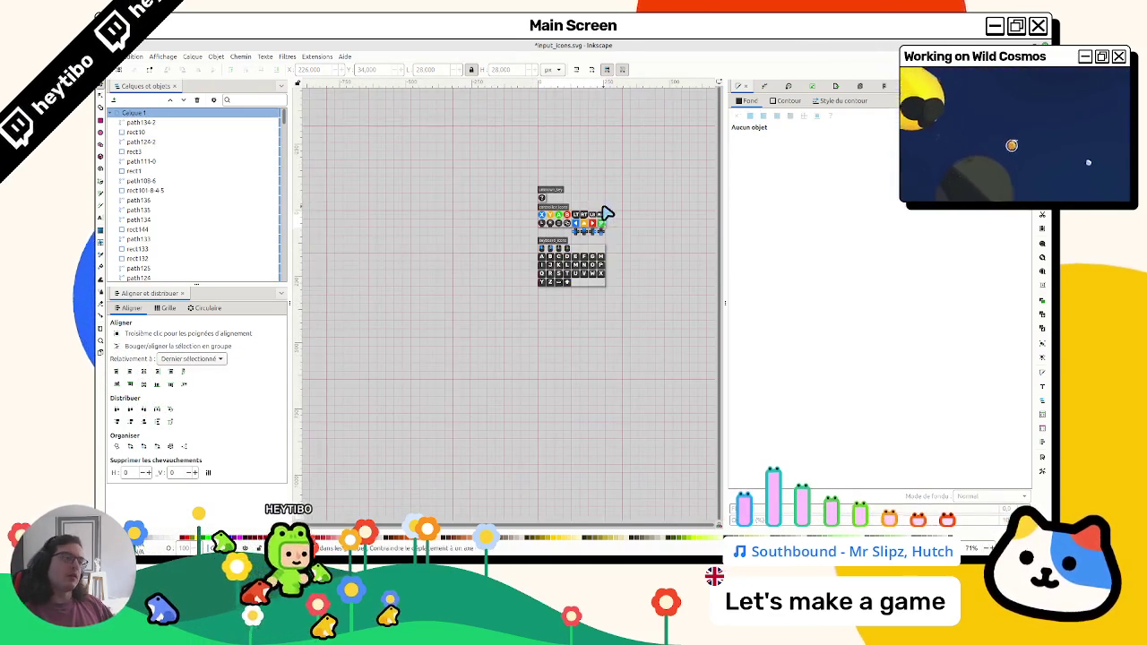
scroll(584, 222, "up", 6)
left_click(348, 235)
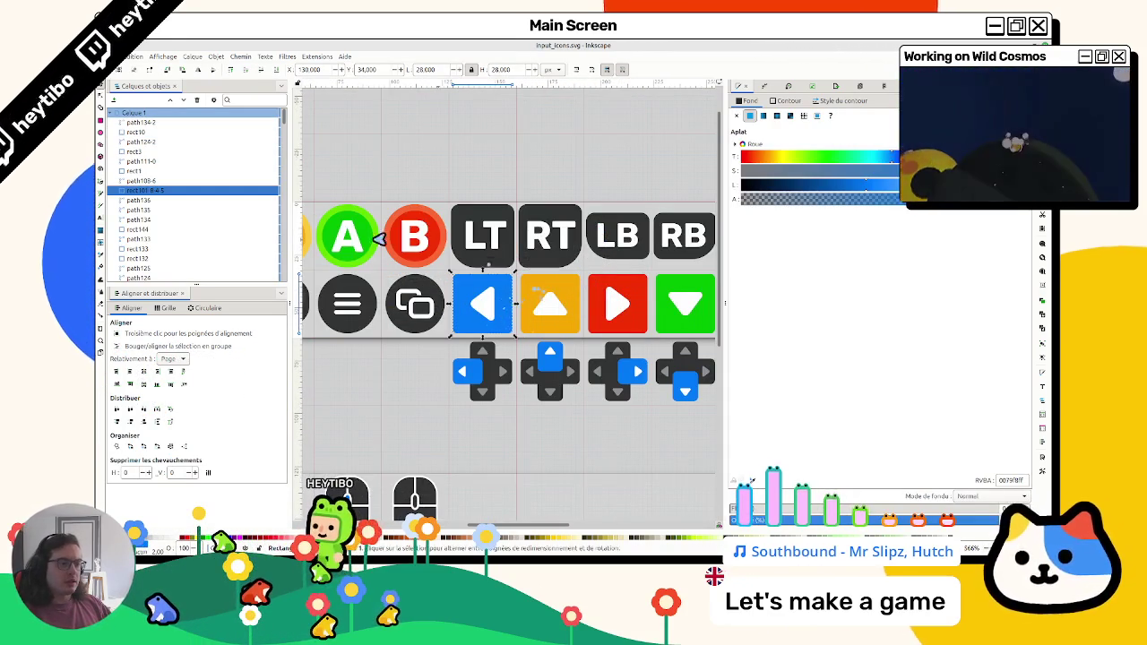
left_click_drag(356, 215, 369, 233)
key("ctrl+z")
scroll(361, 221, "up", 5)
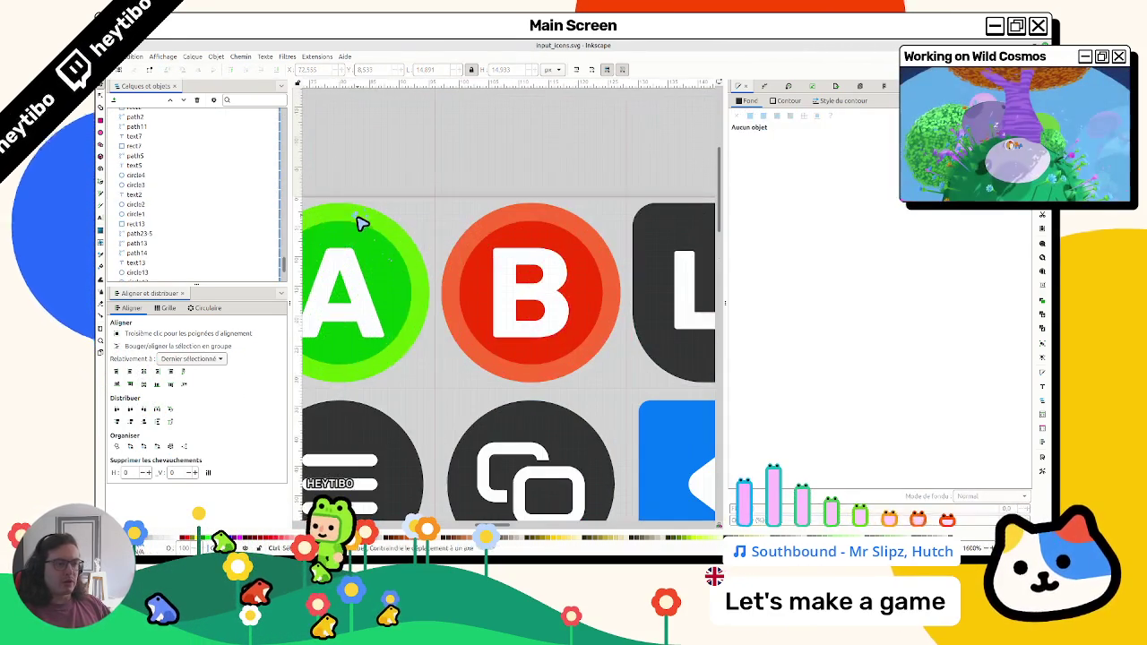
left_click(361, 220)
key("Escape")
scroll(371, 241, "up", 3)
scroll(371, 241, "up", 2)
scroll(415, 248, "down", 6)
Make 24×24 inner squares over the blue and orange tiles
left_click(477, 348)
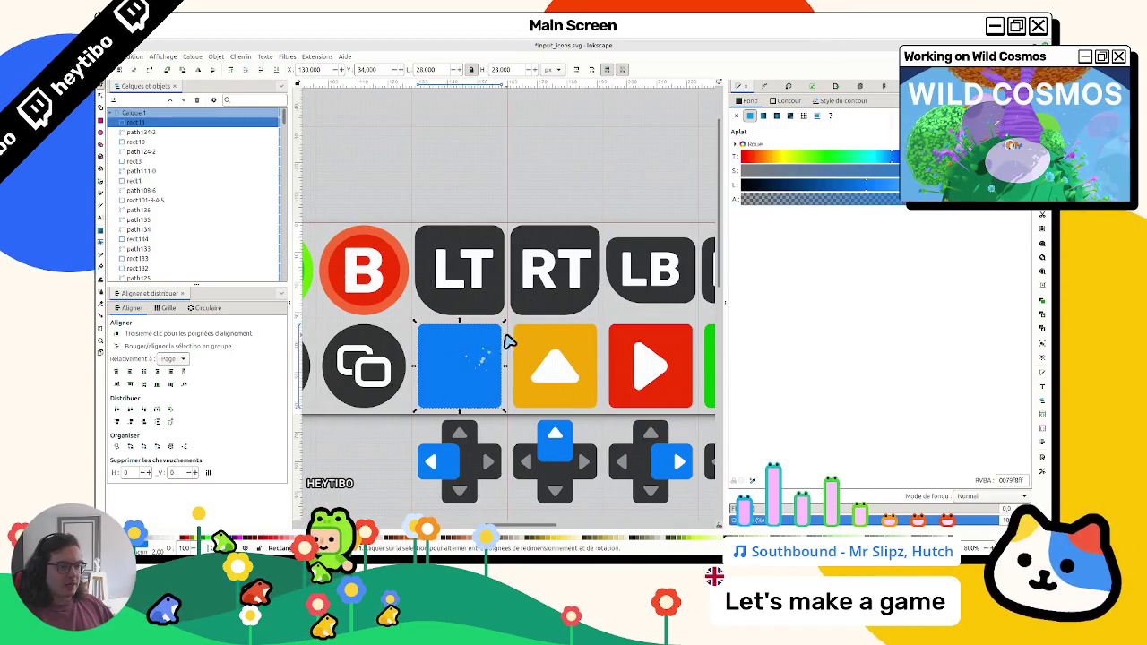
scroll(508, 341, "up", 3)
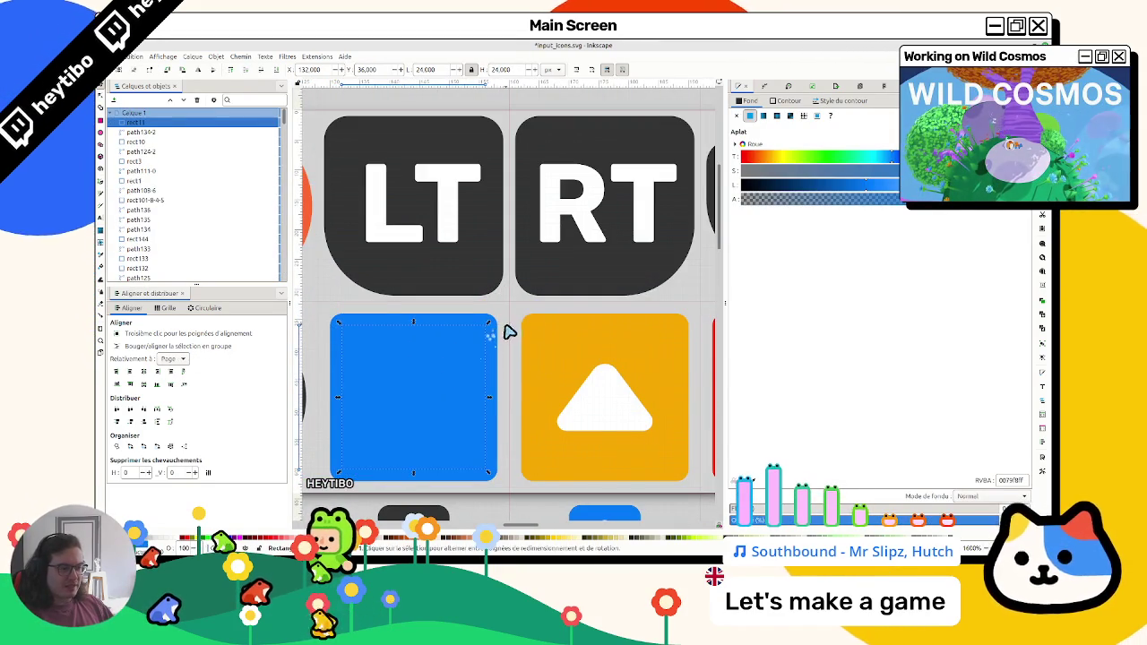
left_click(568, 333)
key("Delete")
left_click(532, 325)
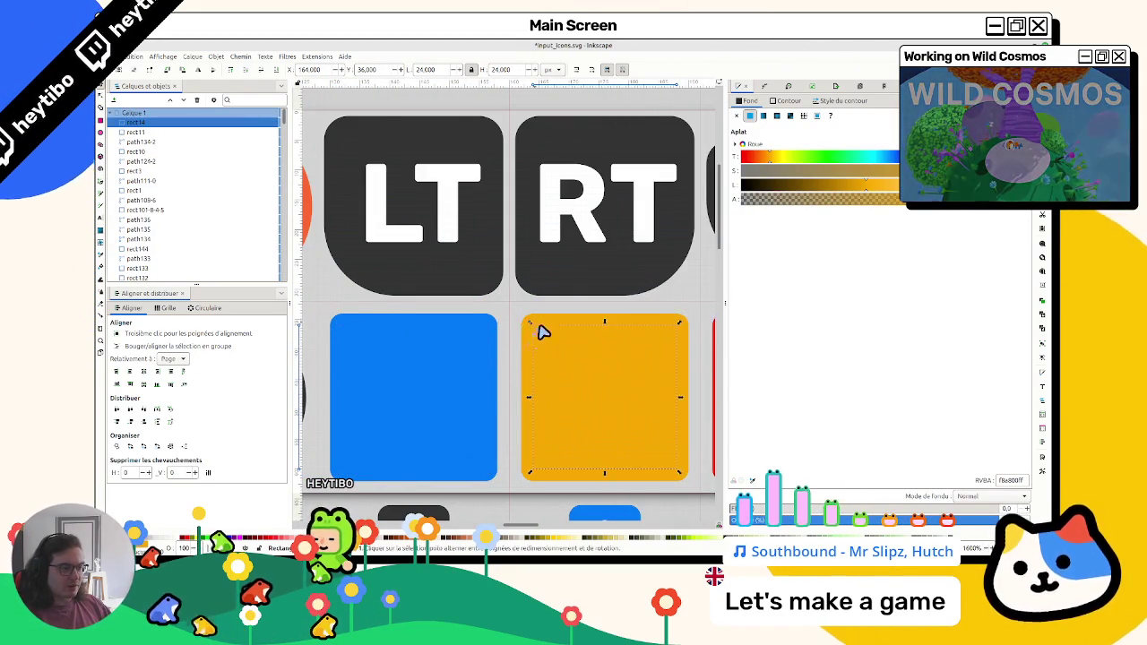
scroll(536, 329, "right", 4)
Make 24×24 inner squares over the red and green tiles
left_click(575, 335)
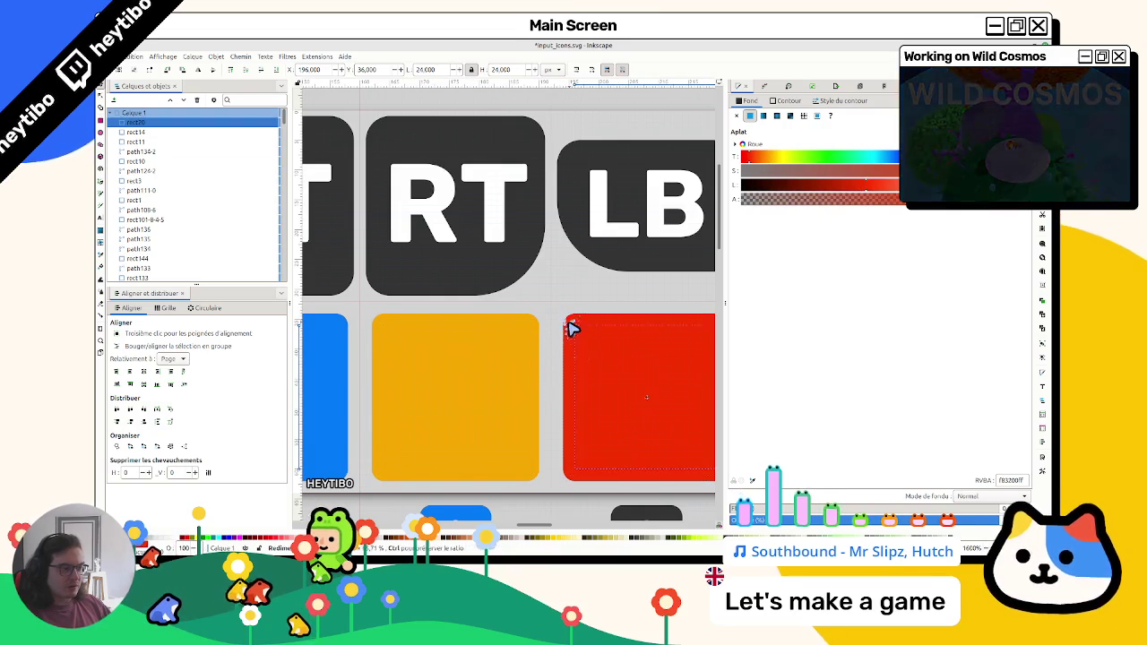
left_click_drag(574, 331, 579, 330)
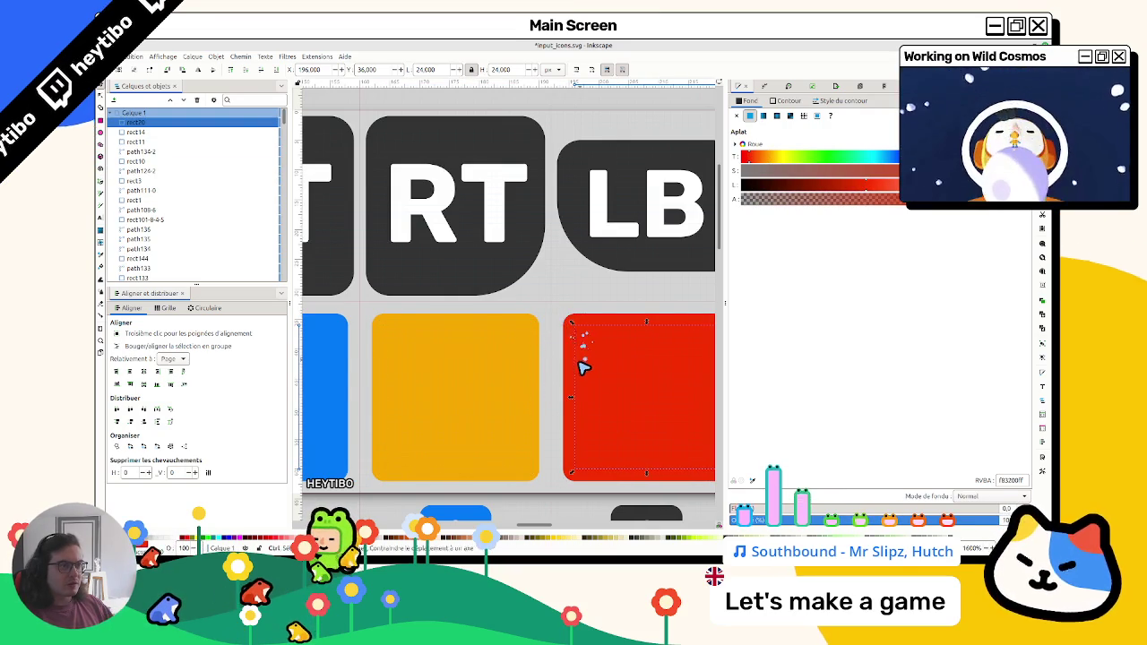
scroll(575, 370, "right", 5)
left_click(528, 363)
key("Delete")
left_click(498, 326)
scroll(504, 332, "down", 4)
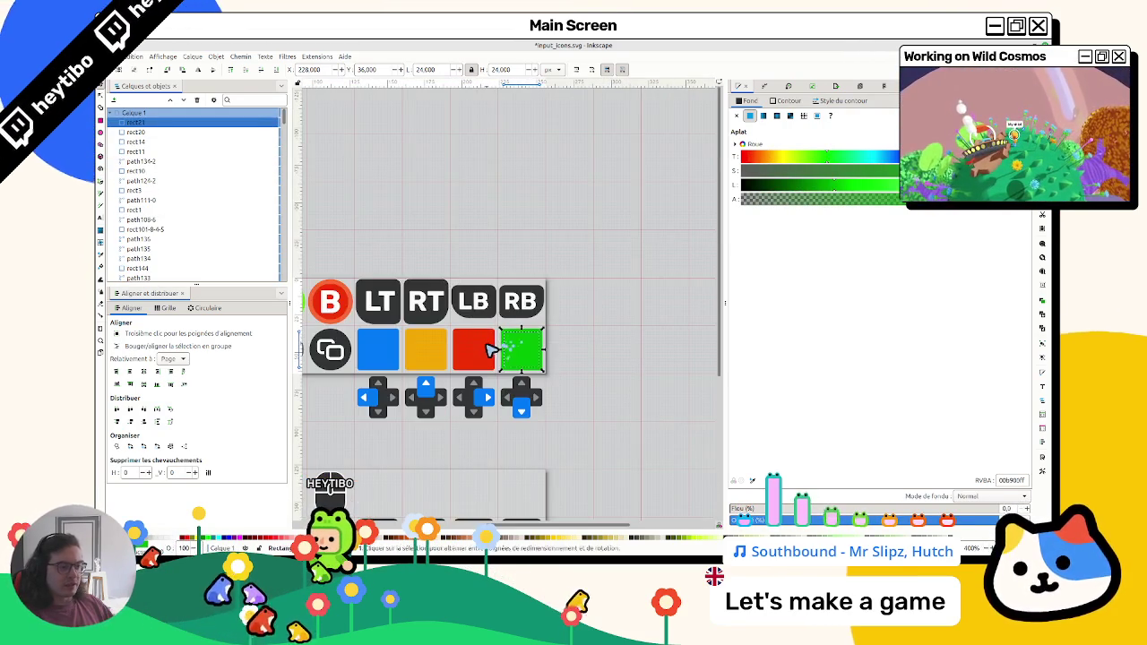
Lower the new inner squares in the stacking order until they sit beneath the arrows
left_click(473, 351, "shift")
left_click(421, 350, "shift")
left_click(394, 351, "shift")
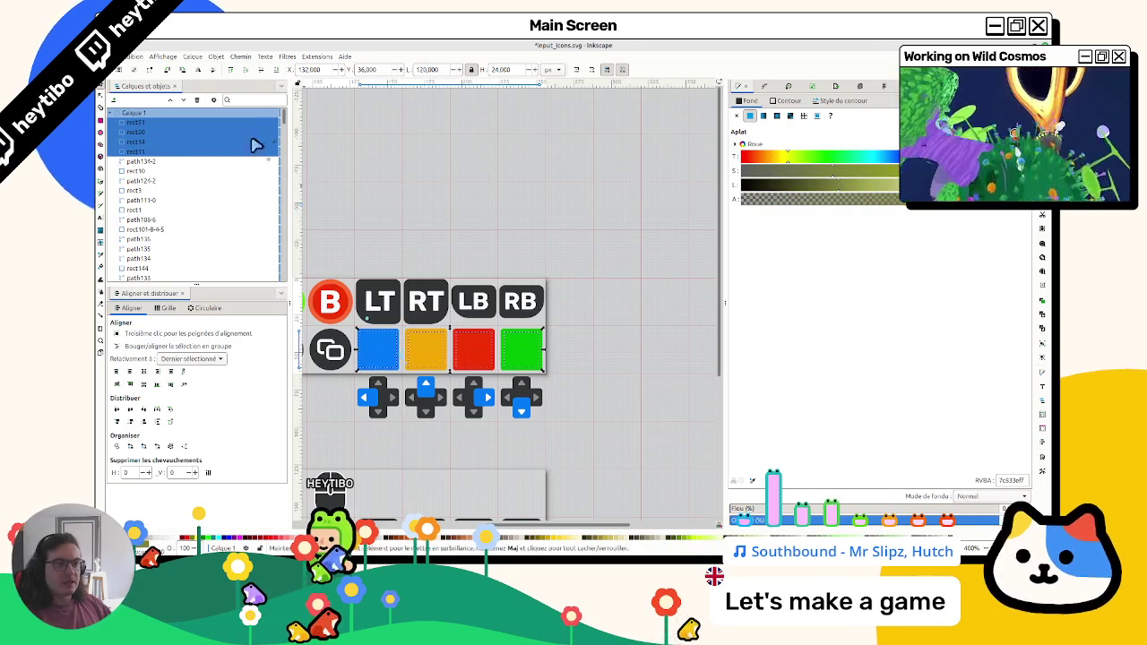
left_click(263, 72)
left_click(263, 74)
left_click(263, 74)
left_click(263, 73)
left_click(263, 73)
left_click(263, 73)
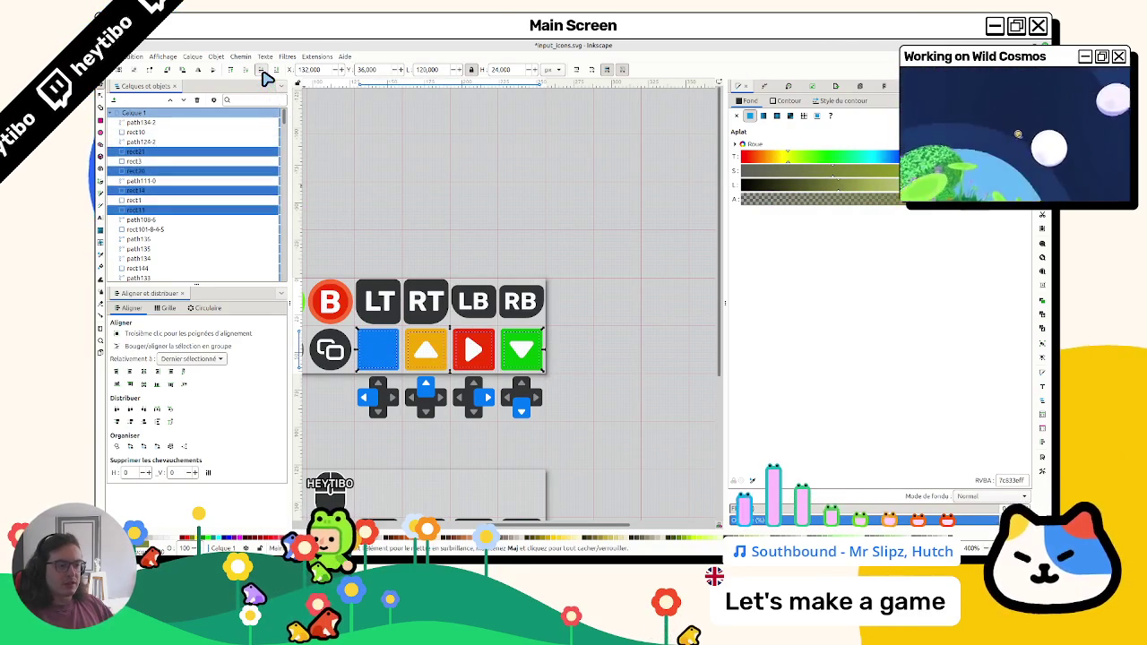
left_click(263, 73)
left_click(263, 73)
left_click(263, 73)
left_click(264, 73)
left_click(263, 74)
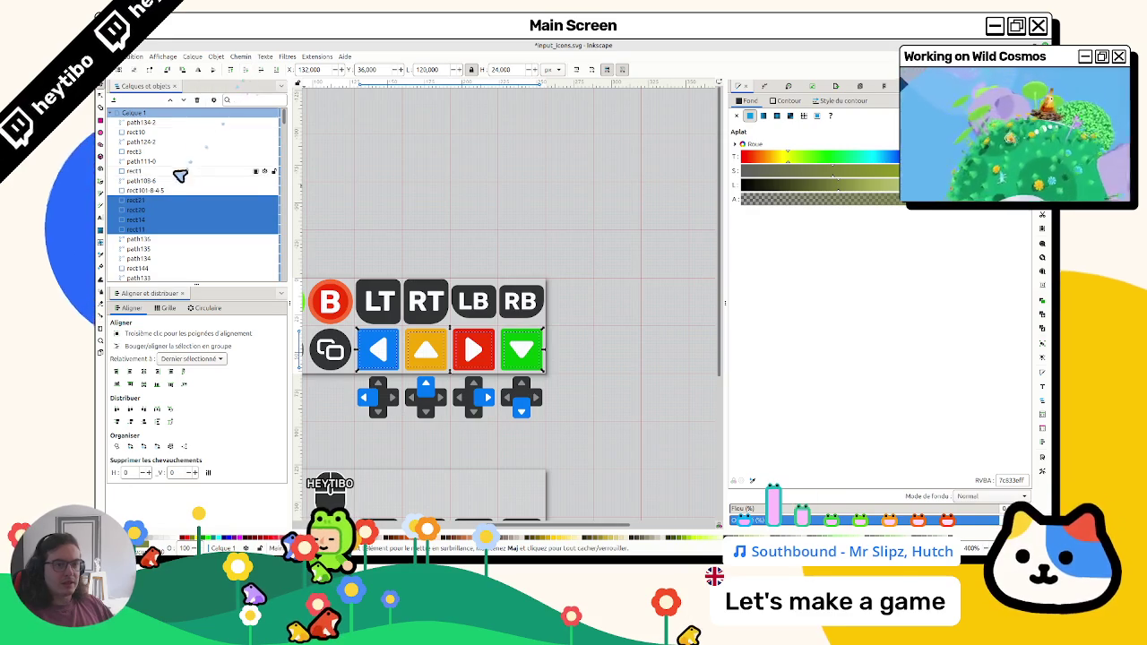
Lower the four original tile squares below the inner squares
left_click(146, 192)
left_click(140, 169, "ctrl")
left_click(139, 151, "ctrl")
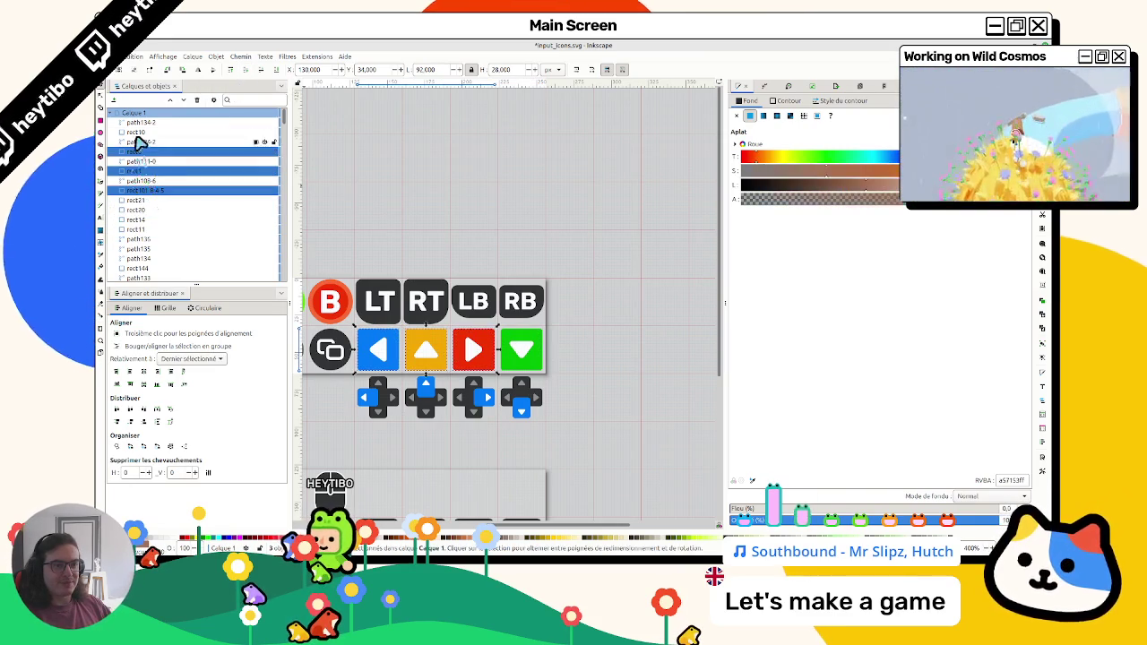
left_click(136, 132, "ctrl")
left_click(264, 73)
left_click(264, 73)
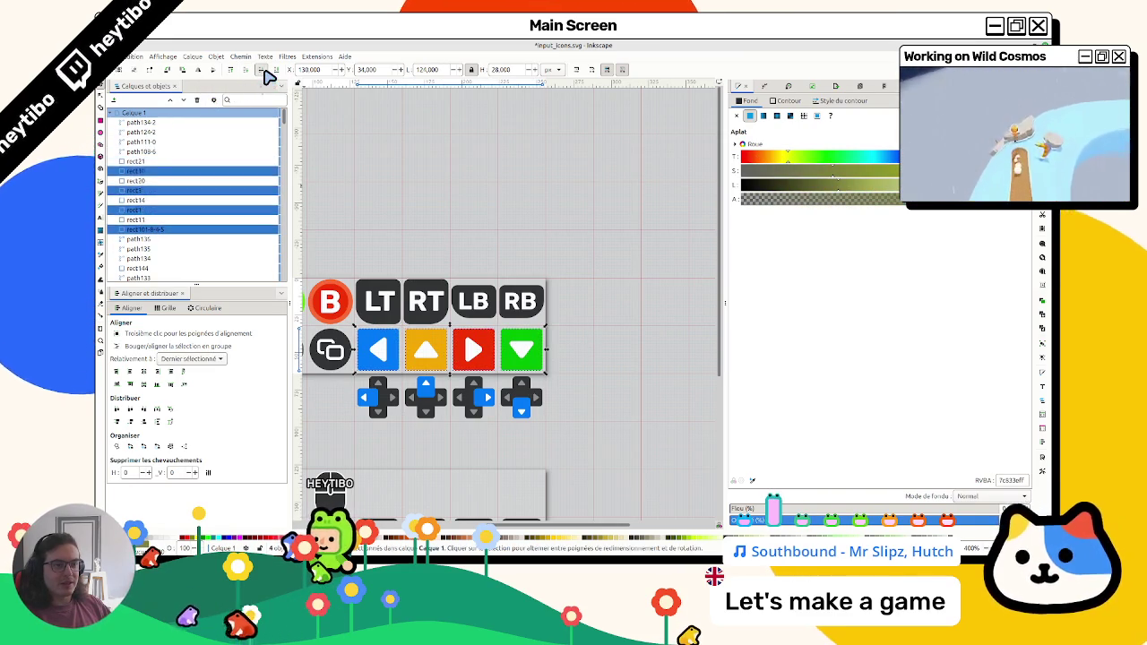
left_click(264, 72)
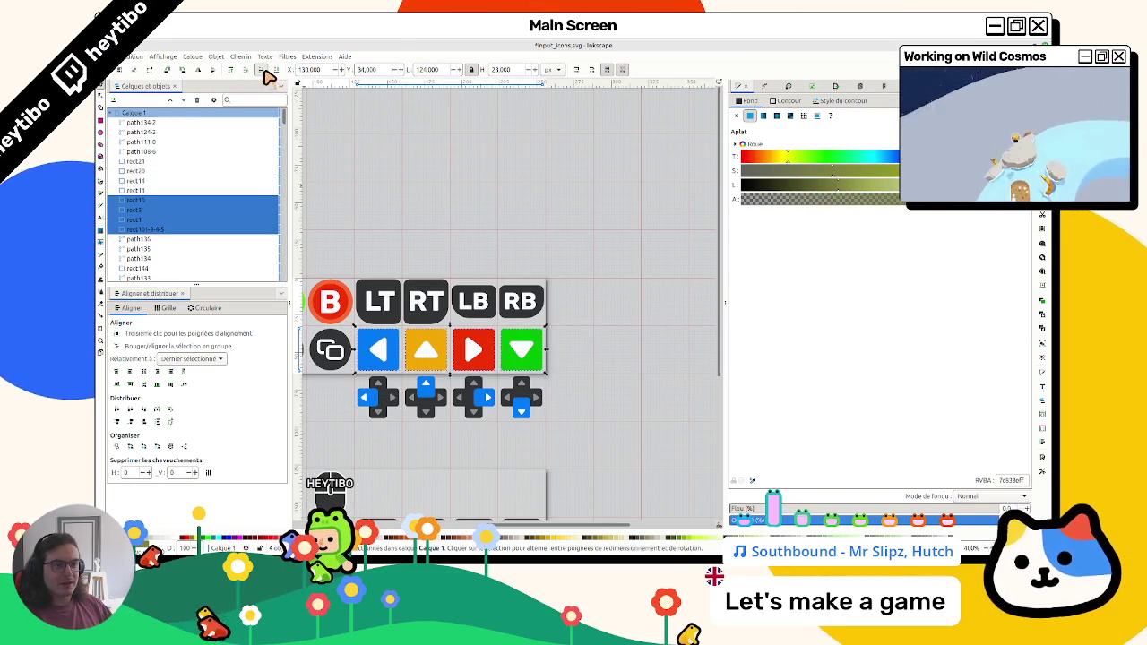
left_click(422, 179)
Select the arrow tiles in turn, undoing an accidental colour pick on the red button
left_click(378, 351)
scroll(412, 359, "up", 1)
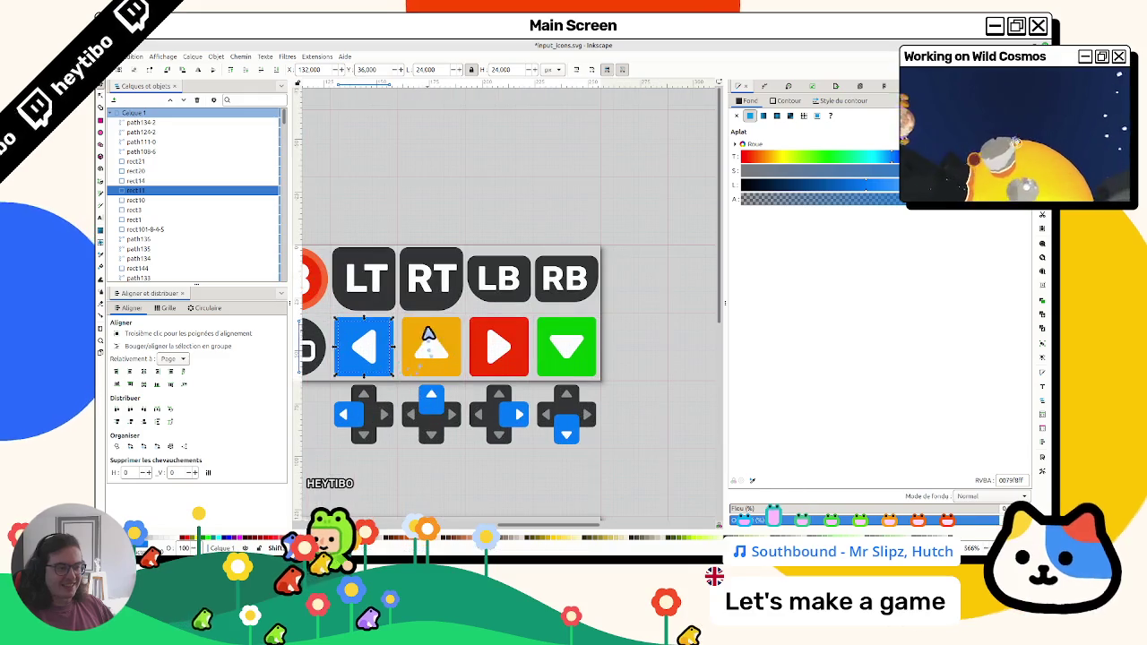
left_click(481, 239)
scroll(509, 309, "left", 6)
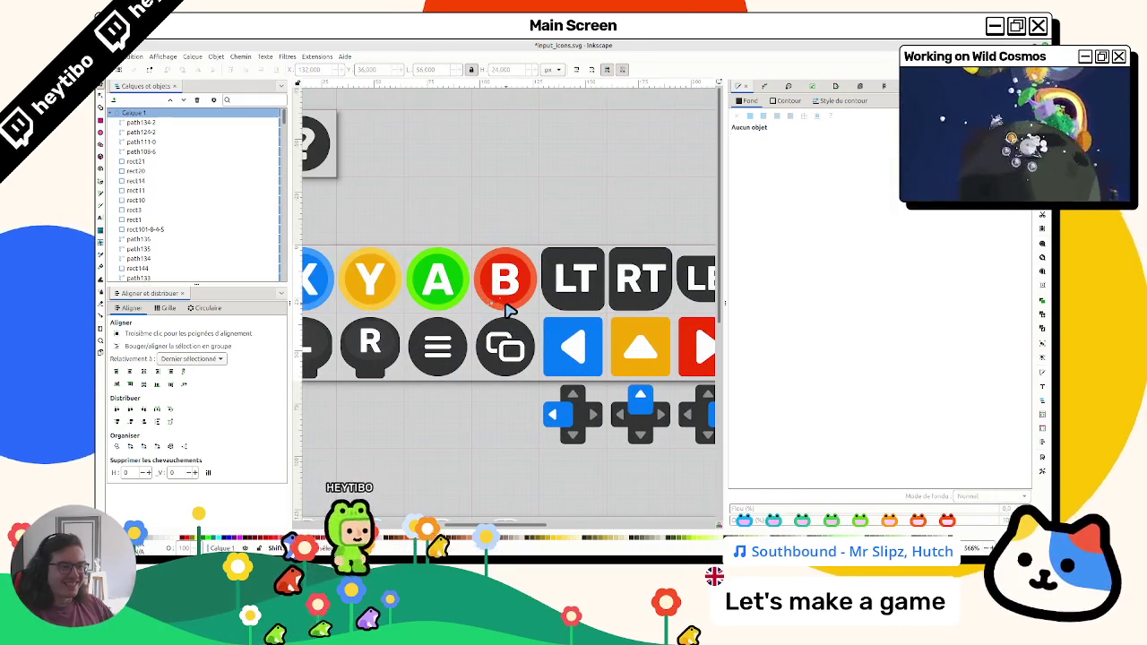
left_click(573, 347)
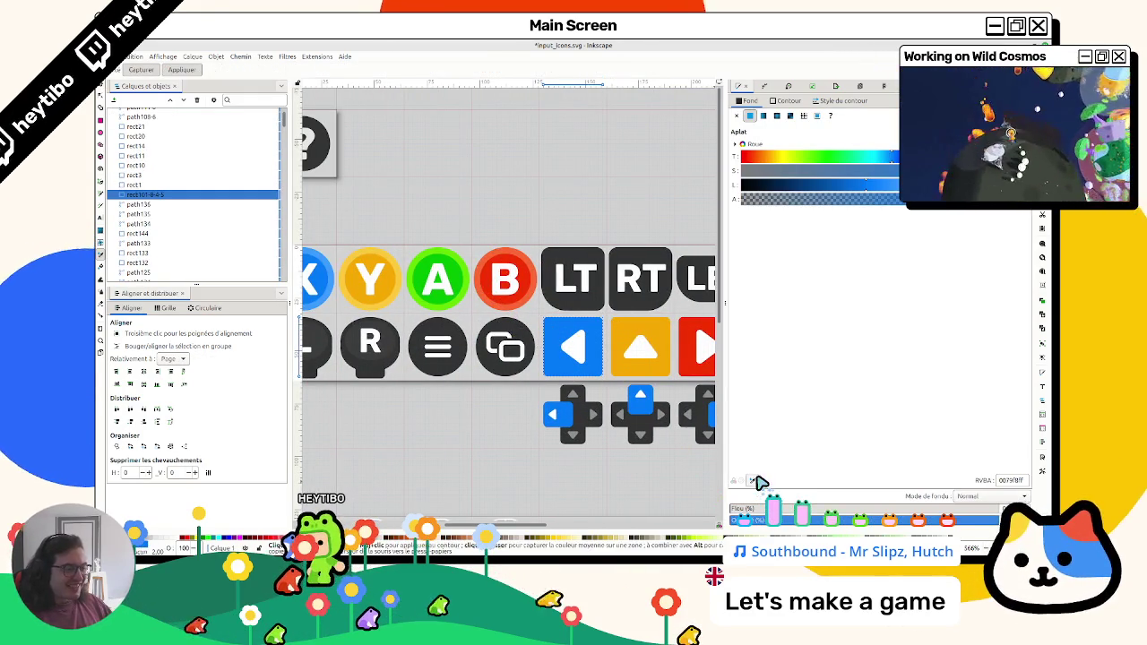
key("s")
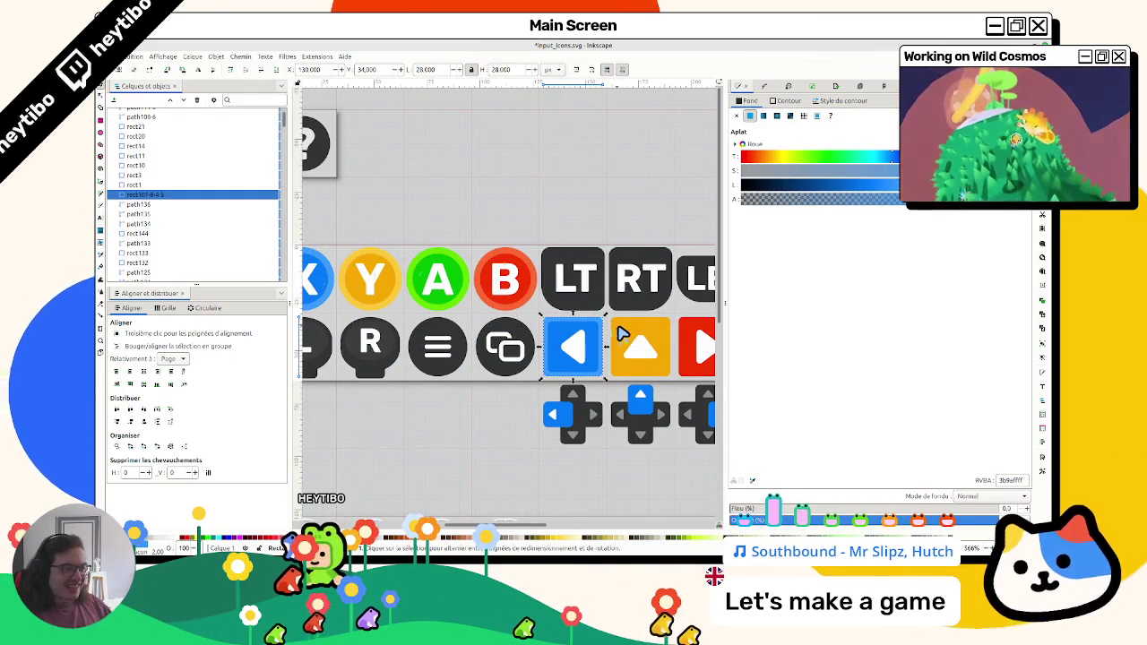
left_click(621, 333)
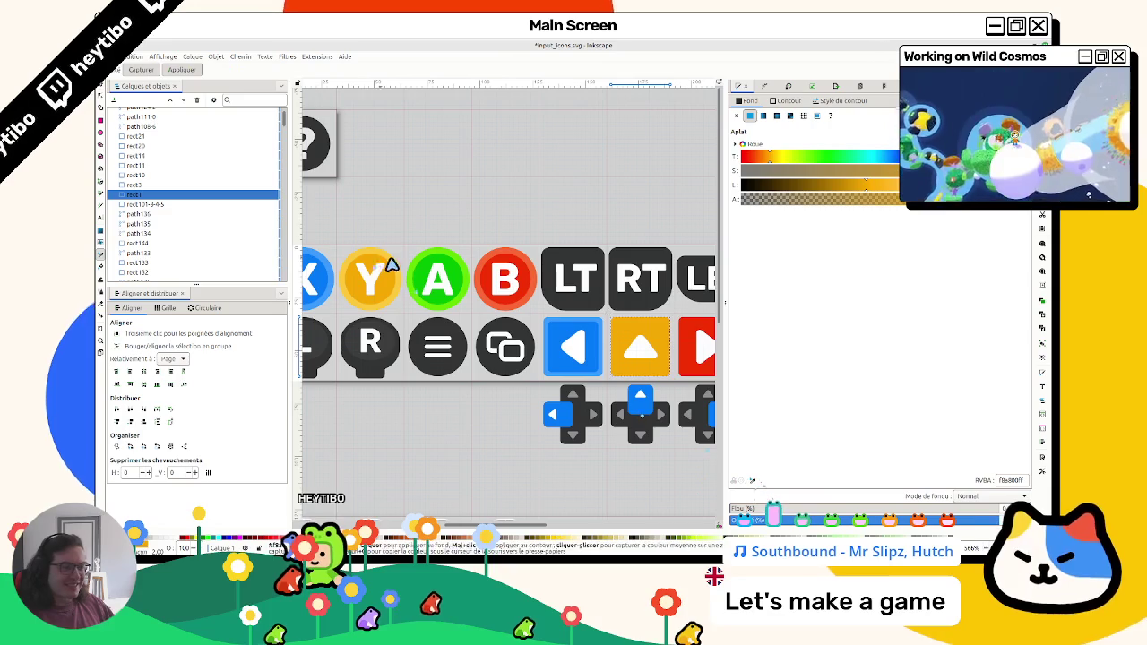
scroll(499, 295, "right", 2)
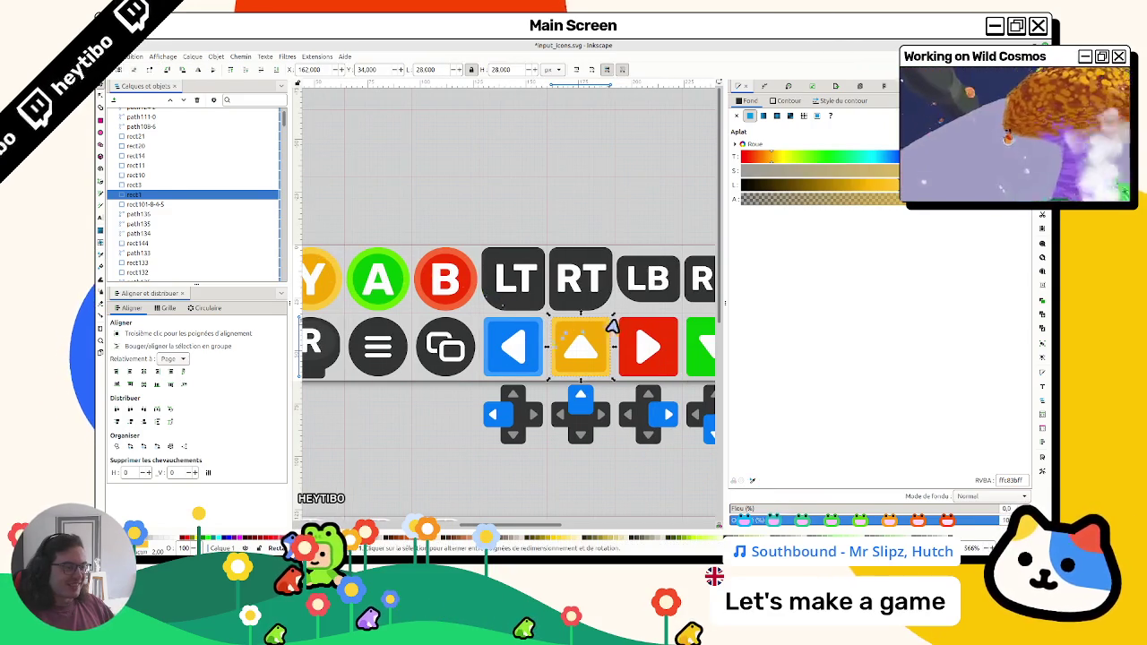
left_click(631, 327)
left_click(753, 482)
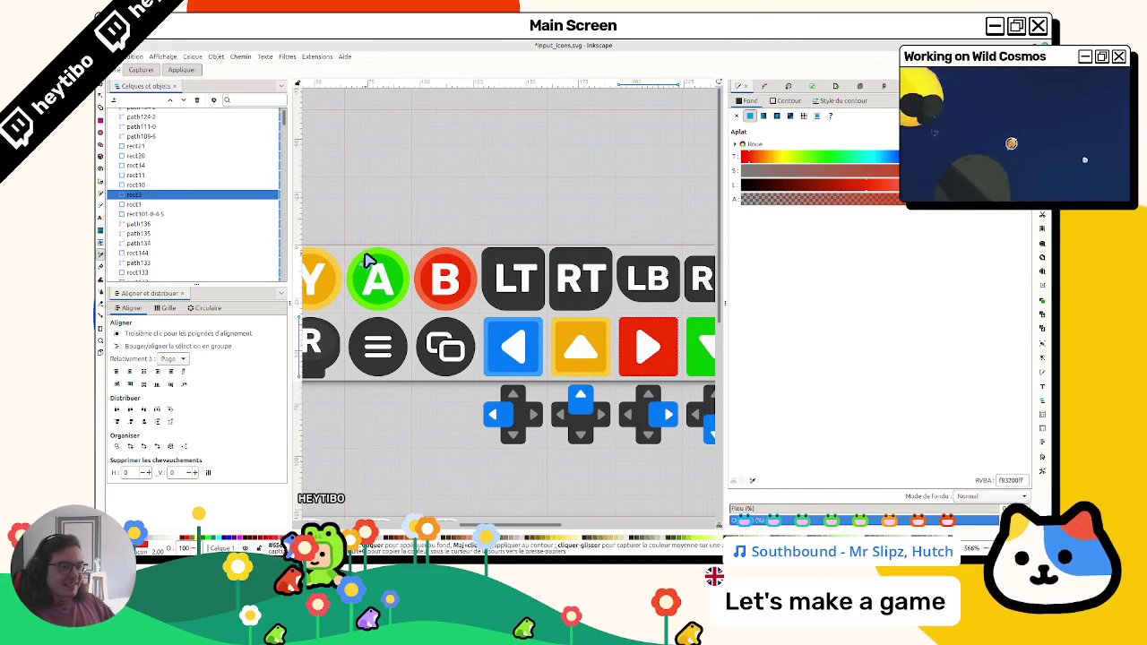
left_click(367, 269)
key("ctrl+z")
key("s")
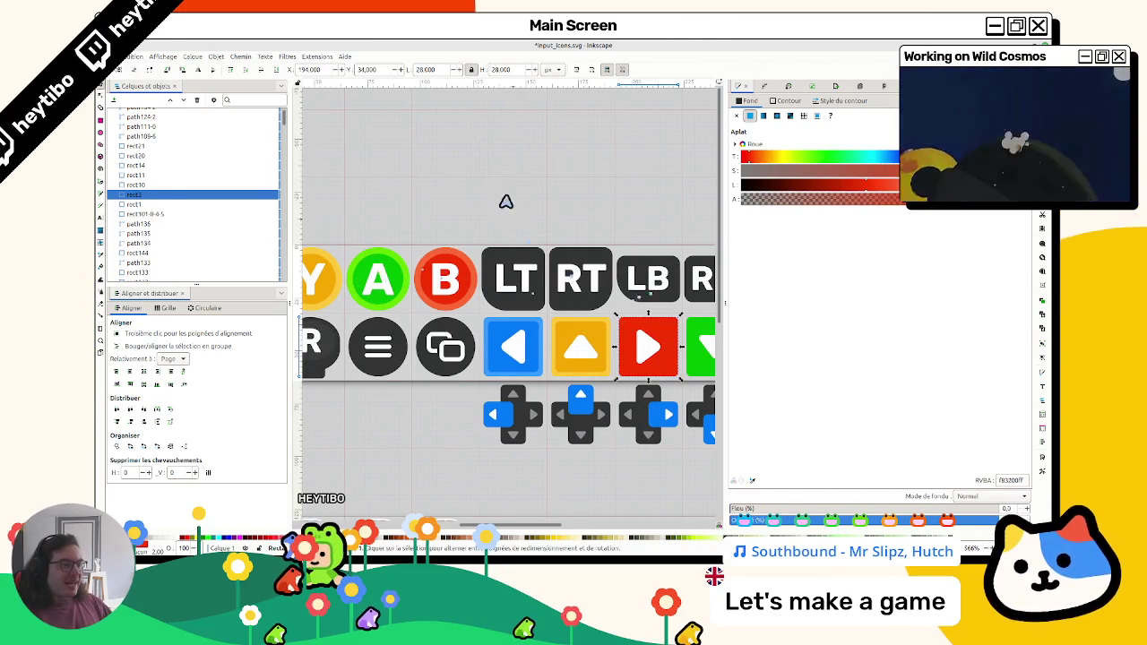
Check the red button's outline paint and stroke style settings
left_click(736, 115)
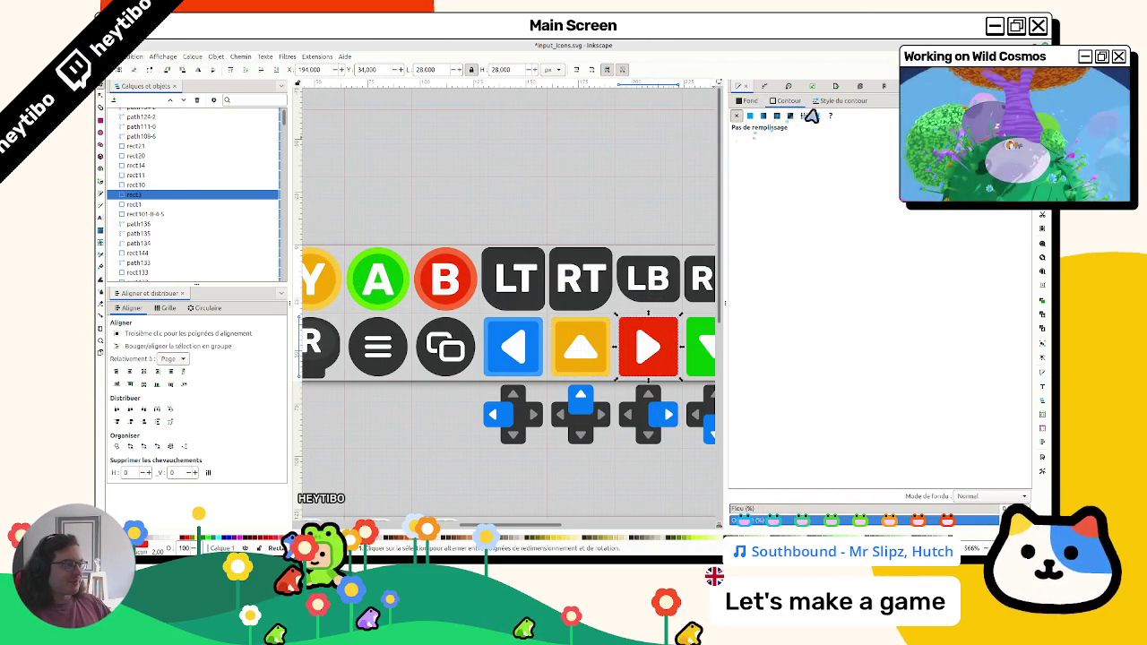
left_click(825, 102)
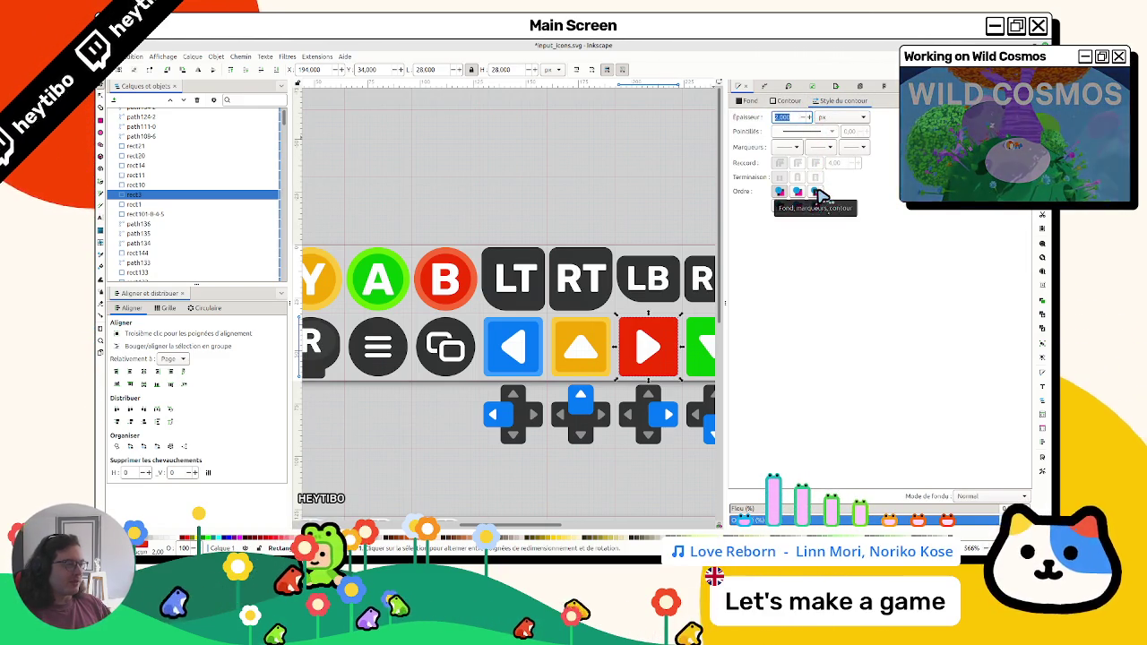
left_click(573, 184)
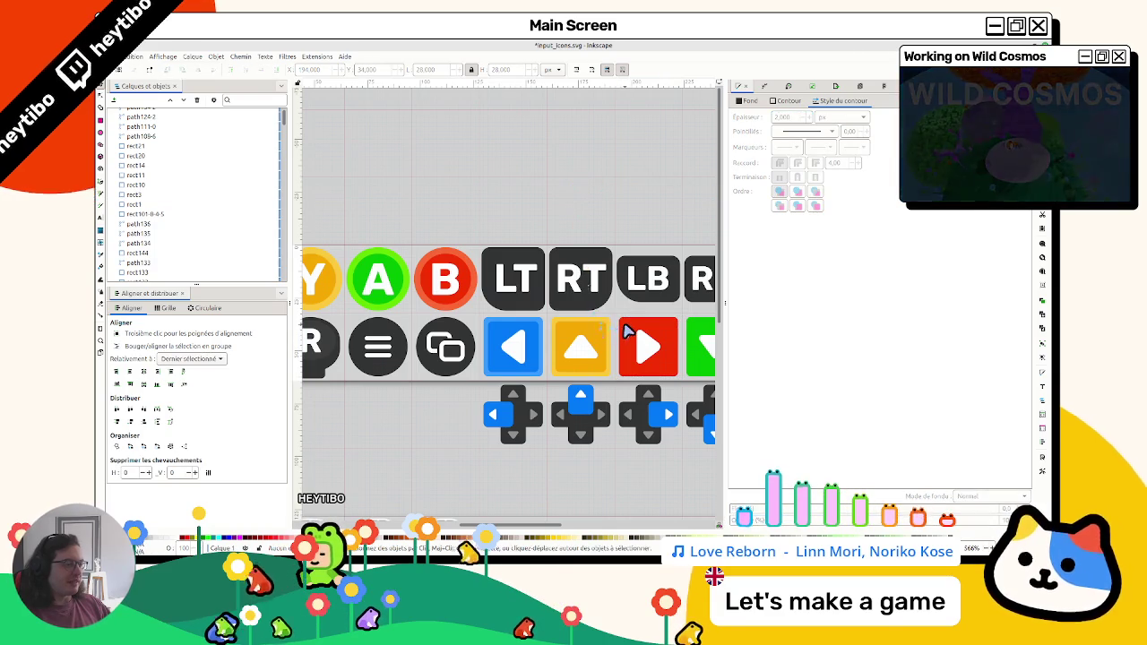
left_click(628, 333)
key("Escape")
left_click(650, 330)
key("Escape")
Set the red button's back tile fill to ff6a34
left_click(637, 325)
left_click(749, 102)
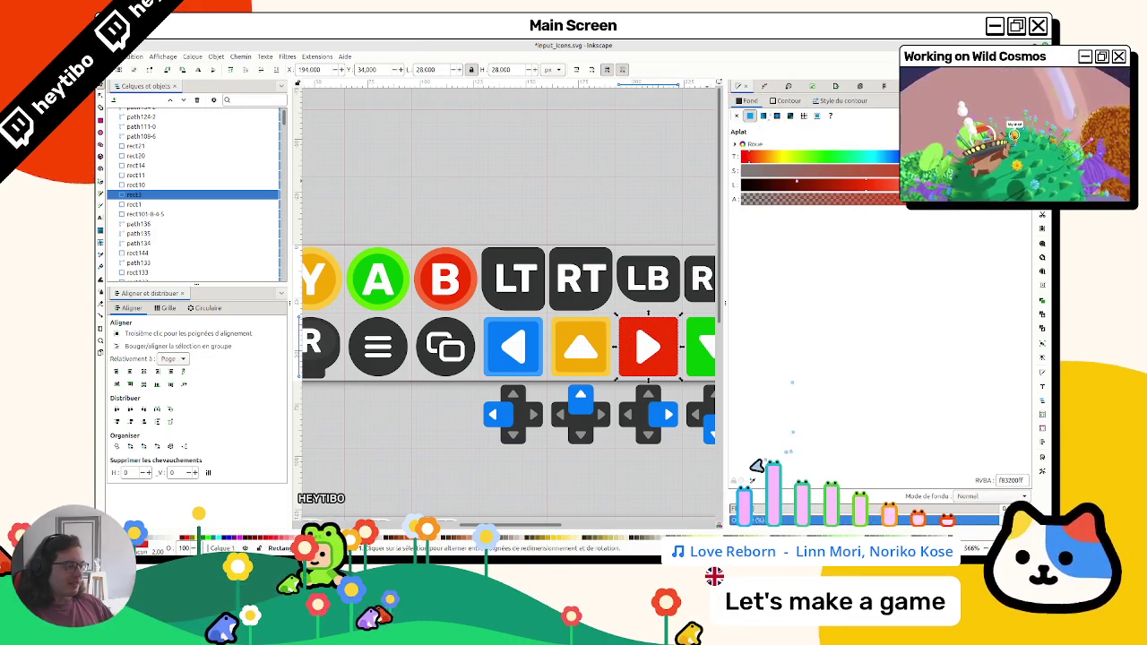
key("ctrl+z")
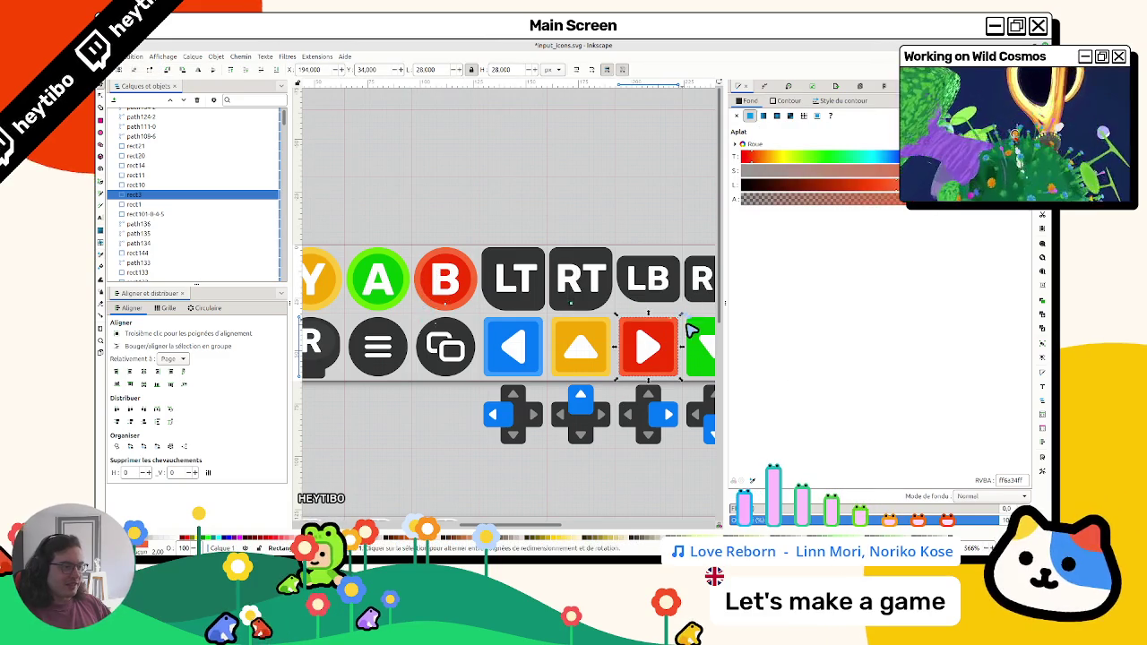
key("d")
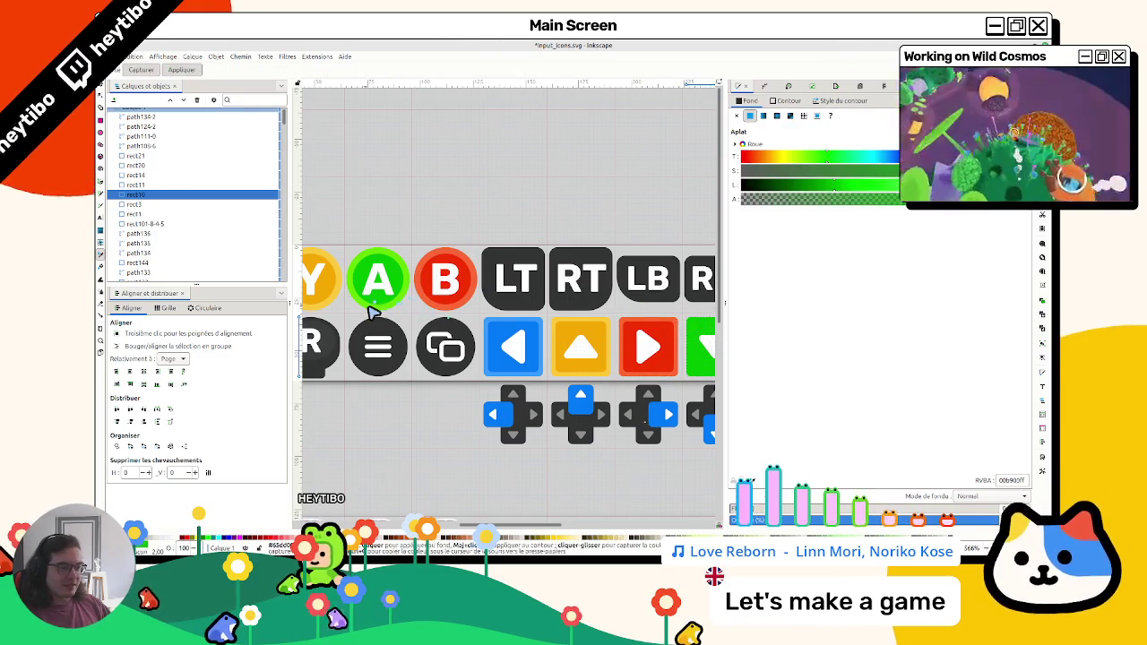
key("Escape")
Set the blue inner tile's corner radius to 1
key("s")
scroll(476, 344, "up", 6)
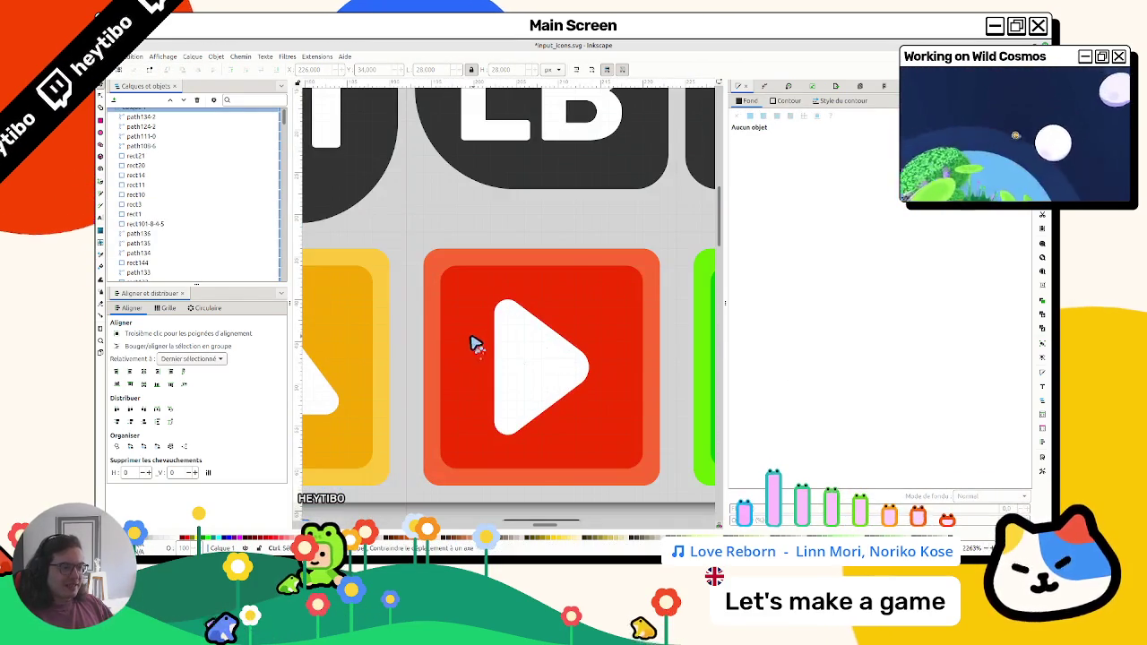
left_click(371, 309)
scroll(381, 313, "left", 5)
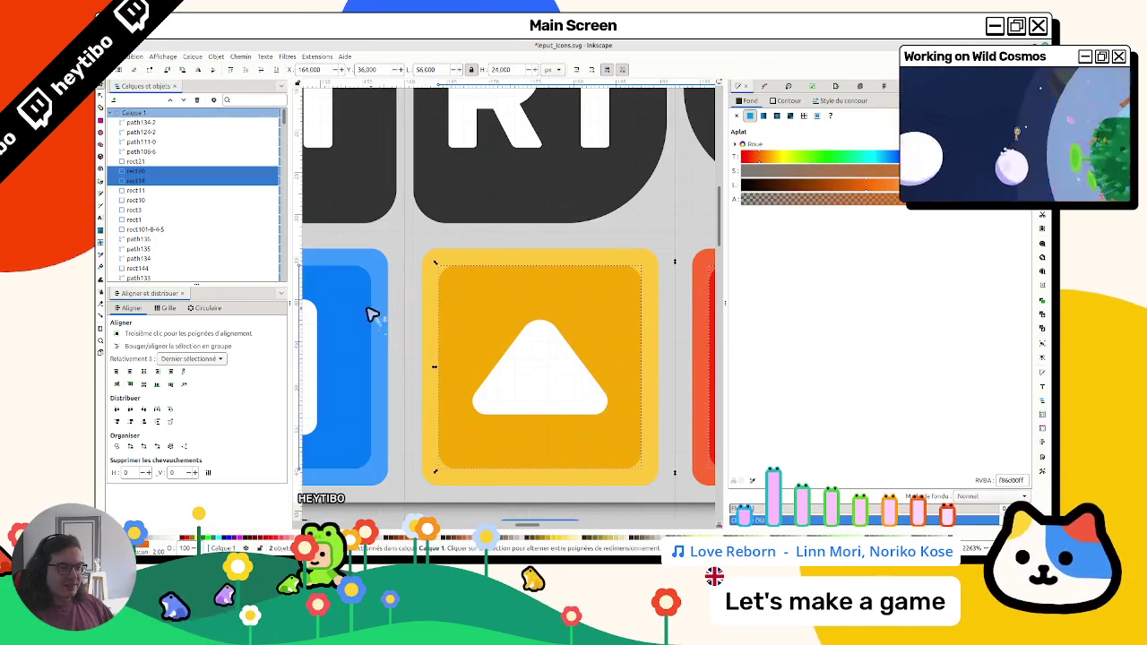
left_click(361, 312, "shift")
double_click(367, 307)
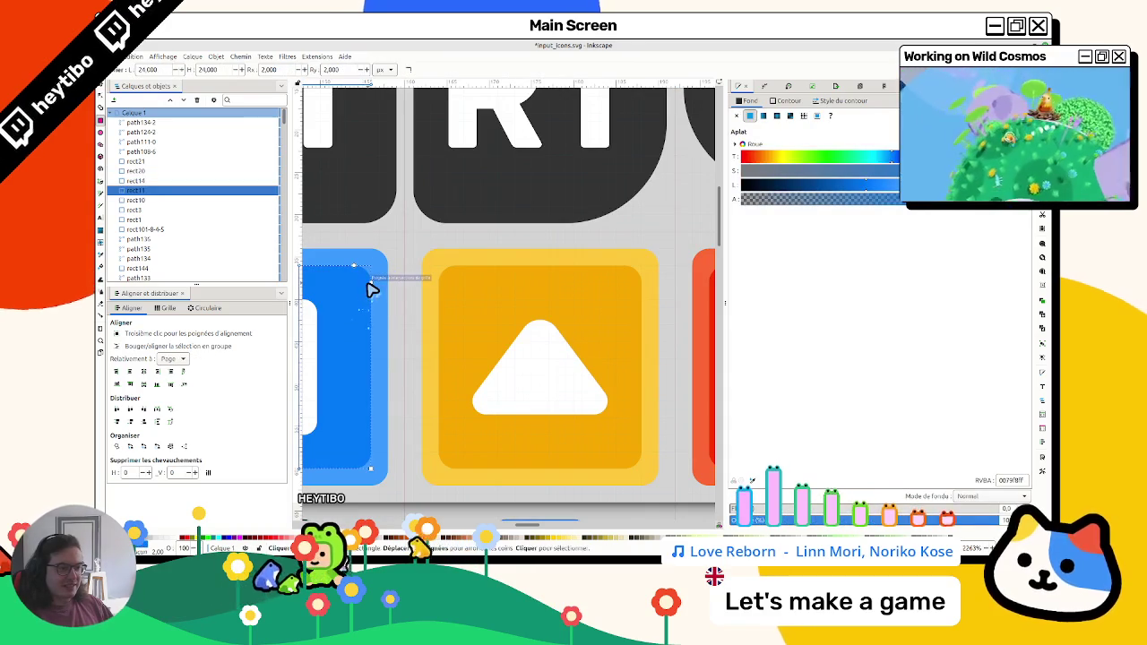
left_click(297, 70)
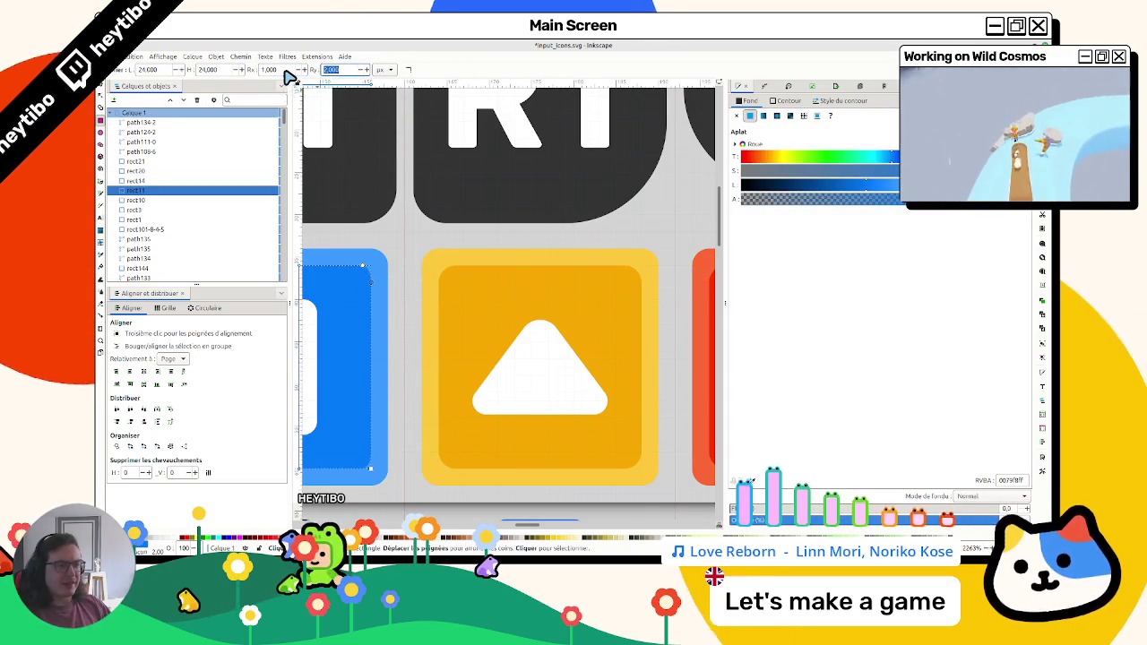
key("Escape")
key("s")
Select the yellow inner tile to adjust its corner rounding
left_click(472, 299)
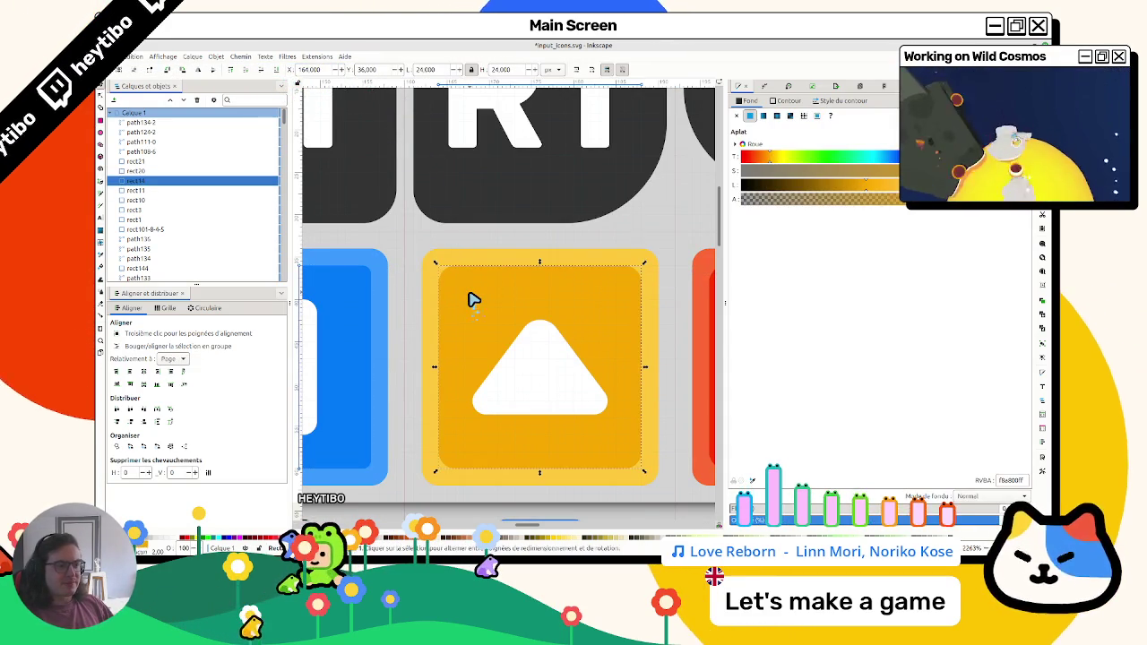
scroll(474, 299, "down", 4)
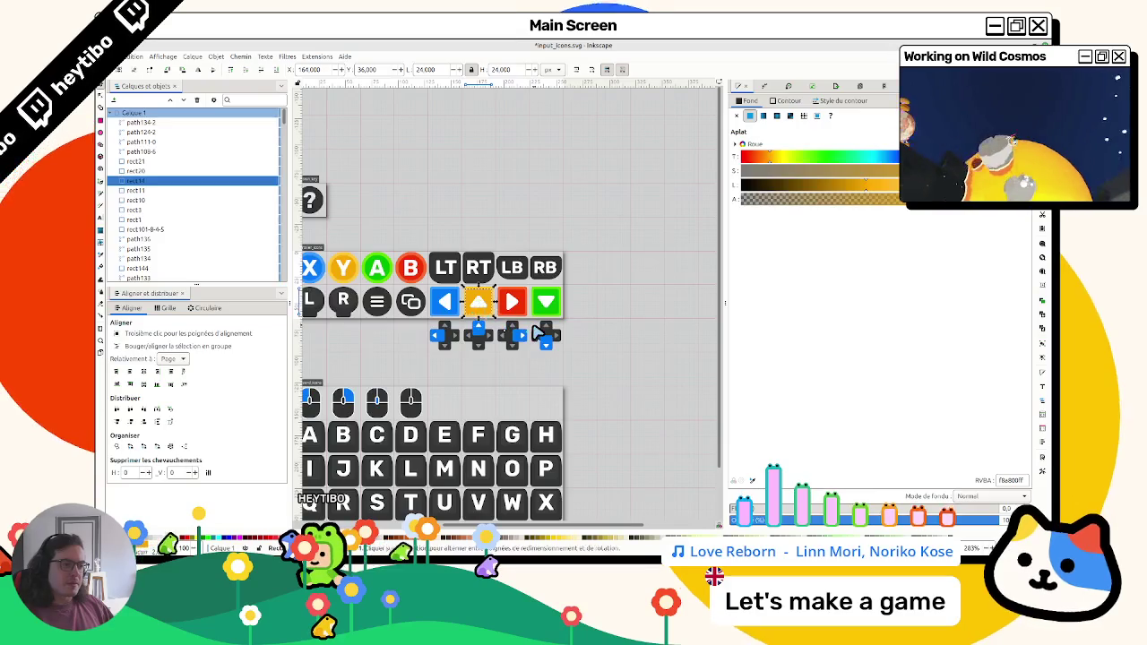
left_click(541, 323)
scroll(541, 322, "down", 3)
scroll(578, 330, "up", 6)
scroll(578, 331, "up", 3)
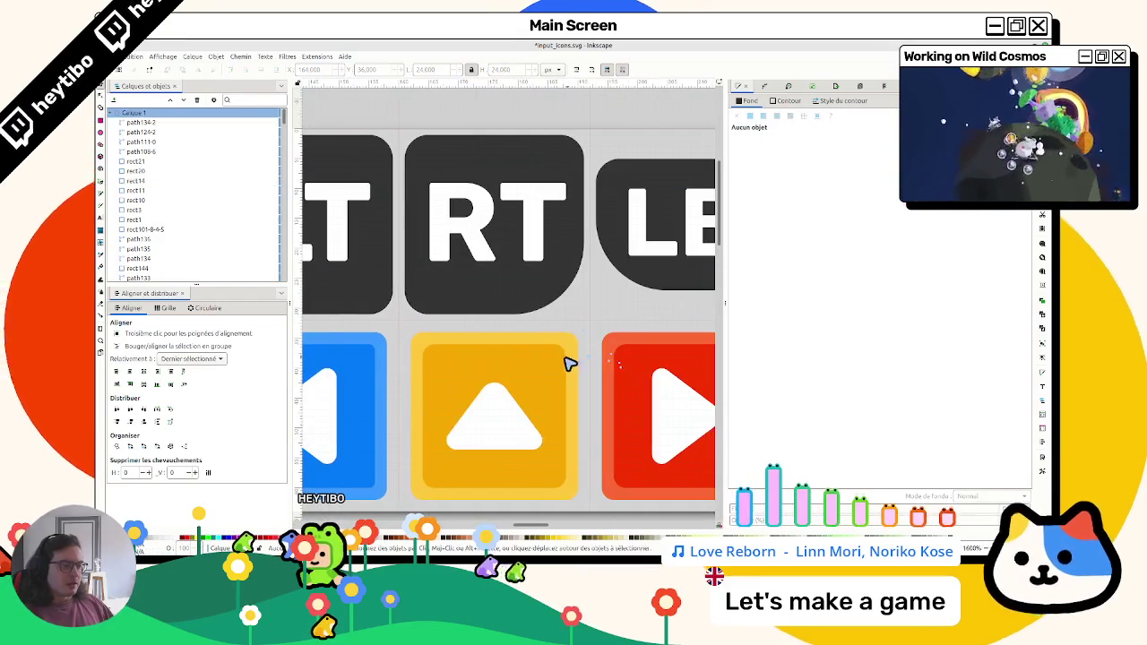
left_click(568, 363)
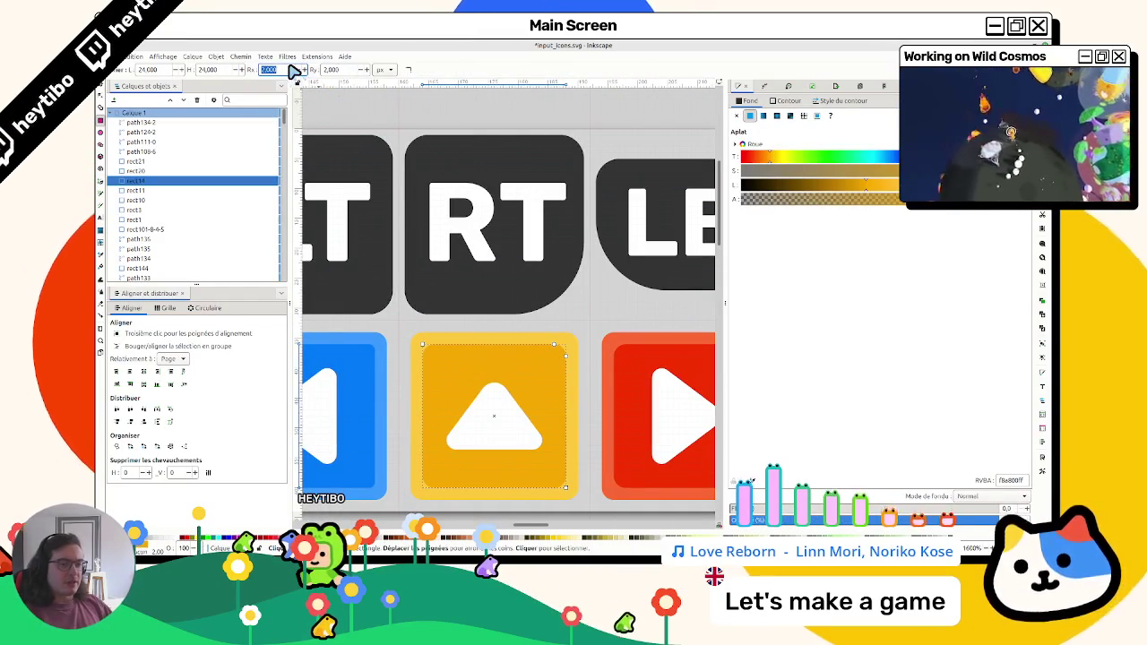
key("Escape")
Set the red and green inner tiles' corner radius to 1
left_click(630, 347)
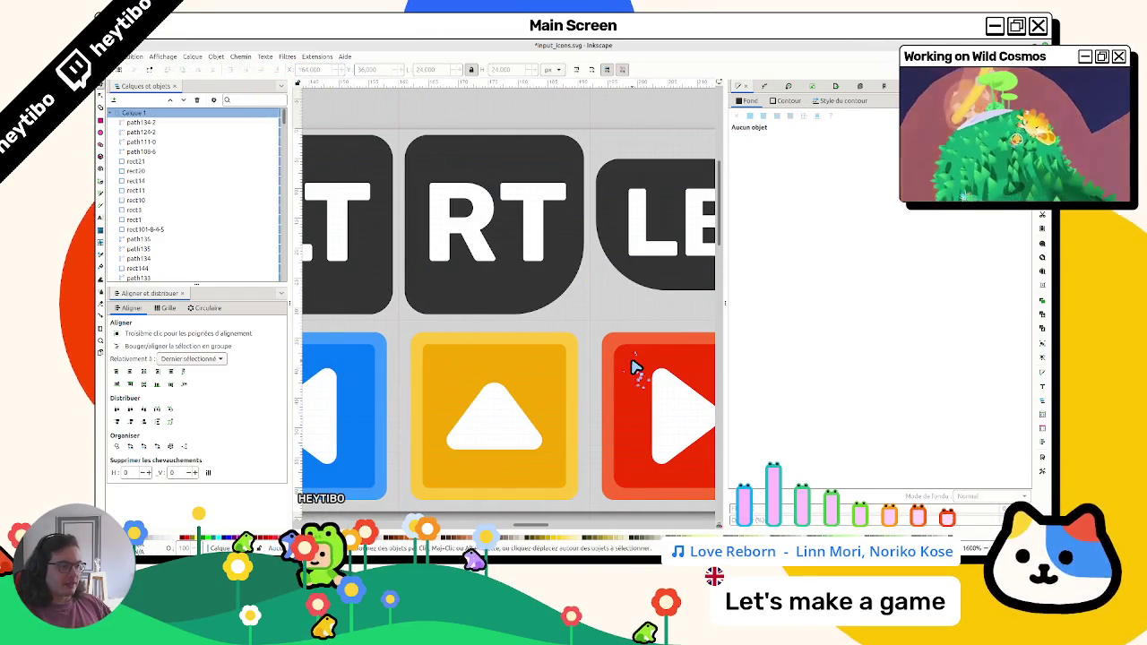
left_click(290, 70)
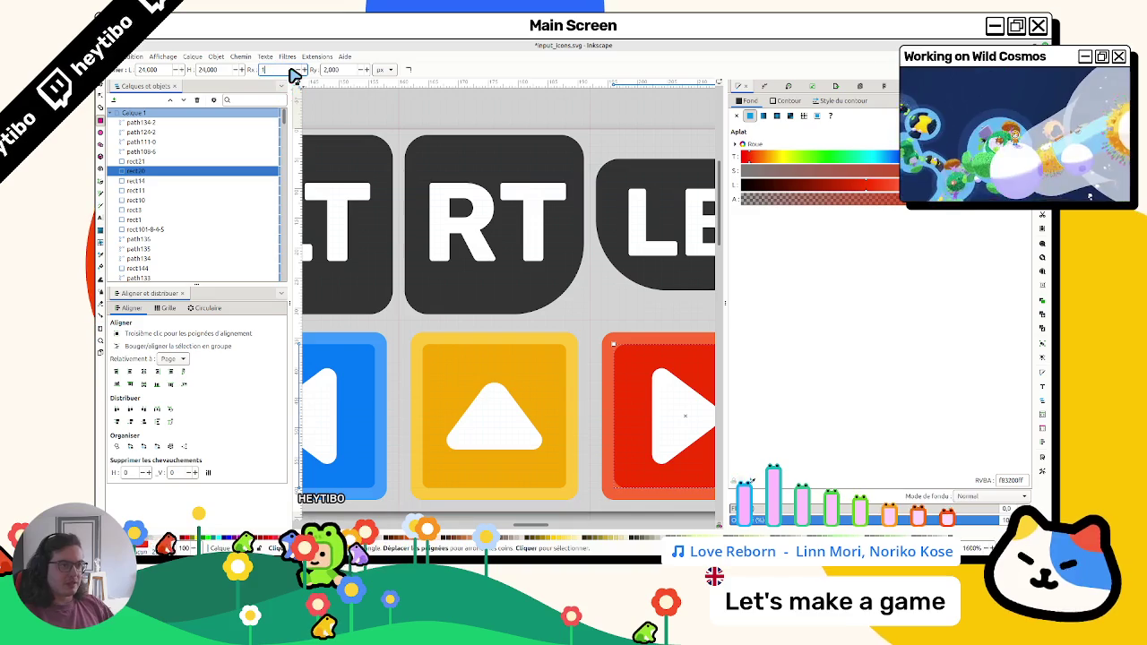
scroll(457, 299, "right", 3)
left_click(661, 375)
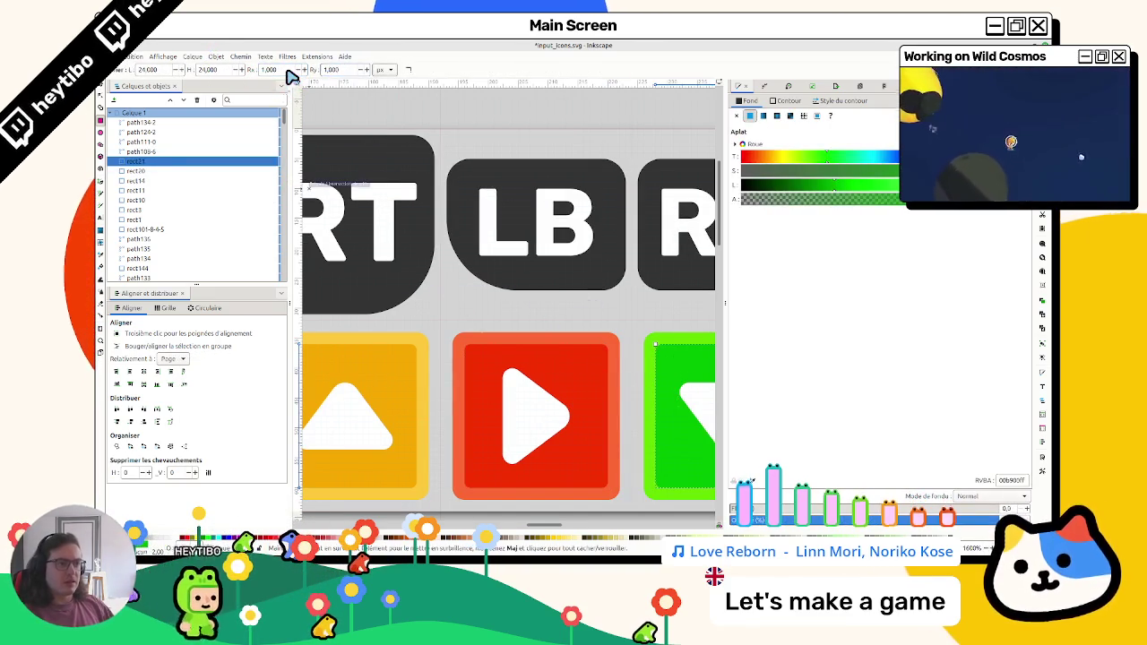
key("Escape")
scroll(609, 290, "down", 8)
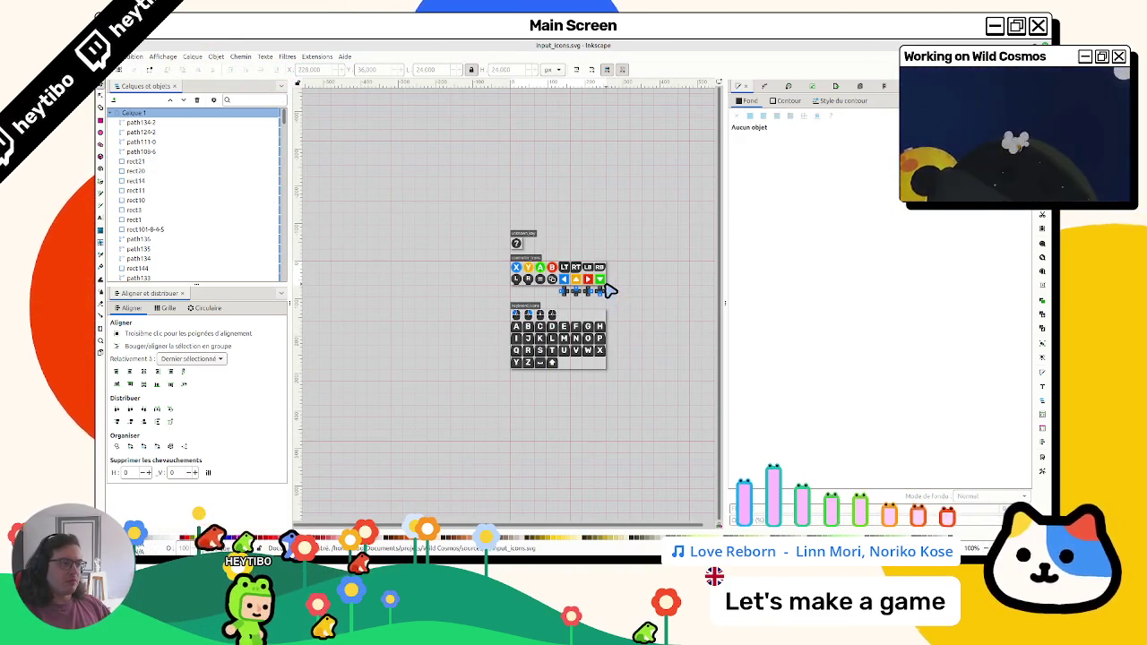
Set up the export dialog for batch export of only the controller_icons page
scroll(600, 286, "up", 5)
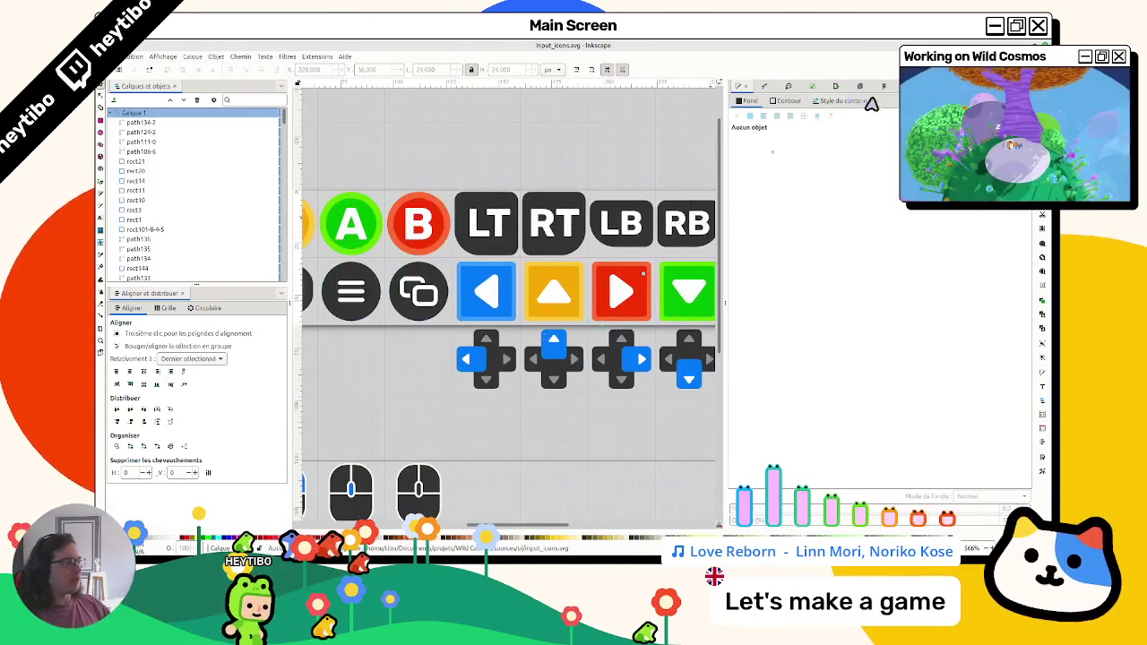
left_click(832, 87)
key("minus")
key("minus")
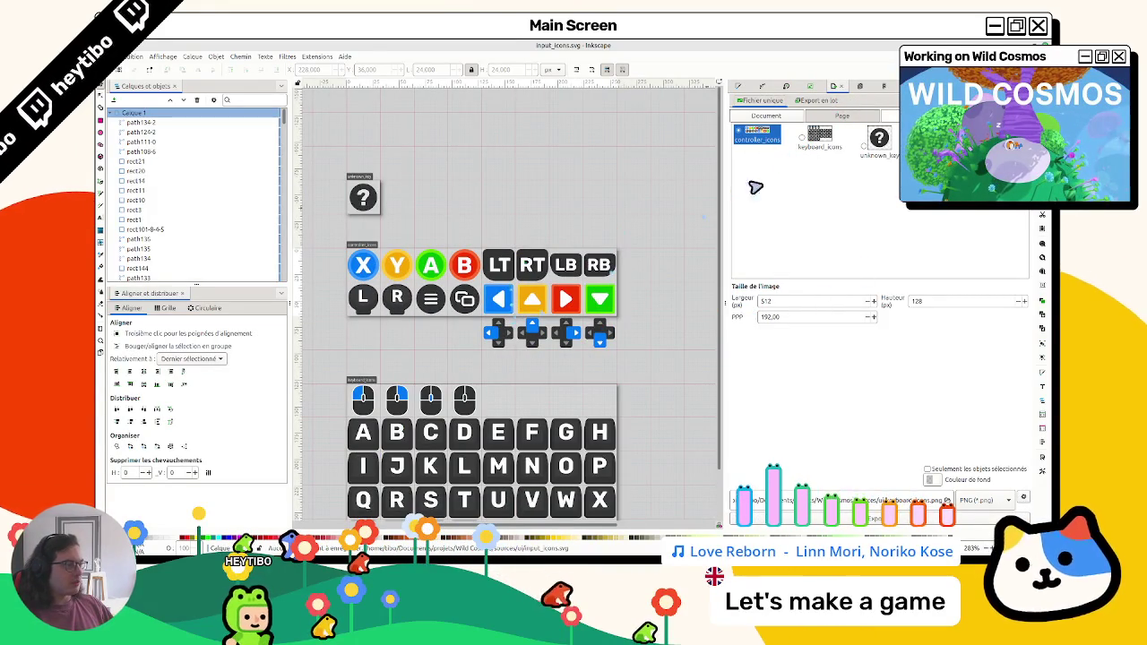
left_click(817, 100)
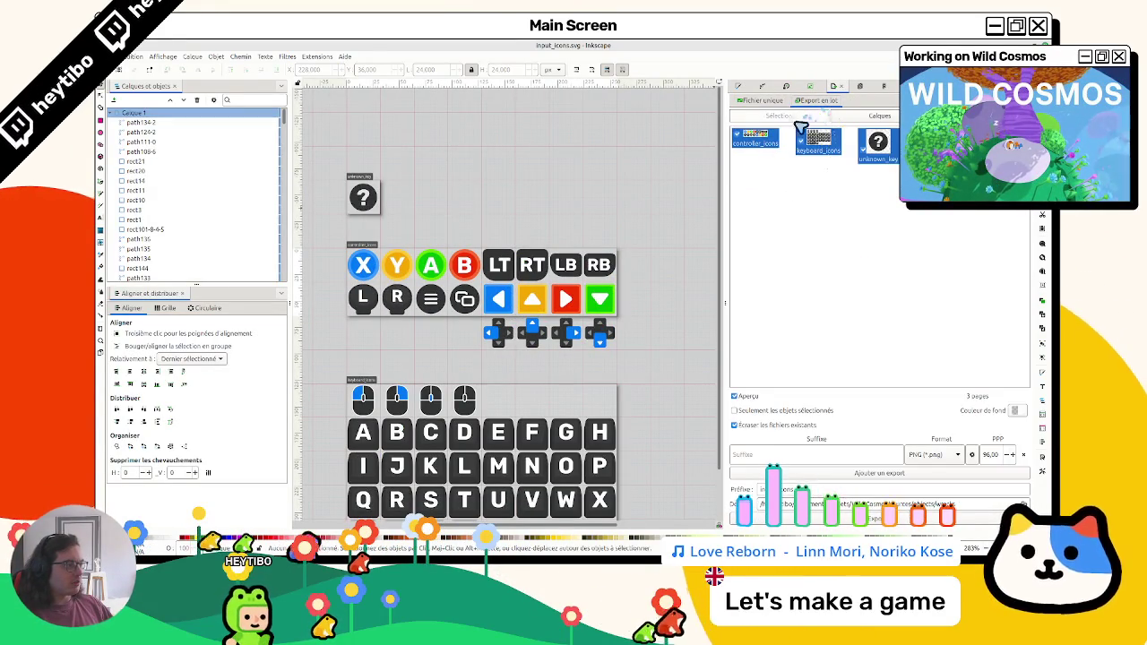
left_click(755, 139)
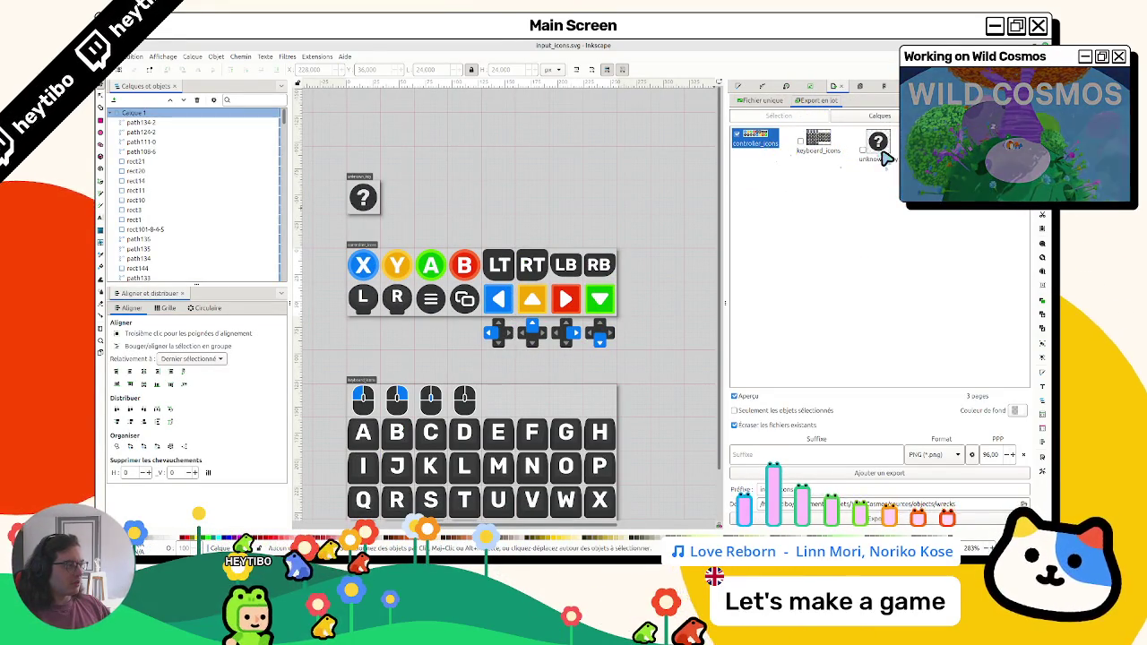
left_click(775, 102)
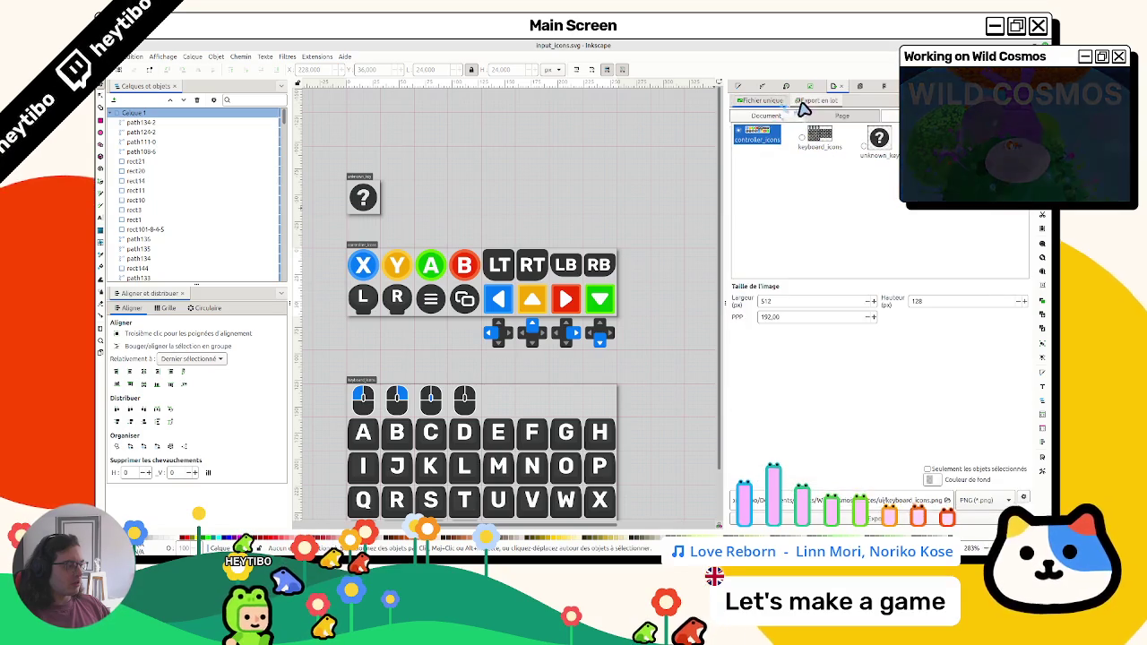
double_click(768, 318)
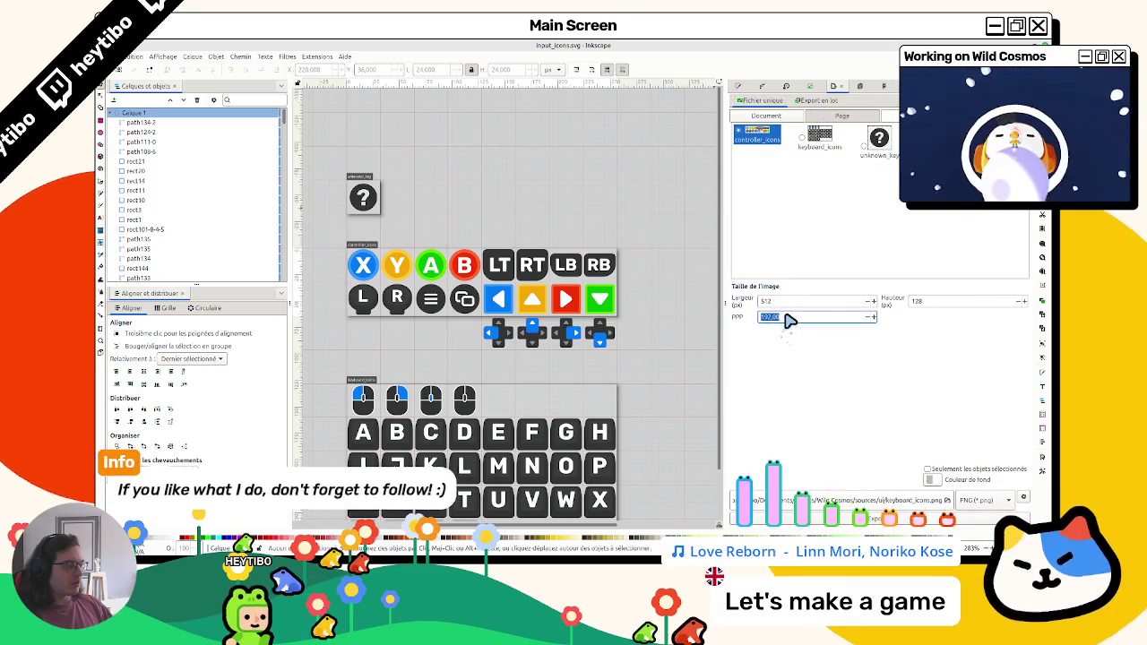
left_click(805, 103)
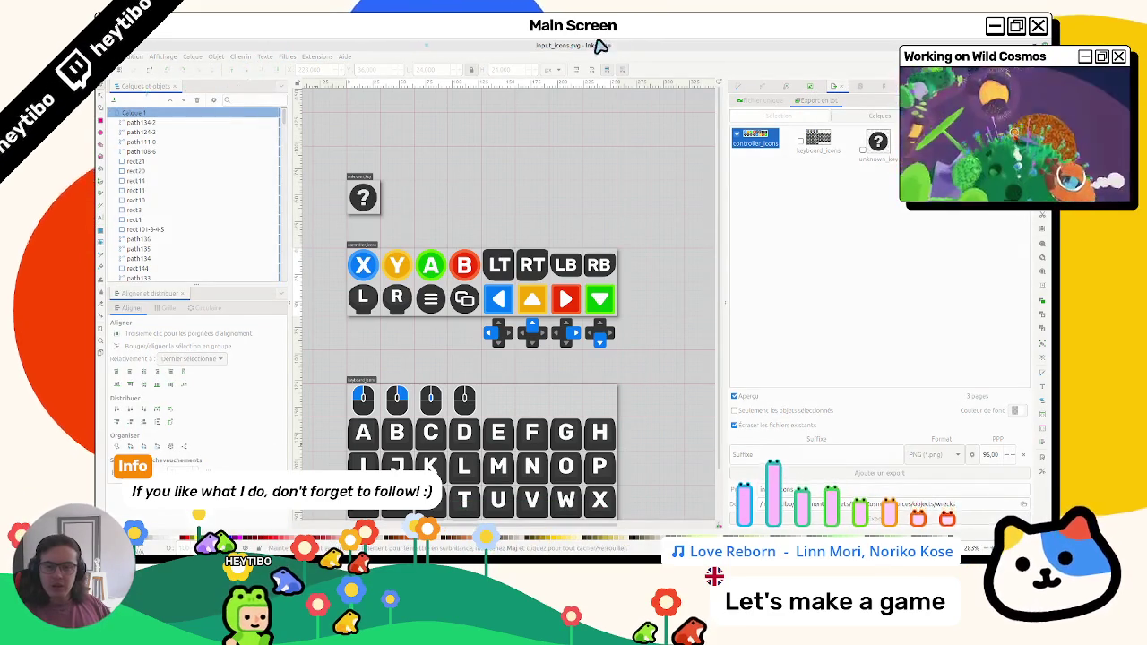
Set the batch export resolution to 192 DPI, then switch to the Godot editor
left_click(832, 205)
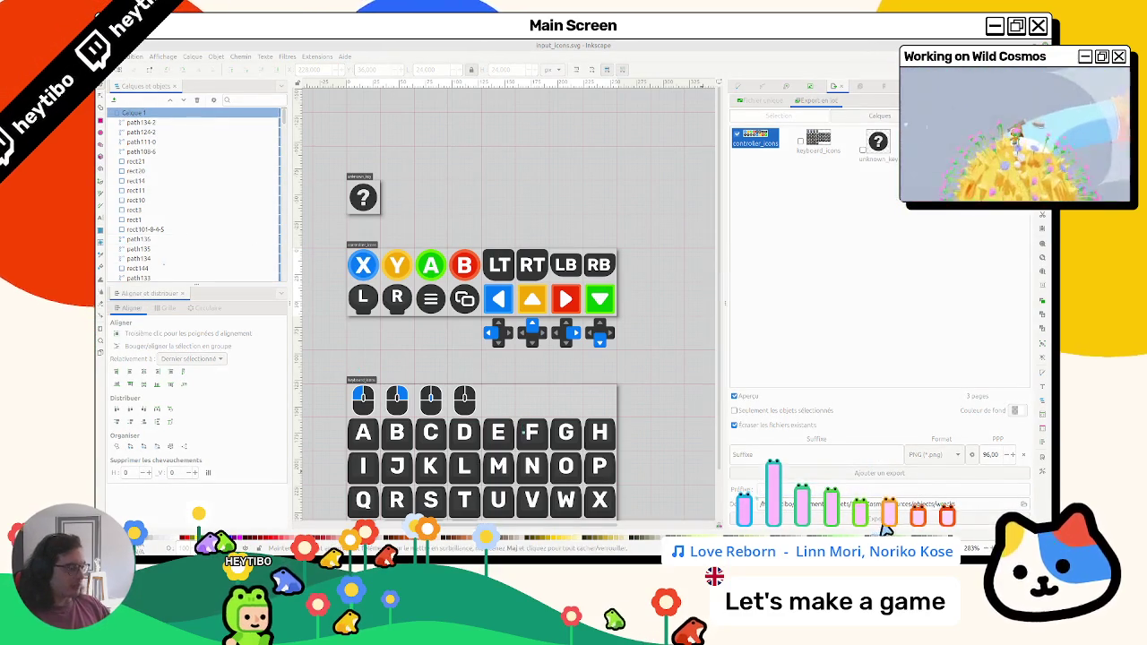
left_click(856, 504)
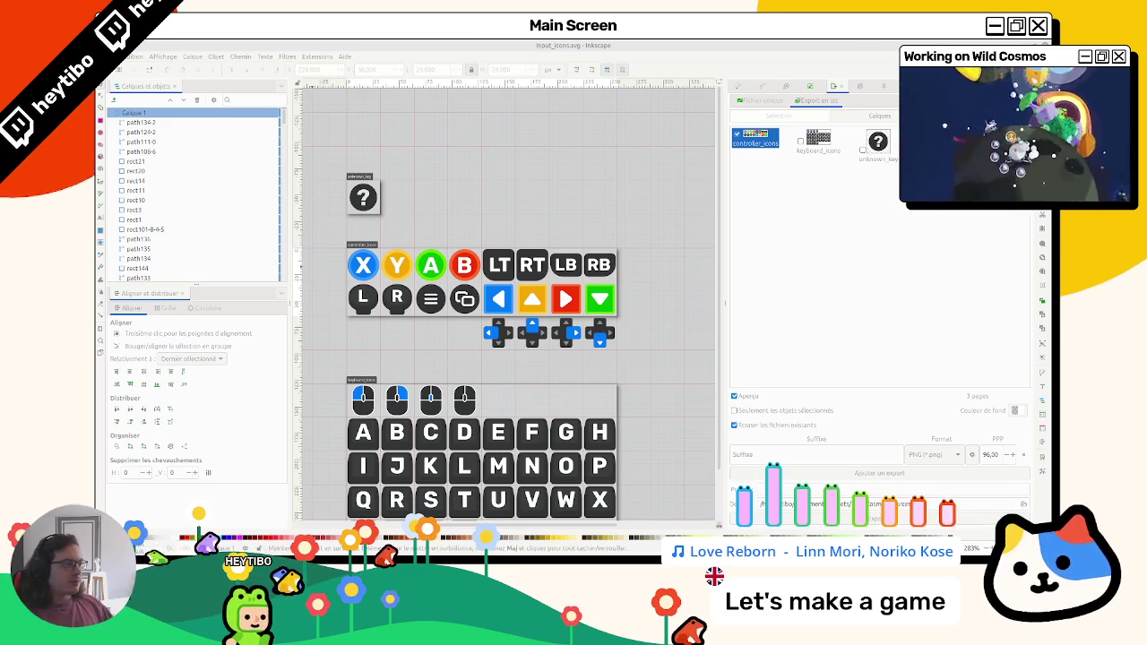
left_click(761, 102)
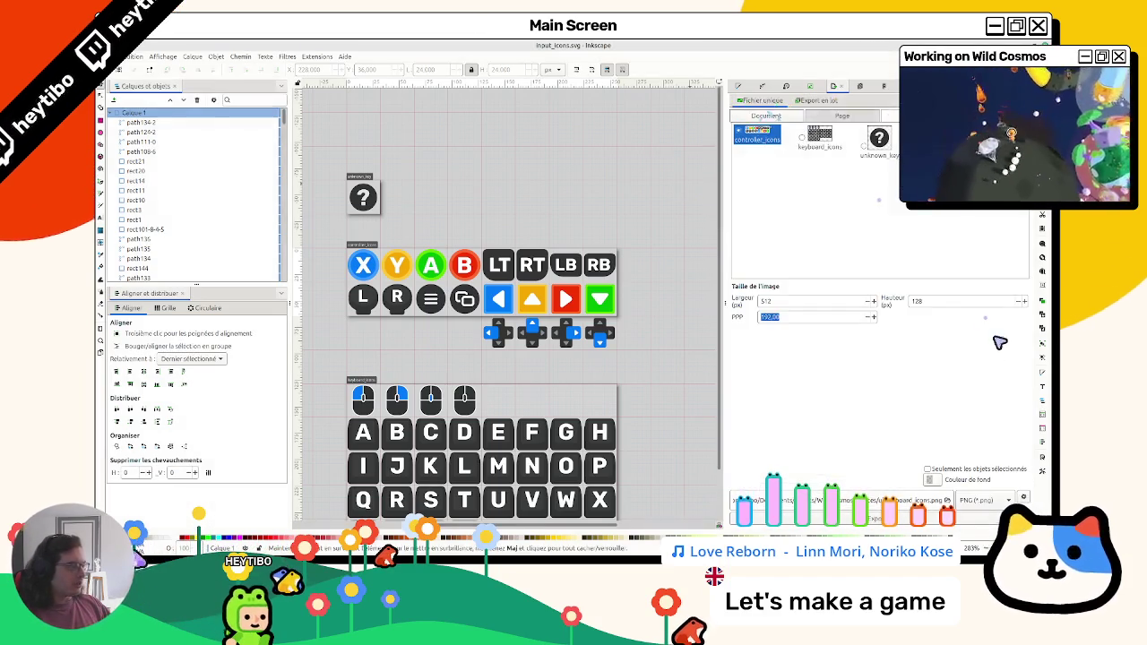
left_click(815, 100)
double_click(991, 455)
type("192")
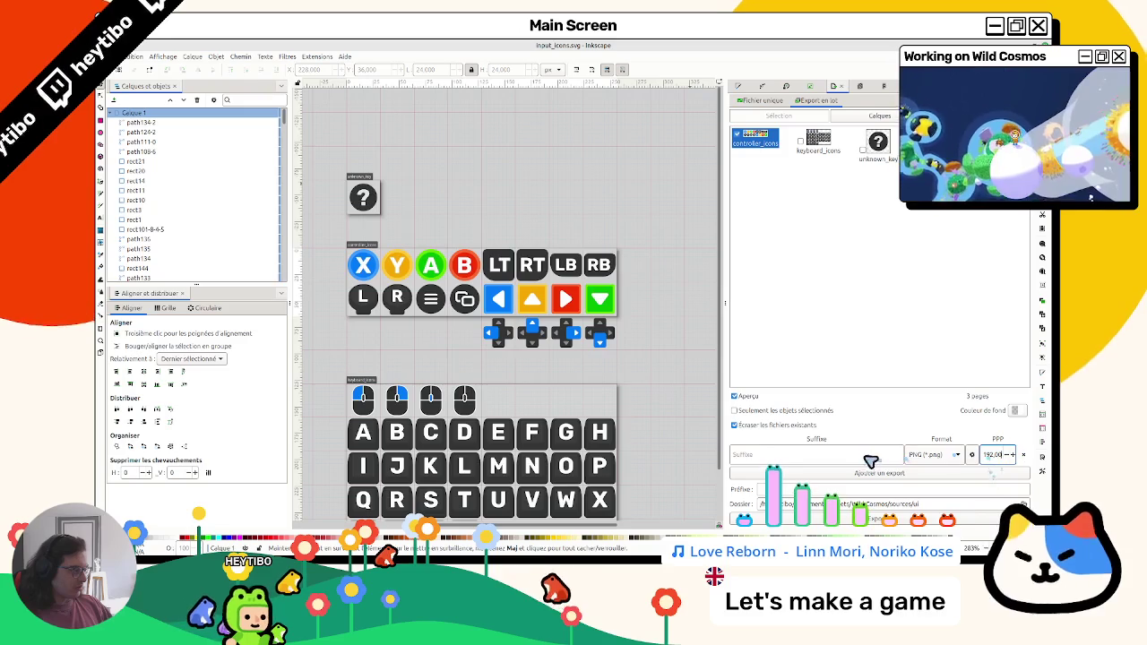
left_click(865, 456)
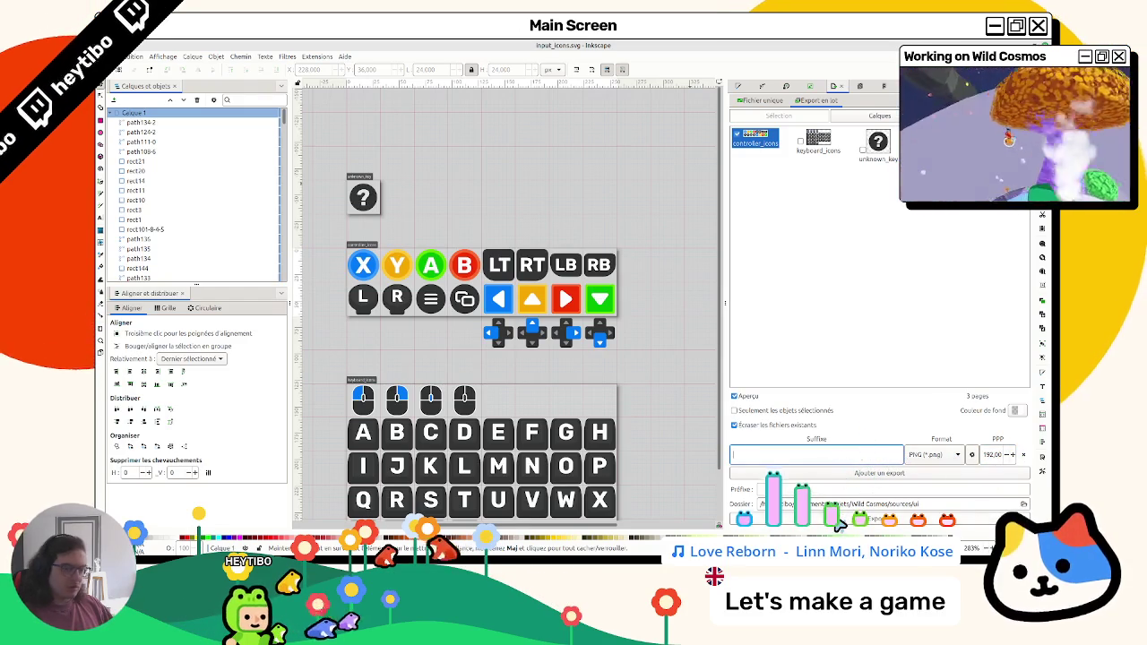
left_click(917, 87)
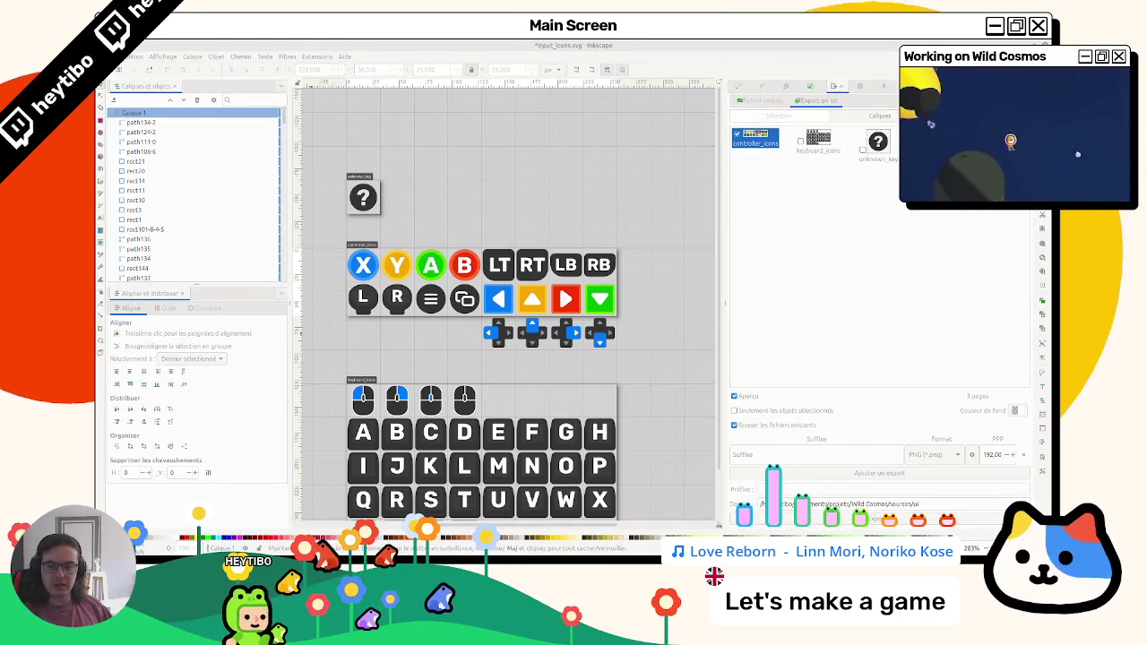
key("alt+Tab")
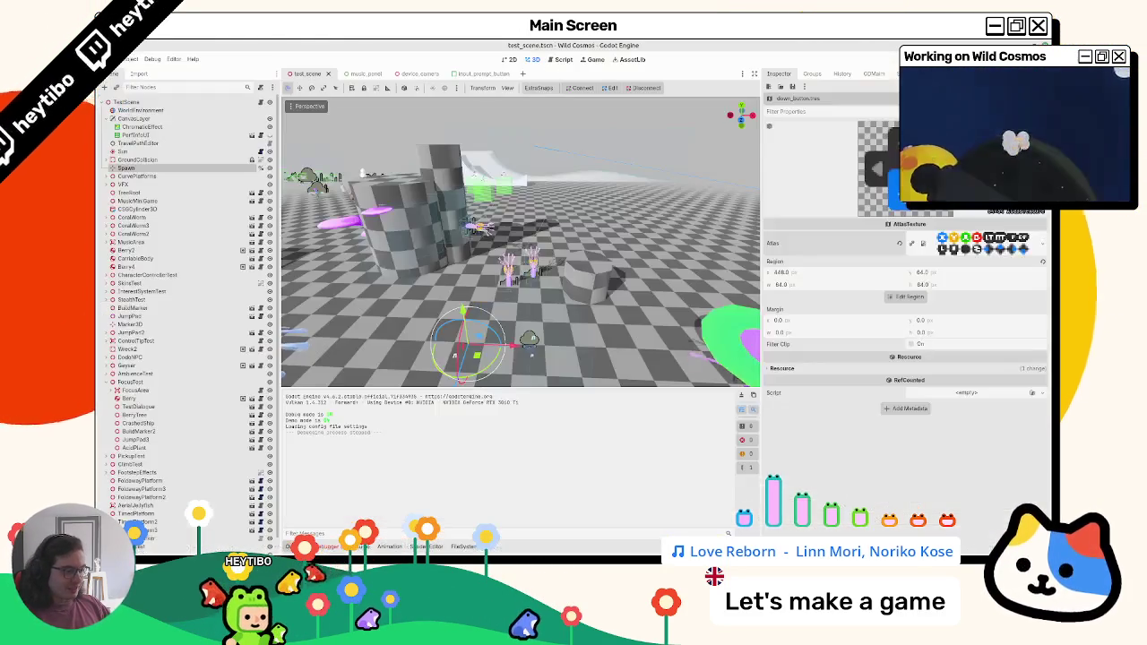
Delete the imported controller_icons.png from the xbox icons folder in the FileSystem dock
left_click(463, 546)
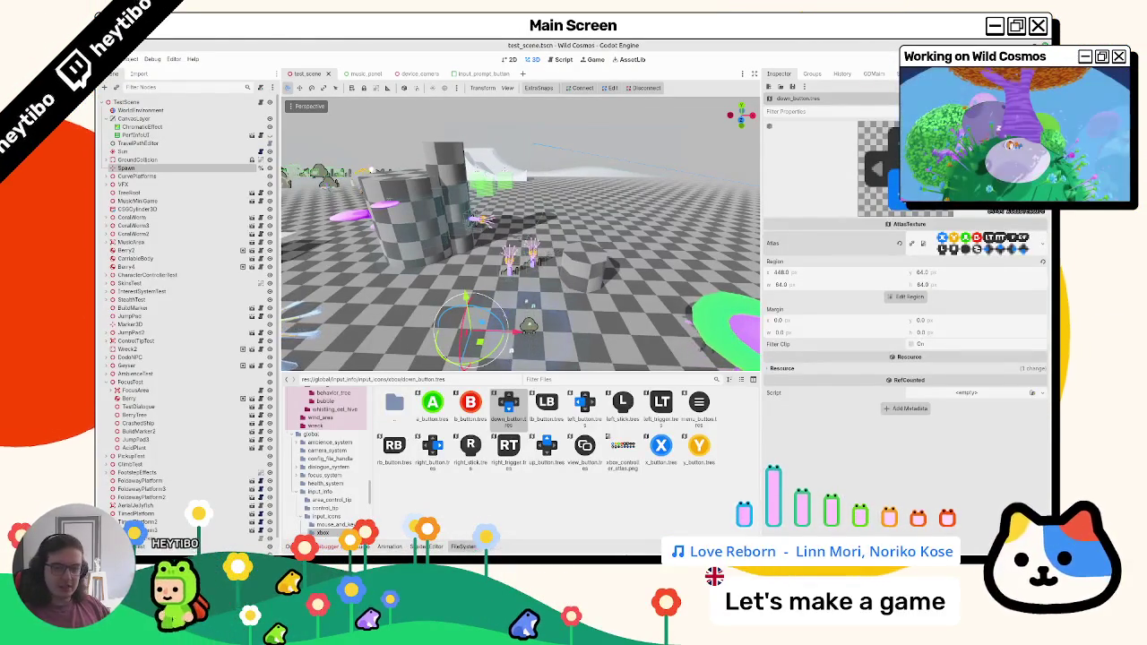
left_click_drag(493, 503, 495, 503)
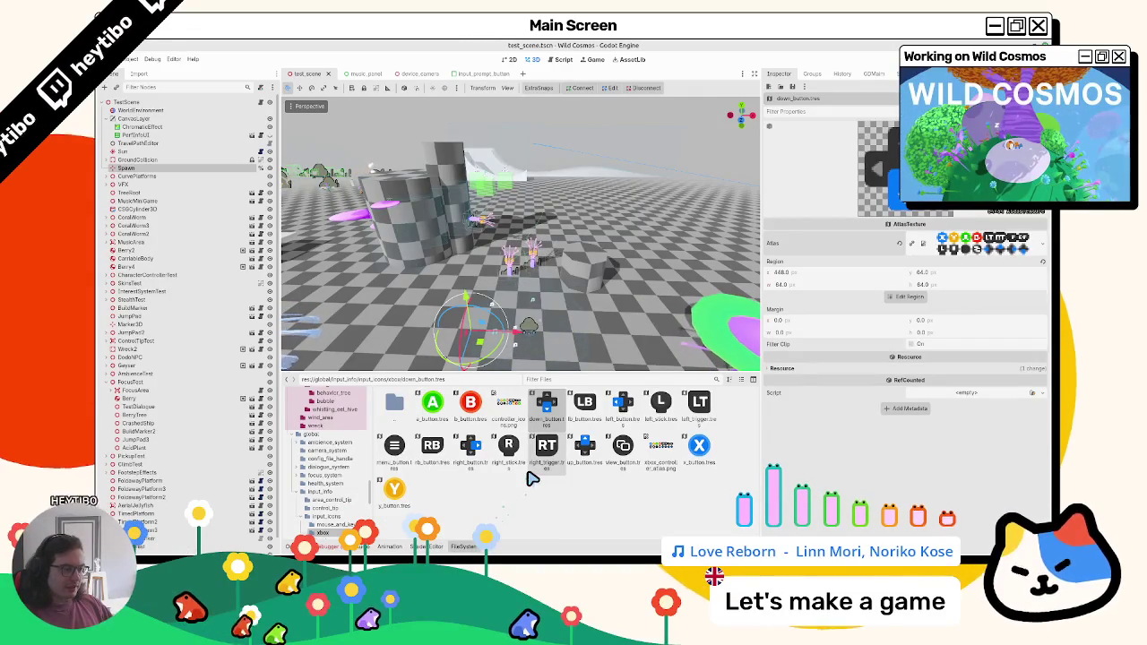
left_click(508, 406)
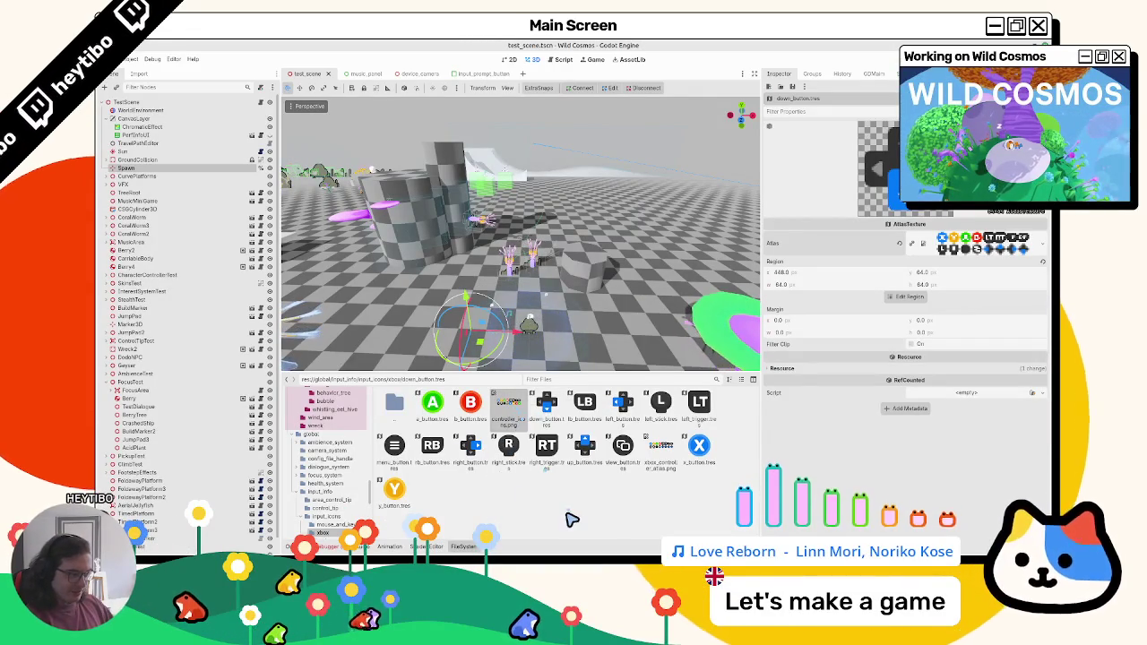
key("Delete")
key("Return")
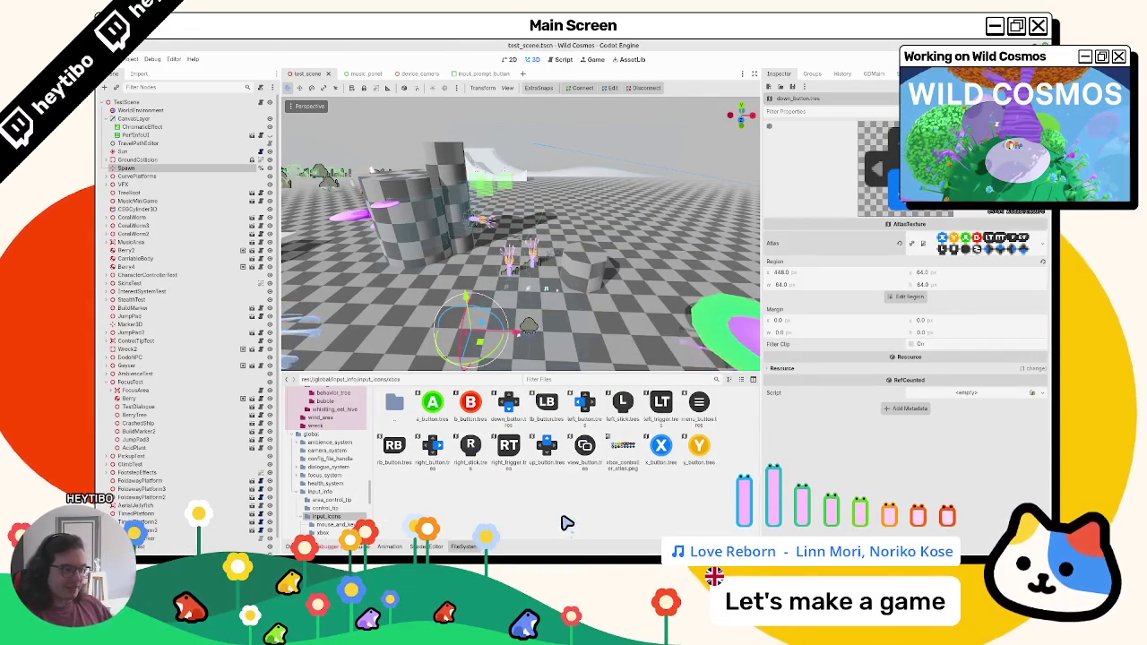
Keep xbox_controller_atlas.png under its current name and return to Inkscape
left_click(623, 445)
key("F2")
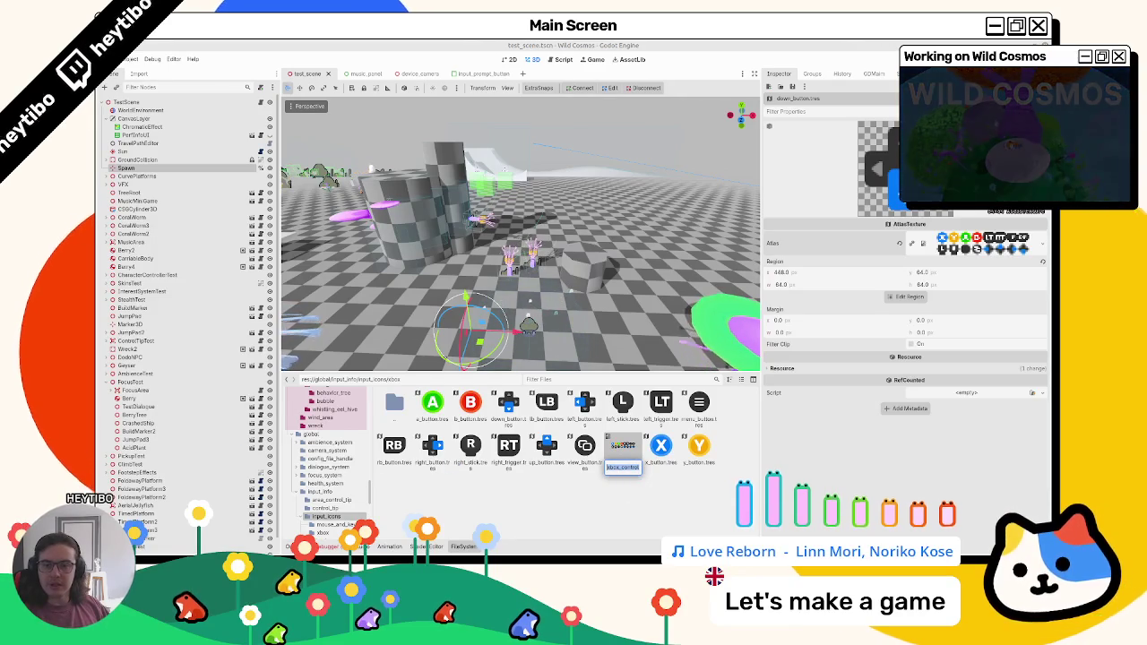
key("Return")
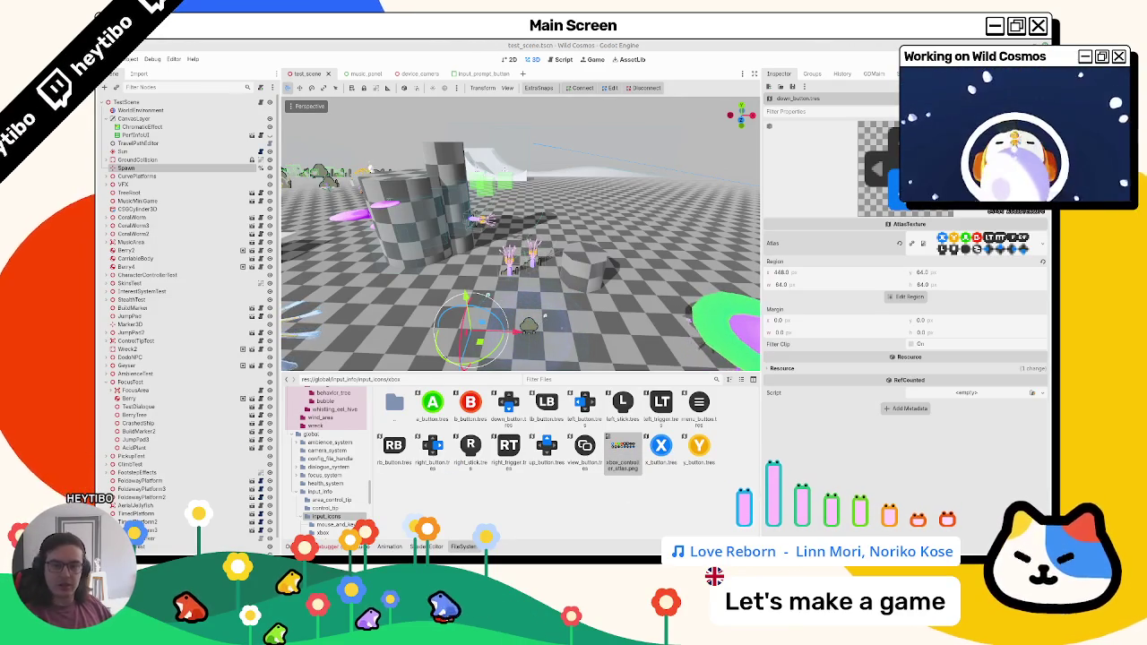
key("alt+Tab")
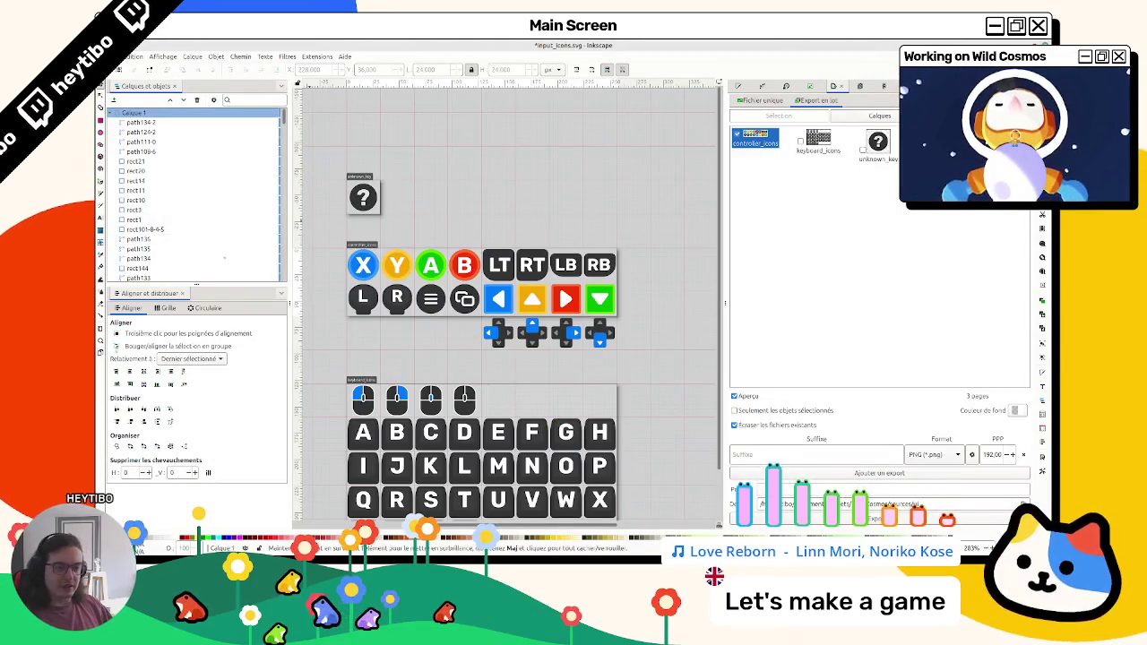
Rename the controller_icons page to xbox_controller_atlas, then return to Godot
left_click(102, 357)
left_click(367, 273)
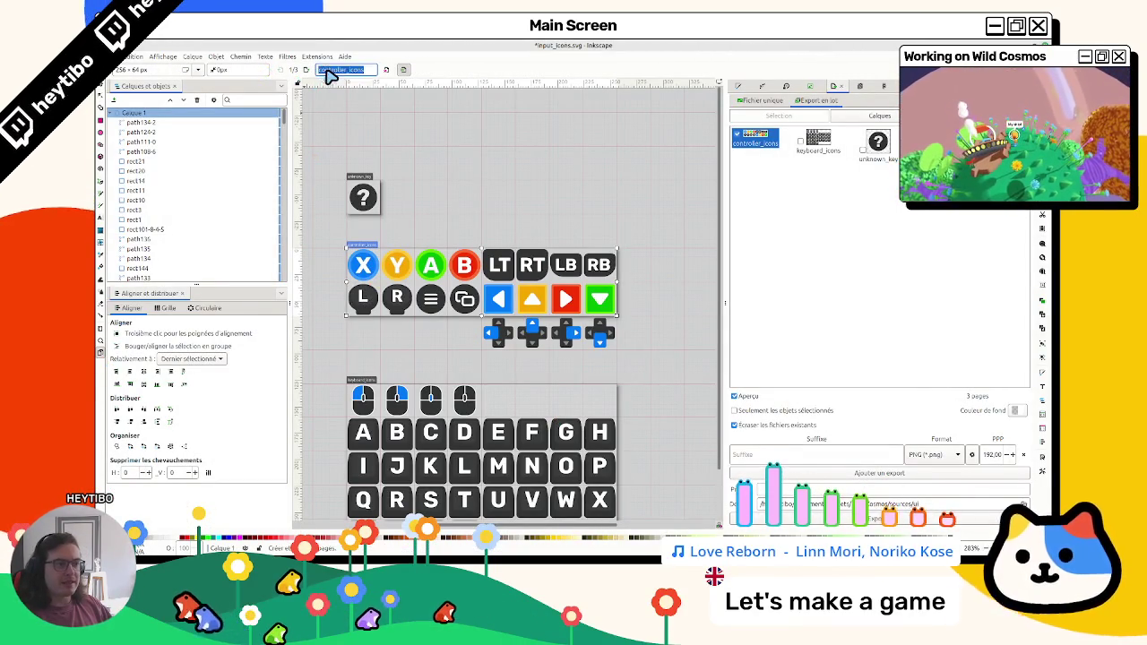
type("xbox_controller_atlas")
left_click(102, 90)
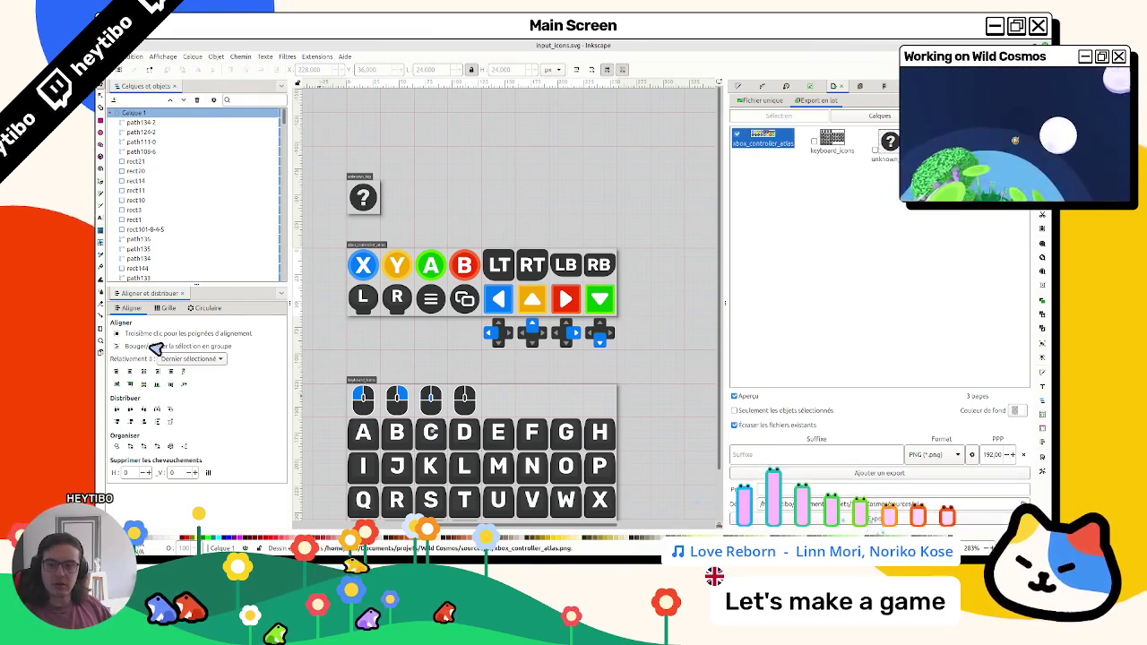
key("alt+Tab")
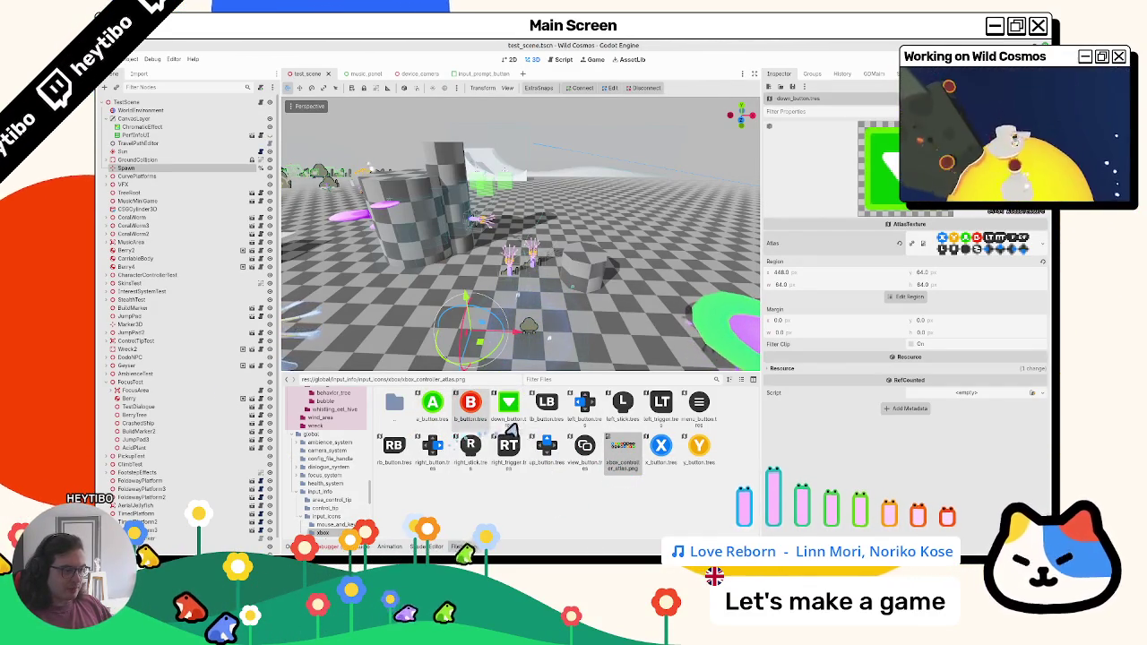
Confirm left_button.tres shows the blue left-arrow tile, then open the mouse_and_keyboard folder
left_click(584, 408)
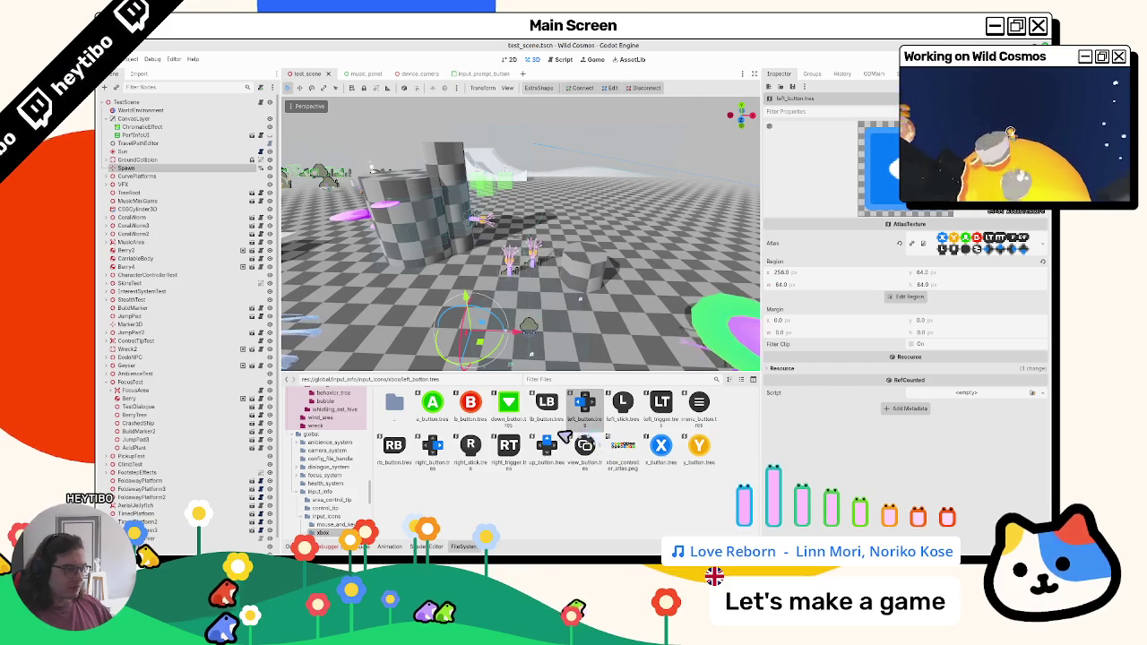
scroll(331, 483, "down", 2)
left_click(335, 488)
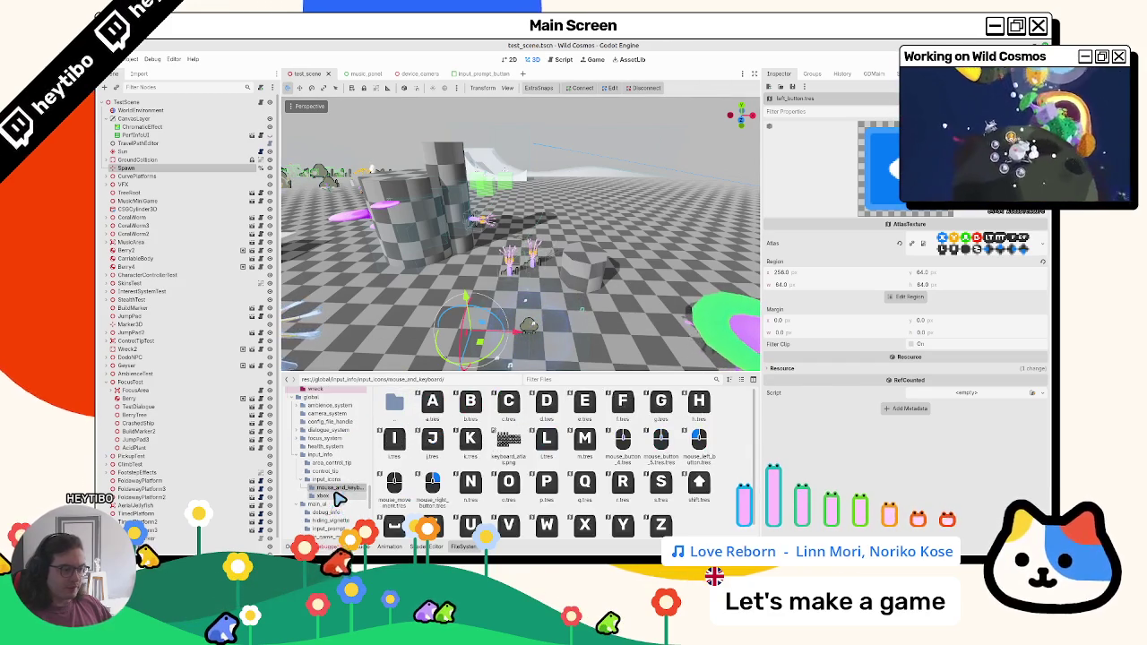
Run the game with F5, maximise its window and open the input test overlay
left_click(339, 497)
key("F5")
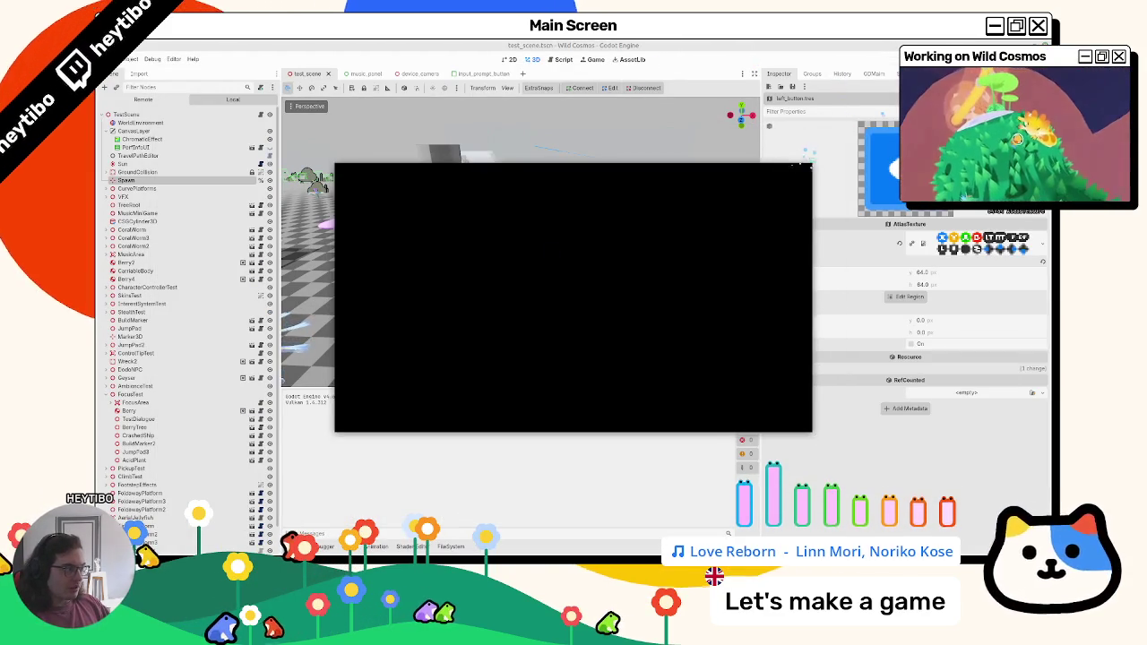
key("F5")
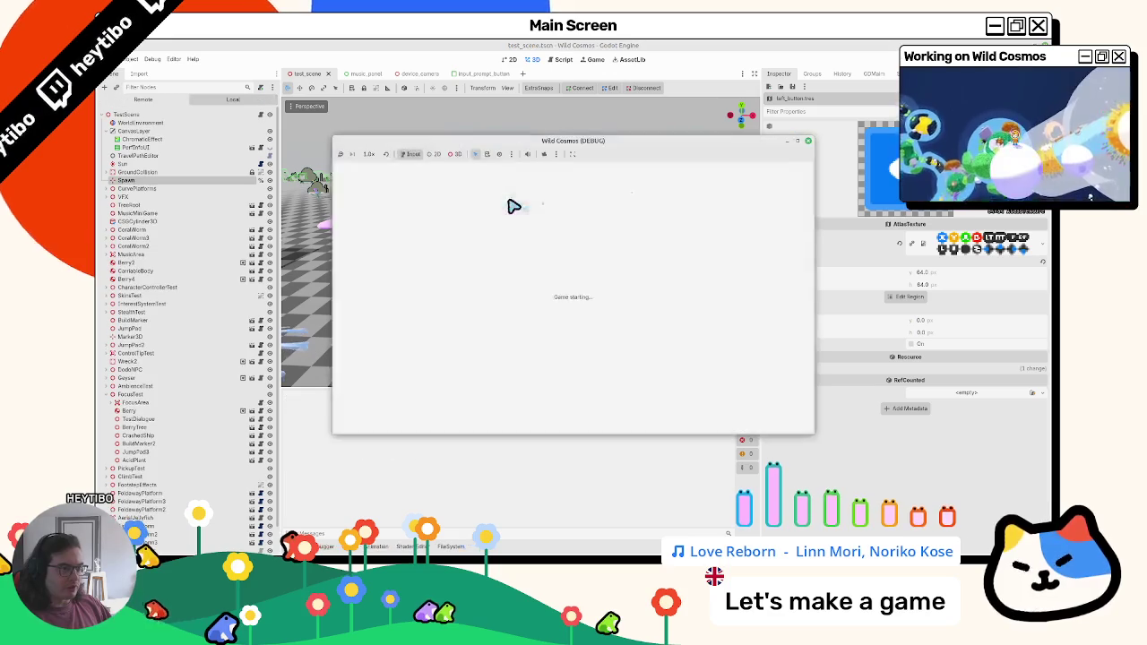
left_click(803, 143)
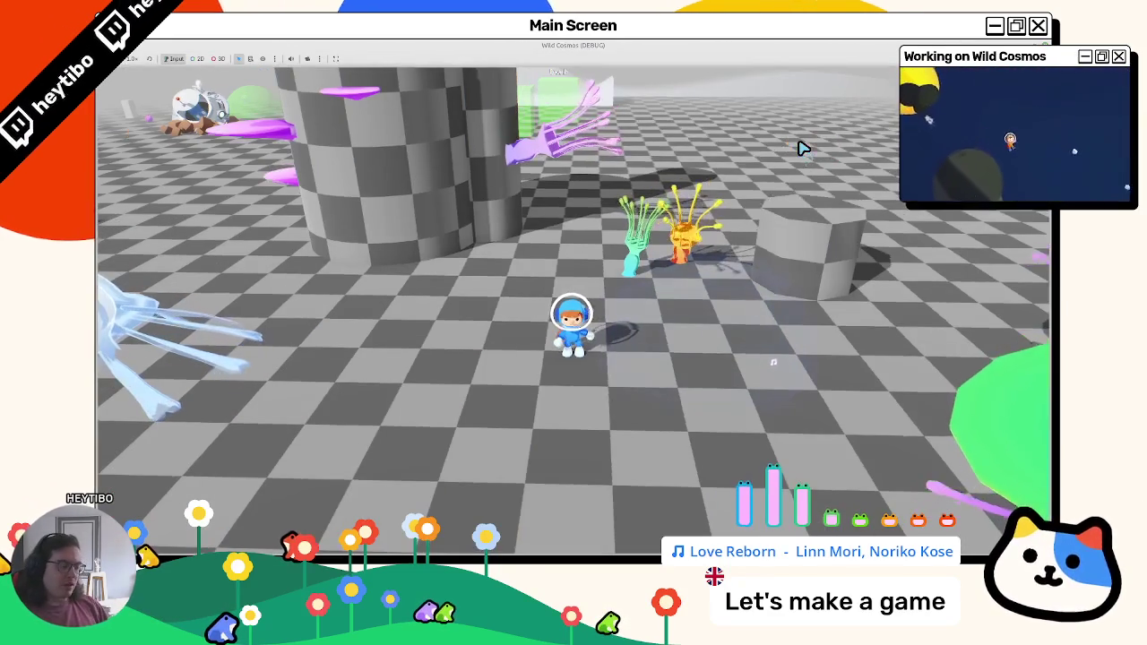
key("Tab")
key("Return")
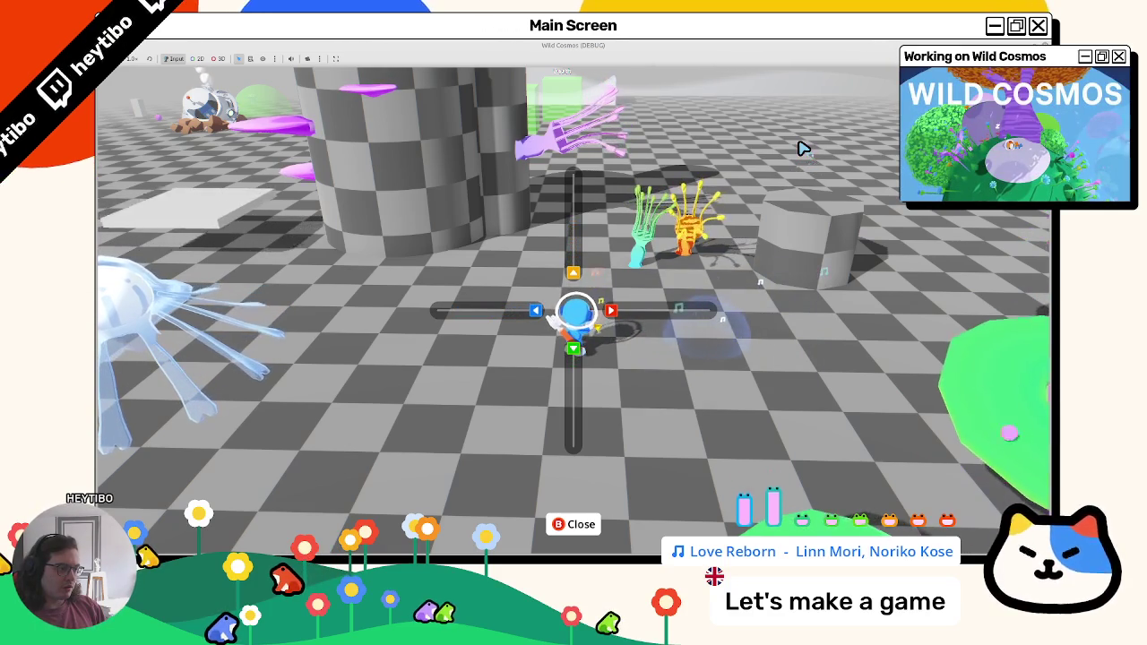
Walk the character onto the purple disc and climb the checkered pillar to show the arrow prompts
key("Escape")
key("w")
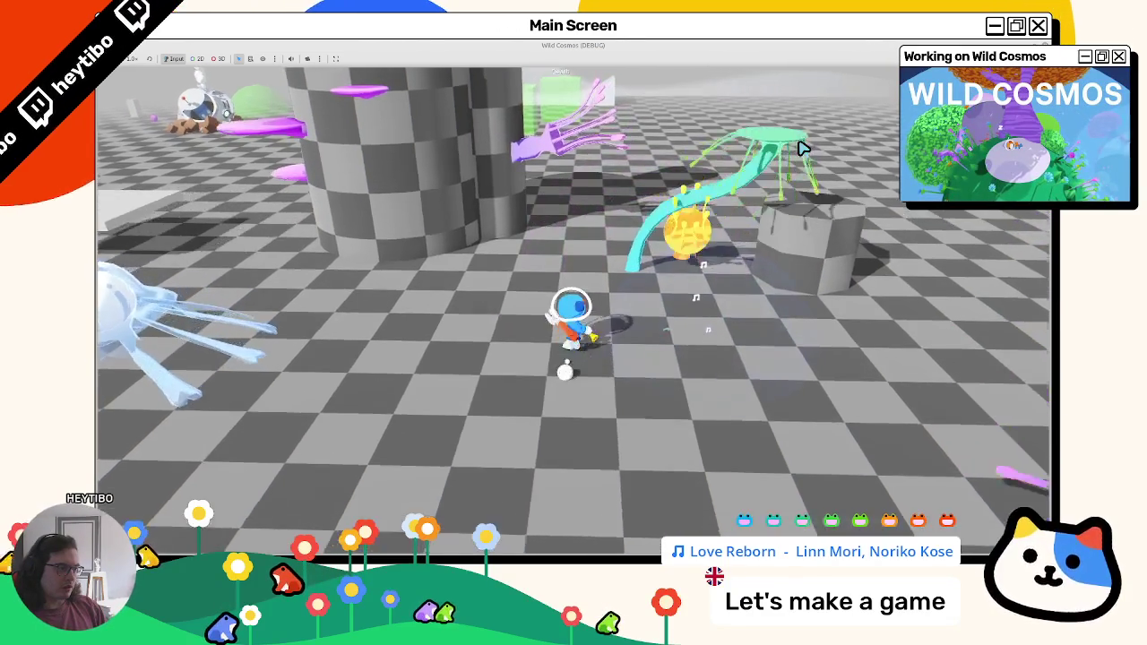
key("w")
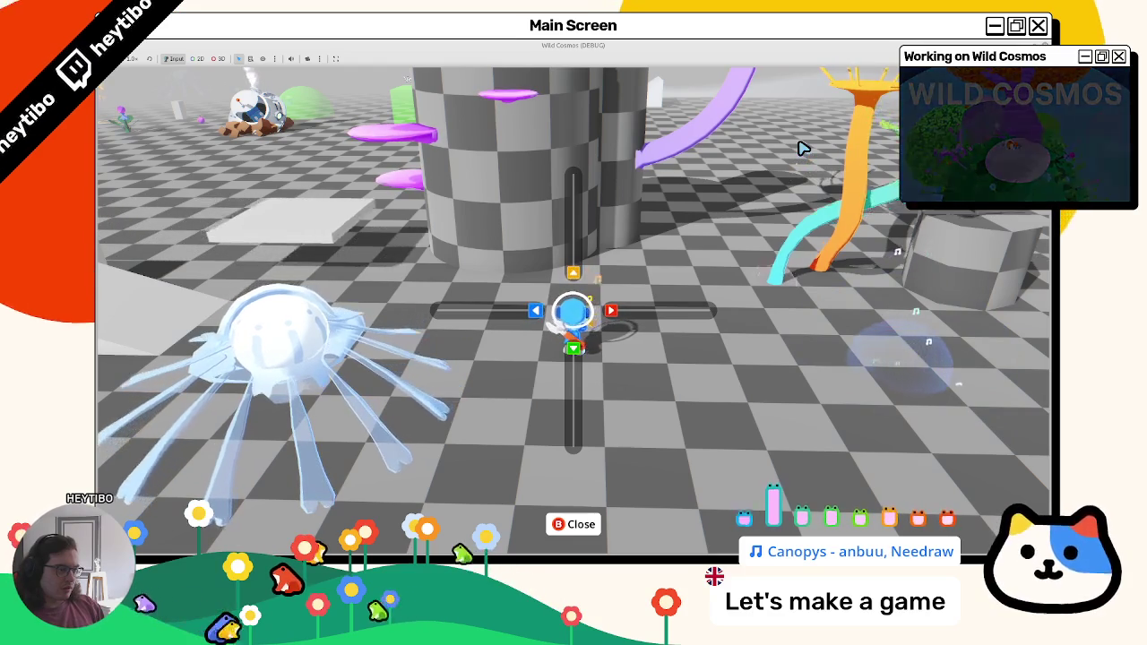
key("Escape")
key("w")
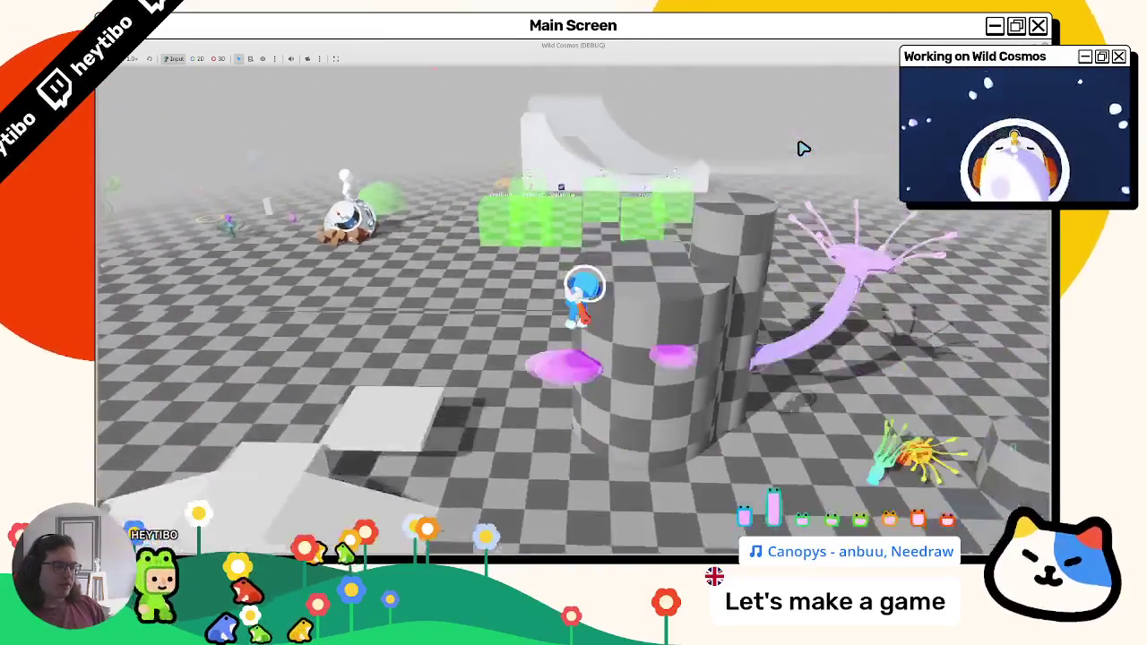
key("w")
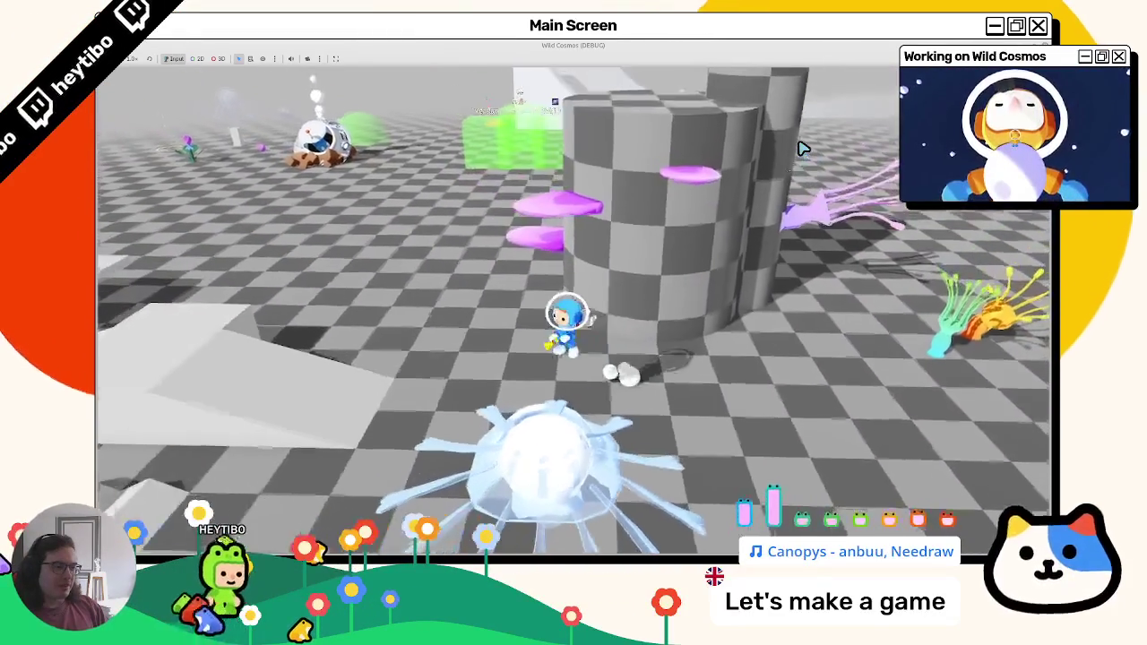
key("w")
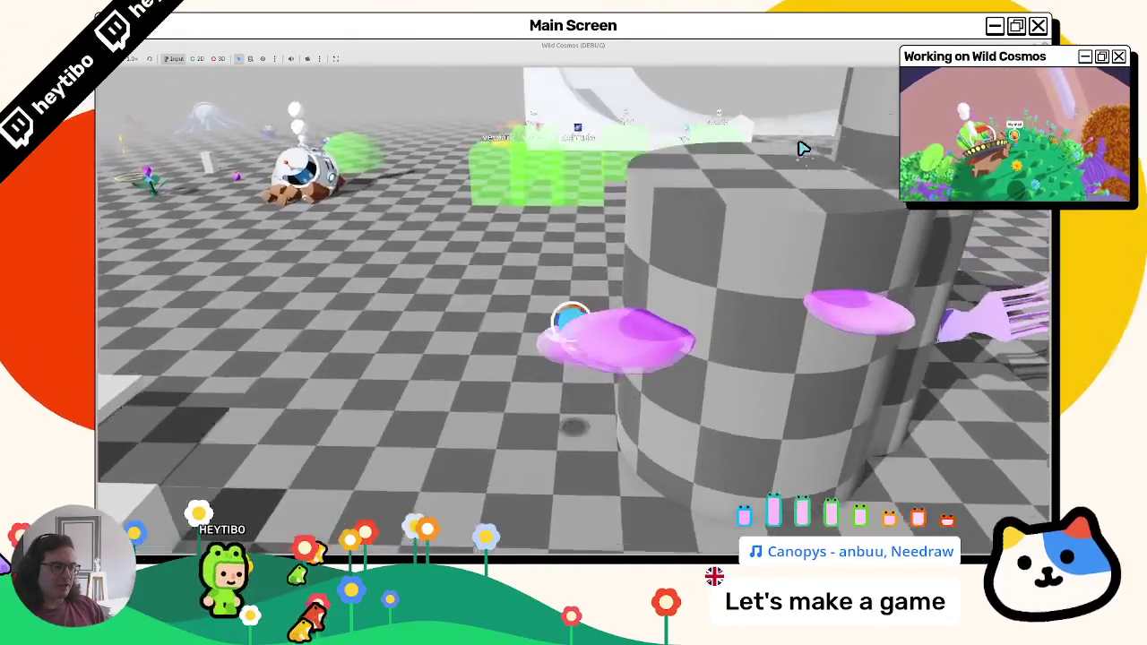
key("space")
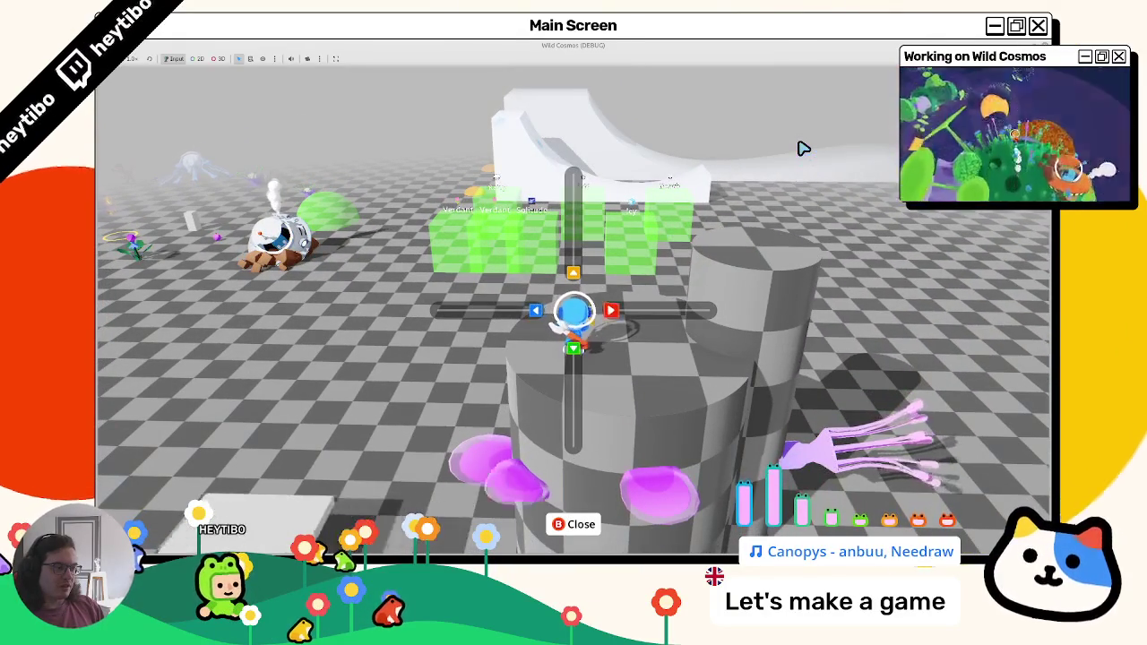
Bring up the arrow-prompt overlay once more, then stop the game with F8
key("Escape")
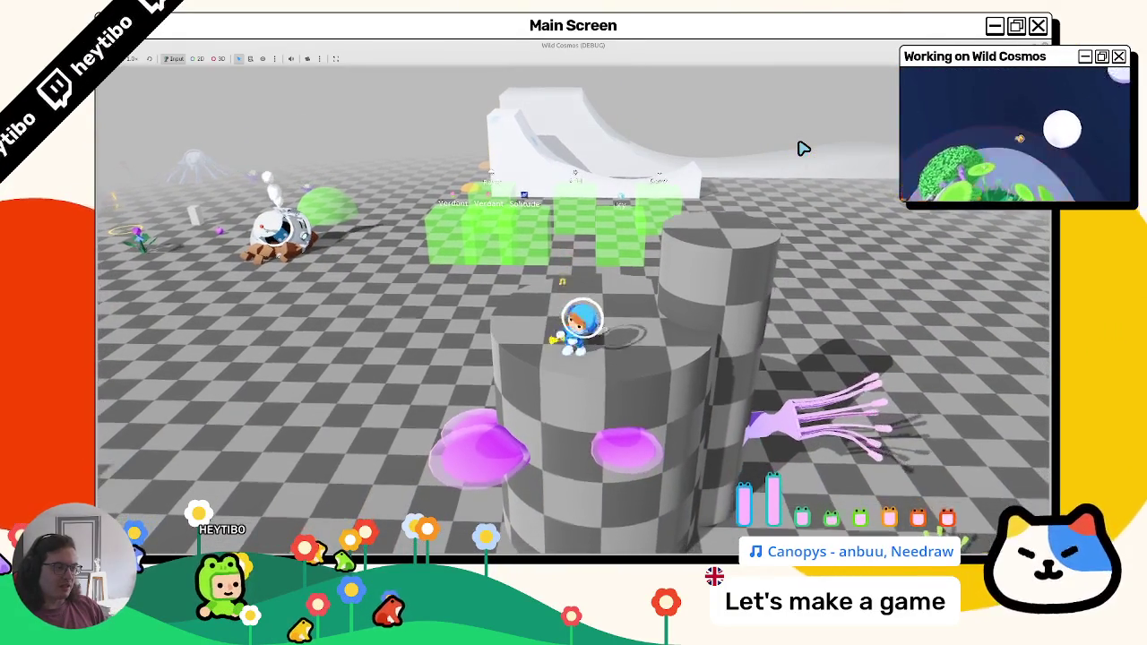
key("e")
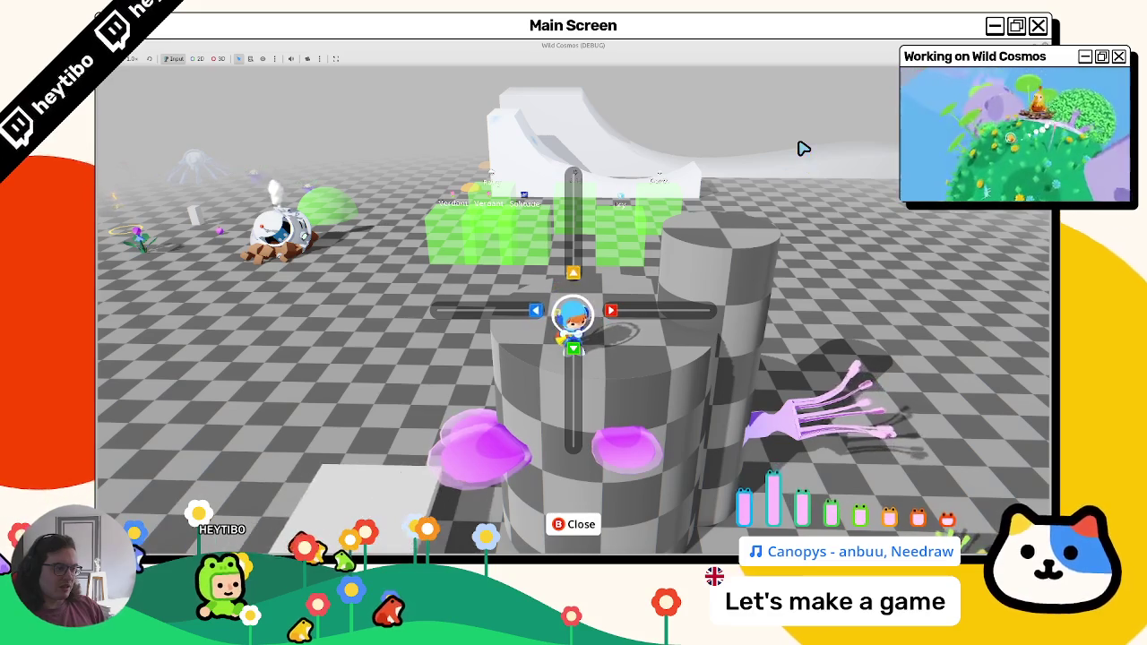
key("Escape")
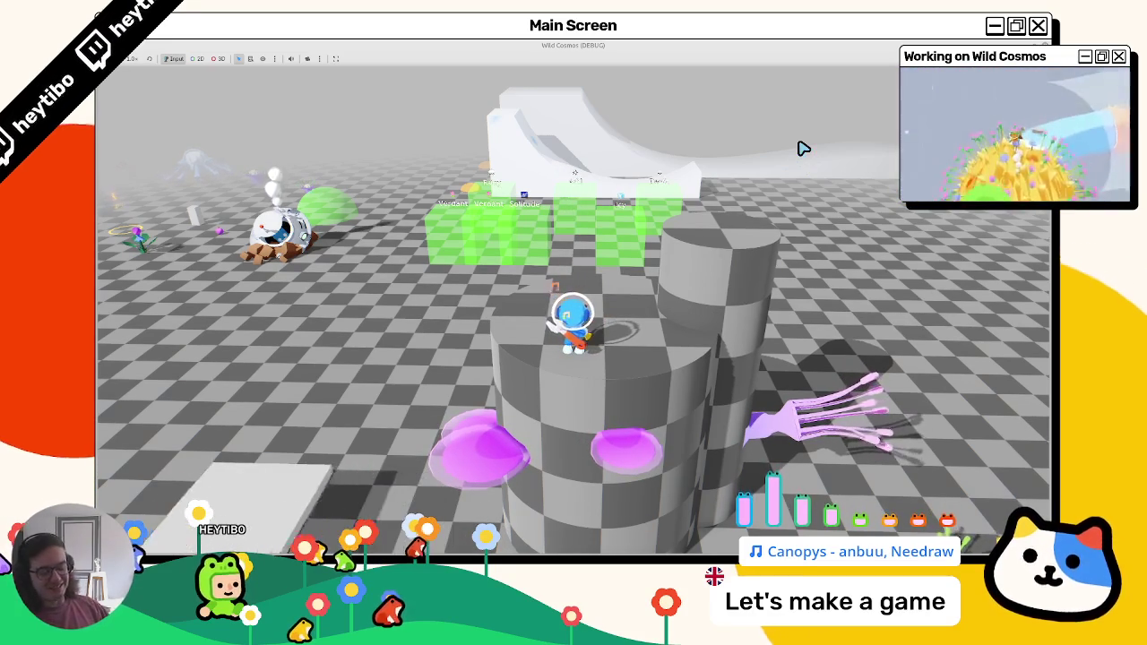
key("F8")
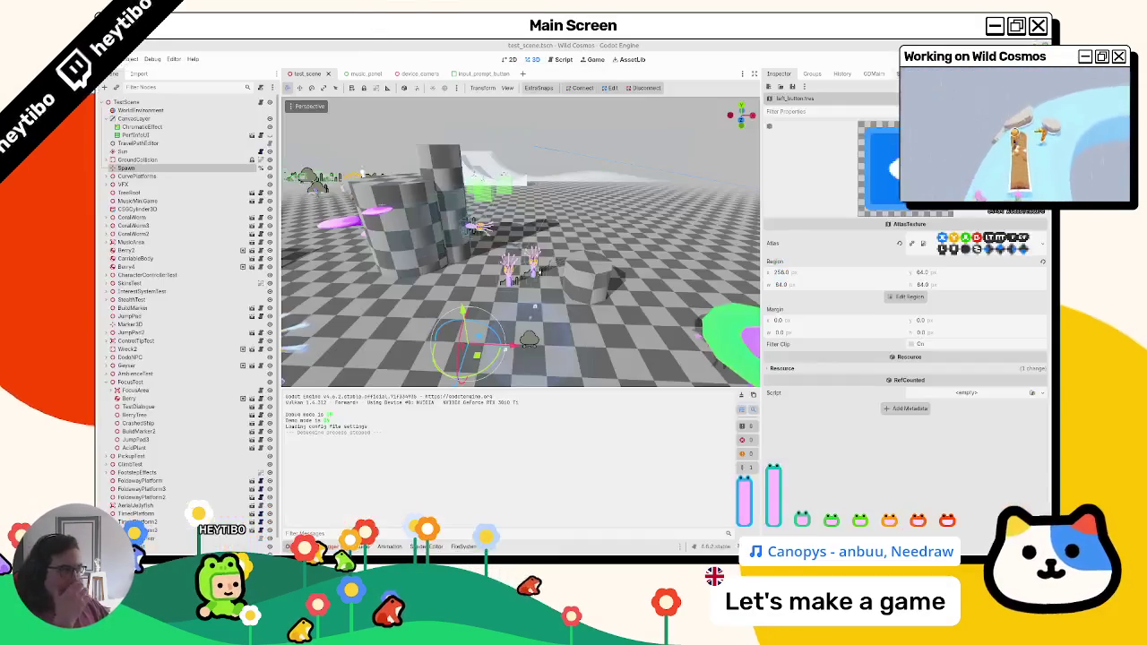
Set the blue left-arrow background square's corner radius to 2
key("alt+Tab")
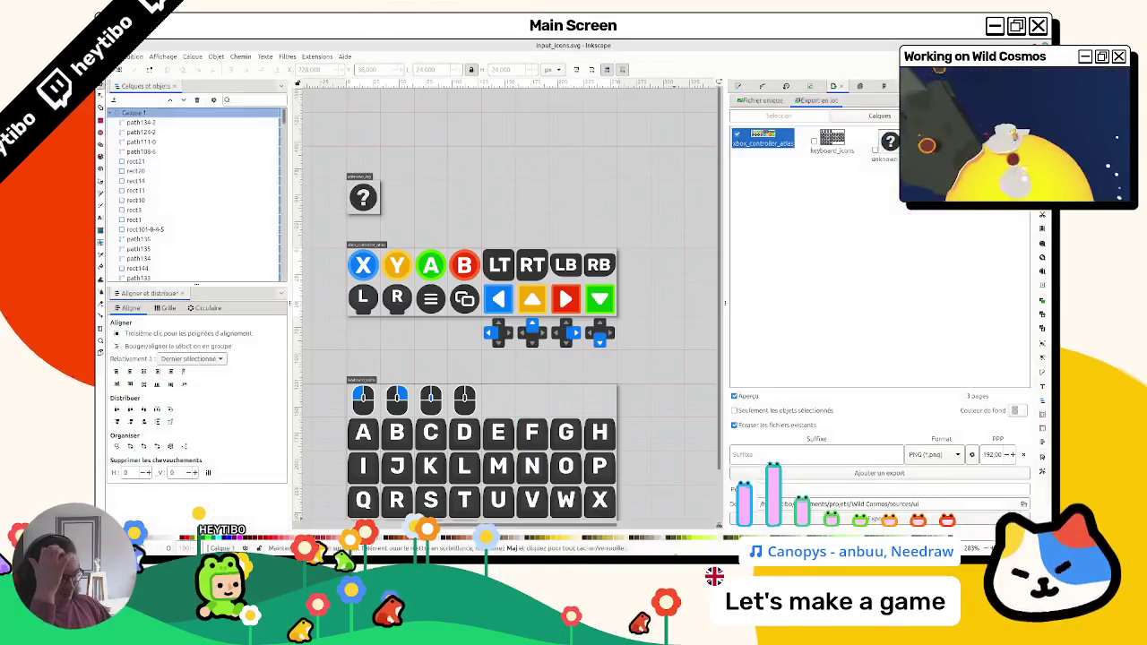
scroll(516, 292, "up", 1)
left_click(498, 296)
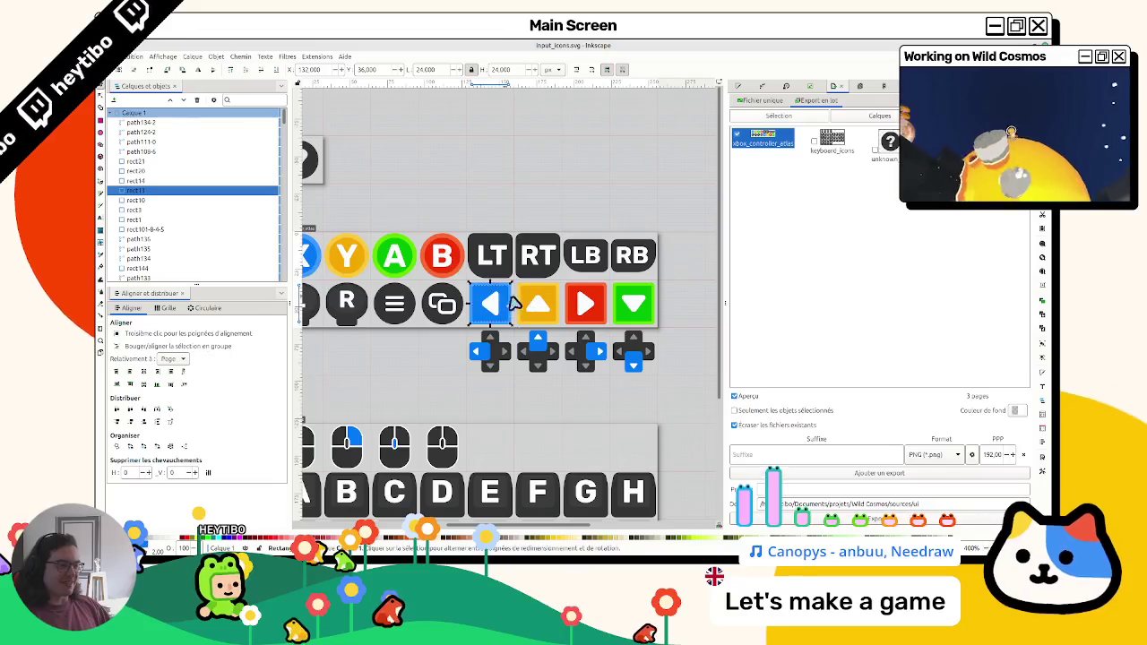
scroll(490, 293, "up", 2)
double_click(491, 293)
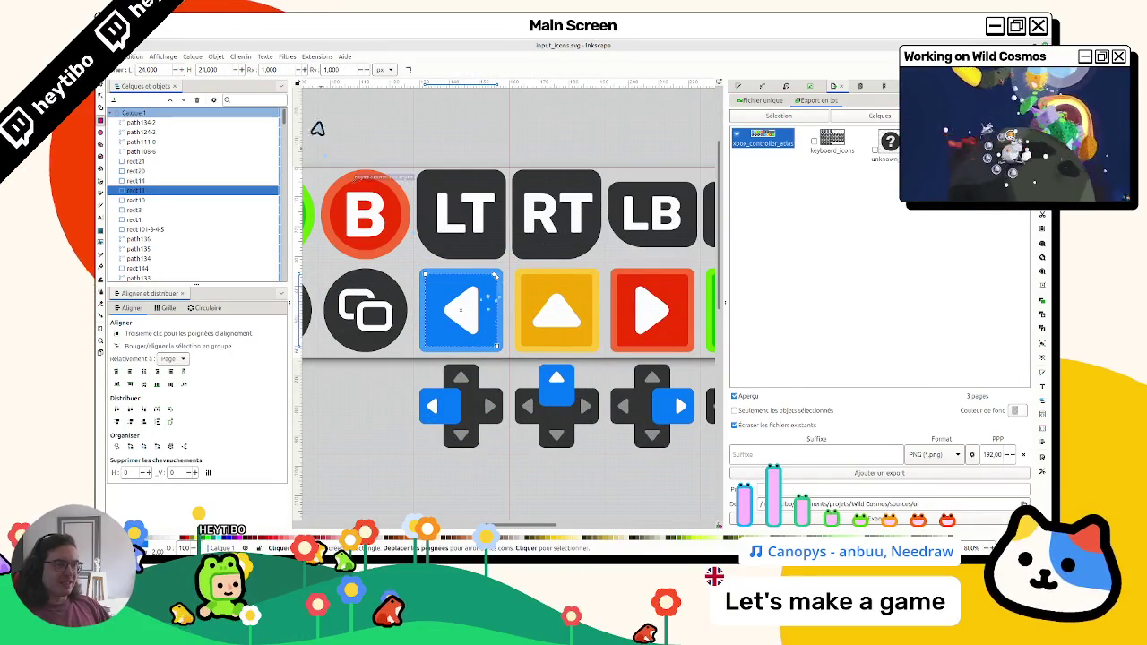
left_click(269, 69)
type("2")
key("Return")
key("Escape")
key("s")
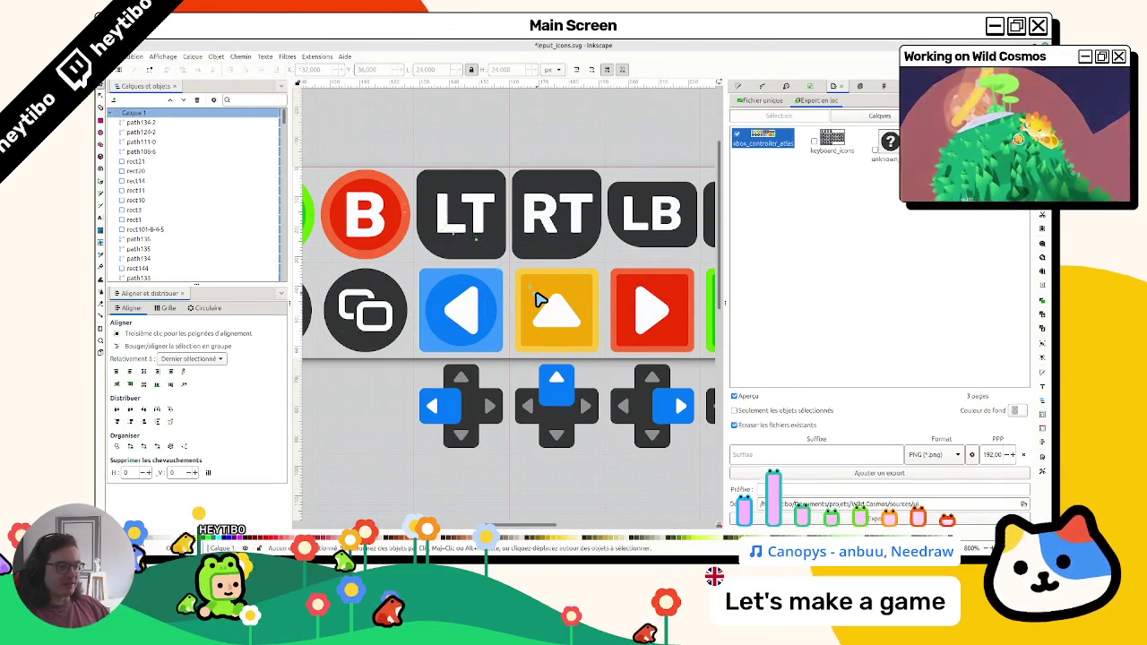
Fully round the yellow, red and green arrow background squares
double_click(539, 298)
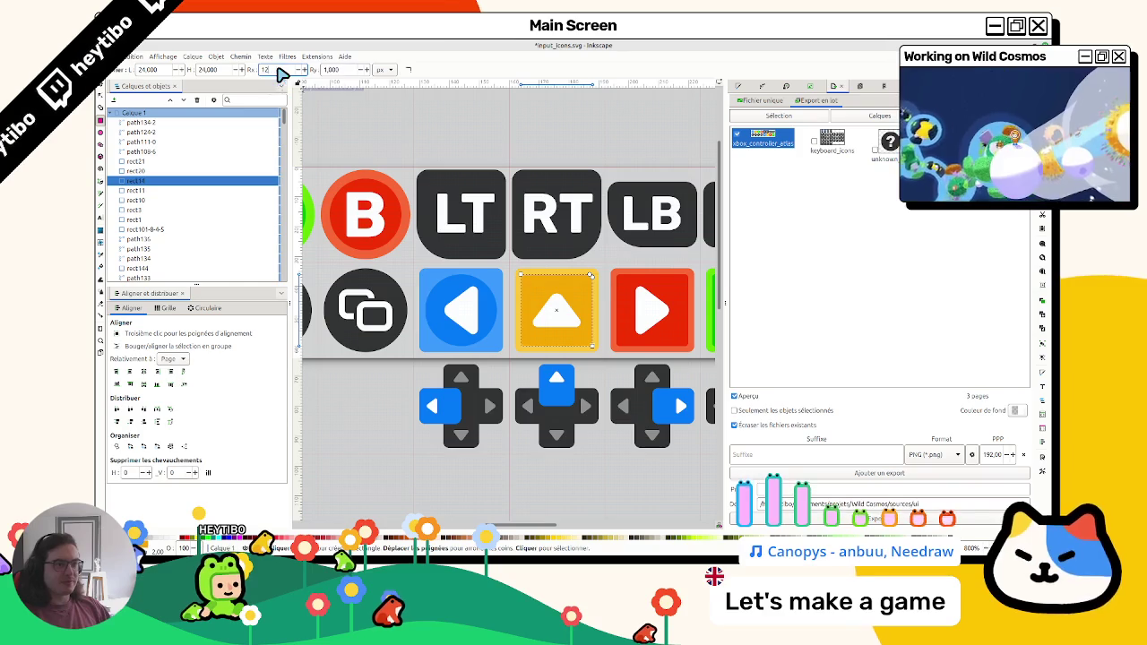
left_click(621, 281)
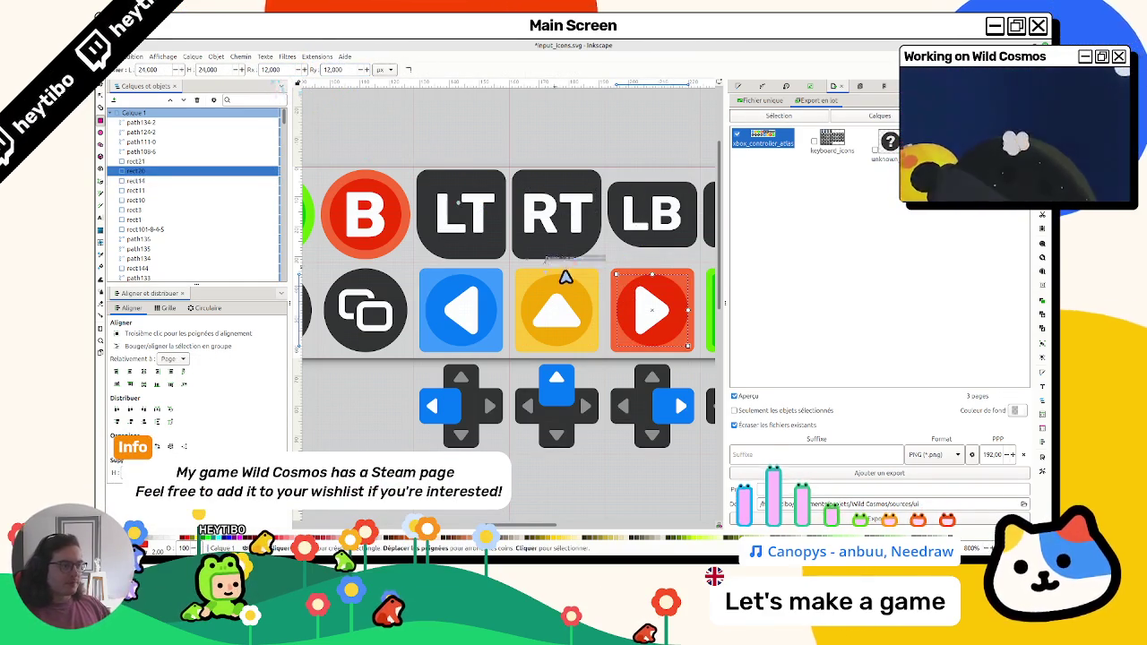
scroll(601, 291, "right", 2)
left_click(637, 300)
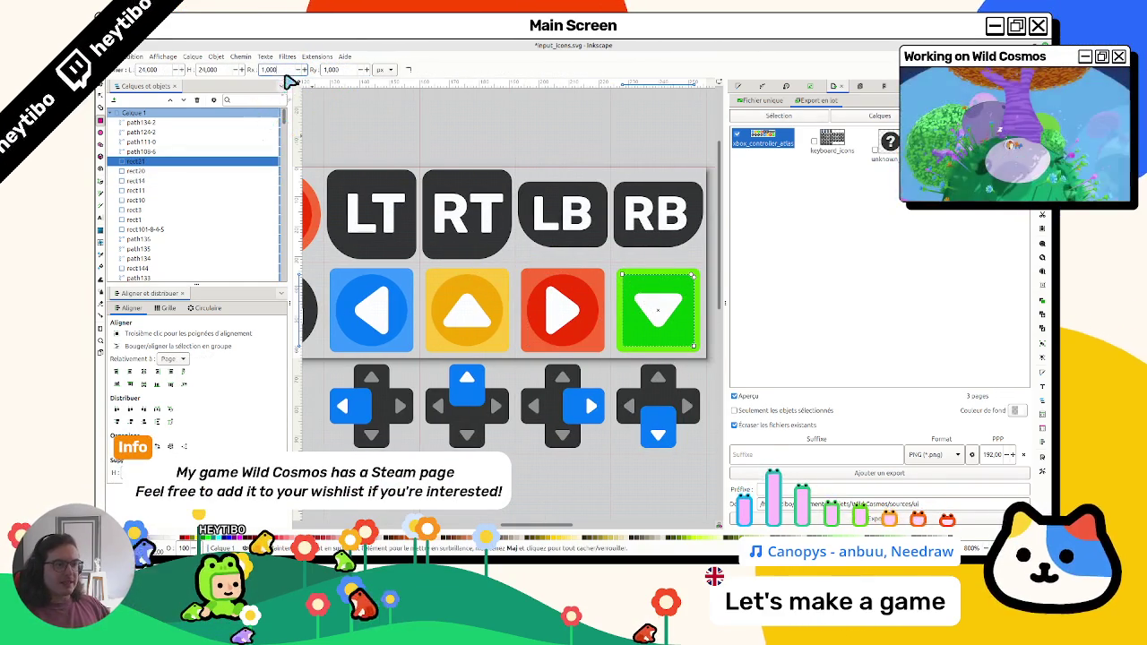
key("s")
key("Escape")
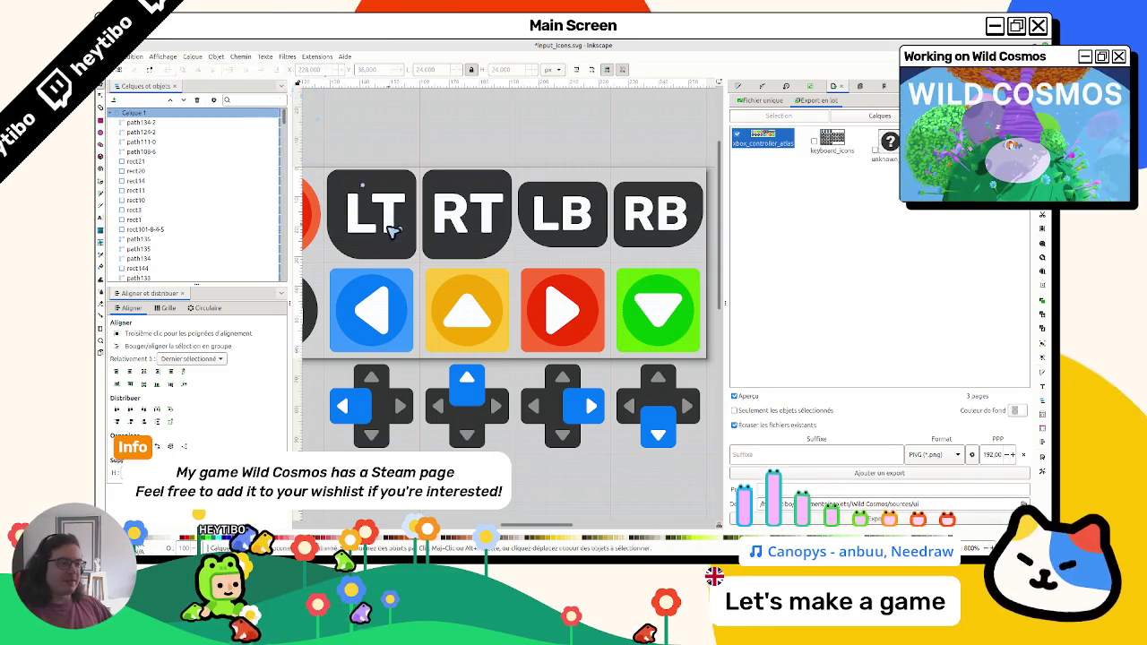
Round the outer square frames of the blue and yellow arrow icons
double_click(403, 281)
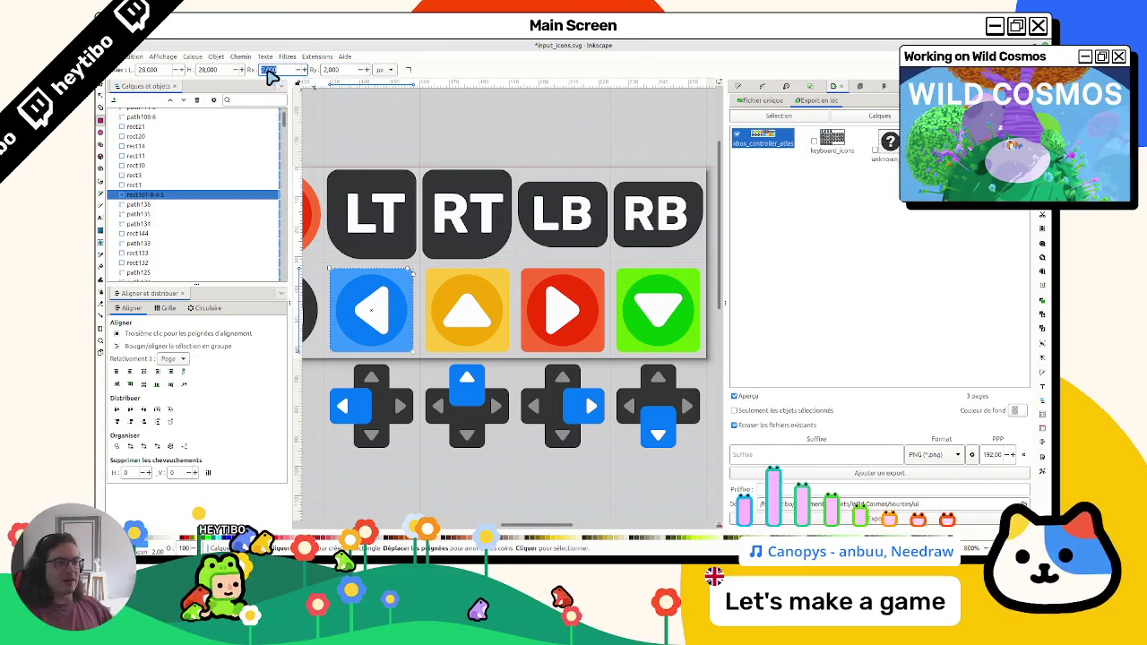
key("s")
key("Escape")
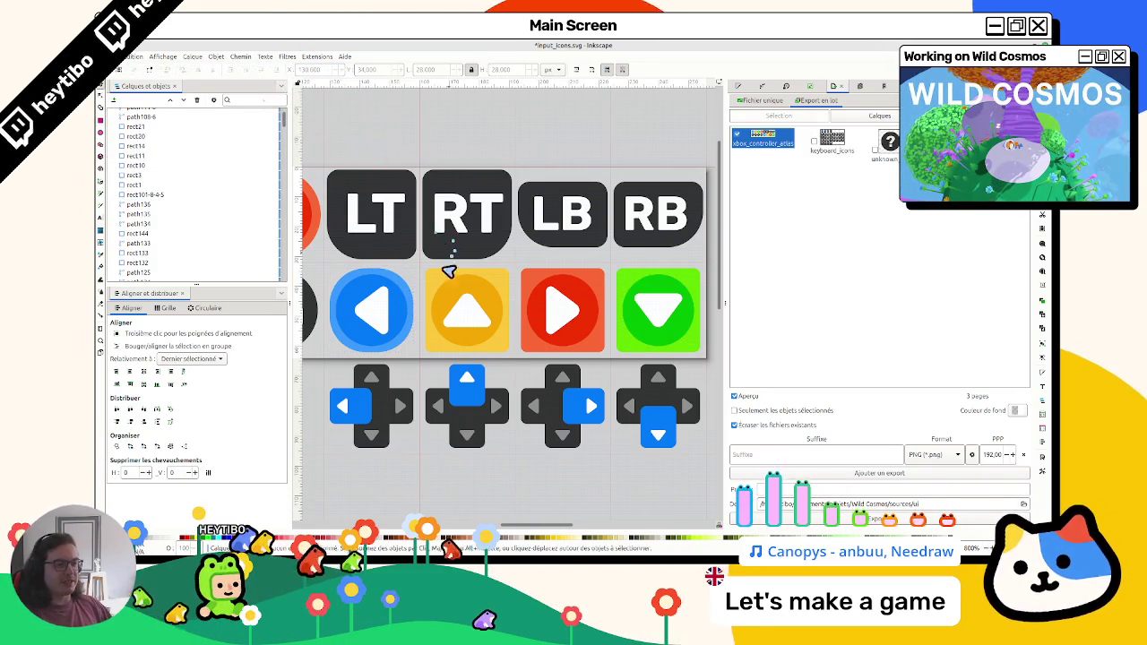
double_click(405, 289)
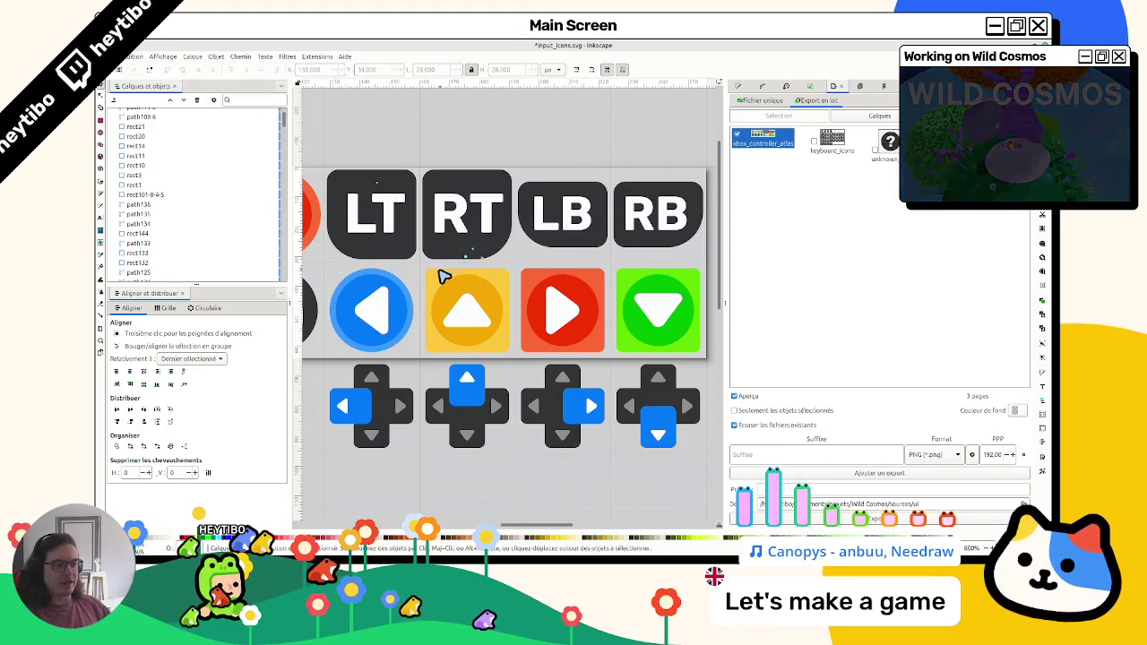
left_click(441, 276)
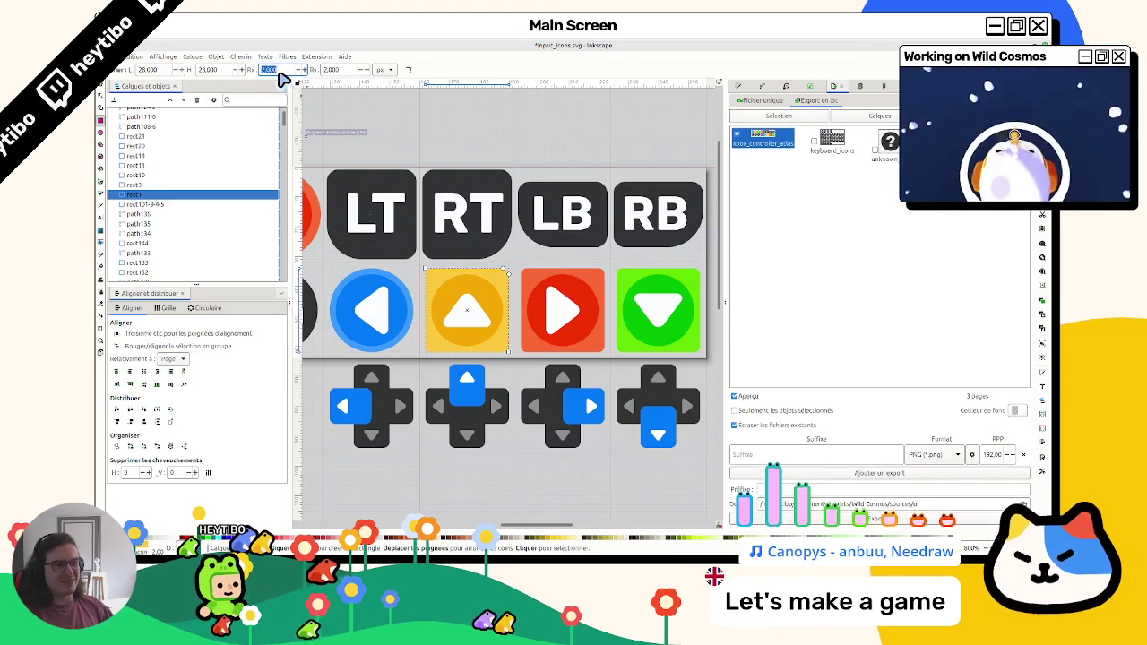
key("s")
key("Escape")
Select both circles of the X button
scroll(438, 172, "left", 3)
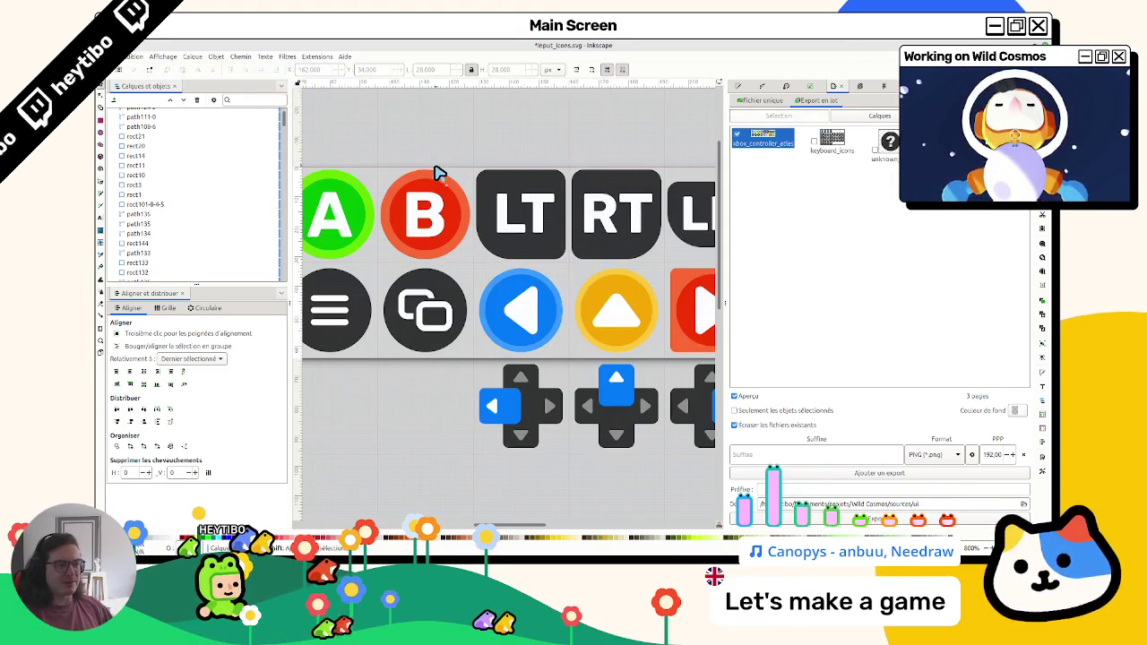
scroll(438, 175, "left", 6)
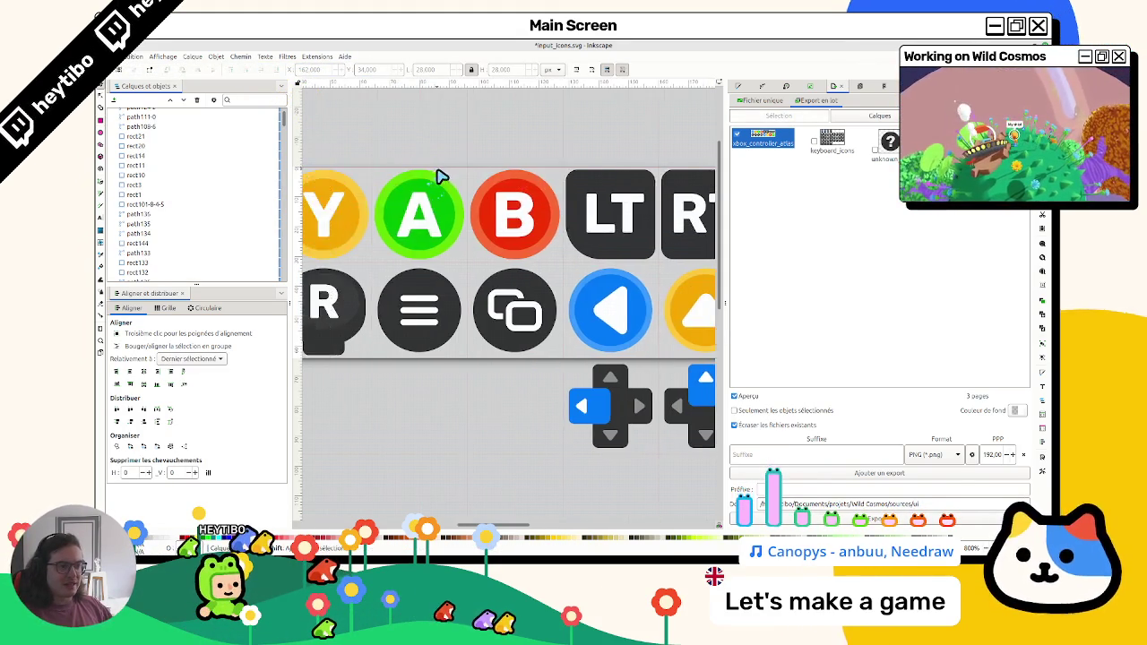
left_click(434, 197)
left_click(448, 188, "shift")
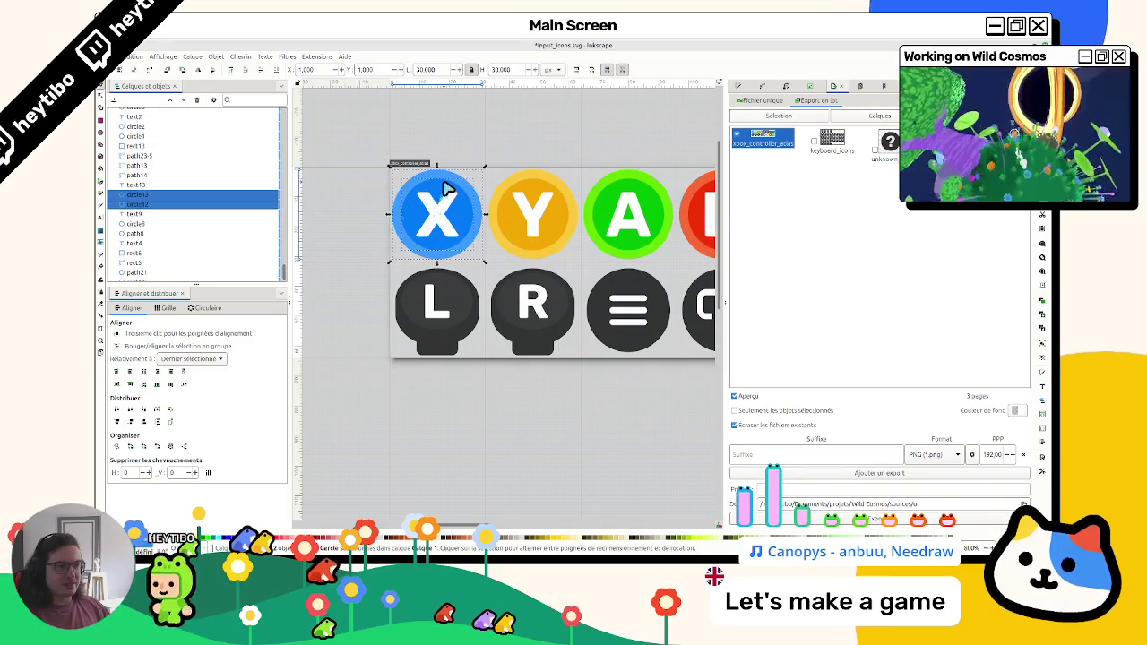
Add the Y, A and B button circles to the selection
left_click(537, 185, "shift")
scroll(587, 186, "right", 2)
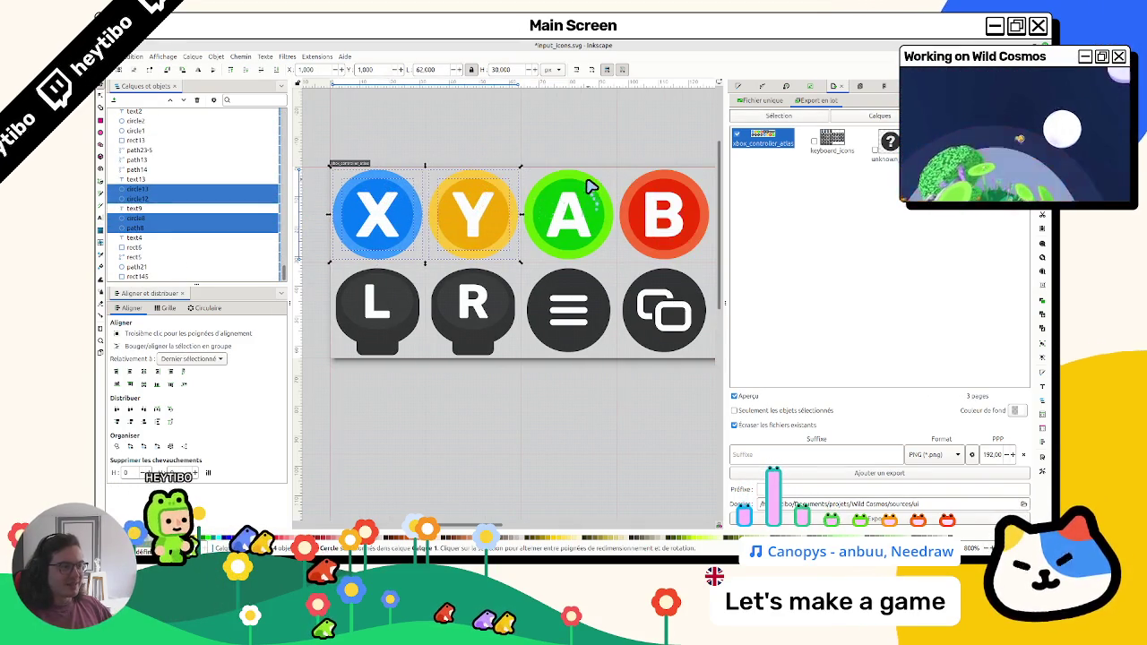
left_click(591, 192, "shift")
left_click(658, 199, "shift")
scroll(562, 256, "right", 5)
scroll(478, 341, "up", 1)
Delete the old circles behind the left, up, right and down arrows
left_click(403, 354)
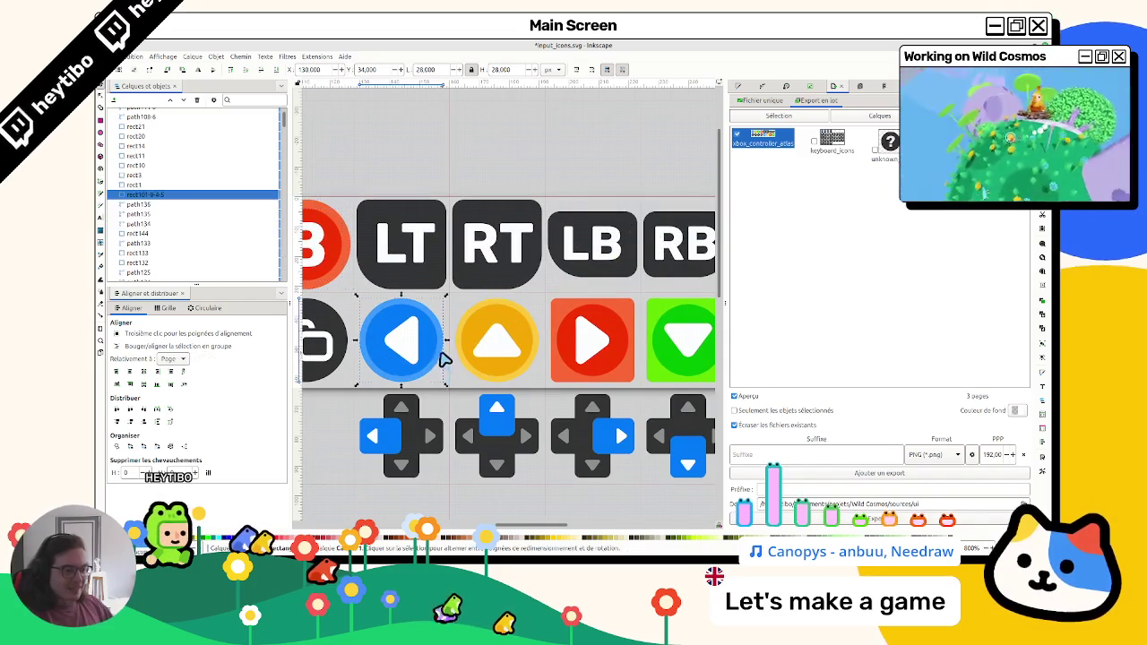
key("Delete")
left_click(488, 371)
key("Delete")
left_click(564, 376)
key("Delete")
scroll(627, 379, "down", 3)
scroll(627, 379, "up", 3)
scroll(607, 347, "right", 2)
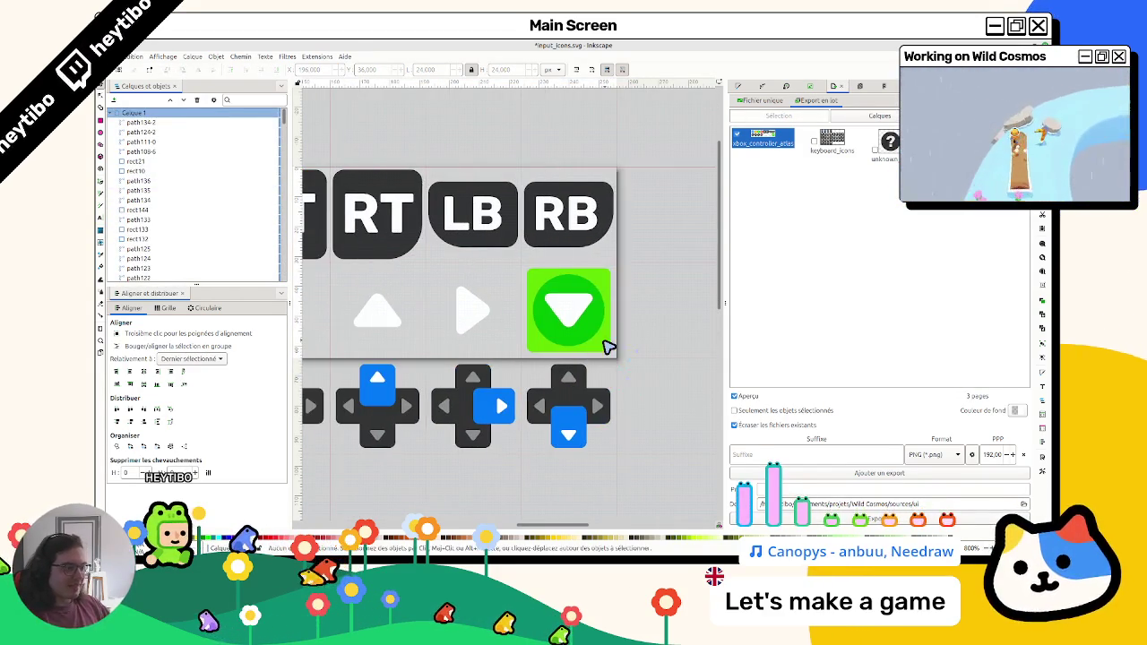
left_click(607, 347)
key("Delete")
scroll(510, 356, "up", 2)
scroll(470, 383, "left", 3)
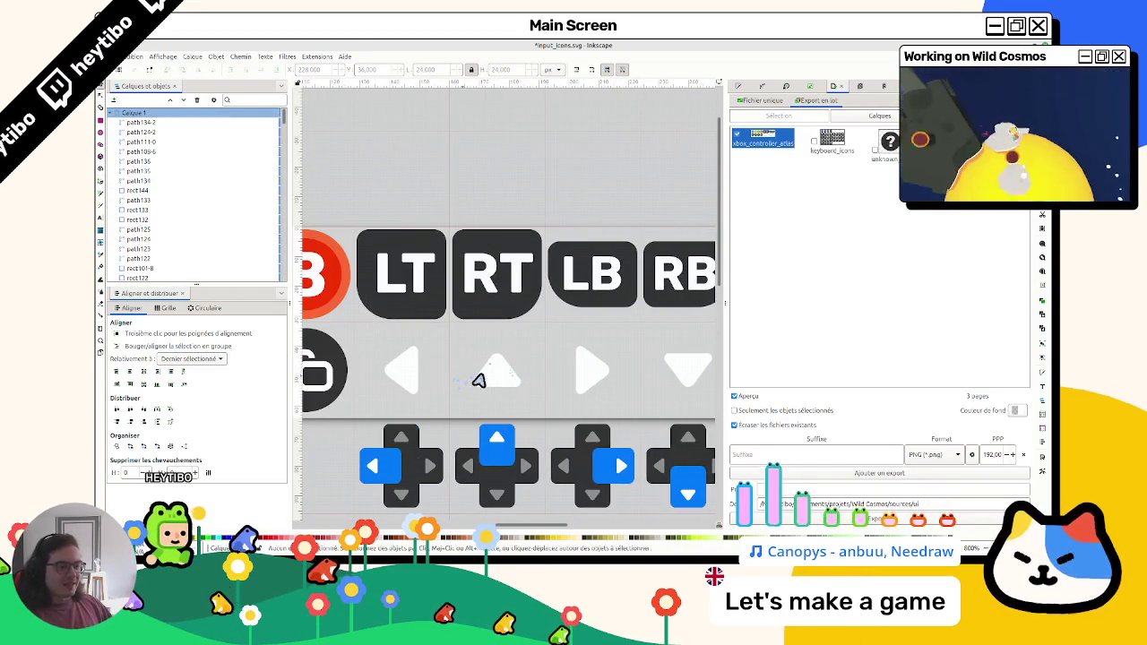
Paste the copied coloured button circles behind the arrows and nudge them into place
key("ctrl+v")
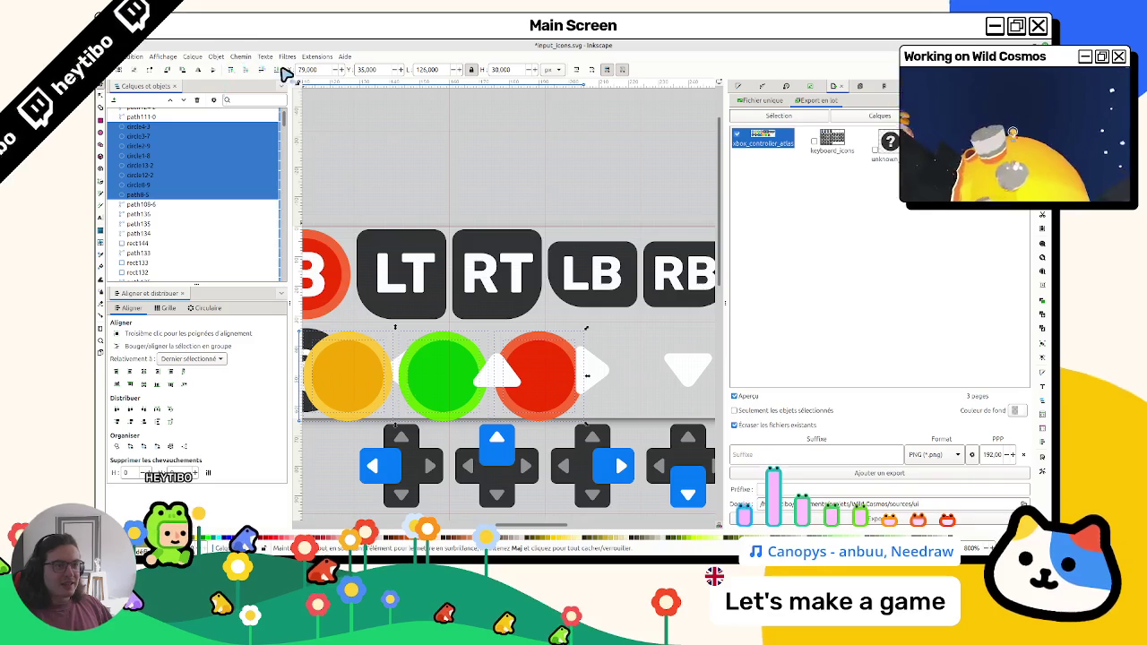
left_click(282, 69)
key("Right")
key("Right")
key("Right")
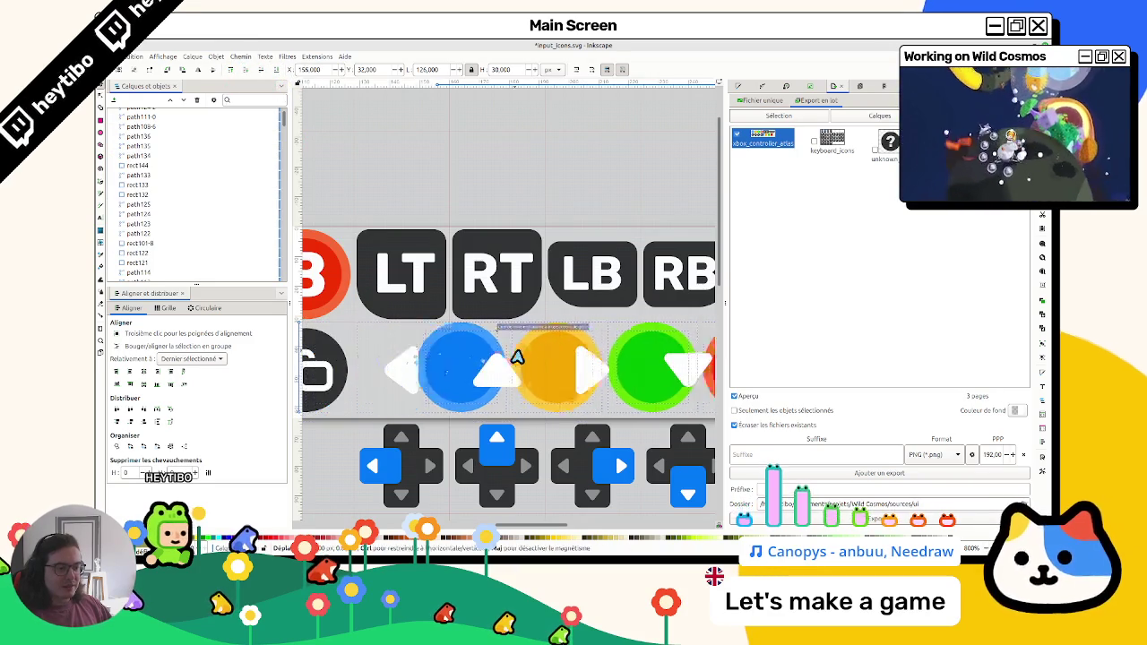
scroll(405, 351, "up", 2)
key("Left")
scroll(447, 397, "up", 2)
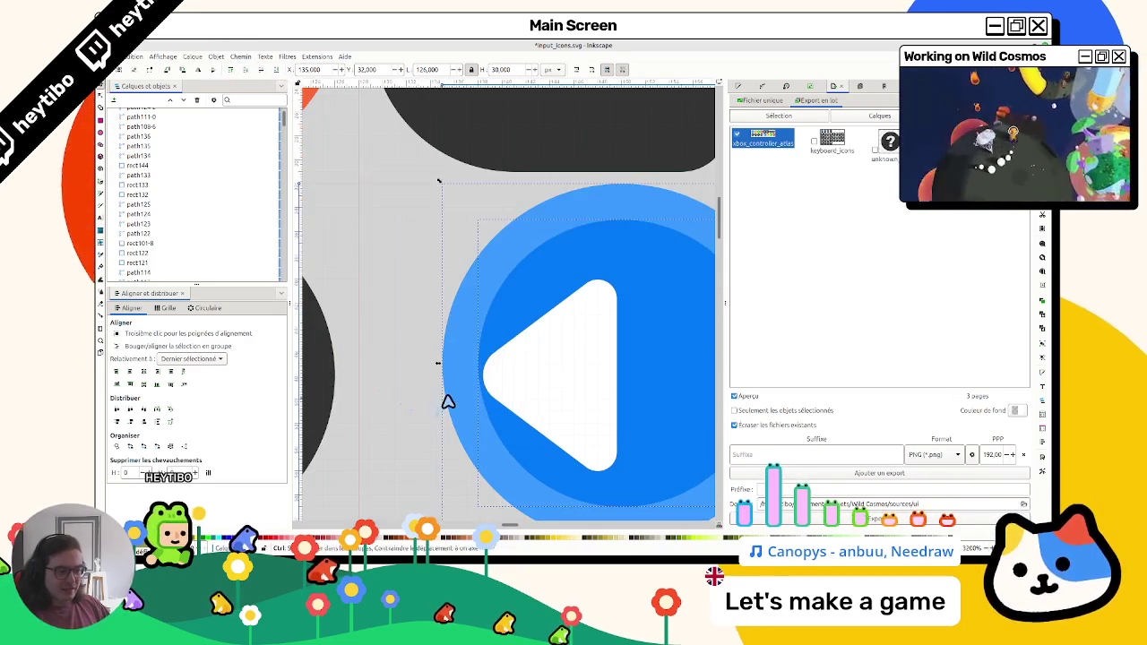
key("Left")
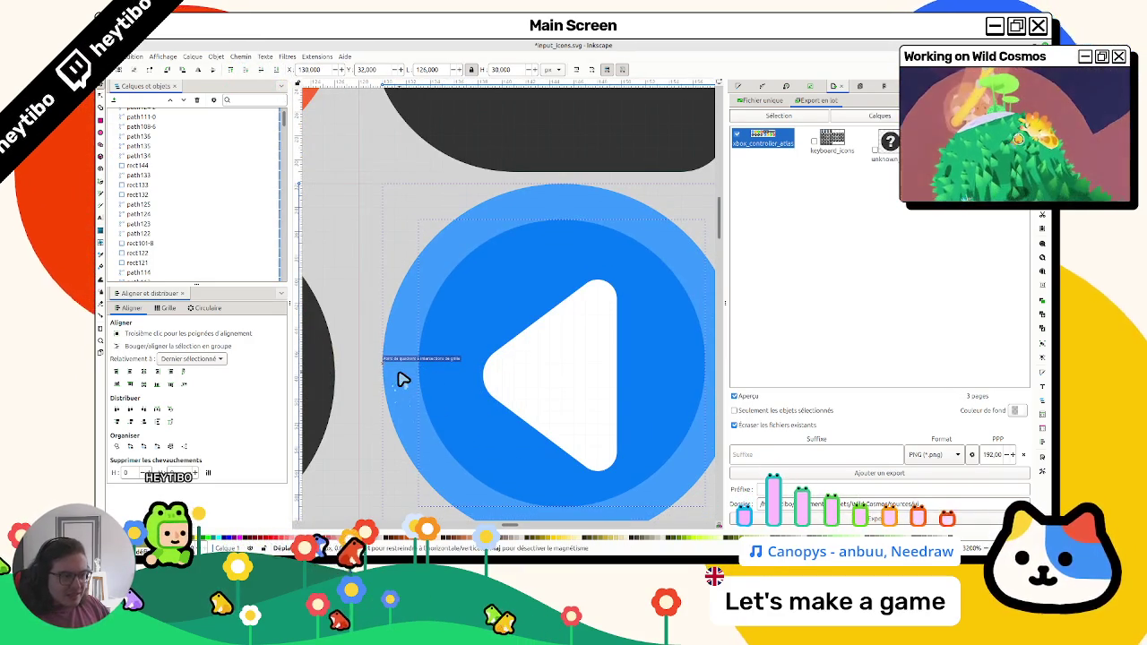
scroll(399, 381, "down", 3)
Centre the left, up, right and down arrows on their new coloured circles
left_click(428, 375)
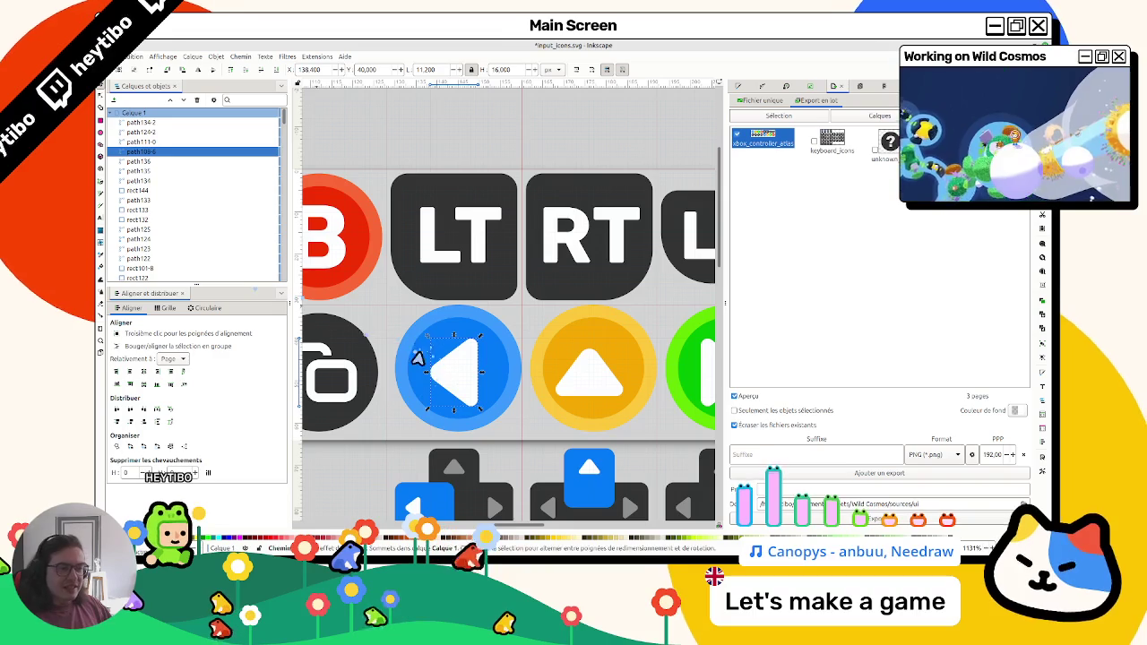
left_click(412, 363)
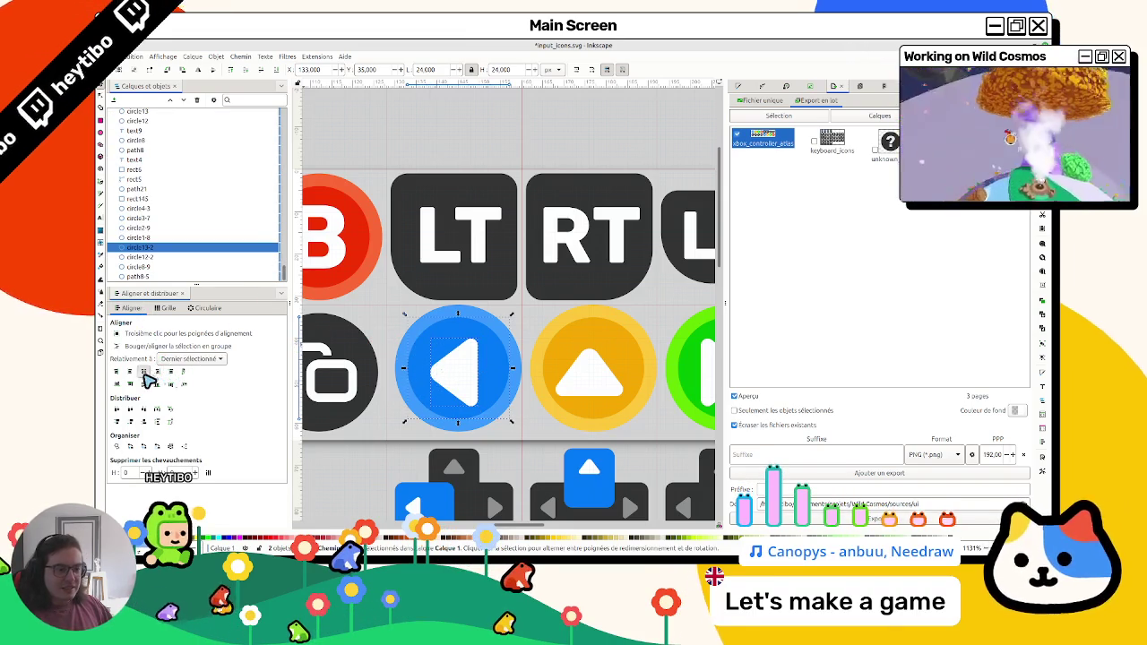
left_click(593, 375)
left_click(591, 344)
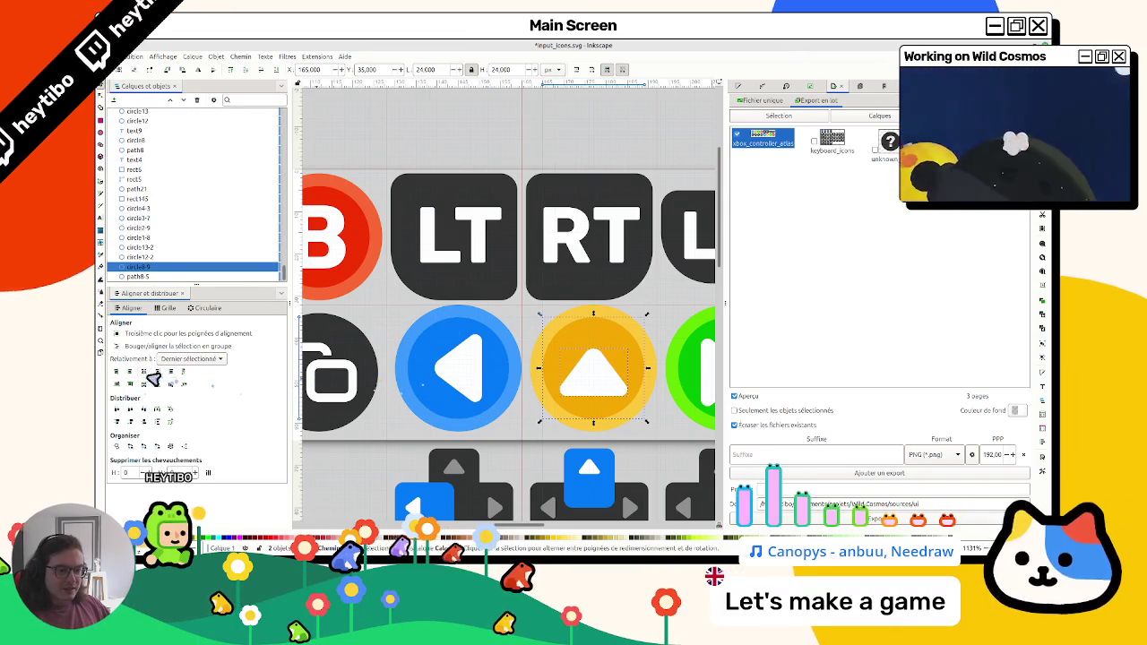
left_click_drag(587, 390, 438, 389)
left_click(621, 384)
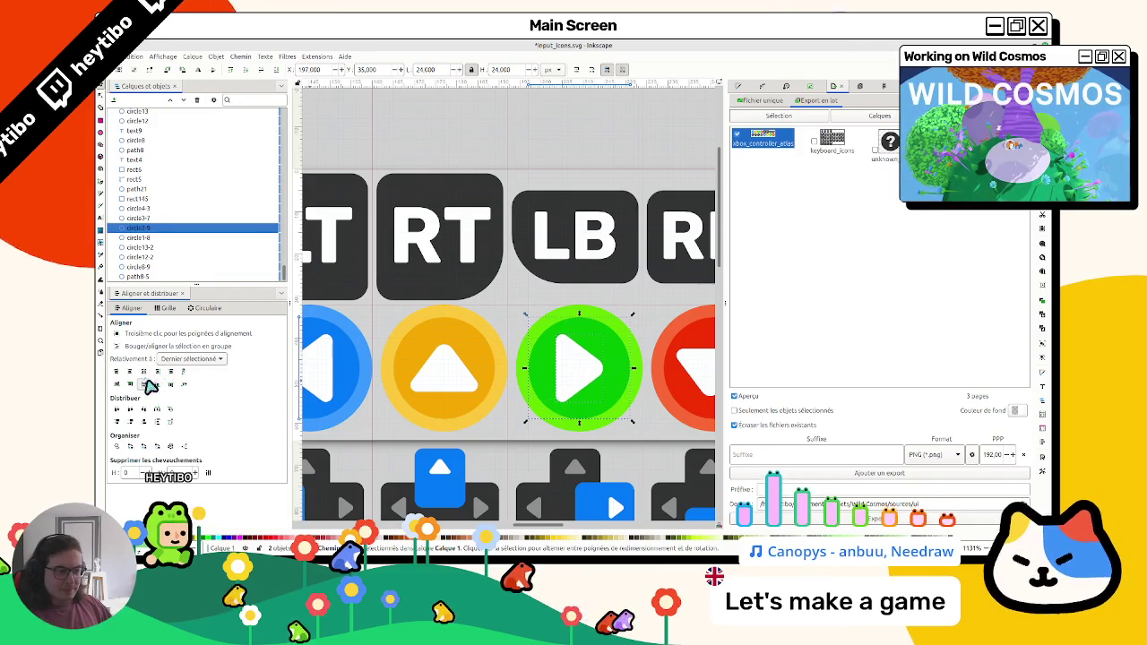
scroll(579, 376, "right", 4)
left_click(567, 338)
left_click(591, 360, "shift")
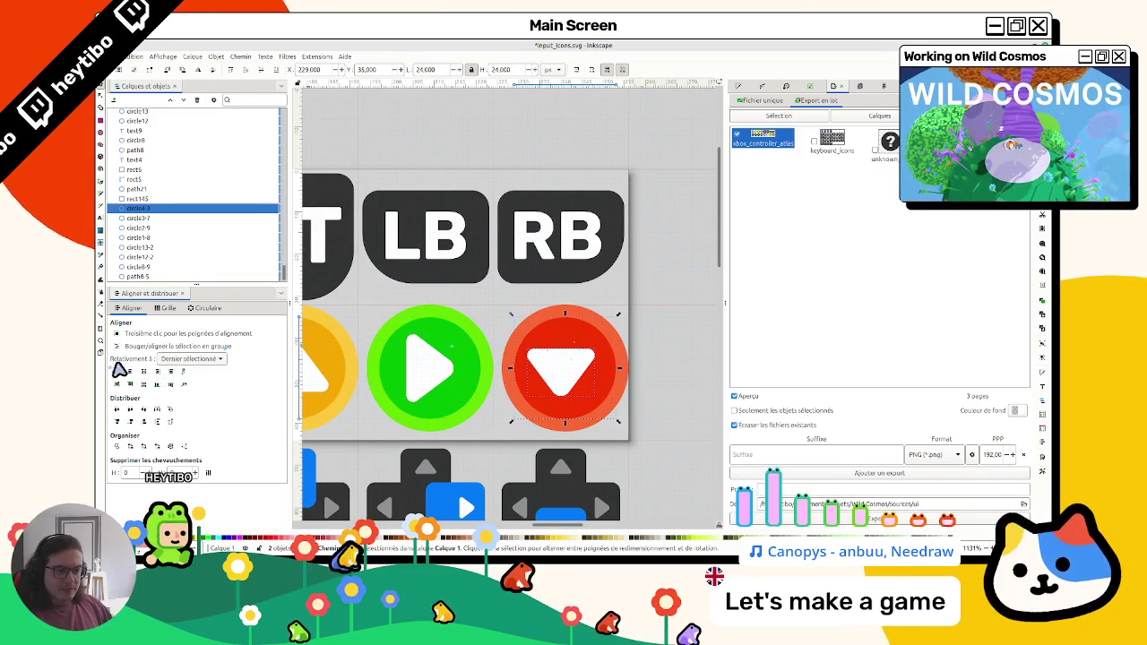
Check each arrow triangle sits on its coloured circle, then clear the selection
scroll(593, 358, "down", 4)
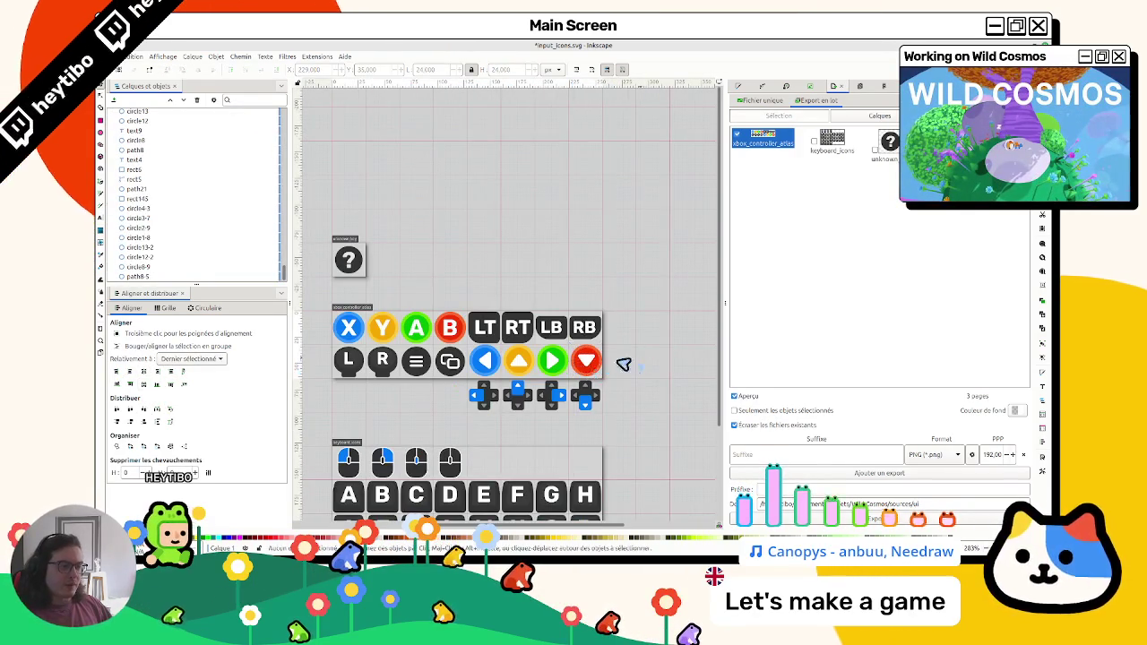
scroll(545, 370, "up", 3)
left_click(571, 358)
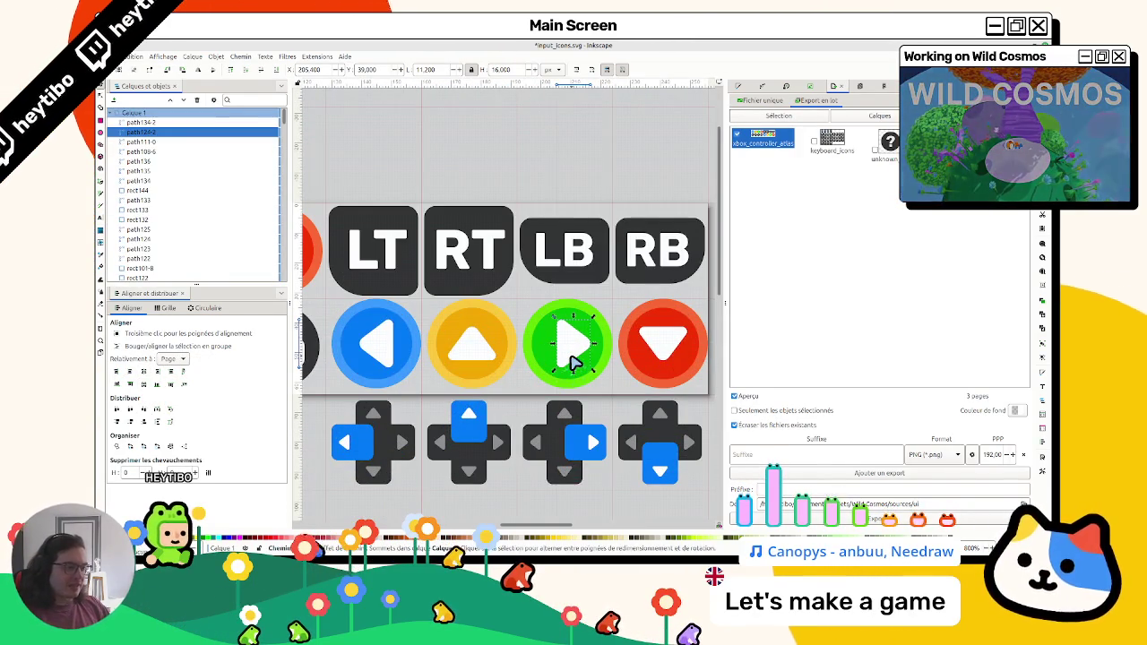
key("shift+Tab")
key("shift+Tab")
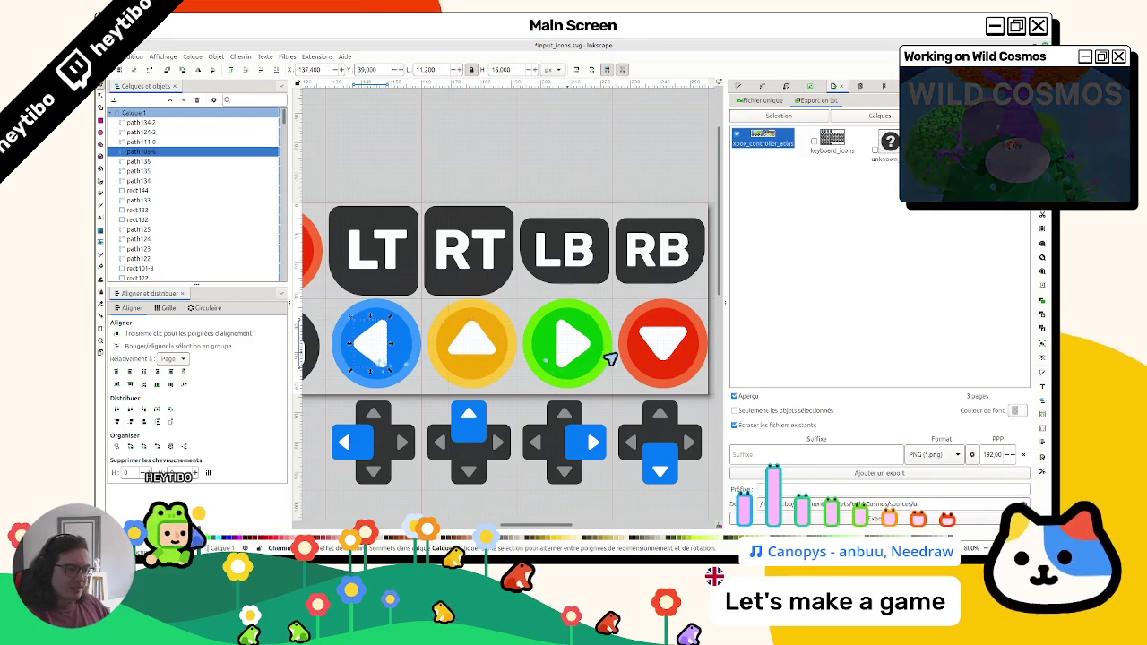
left_click(680, 356)
key("Escape")
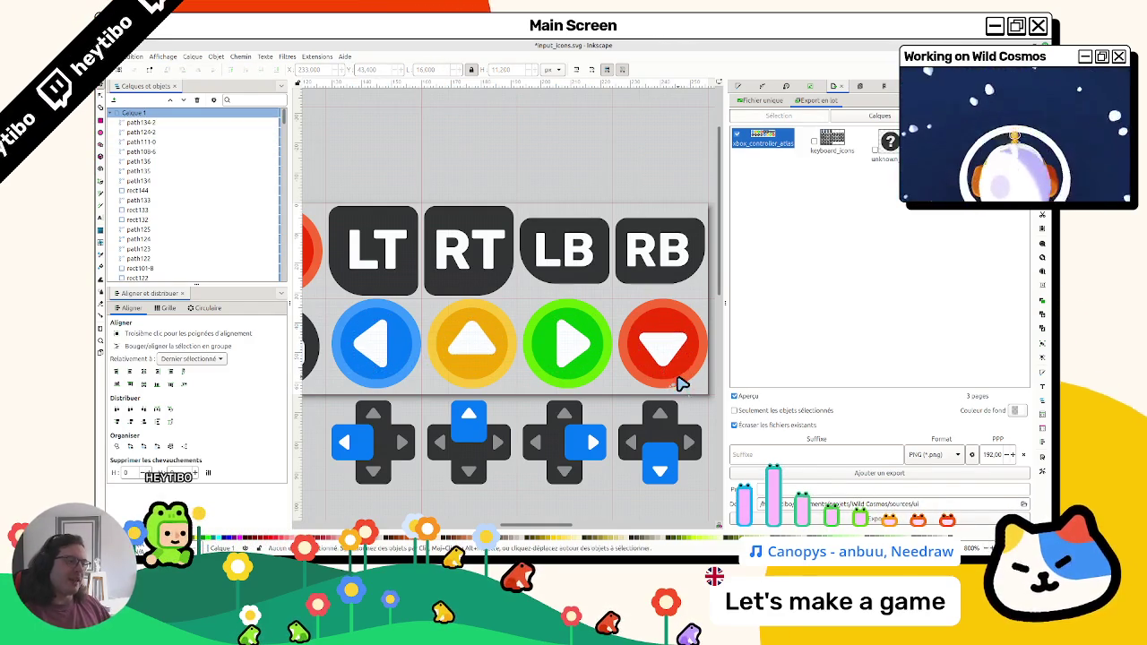
scroll(679, 380, "down", 5)
scroll(678, 392, "up", 4)
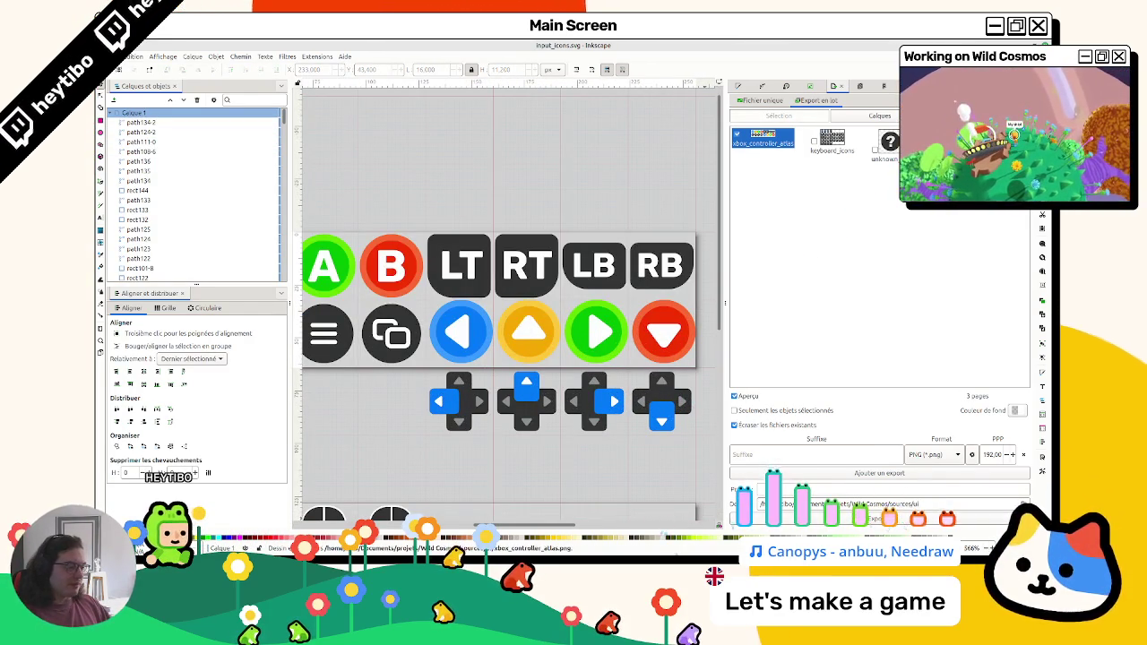
Save the Godot scene with Ctrl+S and return to Inkscape
key("alt+Tab")
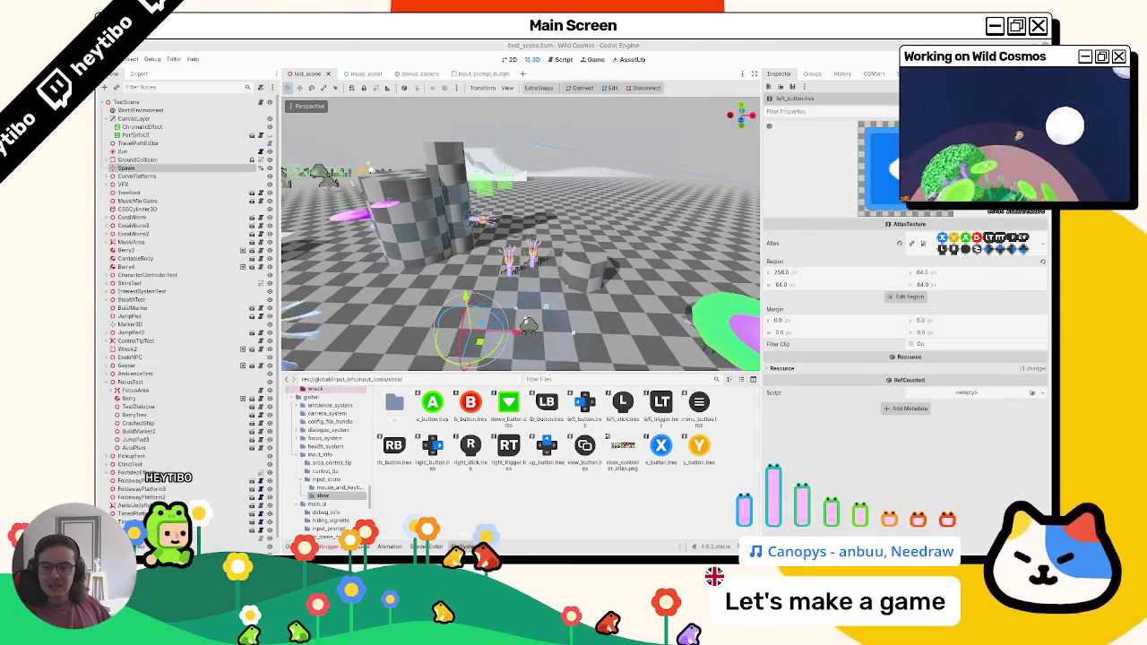
key("ctrl+s")
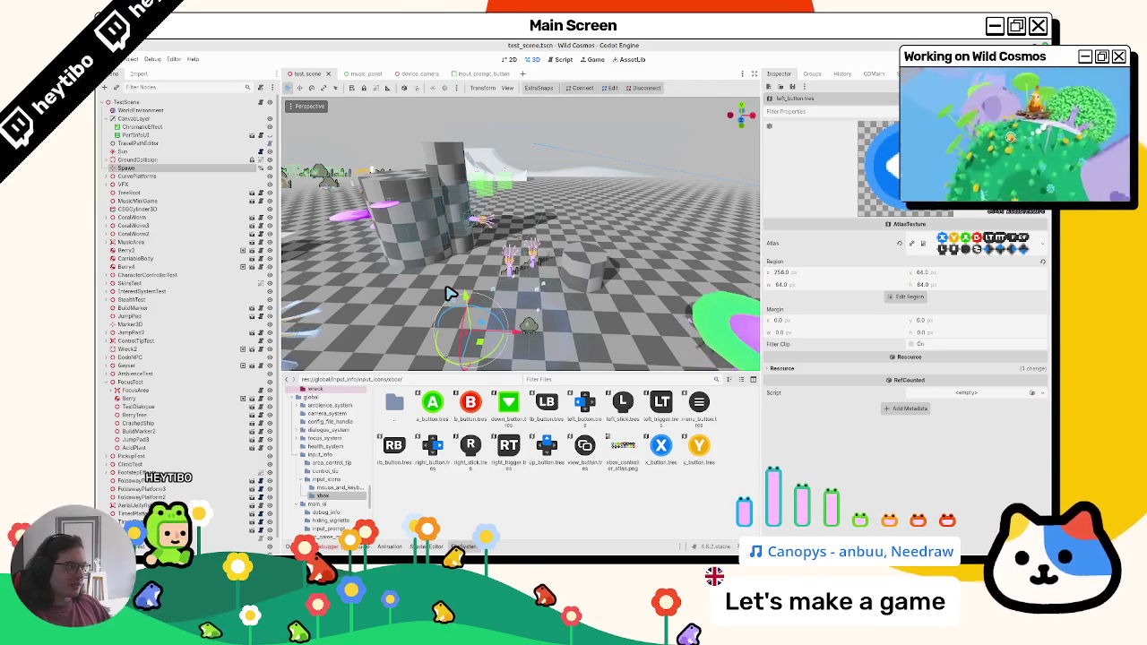
key("alt+Tab")
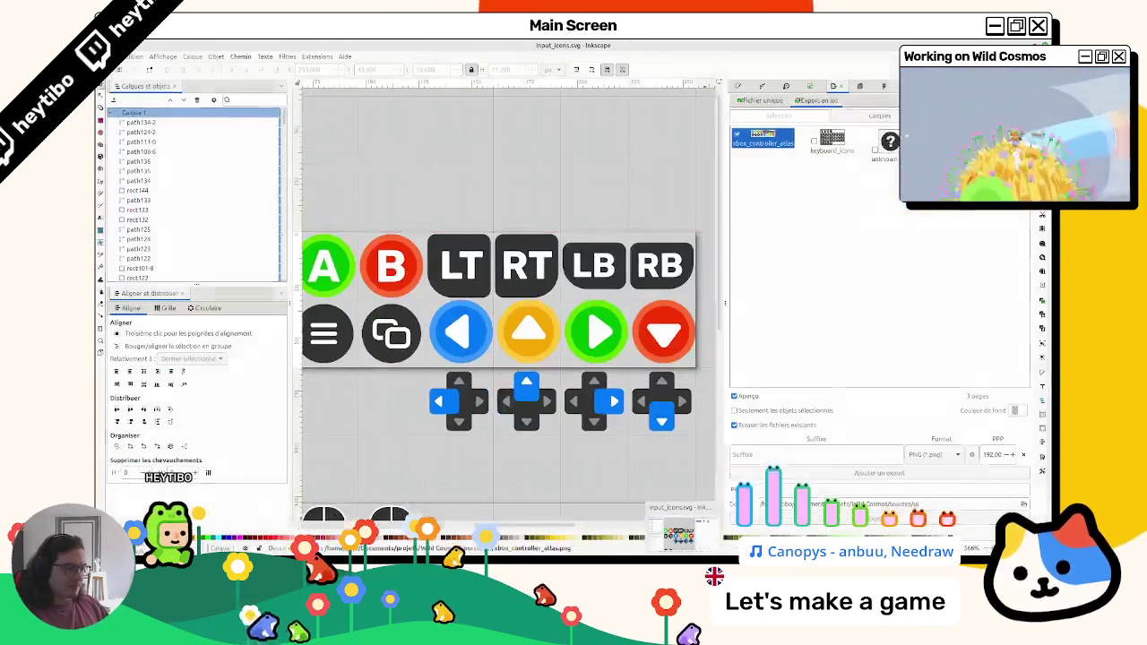
Select the yellow up-arrow and green right-arrow button shapes in the controller atlas
scroll(448, 336, "up", 3)
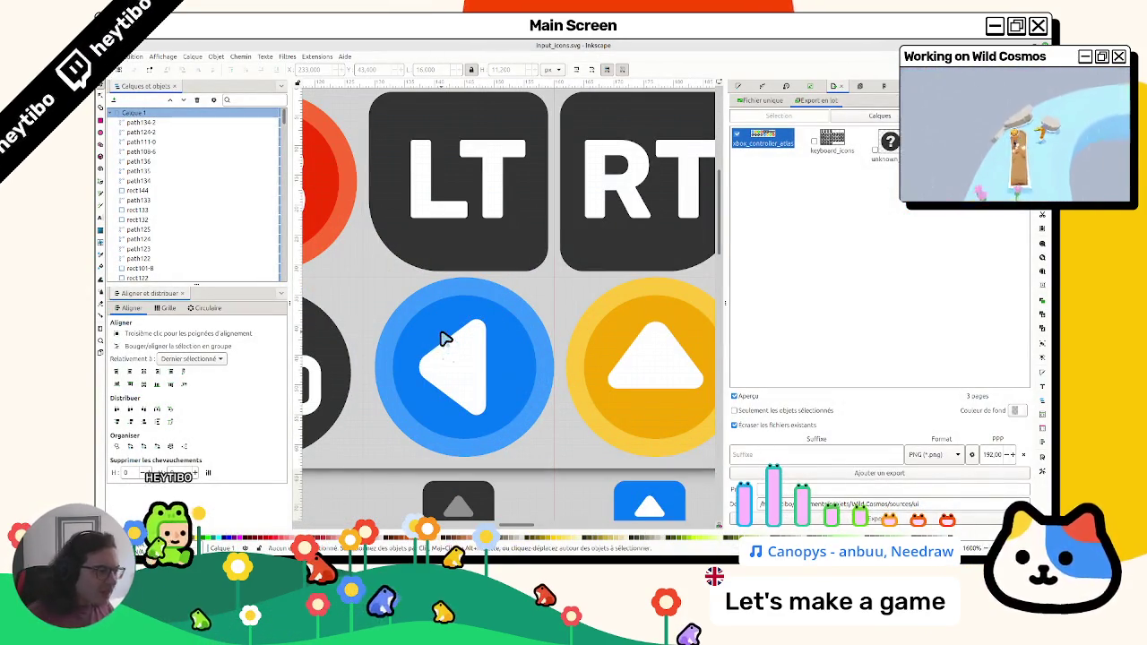
left_click(424, 330)
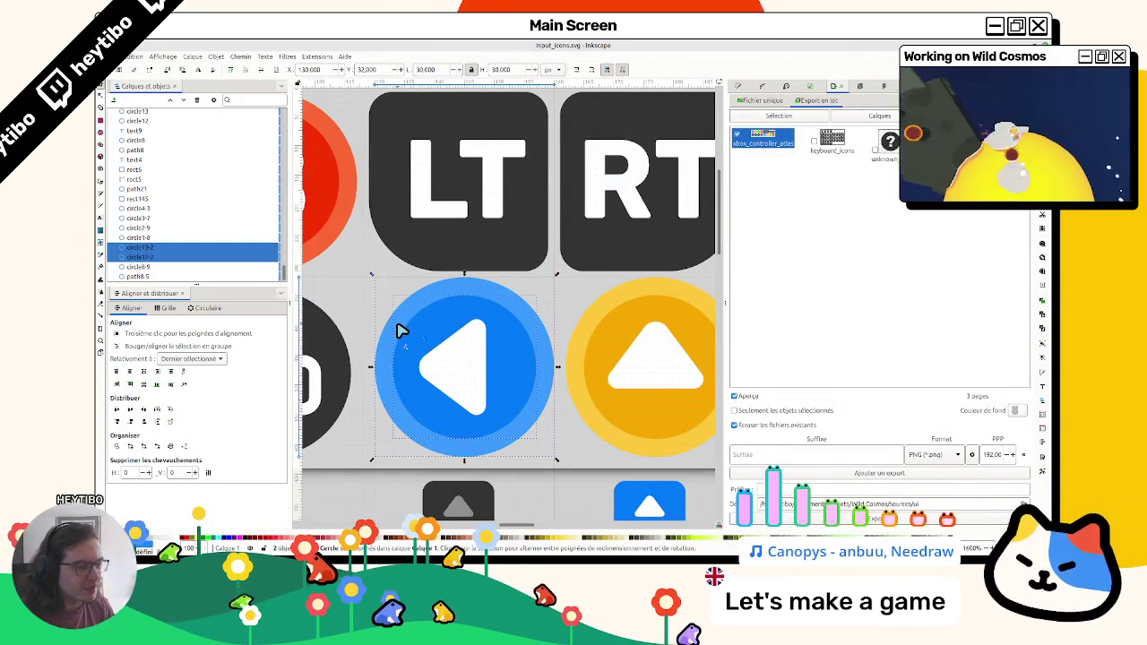
scroll(430, 327, "right", 3)
left_click(457, 332, "shift")
scroll(474, 322, "right", 3)
left_click(512, 328, "shift")
scroll(519, 318, "right", 3)
scroll(525, 325, "left", 10)
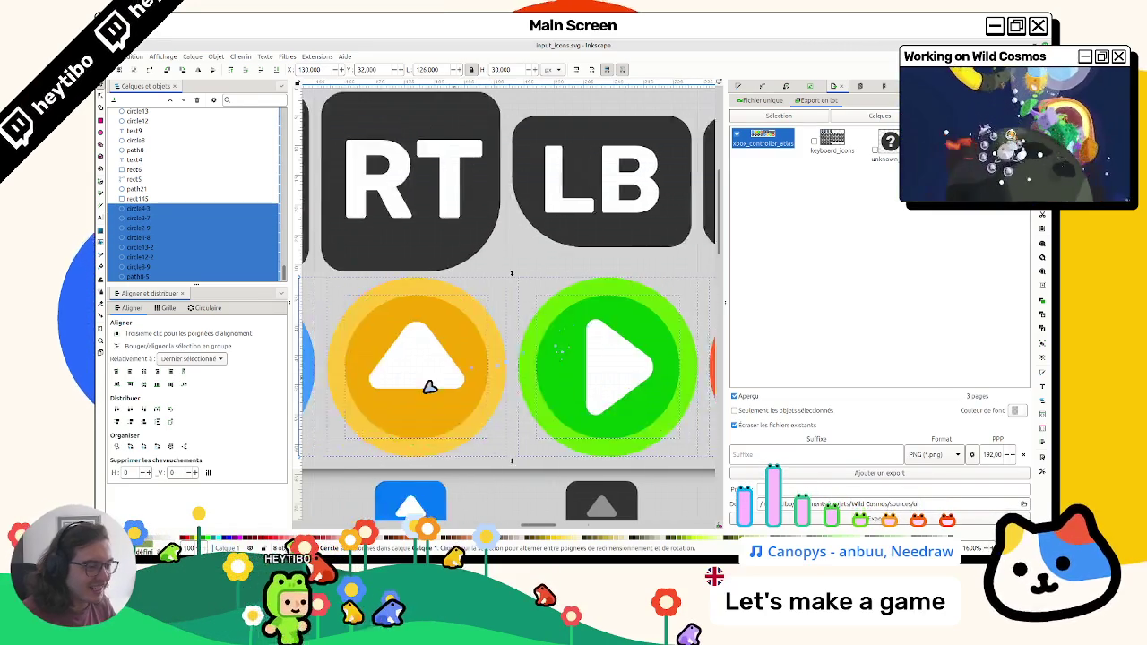
Add more arrow paths and the red button's shape to the selection, then clear it
left_click(409, 385, "shift")
left_click(578, 368, "shift")
scroll(582, 375, "right", 7)
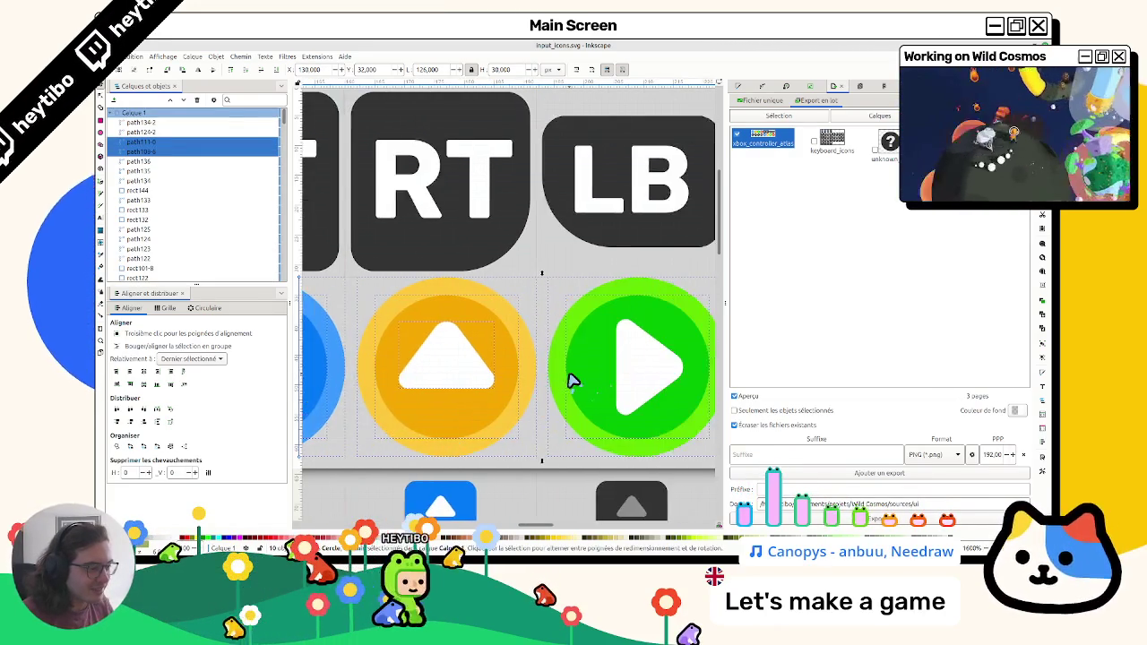
left_click(676, 371, "shift")
left_click(677, 371, "shift")
scroll(555, 381, "right", 3)
scroll(501, 394, "left", 10)
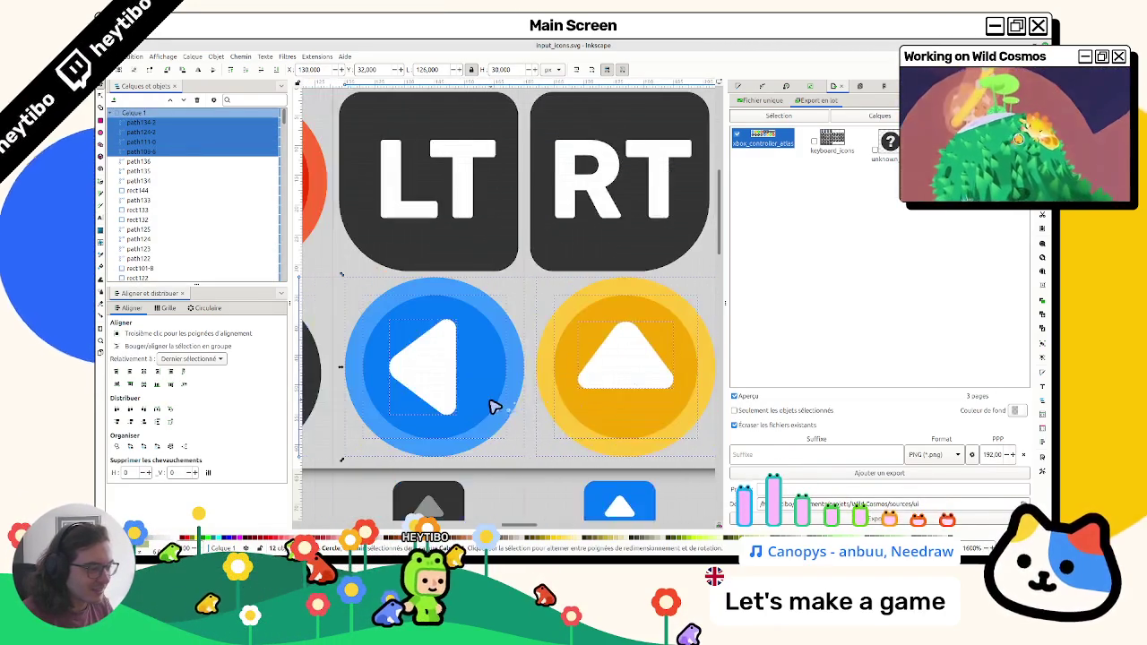
key("Escape")
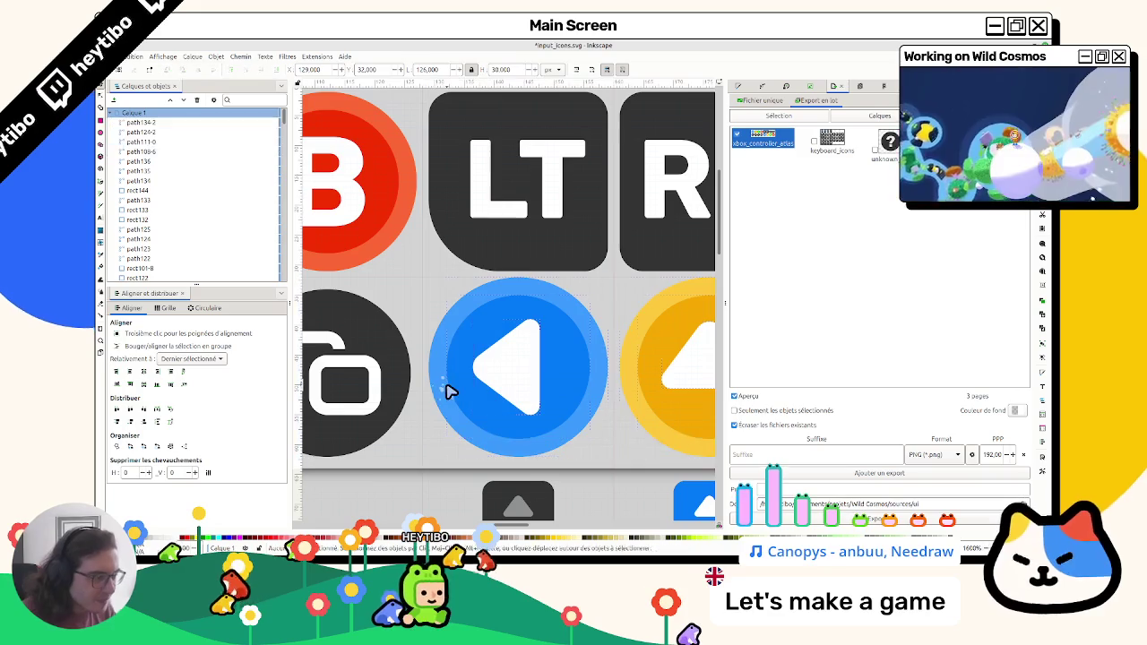
scroll(448, 388, "down", 4)
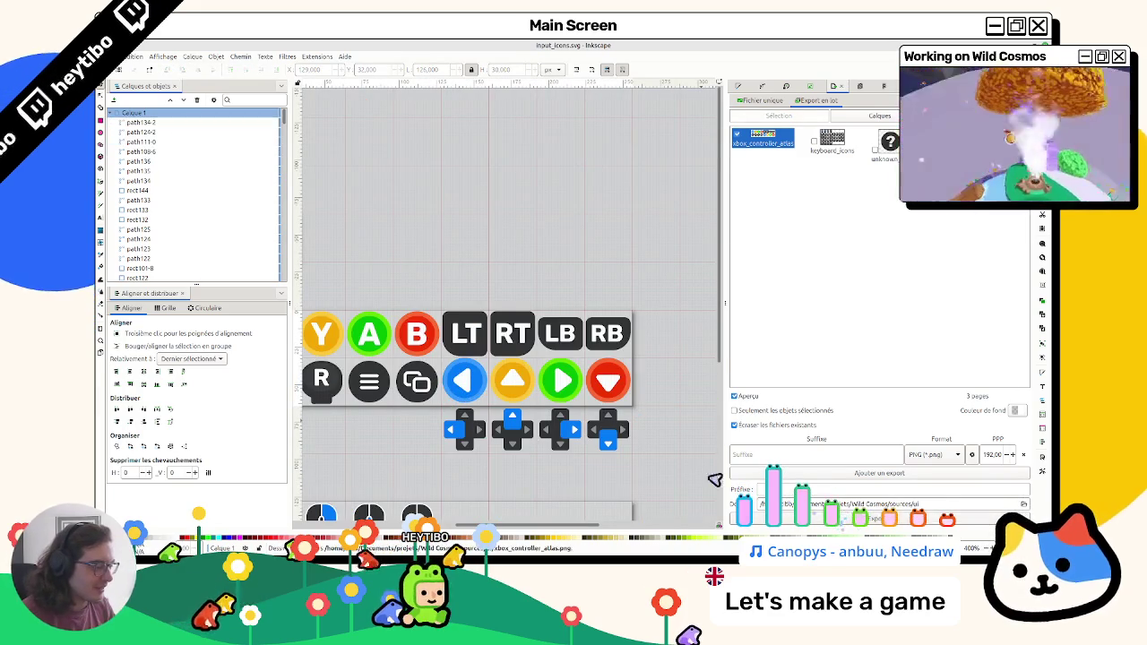
Check Godot, select the blue left-arrow button's shapes in Inkscape, then return to Godot
key("alt+Tab")
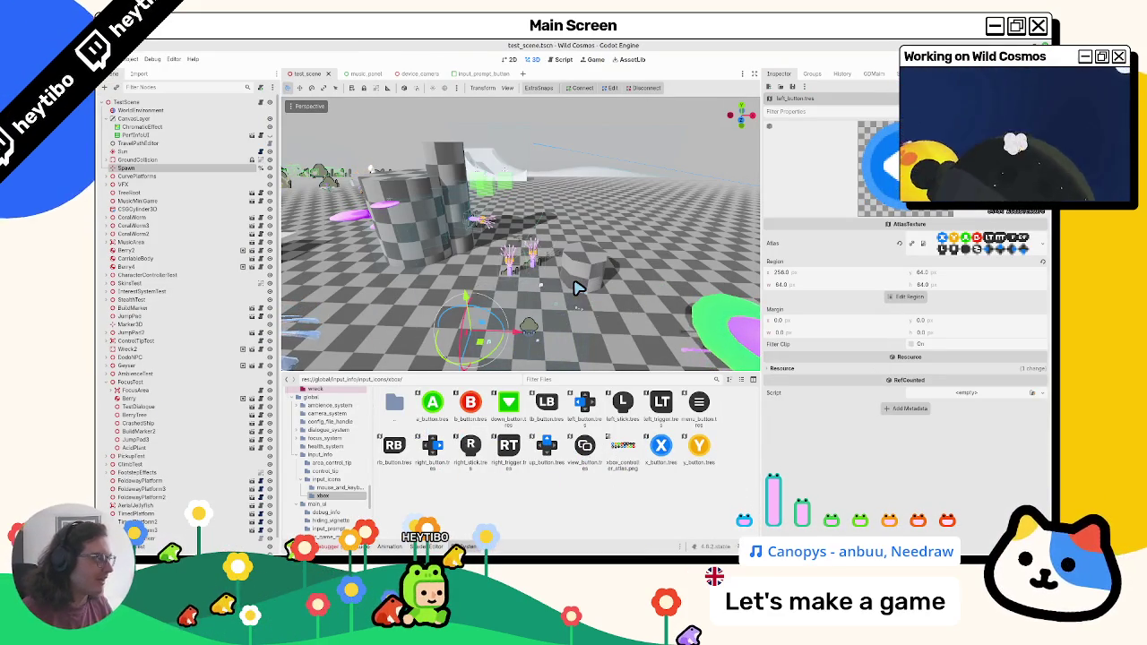
key("alt+Tab")
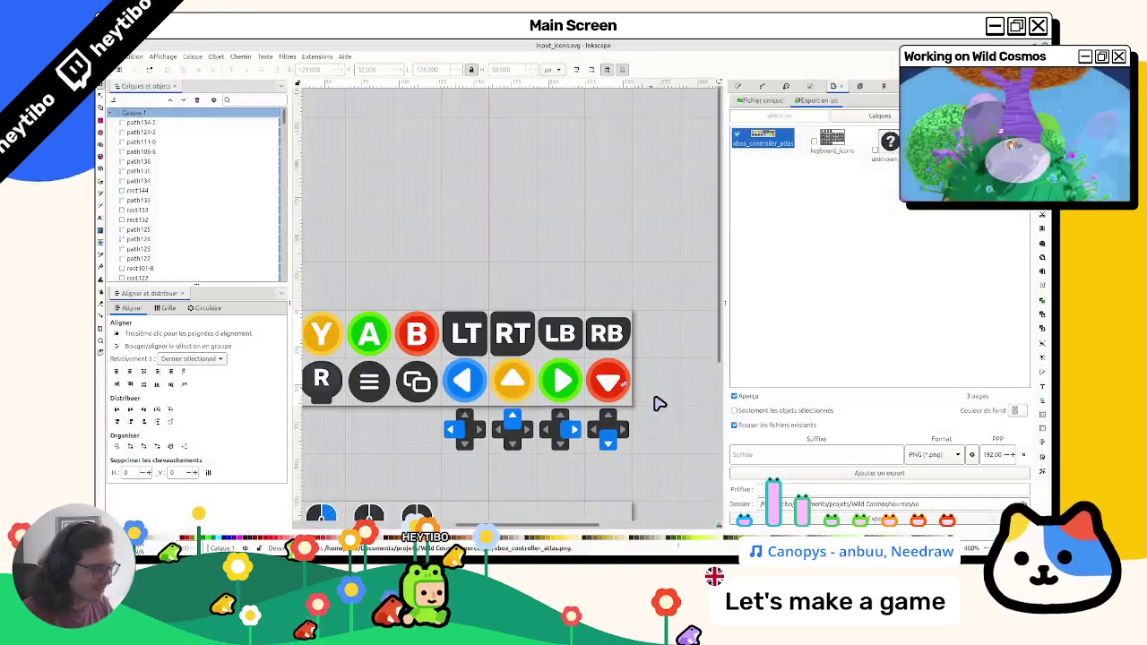
mouse_move(653, 417)
left_mouse_down()
mouse_move(478, 358)
mouse_move(441, 362)
left_mouse_up()
scroll(448, 386, "up", 6)
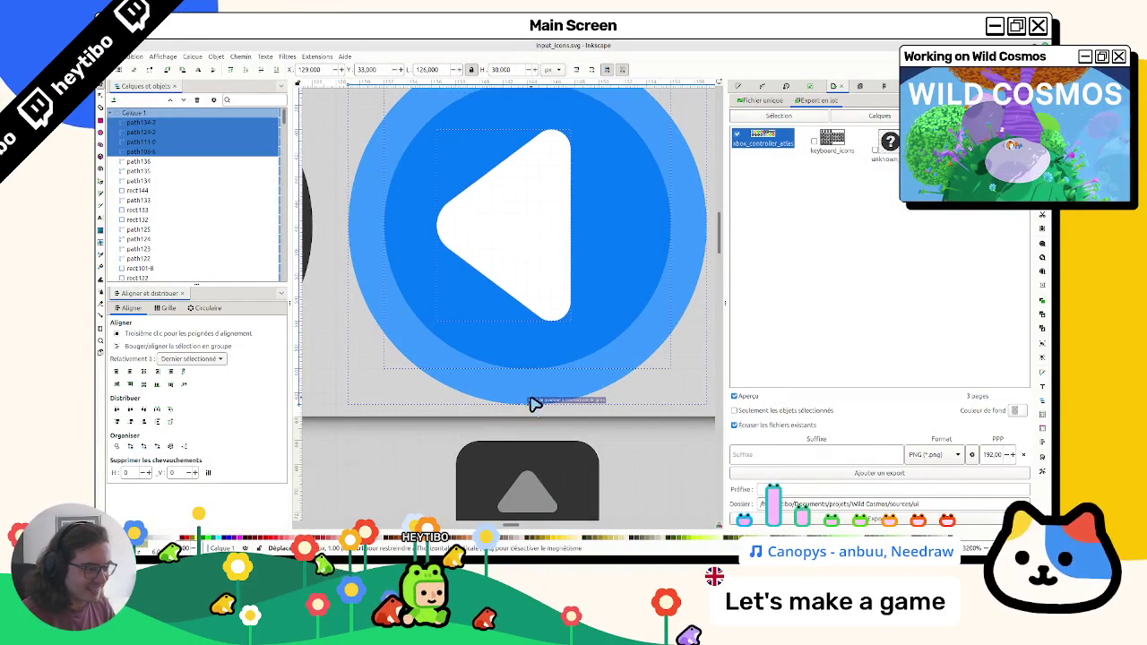
scroll(531, 408, "down", 7)
key("Escape")
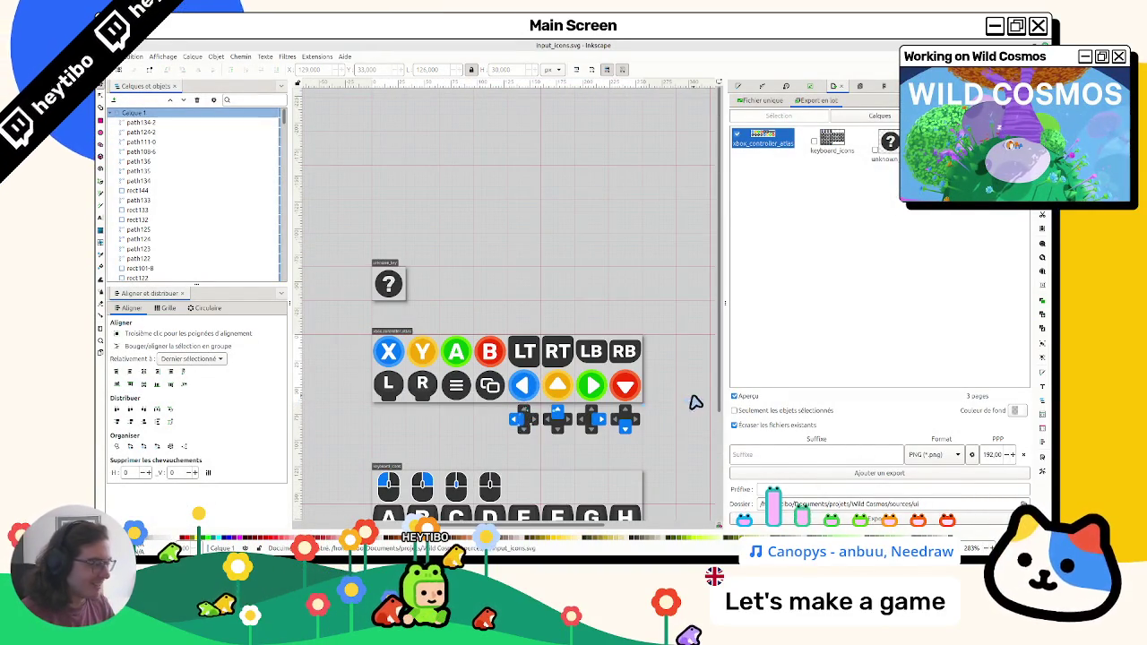
key("alt+Tab")
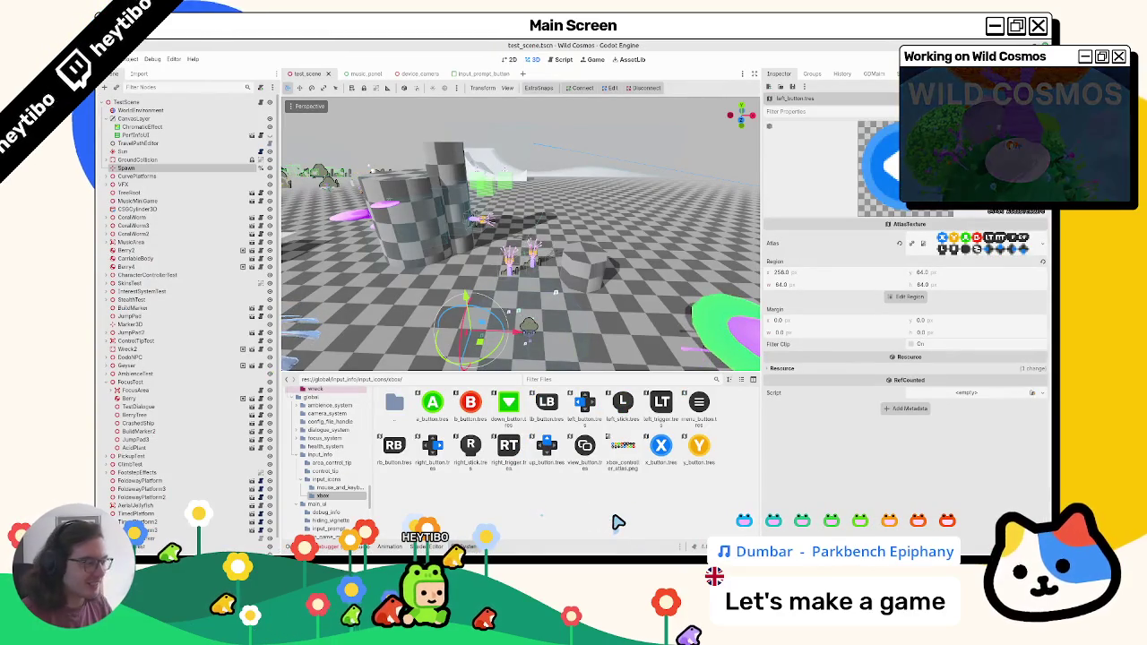
Run Wild Cosmos full-screen and open then close the direction-cross prompt around the character
key("F5")
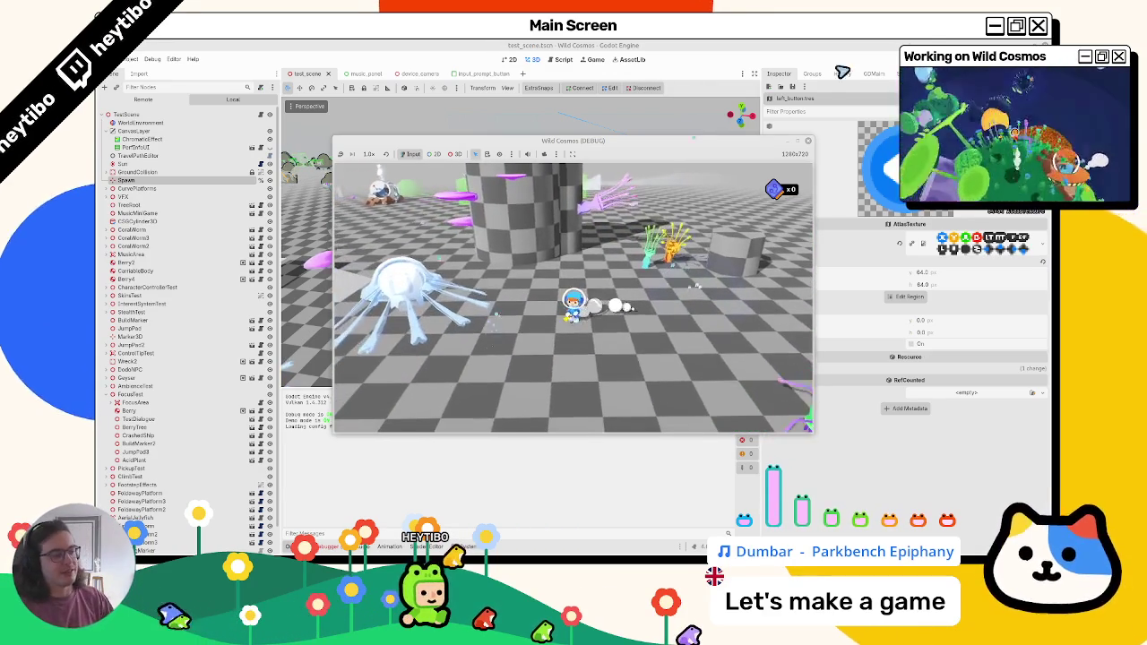
left_click(796, 141)
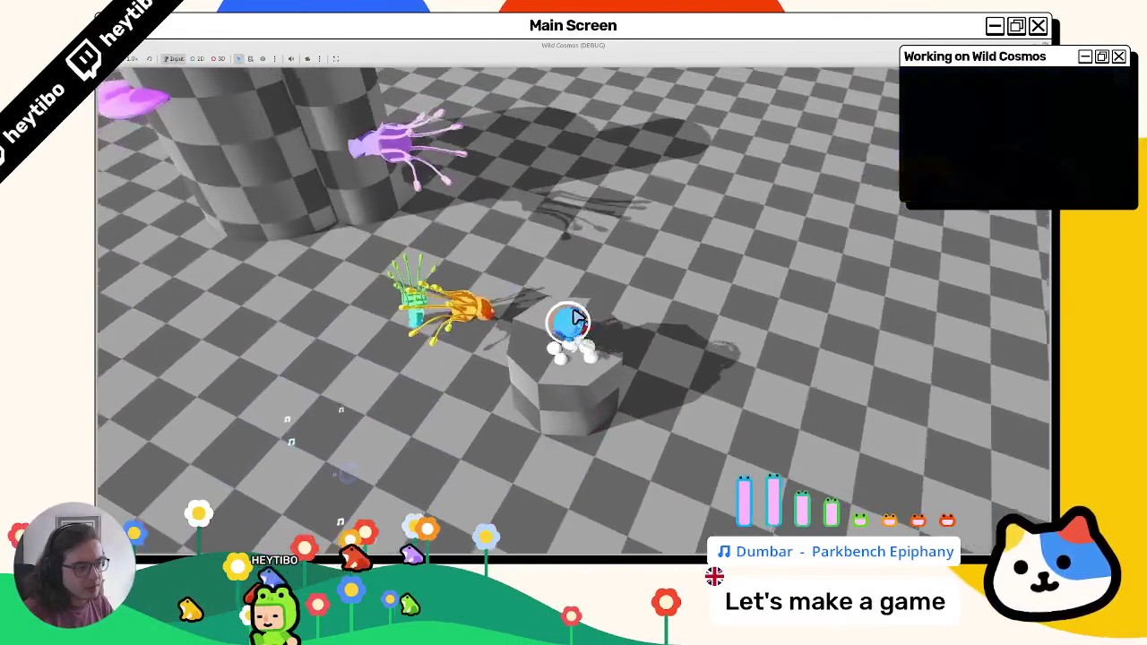
left_click(573, 318)
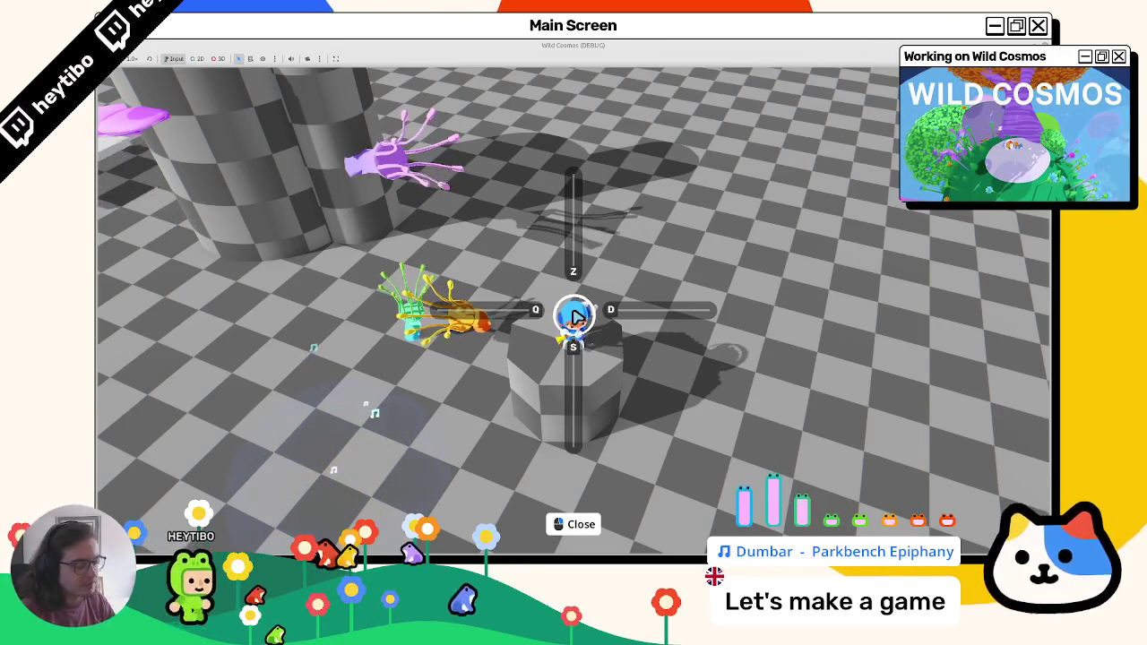
left_click(576, 316)
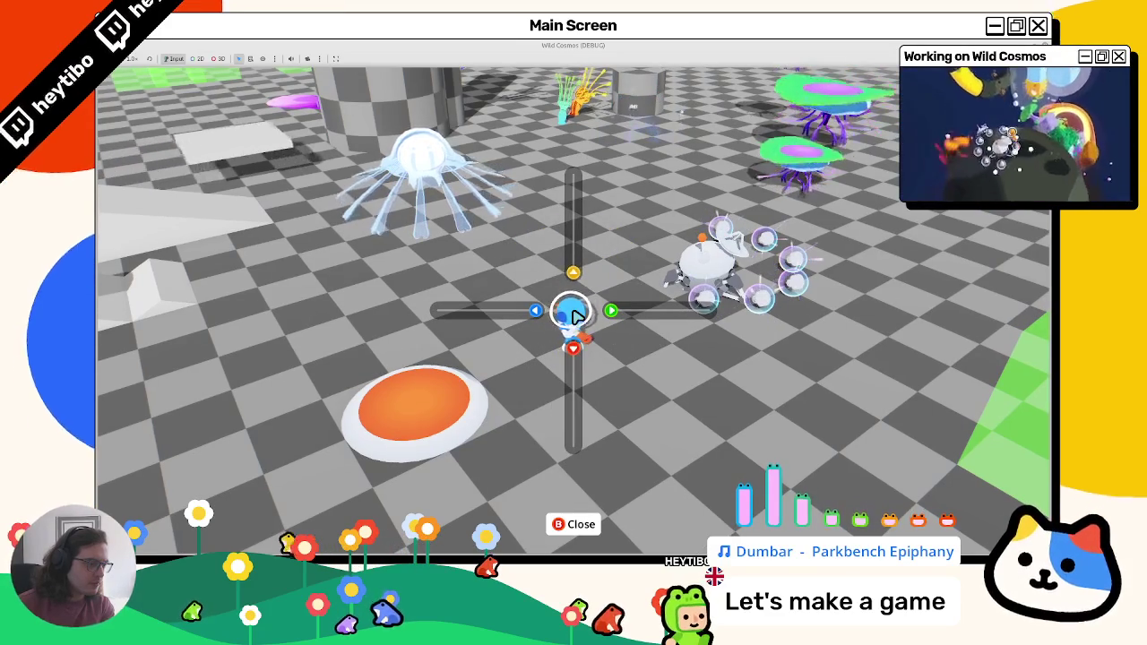
Walk the character toward the crab and back, toggling the direction-cross menu with Tab and Escape
key("Escape")
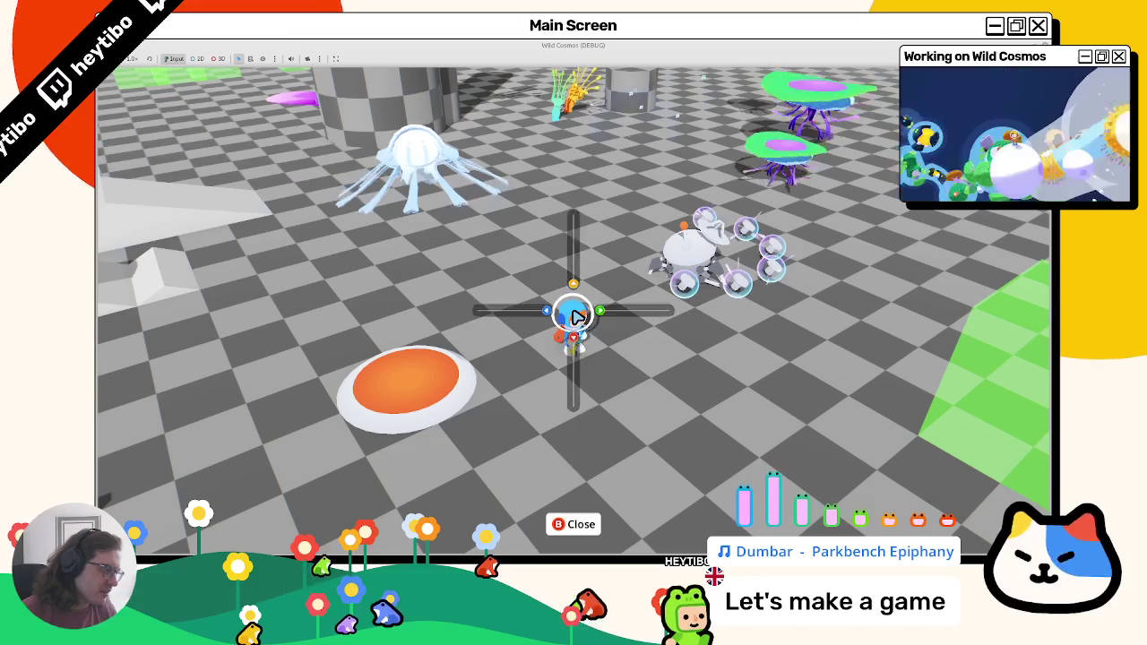
key("Escape")
key("w")
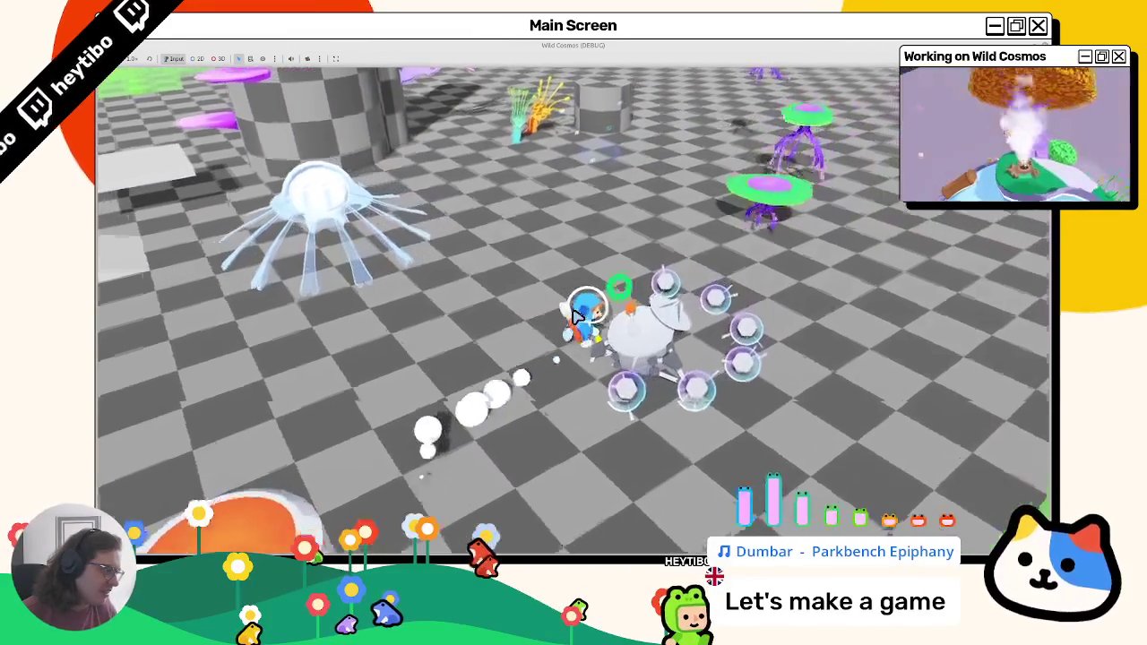
key("s")
key("Tab")
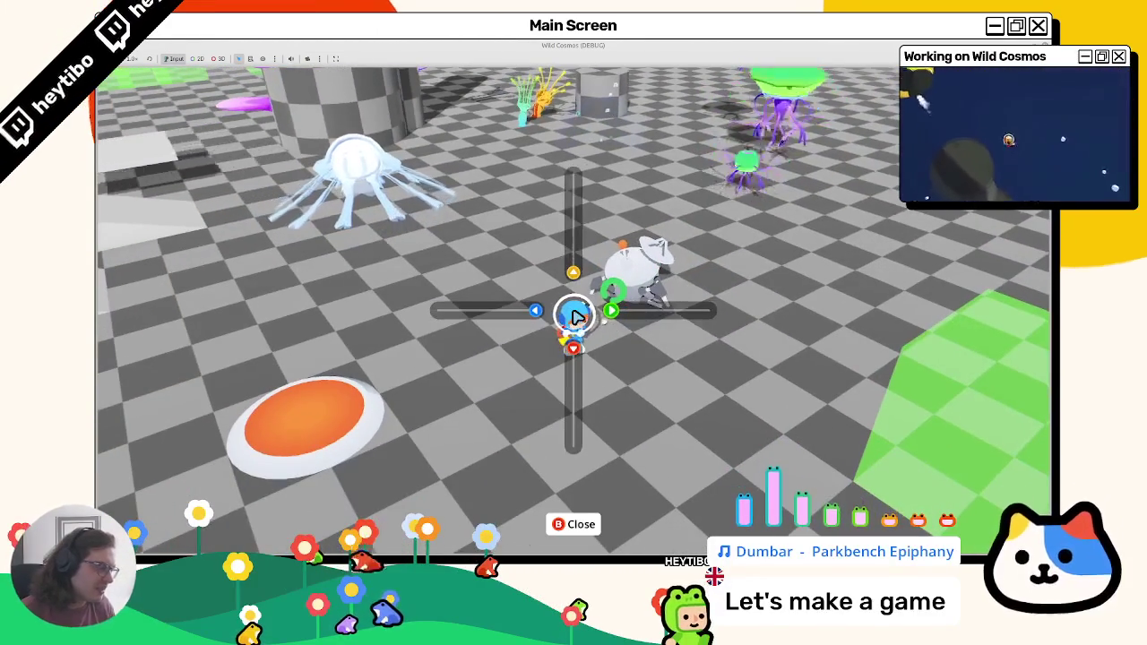
key("Escape")
key("Tab")
key("Escape")
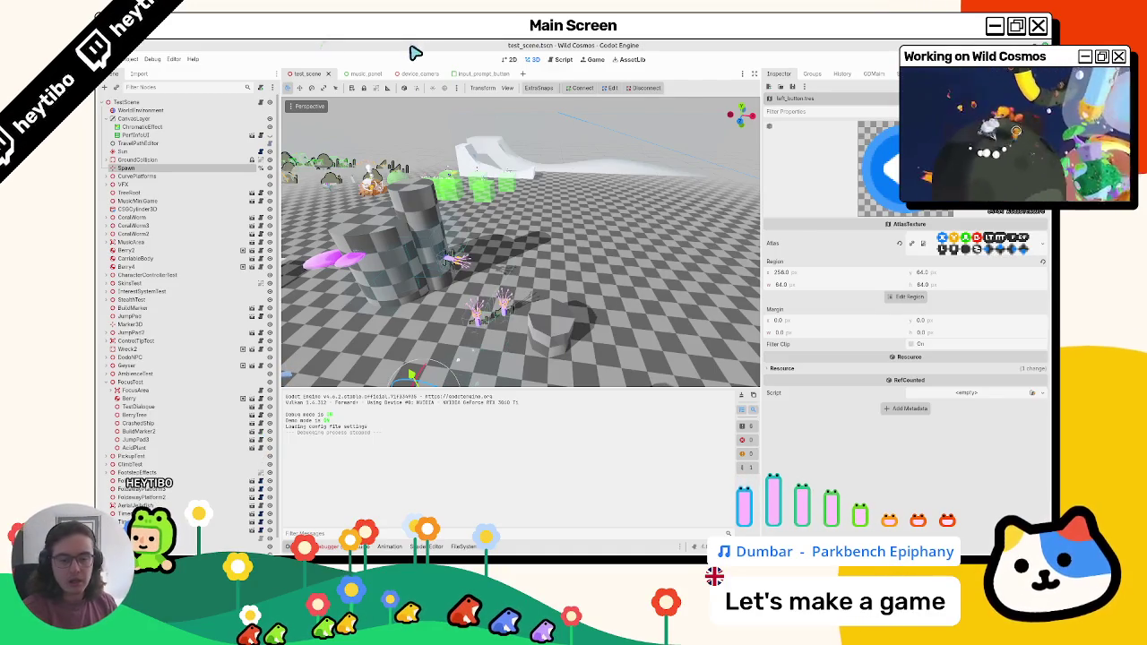
Open the music_panel.gd script and enlarge the code area by shrinking the surrounding docks
left_click(563, 59)
left_click(532, 59)
left_click(355, 74)
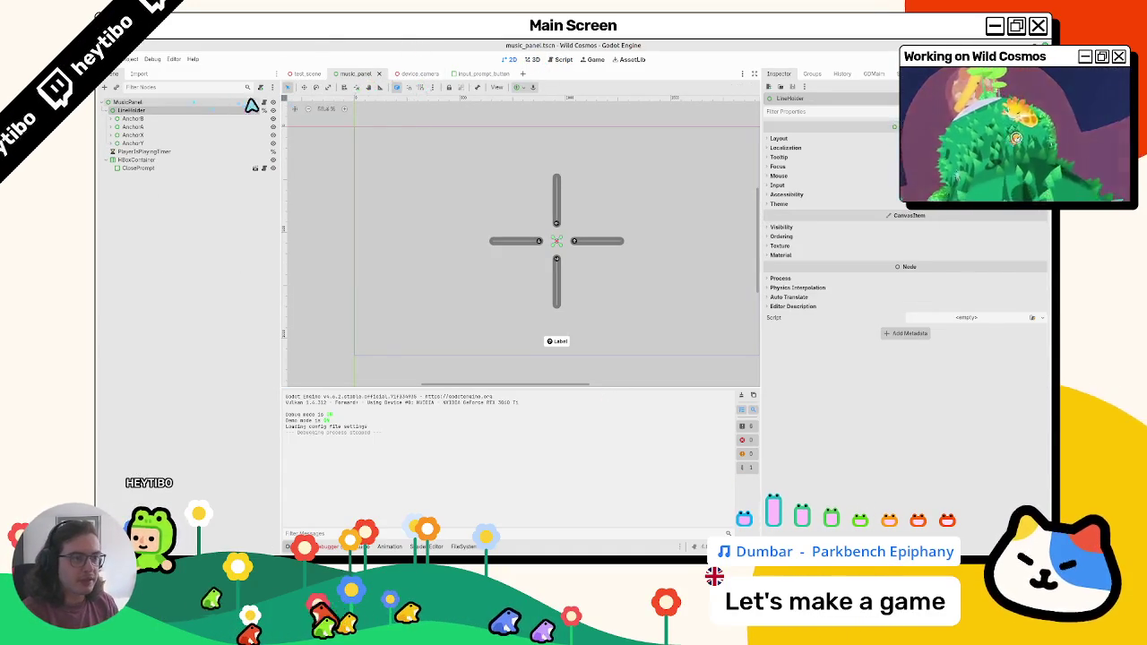
left_click(264, 102)
left_click_drag(763, 256, 887, 256)
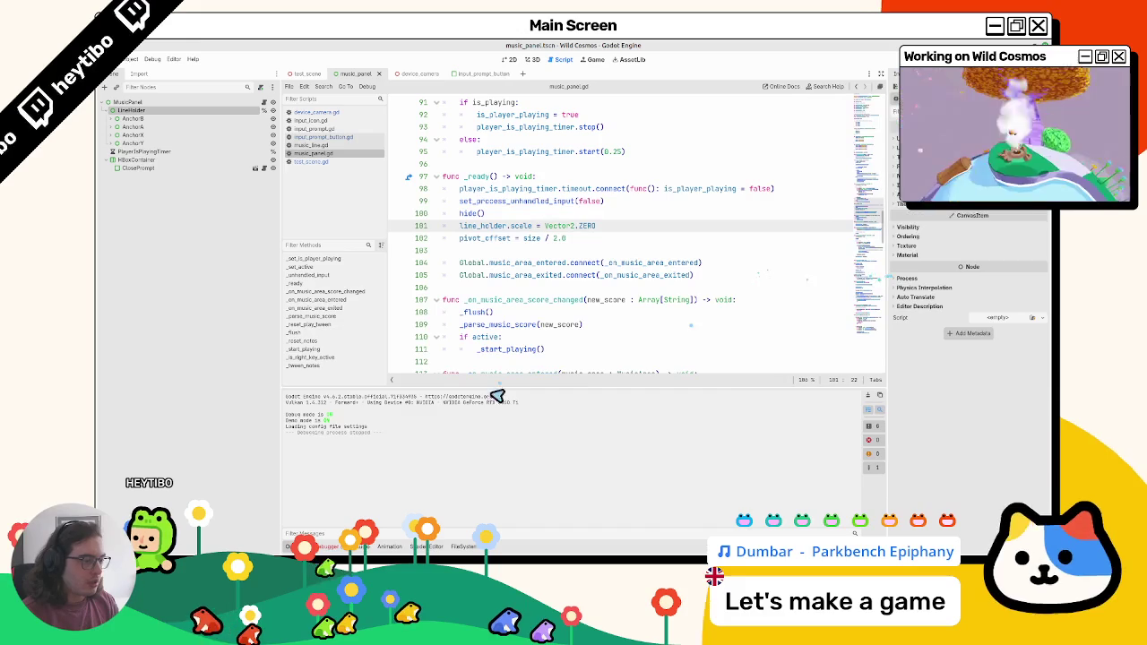
left_click_drag(507, 389, 430, 449)
left_click_drag(280, 360, 208, 360)
Inspect the _start_playing call on line 111 and is_playing on line 91
double_click(439, 349)
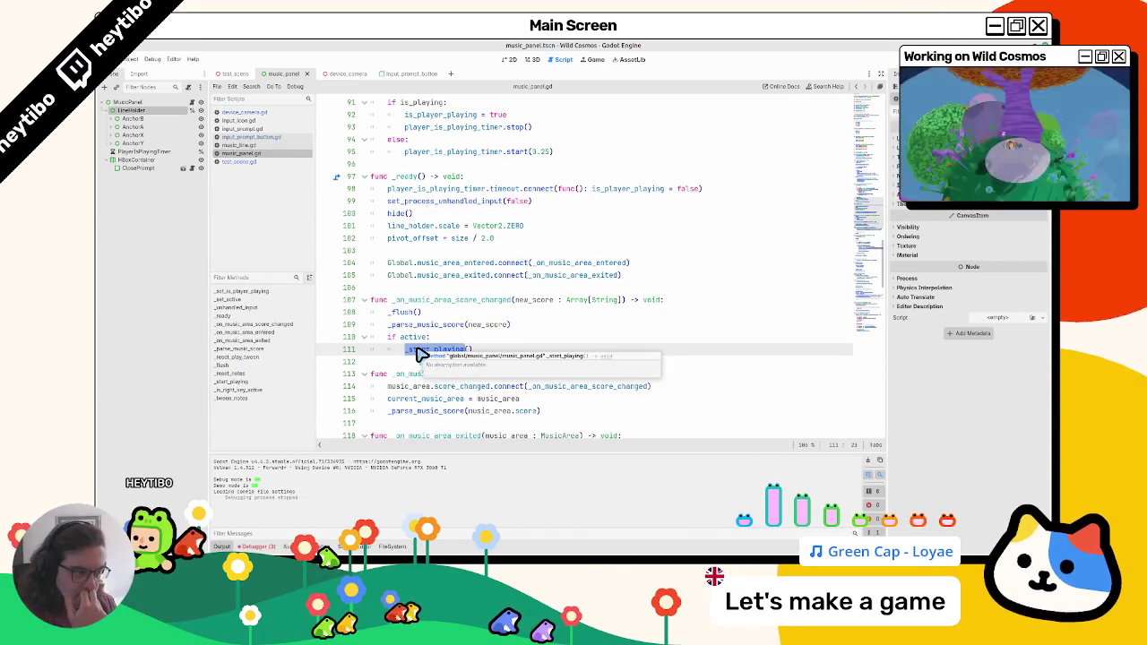
scroll(416, 356, "up", 6)
double_click(432, 361)
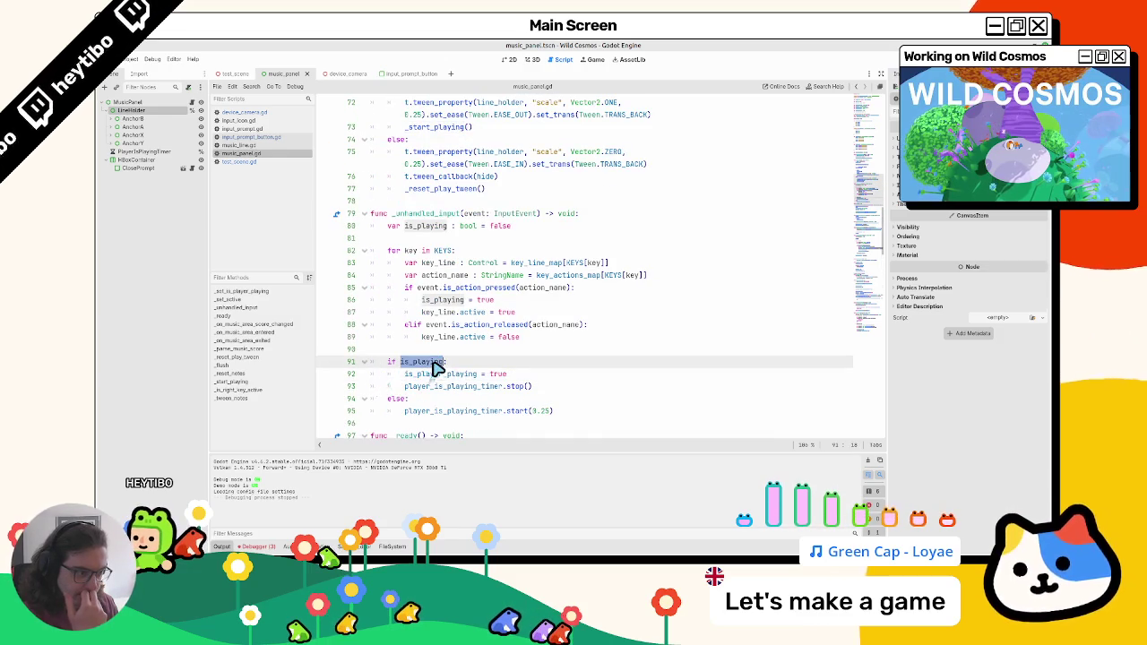
scroll(430, 367, "up", 9)
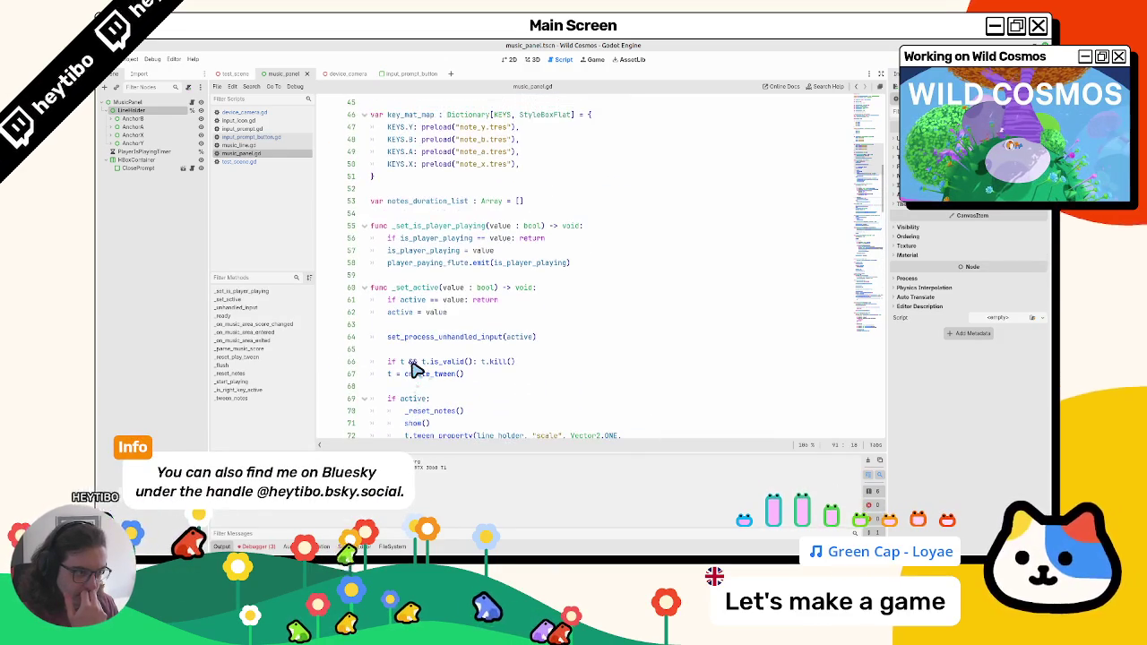
scroll(417, 369, "down", 4)
scroll(412, 369, "up", 6)
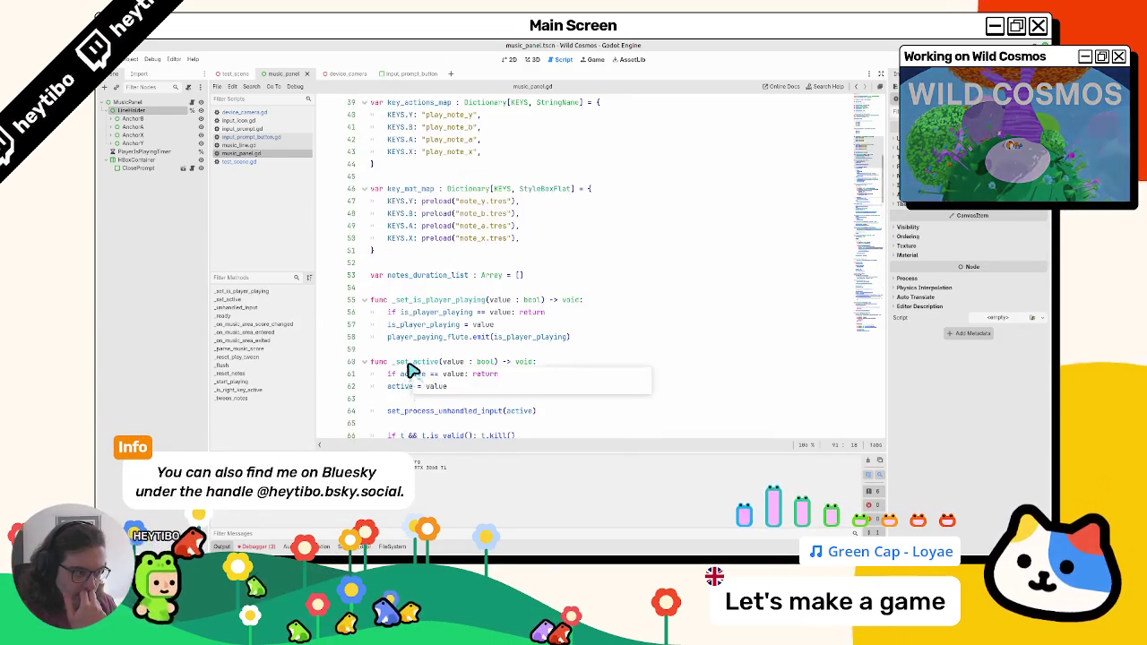
scroll(398, 221, "up", 3)
Expand AnchorB and open key line B's music_line scene and script
left_click(112, 119)
left_click(180, 127)
left_click(182, 128)
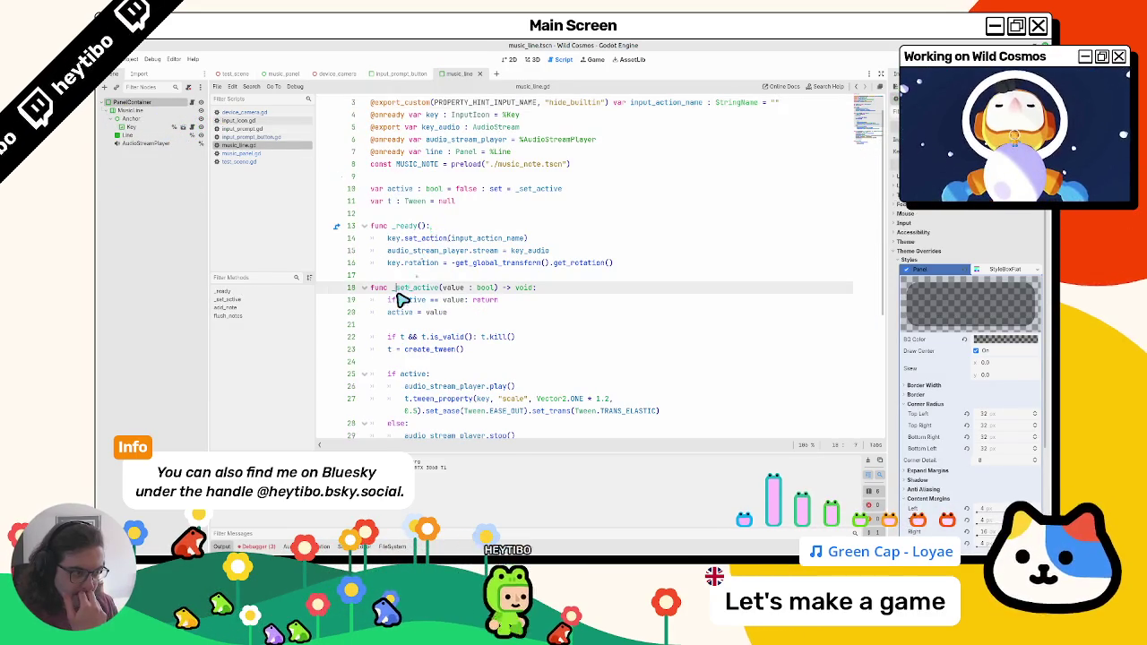
scroll(394, 298, "down", 5)
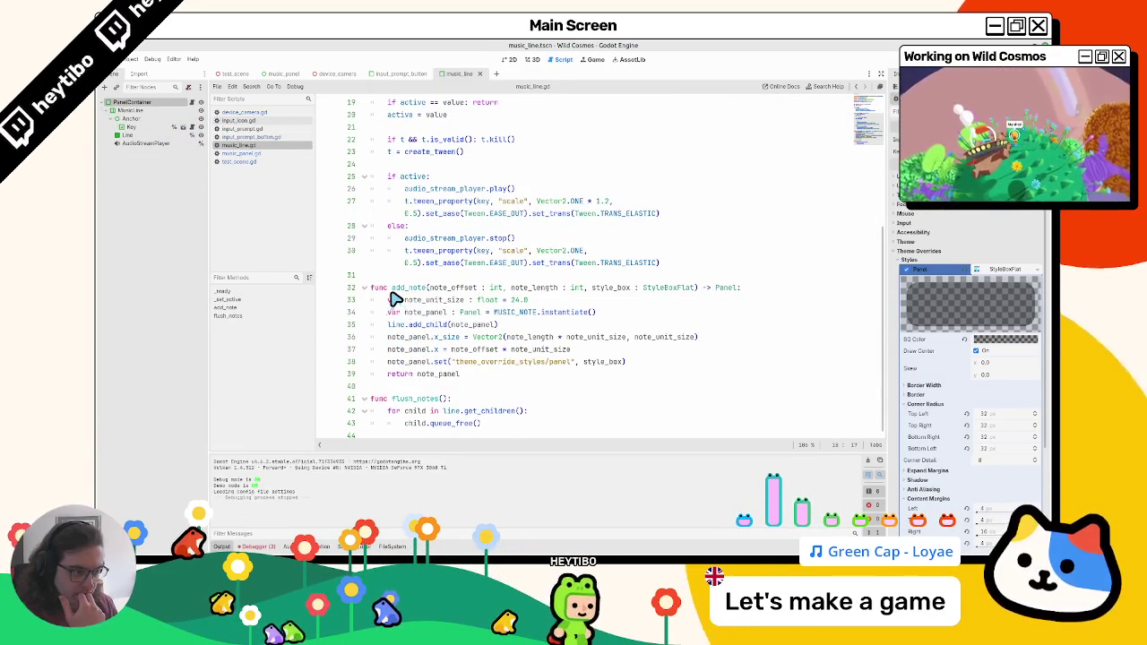
scroll(394, 298, "up", 4)
scroll(394, 299, "down", 4)
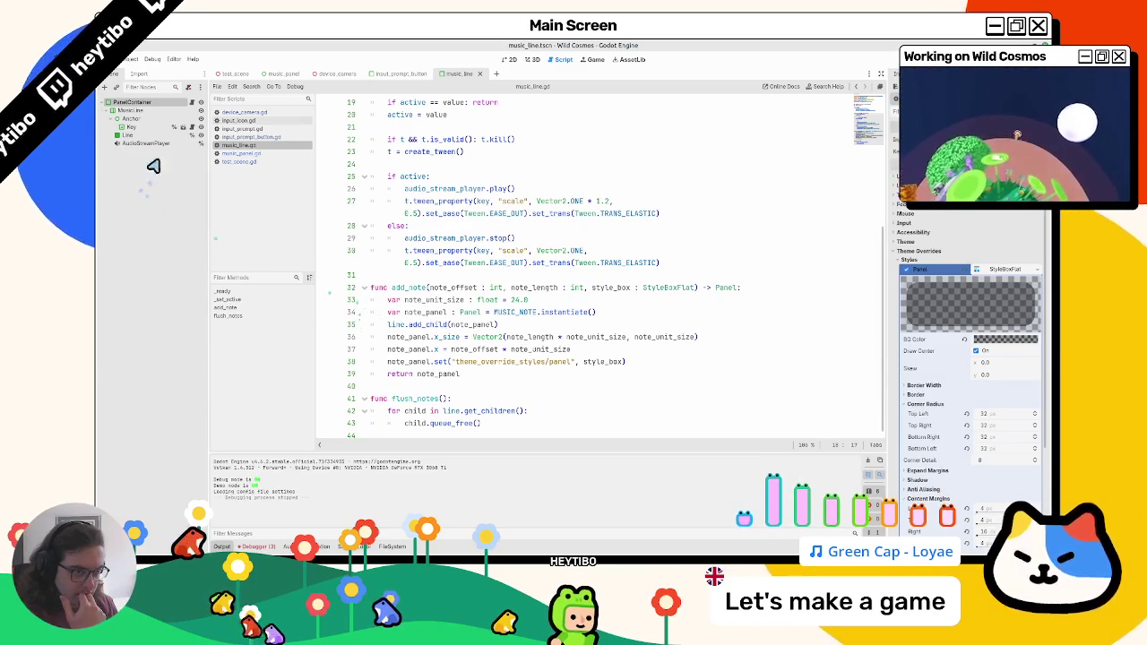
scroll(436, 272, "up", 4)
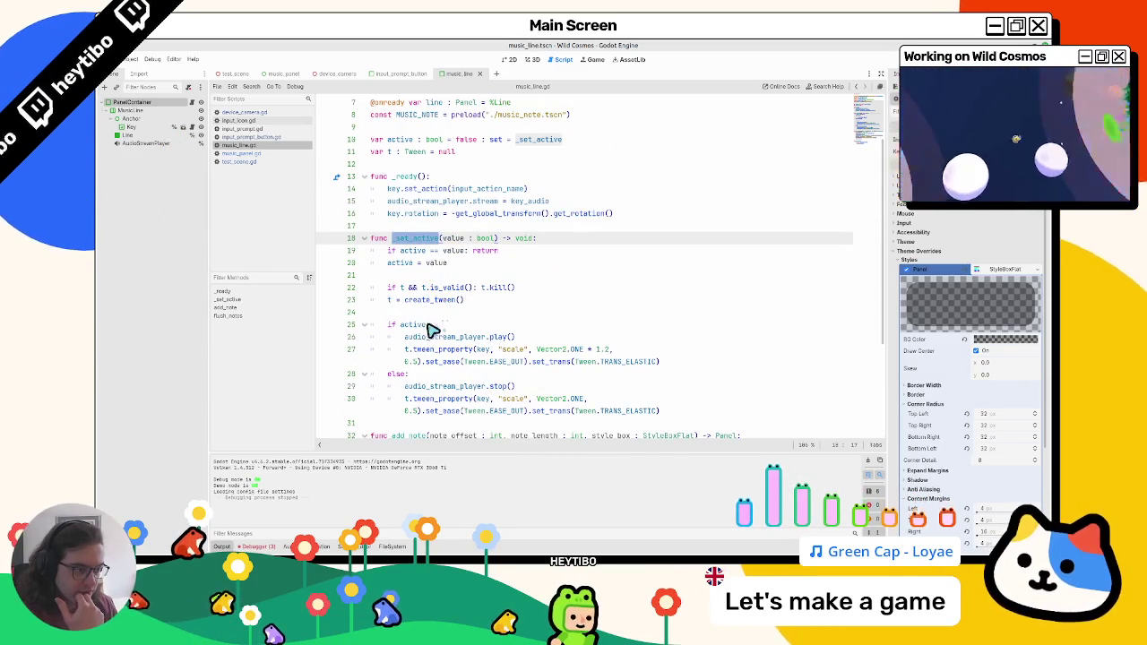
Select audio_stream_player at the play call on line 26 of music_line.gd
left_click(431, 327)
double_click(432, 337)
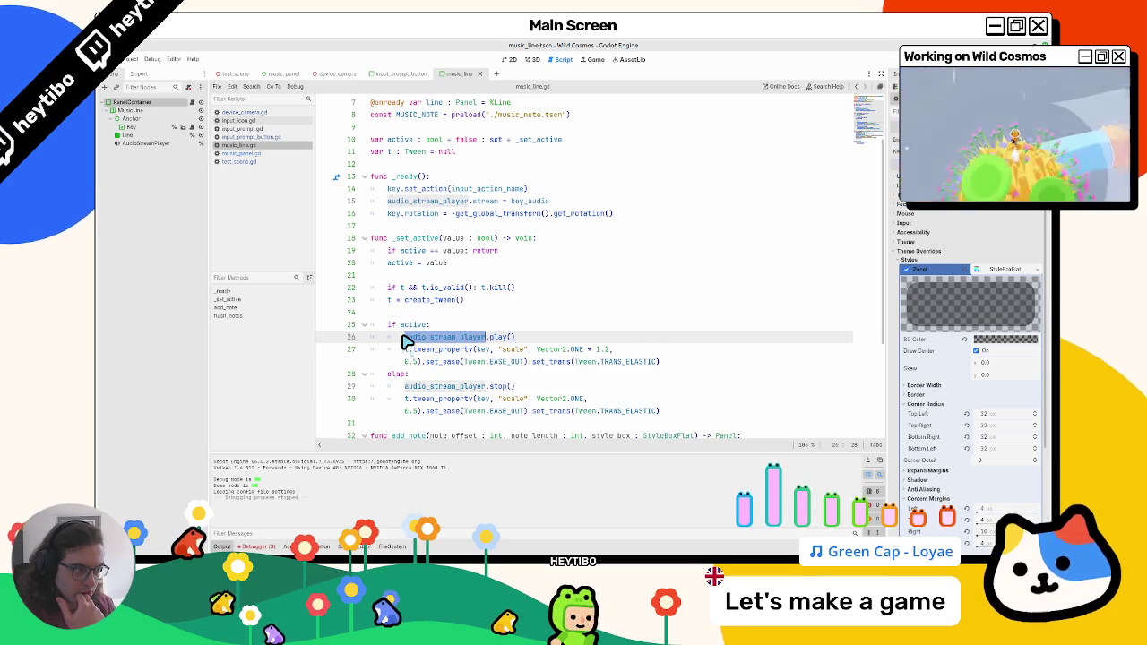
scroll(412, 305, "down", 3)
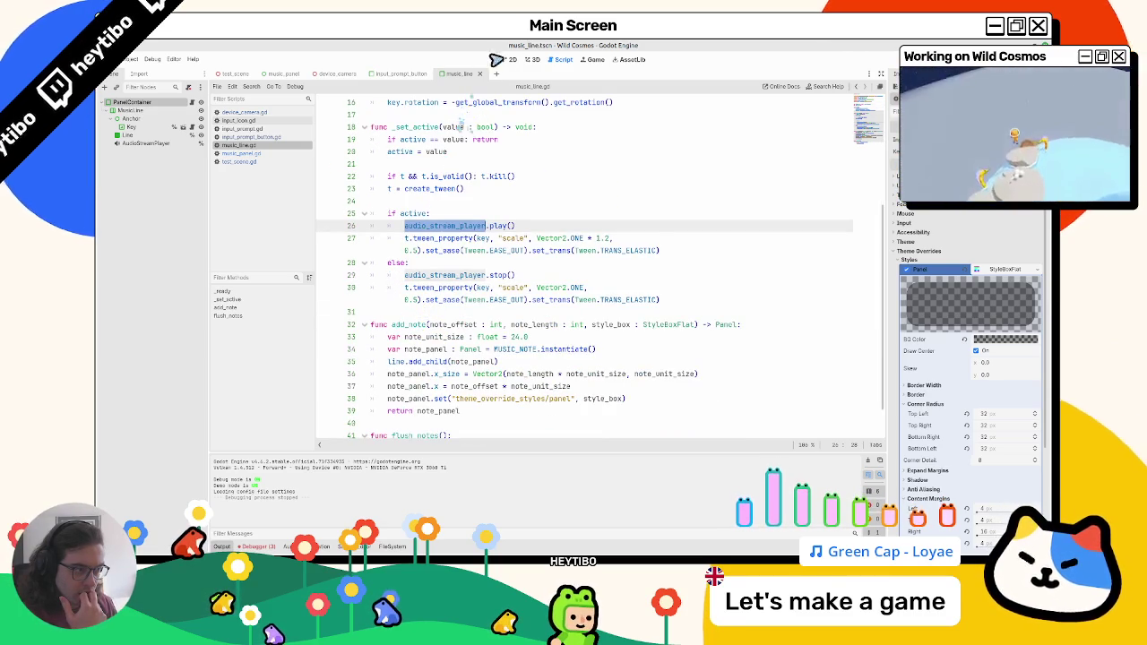
left_click(532, 59)
Close the music_line scene and switch back to the music_panel scene and script
left_click(512, 59)
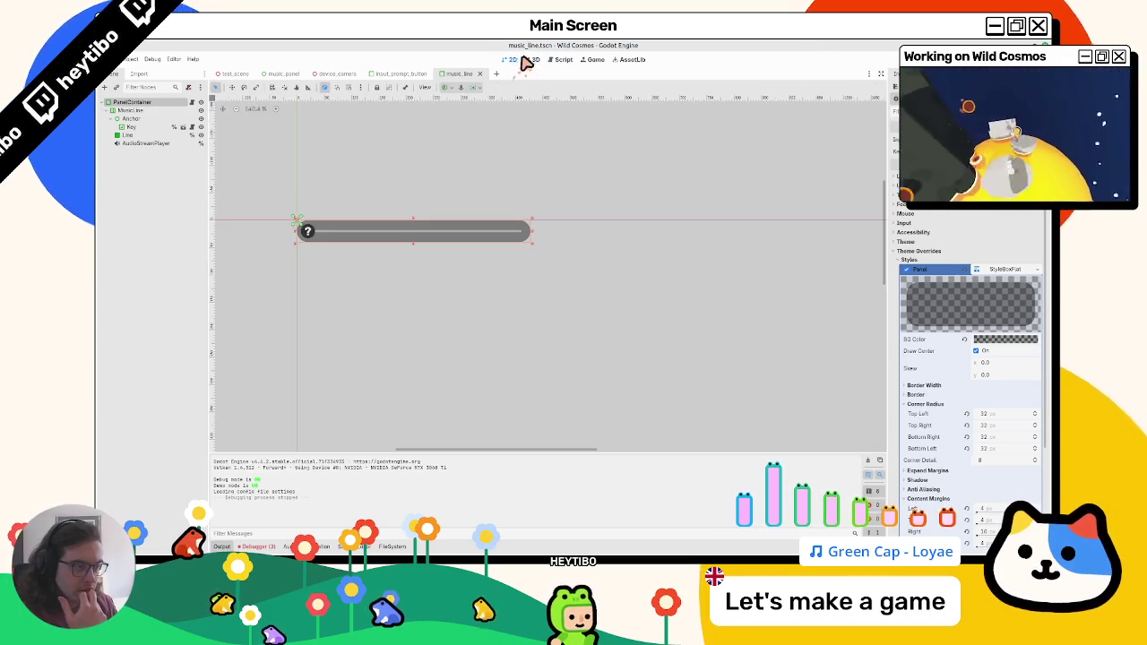
left_click(455, 75)
left_click(561, 60)
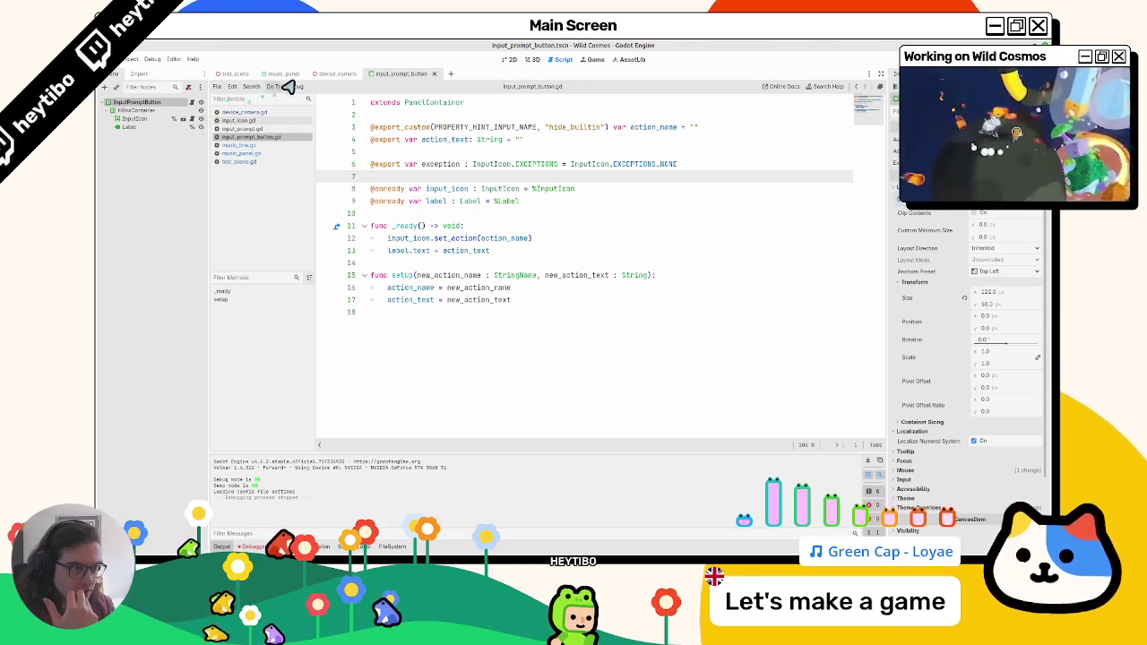
left_click(320, 76)
left_click(405, 75)
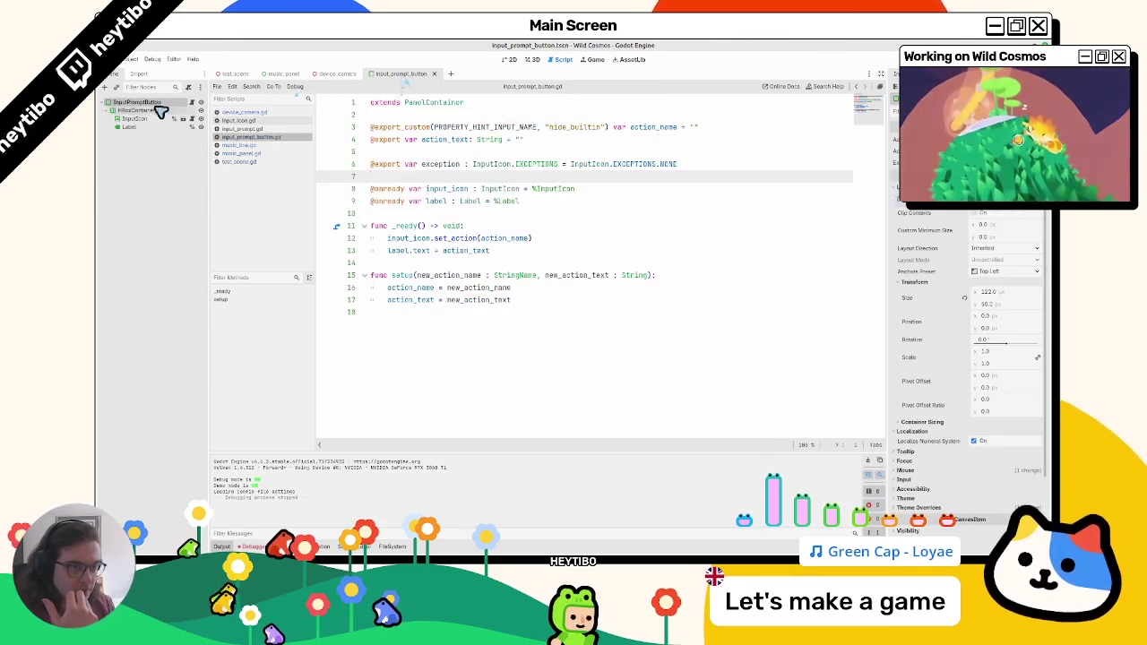
left_click(279, 74)
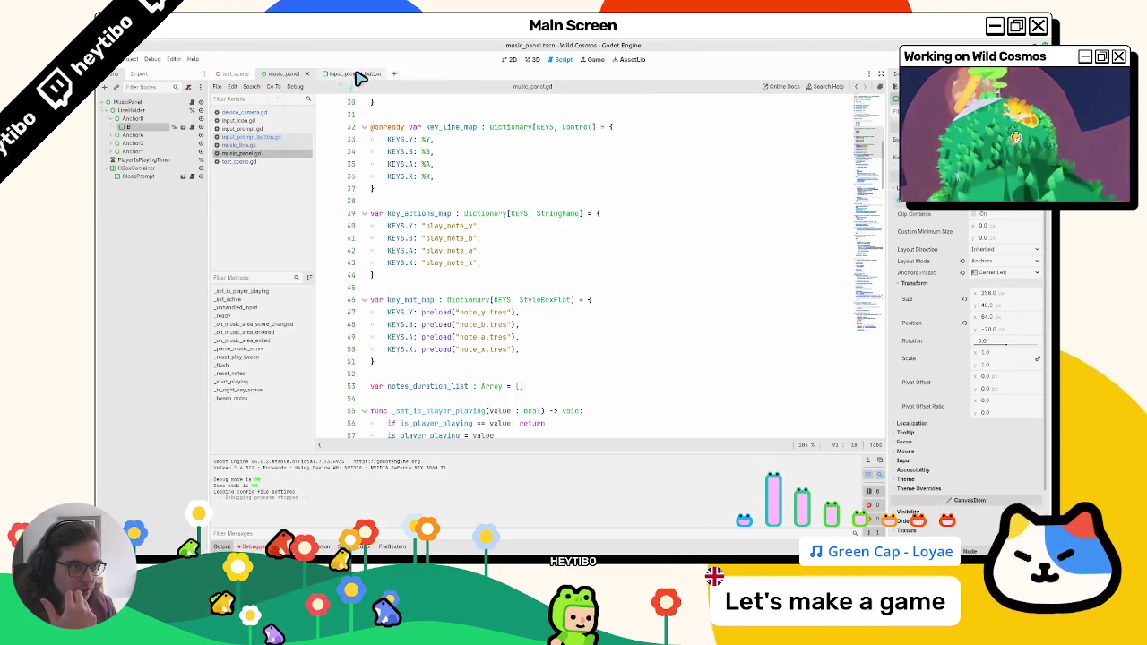
Review the player_playing_flute emit on line 58 and the _set_active function
scroll(530, 296, "down", 4)
scroll(530, 295, "up", 5)
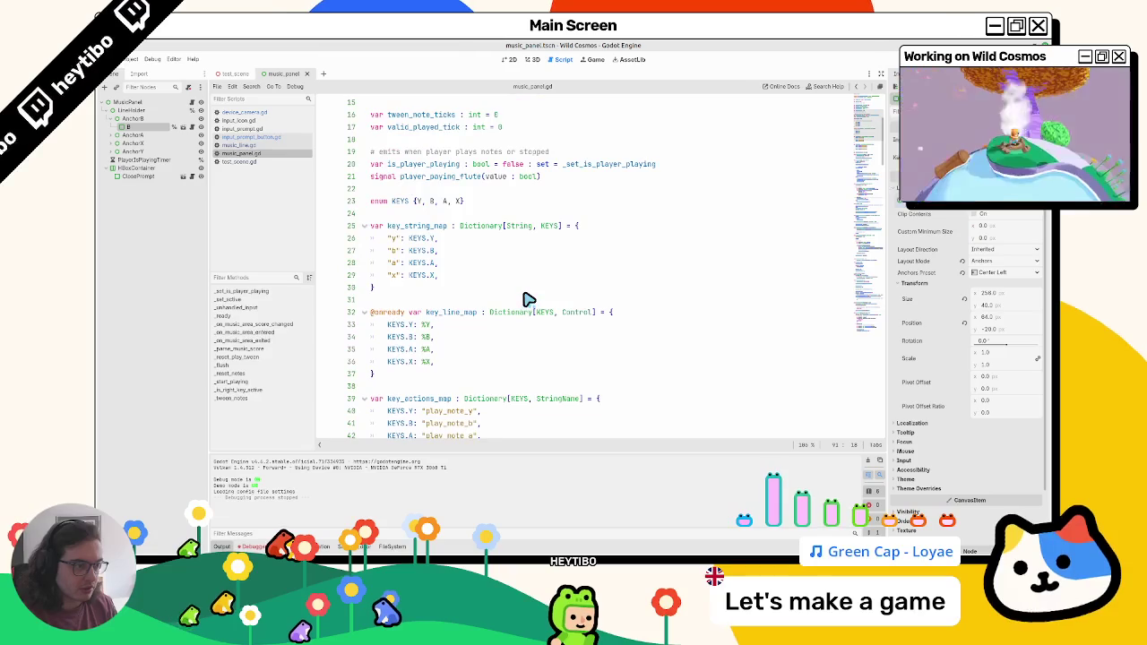
scroll(524, 300, "down", 4)
scroll(524, 300, "down", 4)
triple_click(524, 300)
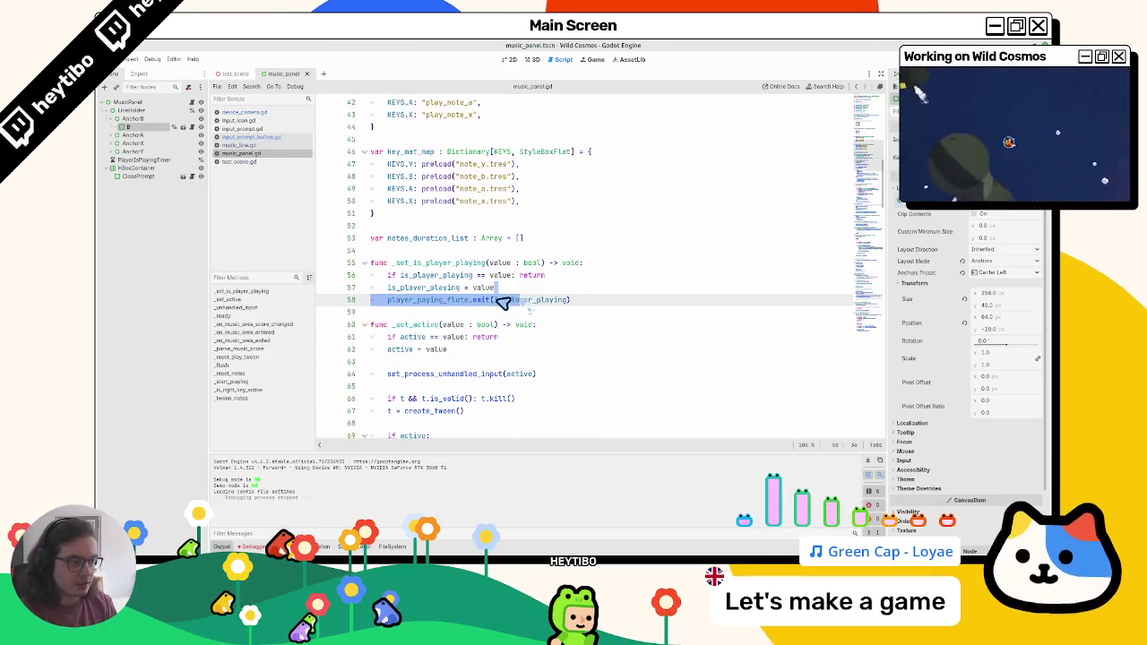
double_click(417, 325)
scroll(434, 323, "down", 3)
left_click(434, 320)
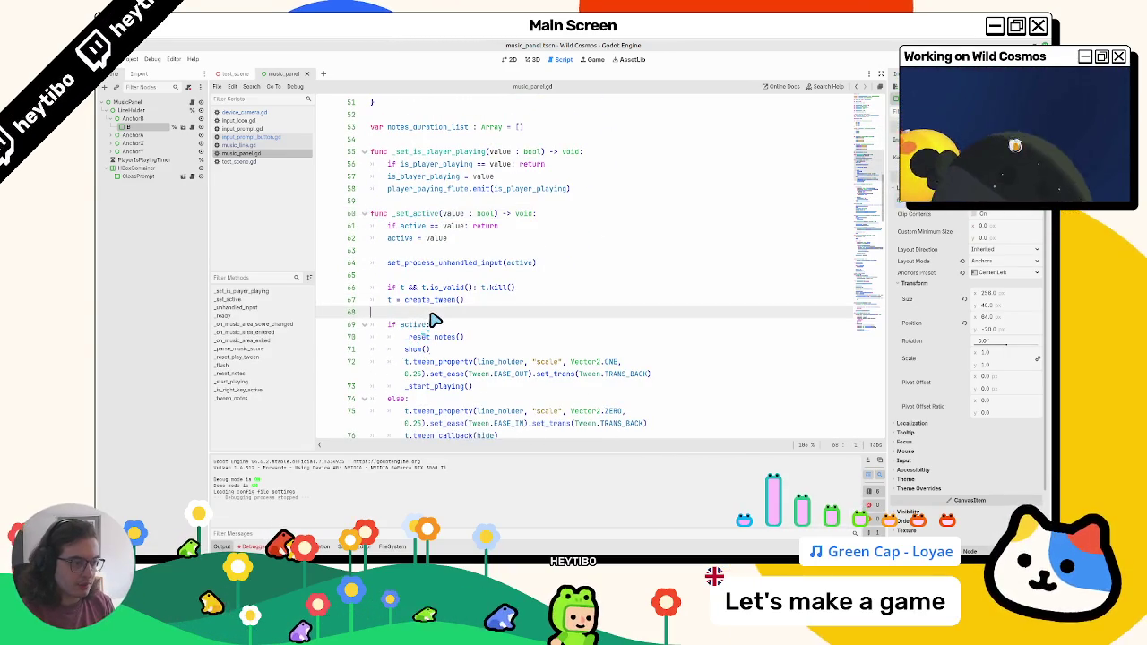
Search music_panel.gd for '.active' and step through the matches to line 192
key("ctrl+f")
type(".active")
key("Return")
key("Return")
key("shift+Return")
key("Return")
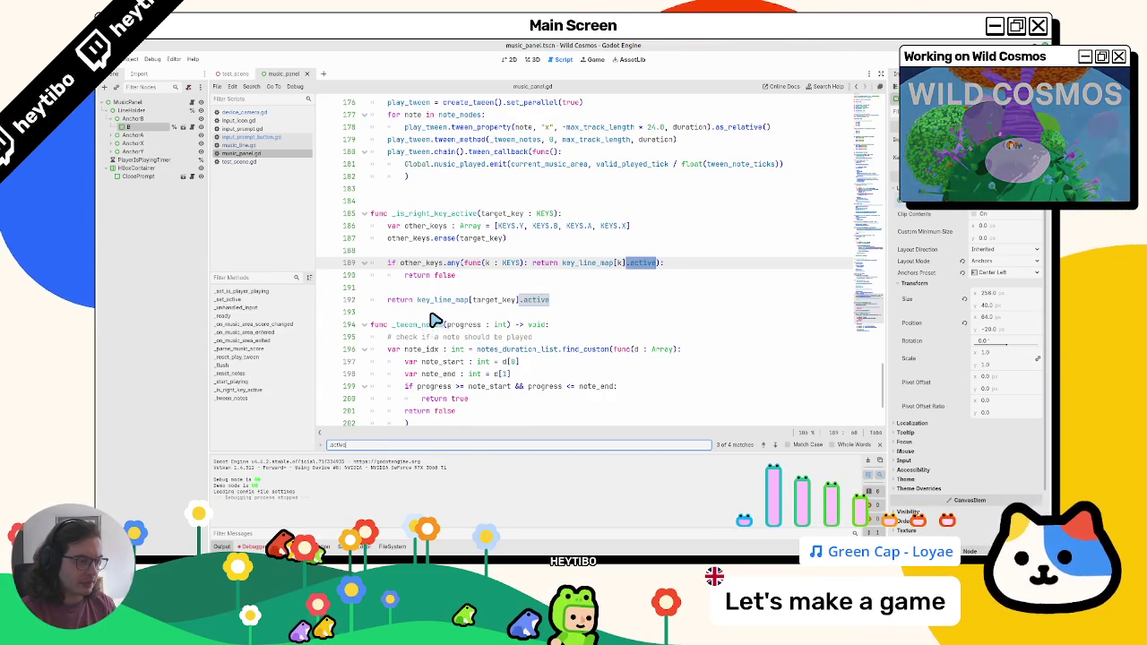
key("Return")
key("Return")
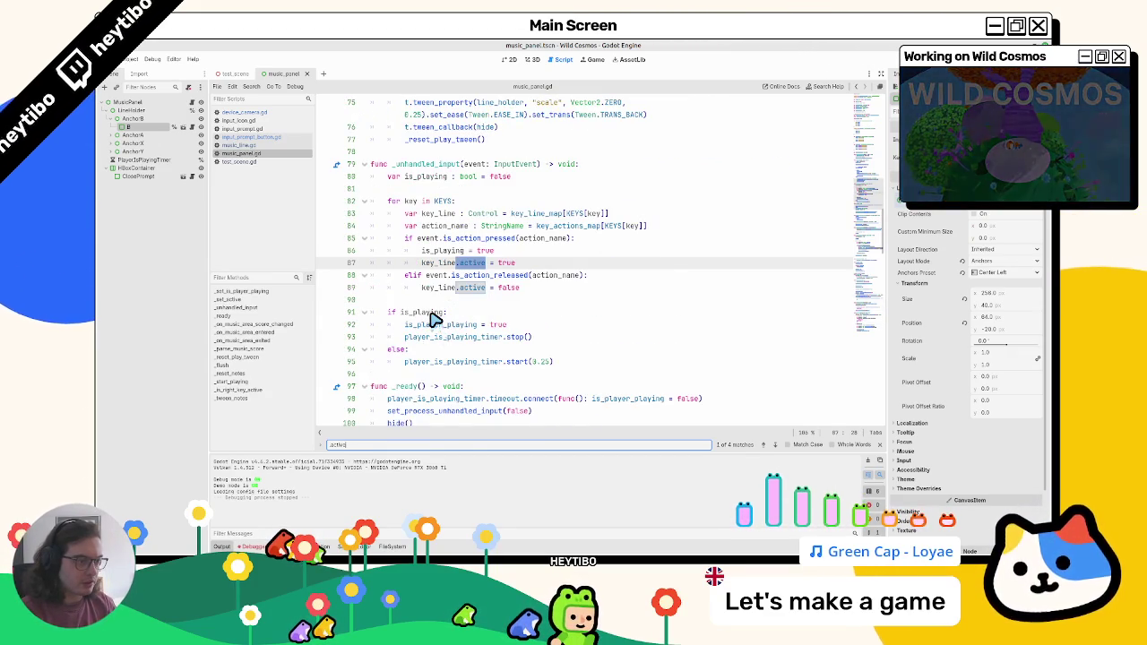
key("Escape")
Scroll back up to the active setter that tweens line_holder's scale
scroll(505, 320, "down", 15)
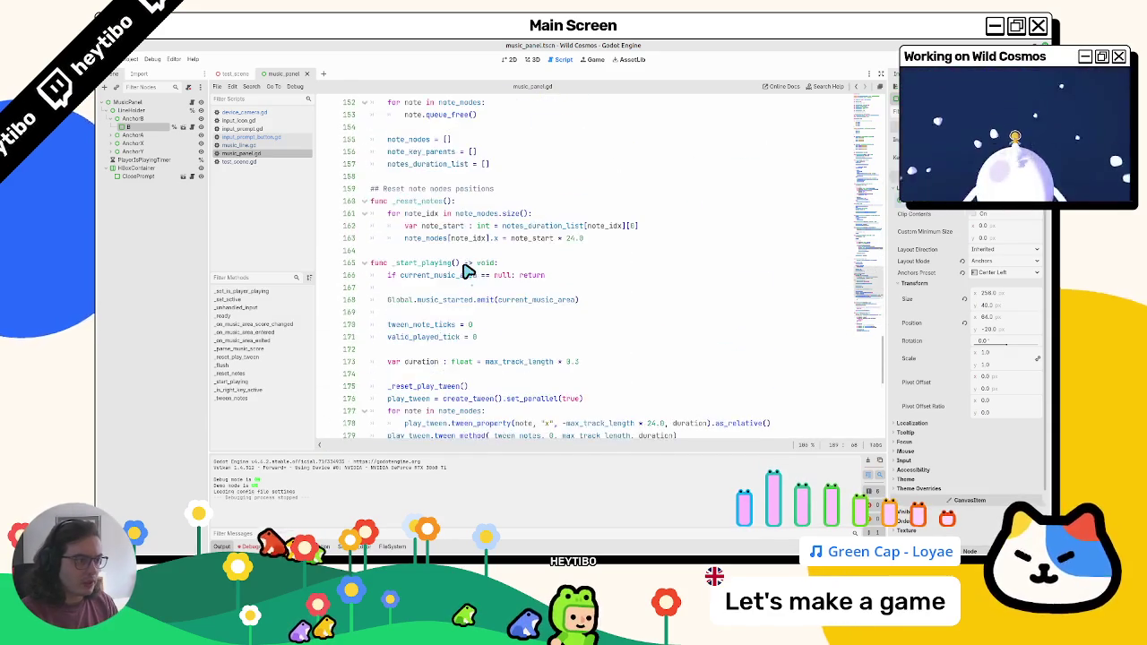
scroll(465, 270, "up", 10)
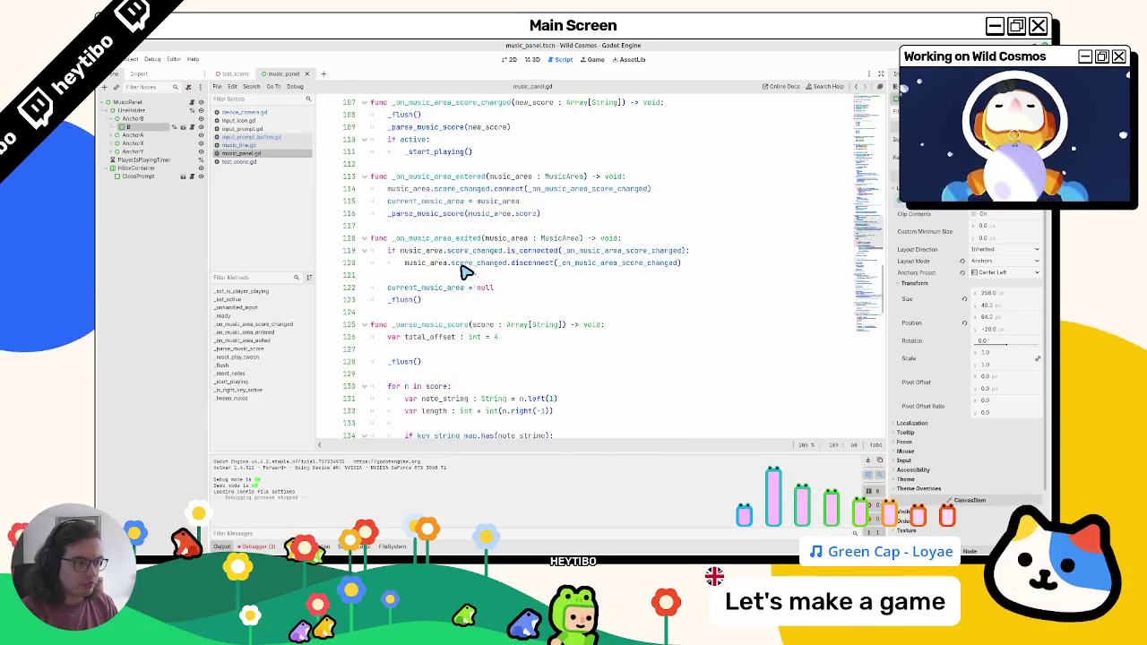
scroll(462, 271, "up", 4)
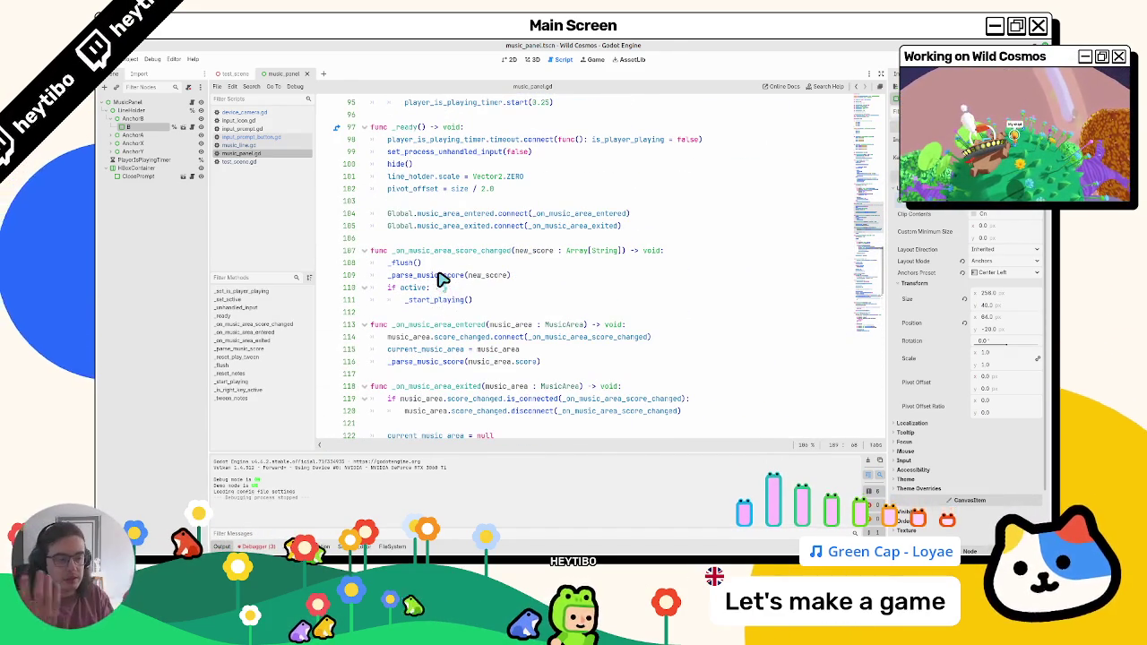
scroll(444, 281, "up", 8)
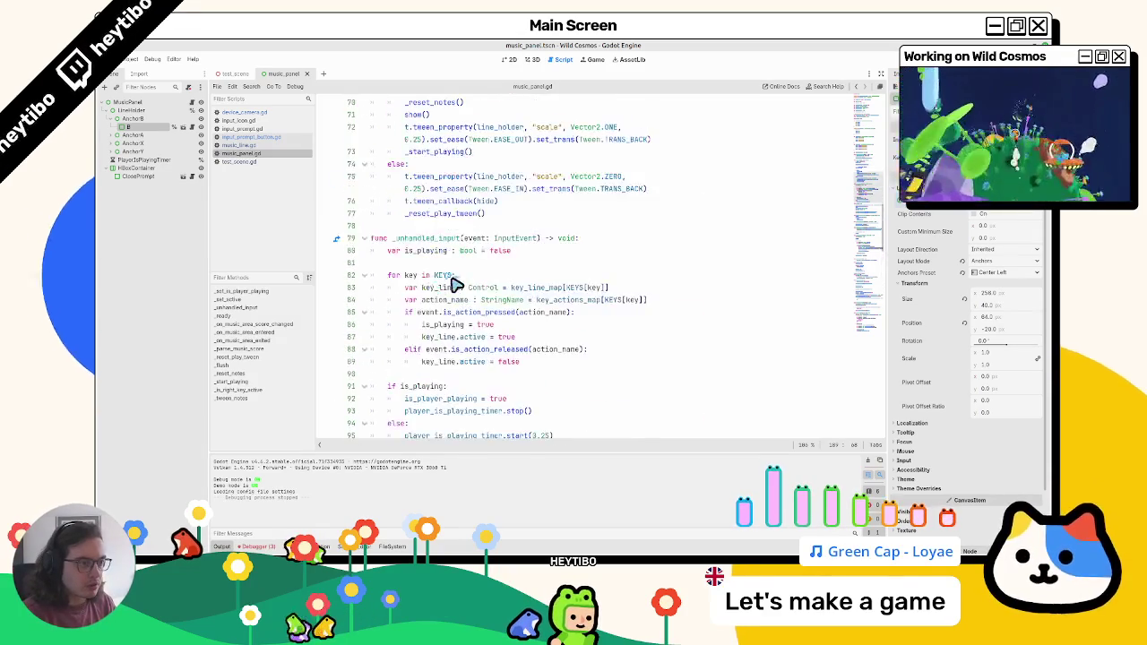
scroll(453, 283, "up", 7)
scroll(455, 298, "down", 4)
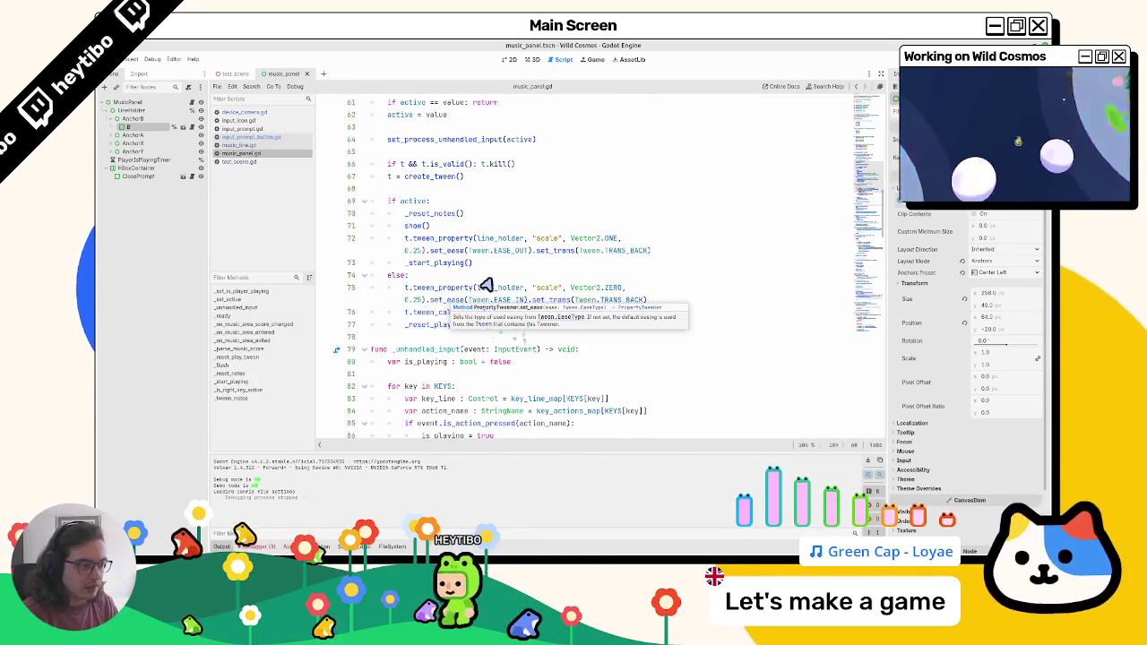
Insert '# Make sure to stop all notes playing' plus a blank line under else on line 74
left_click(488, 277)
key("Return")
type("# Ma")
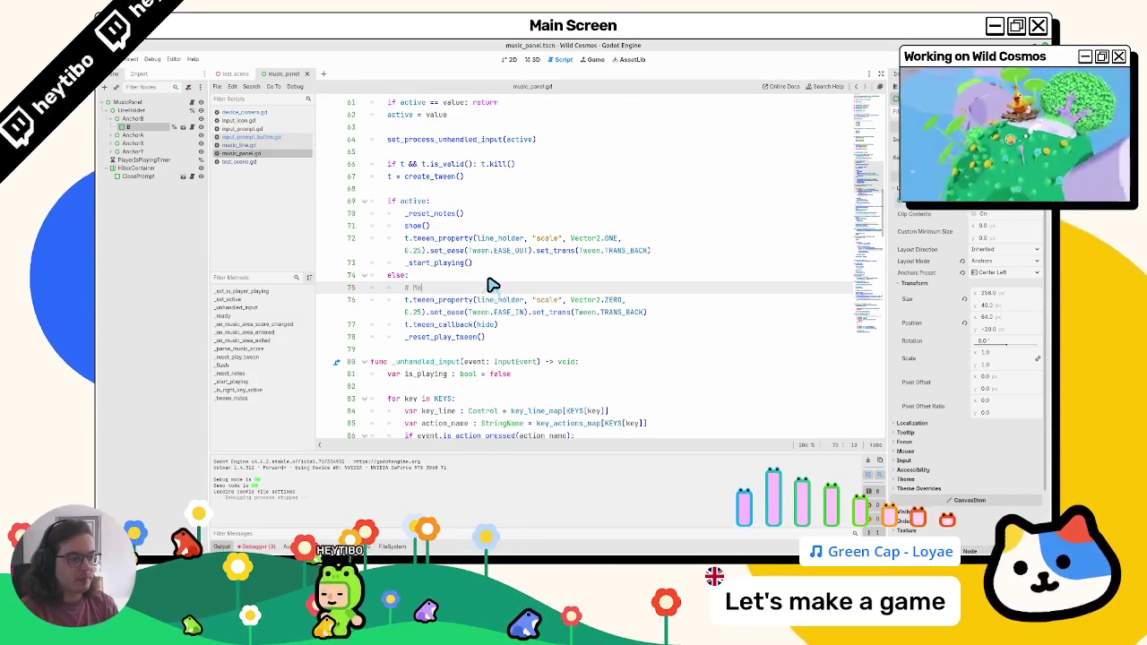
type("ke sure to stop all note")
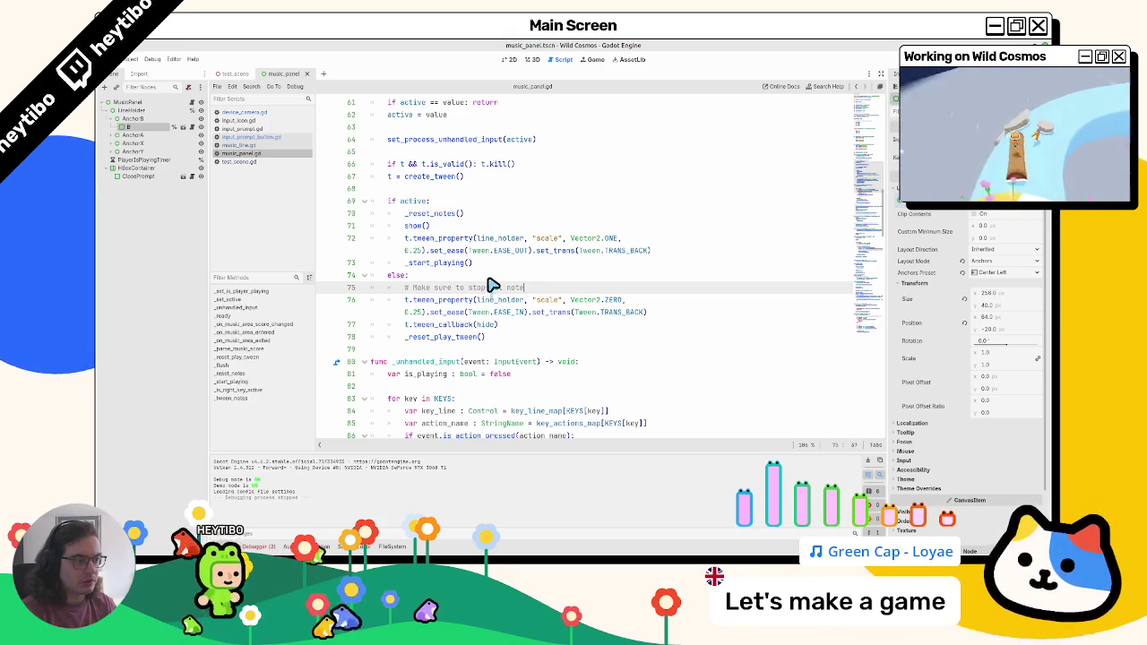
type("s")
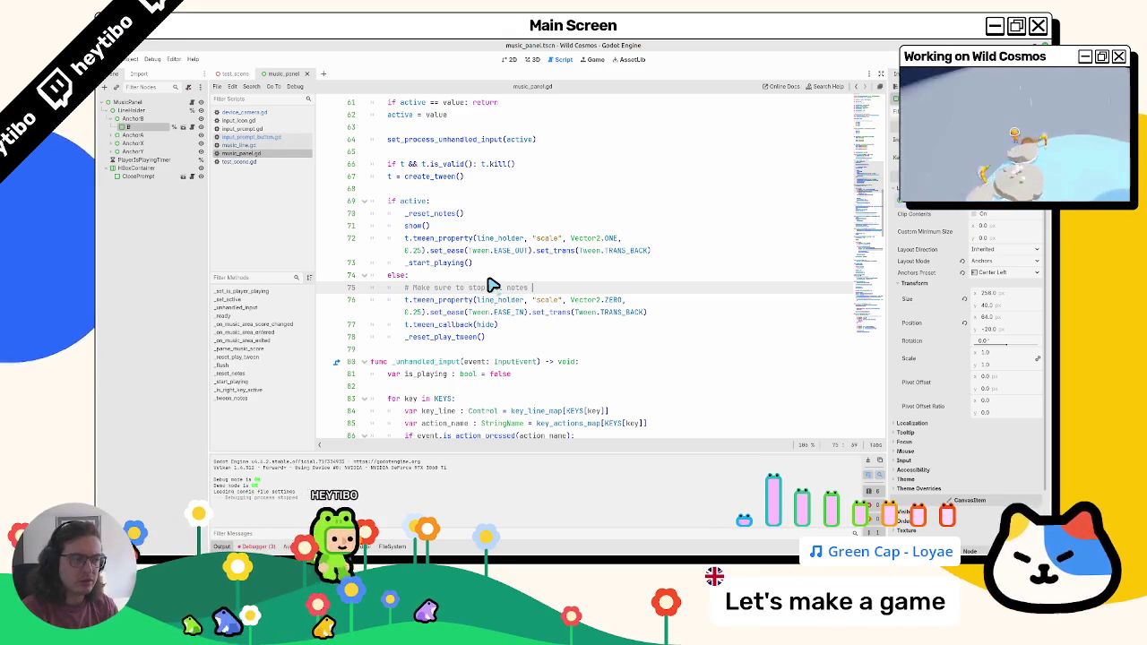
type(" playing")
key("Return")
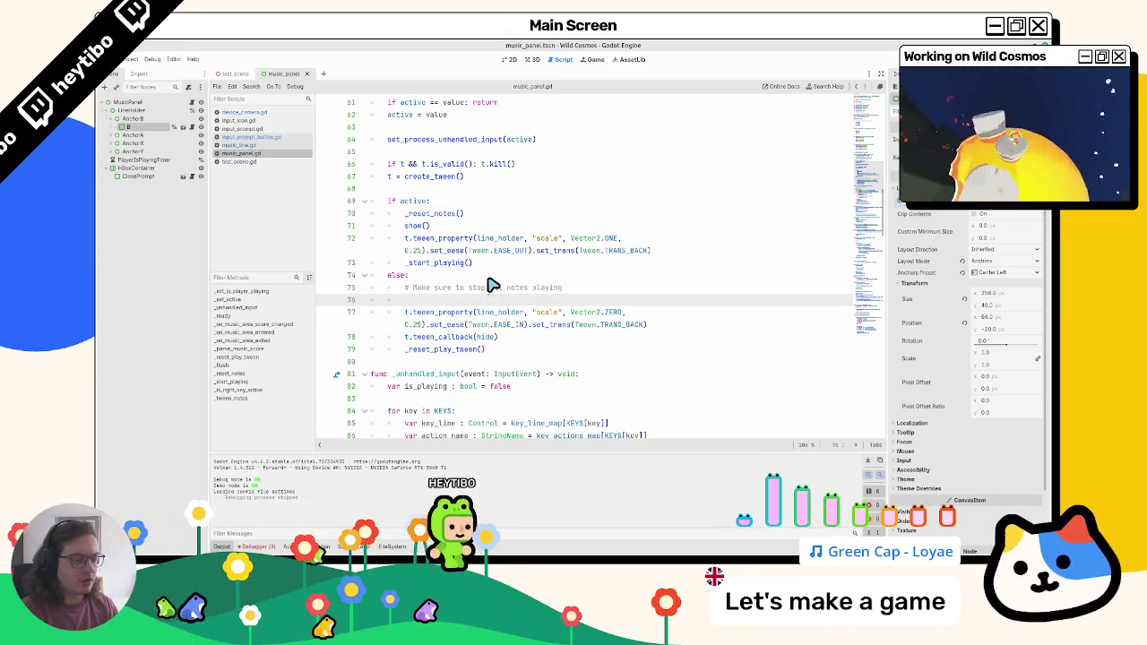
scroll(473, 287, "up", 15)
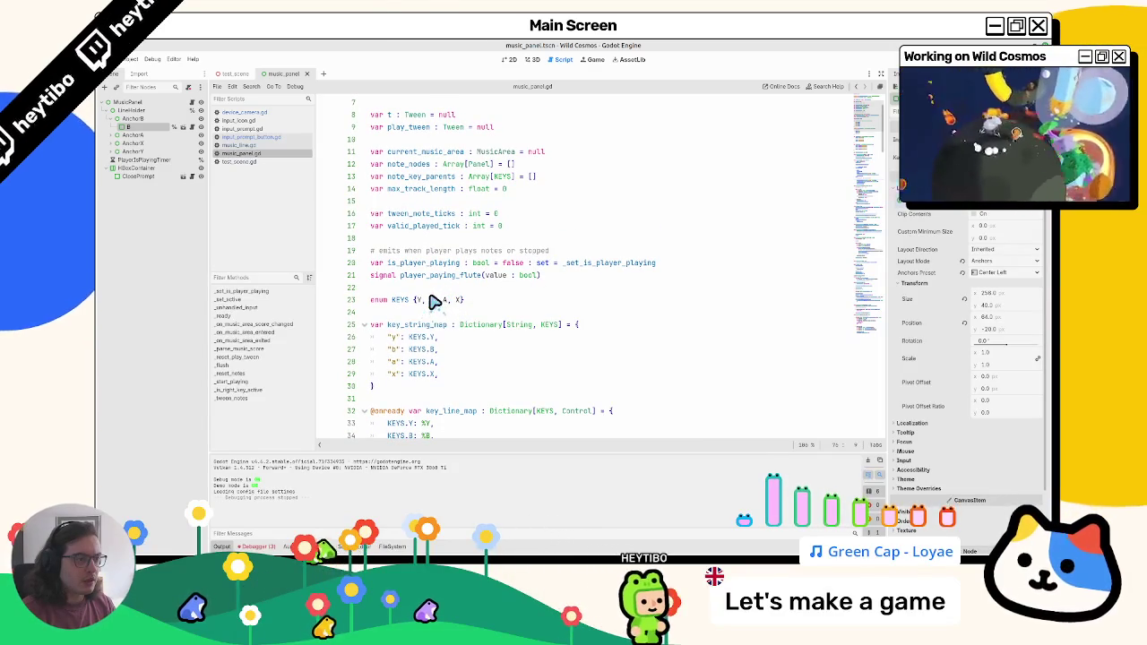
double_click(410, 164)
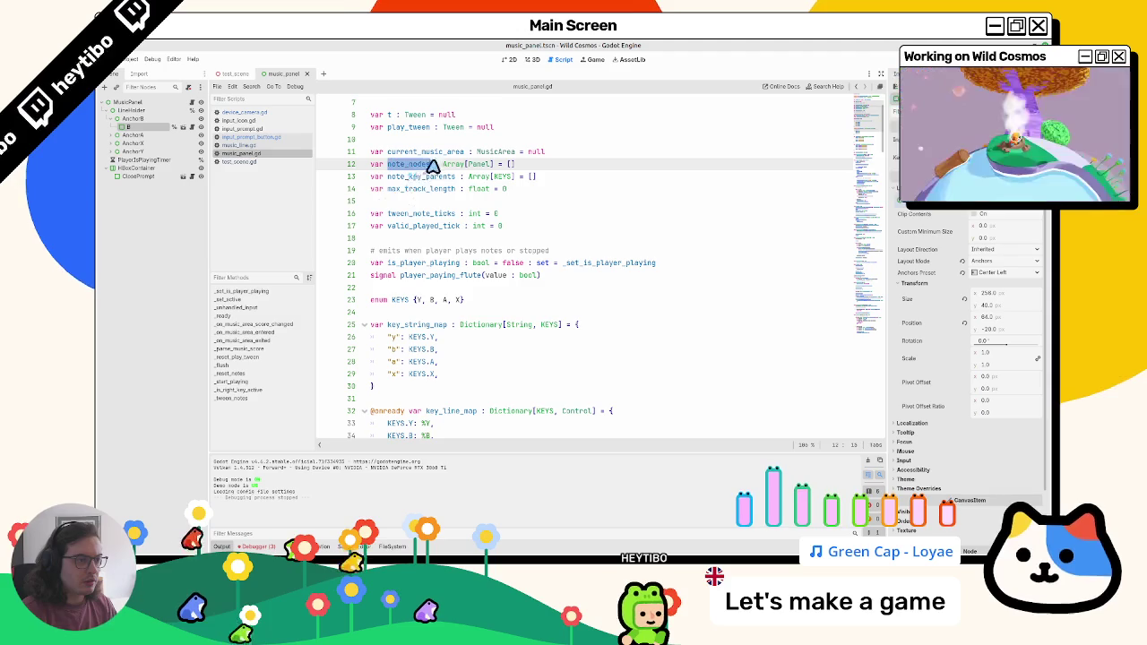
key("ctrl+f")
key("Return")
key("Return")
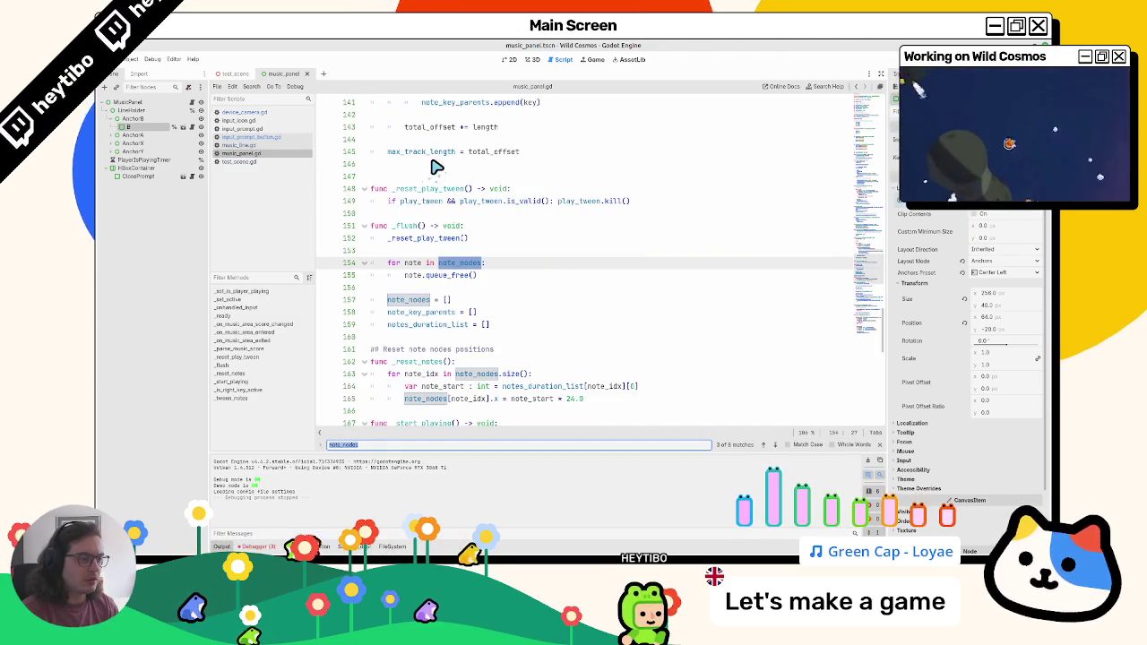
key("Return")
key("Return")
key("Return")
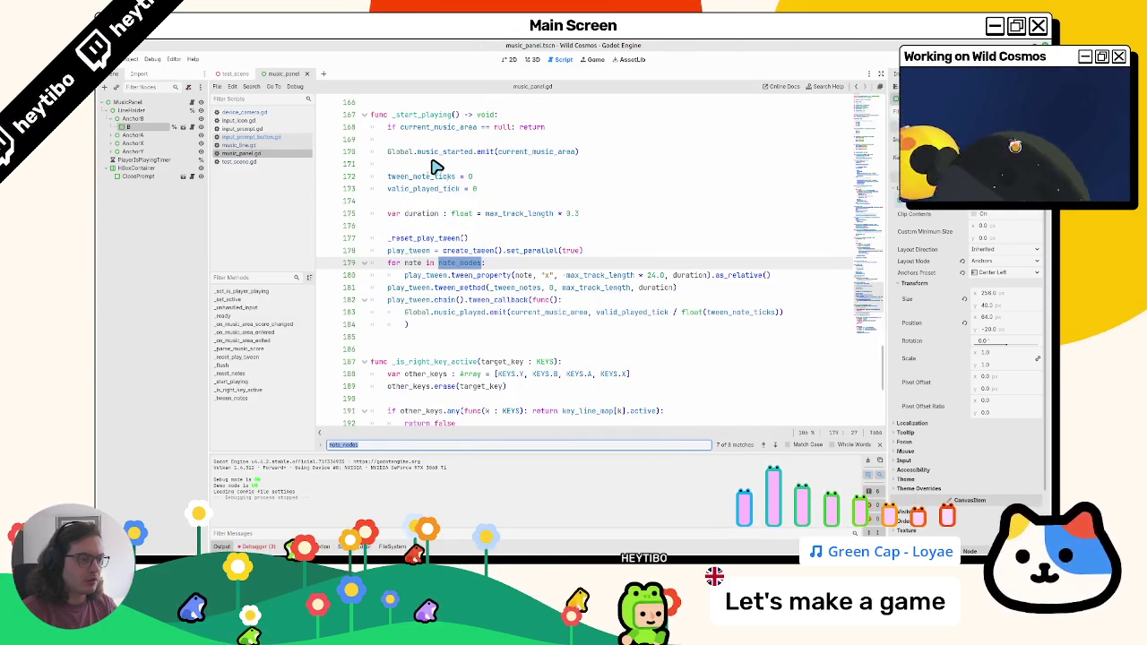
type(".active")
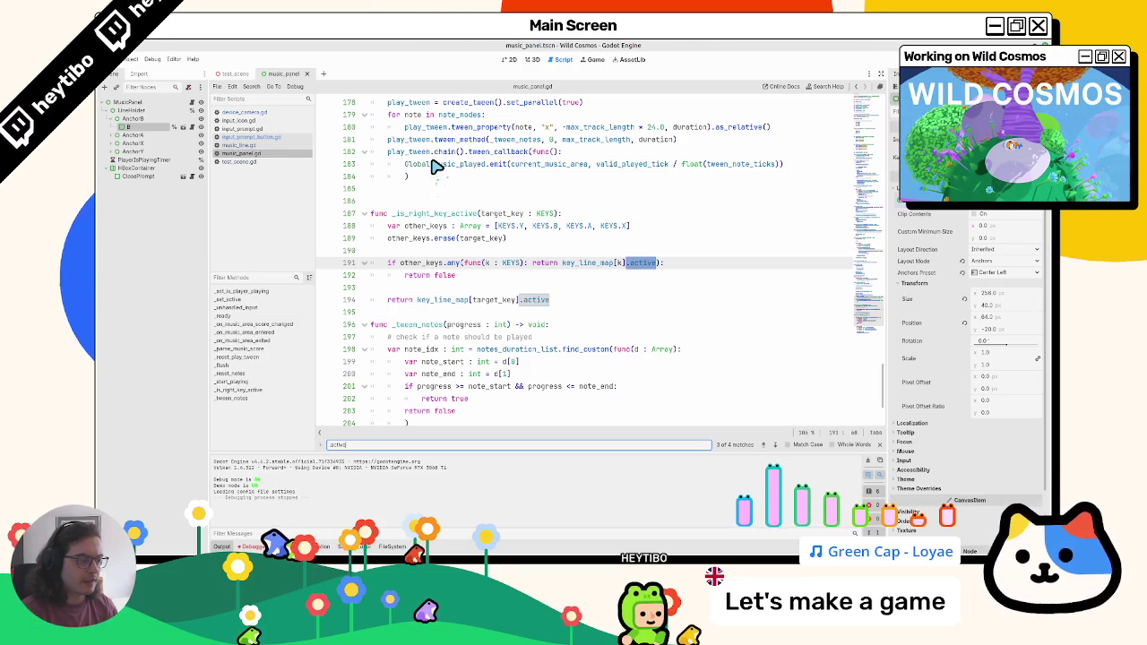
double_click(587, 264)
key("ctrl+f")
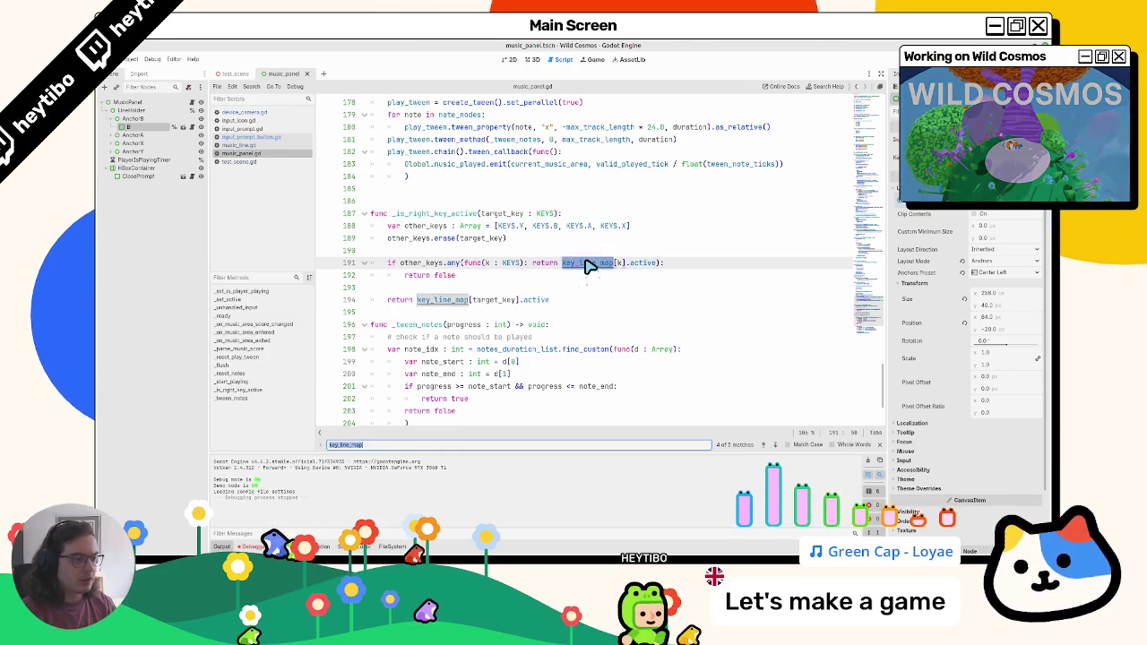
key("Return")
key("Return")
key("Return")
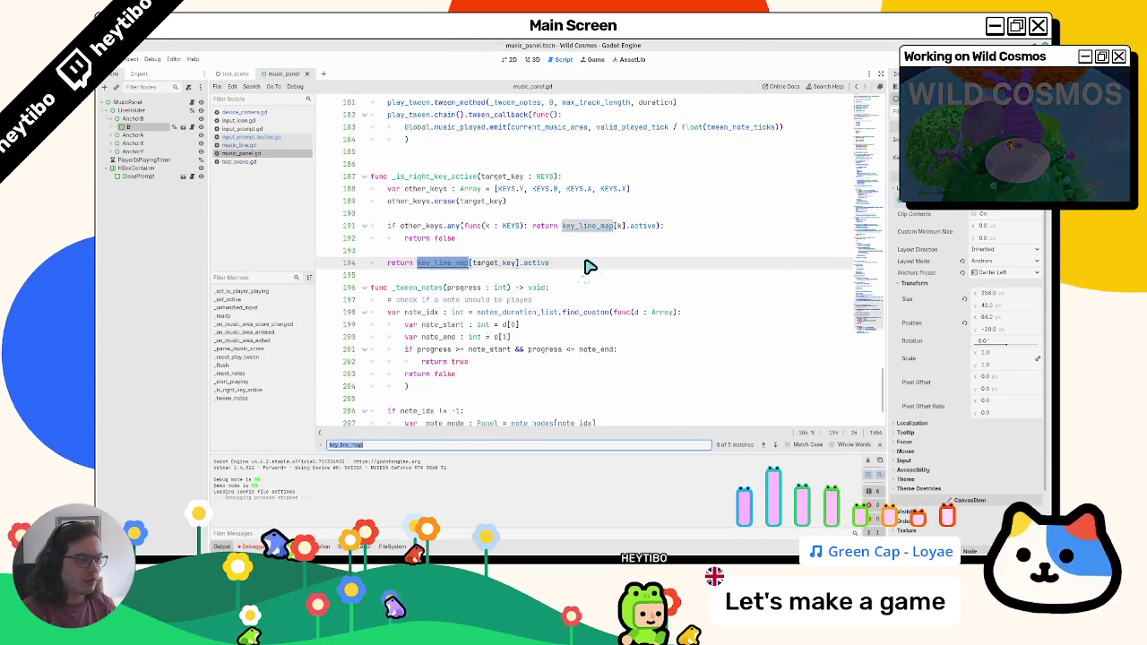
key("Return")
key("Escape")
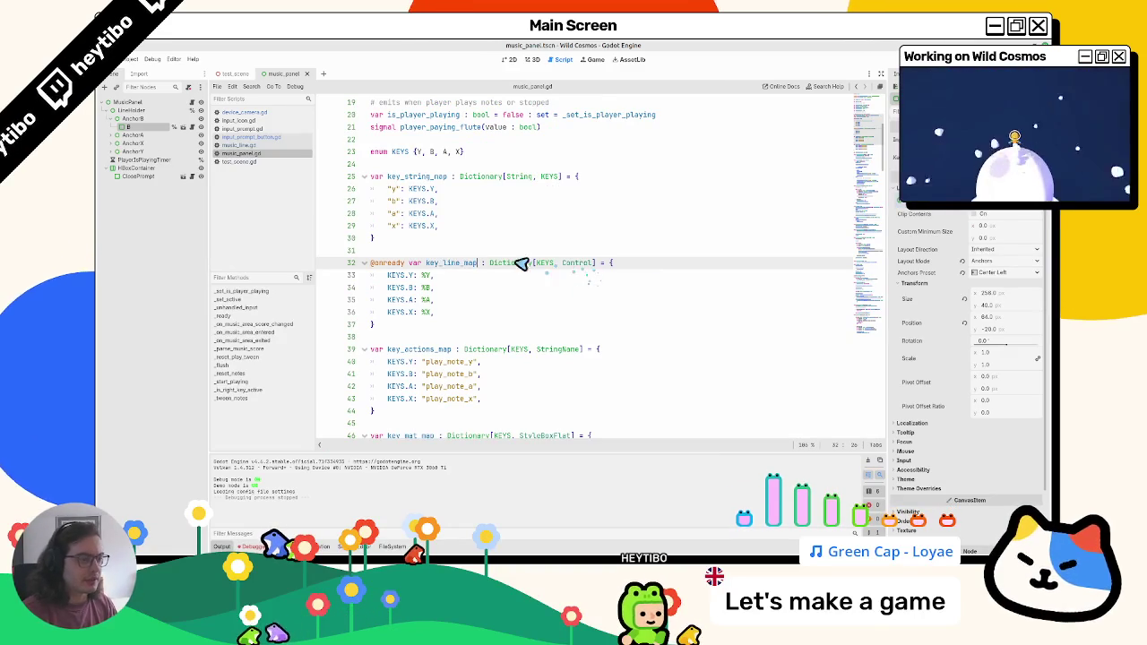
scroll(437, 256, "up", 1)
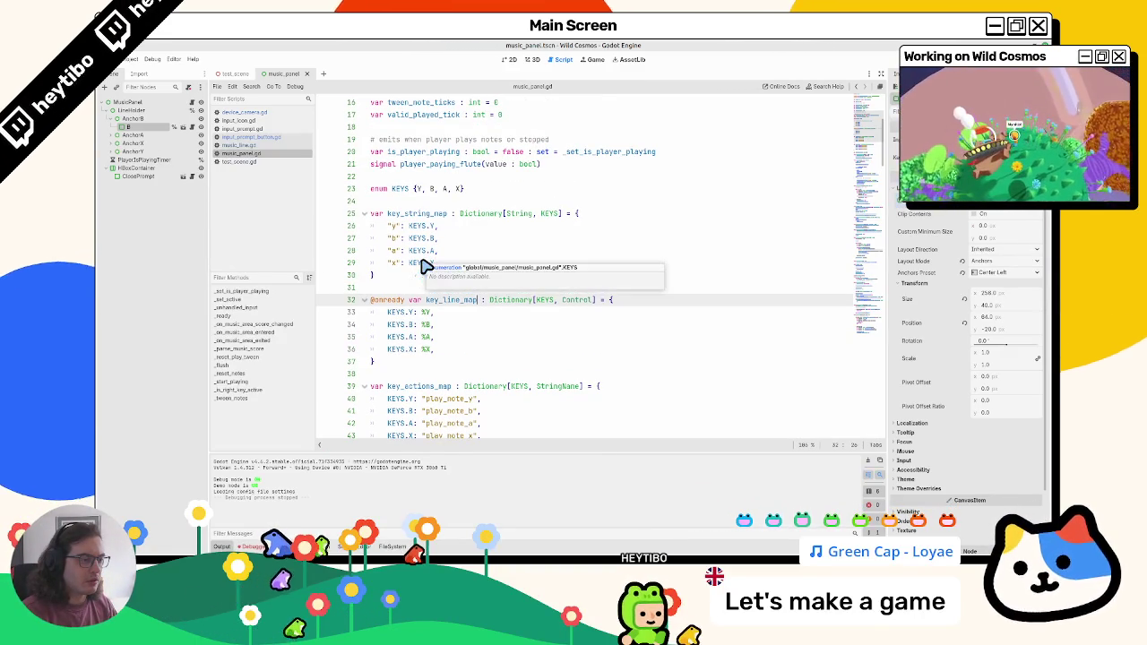
scroll(425, 266, "up", 5)
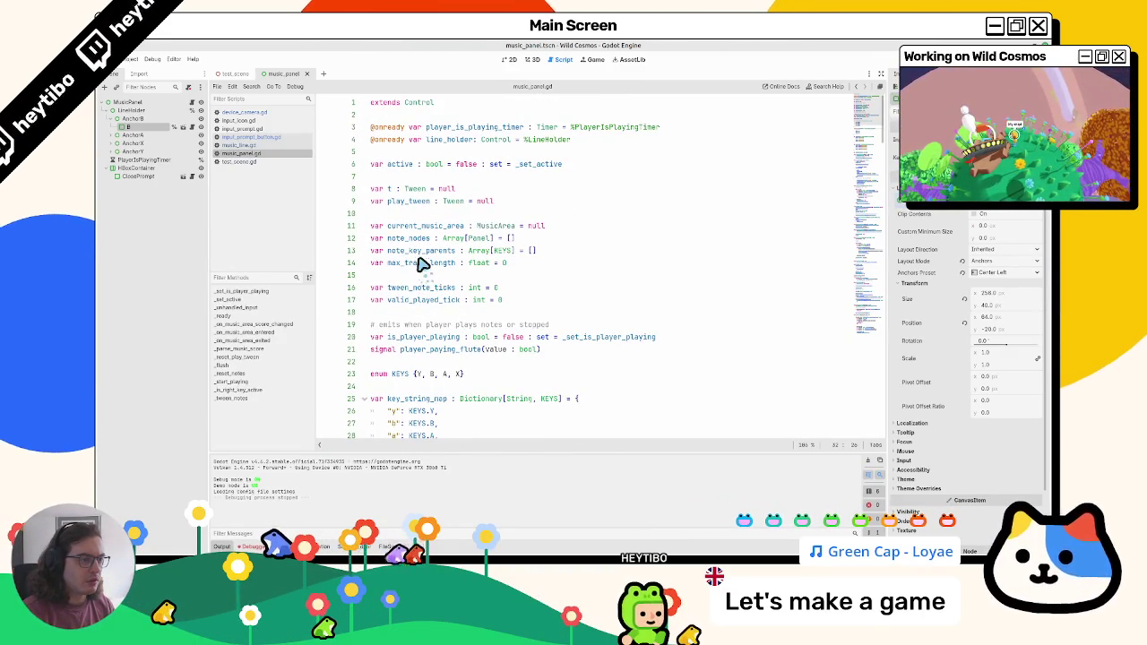
double_click(415, 240)
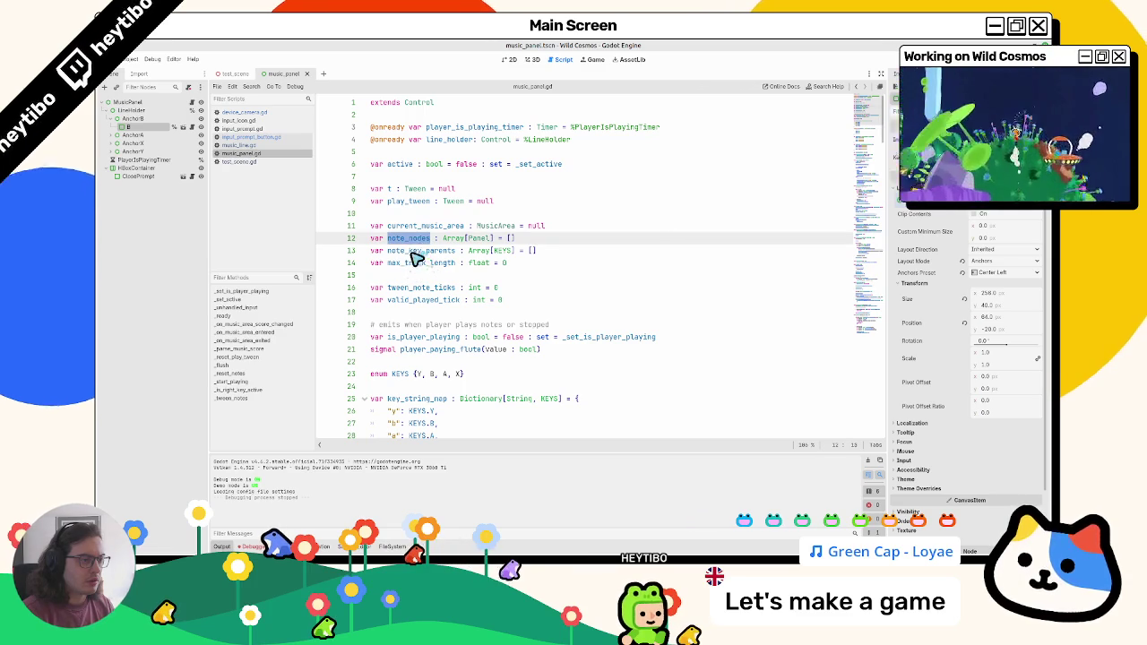
key("ctrl+f")
key("Return")
key("Return")
key("Return")
key("Return")
key("Return")
key("Return")
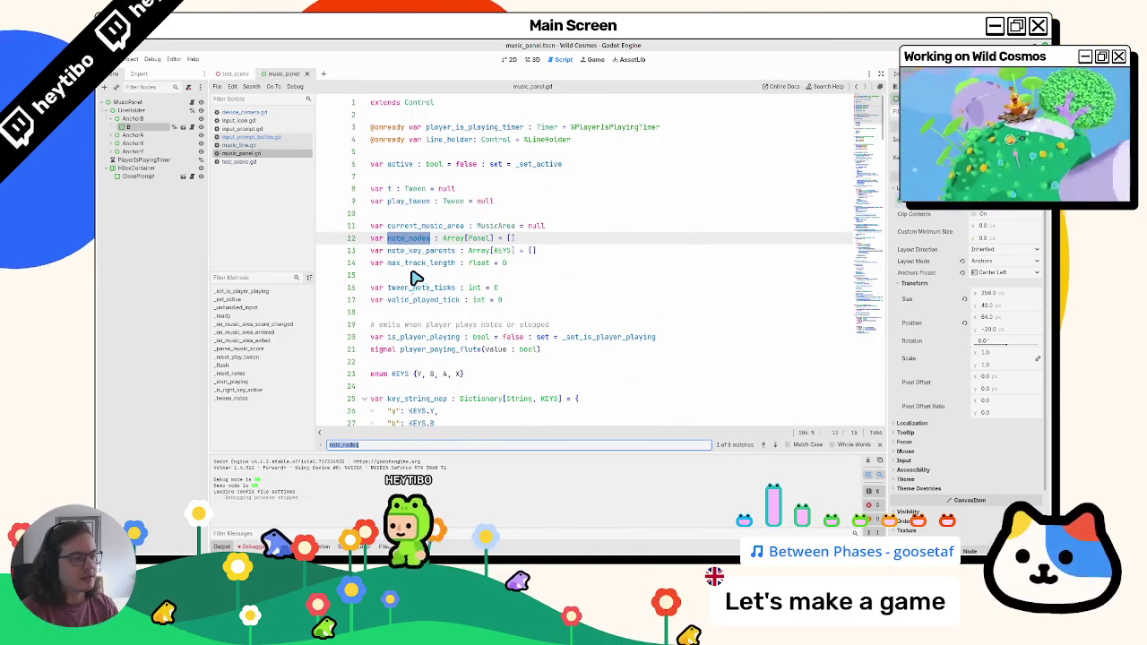
key("Escape")
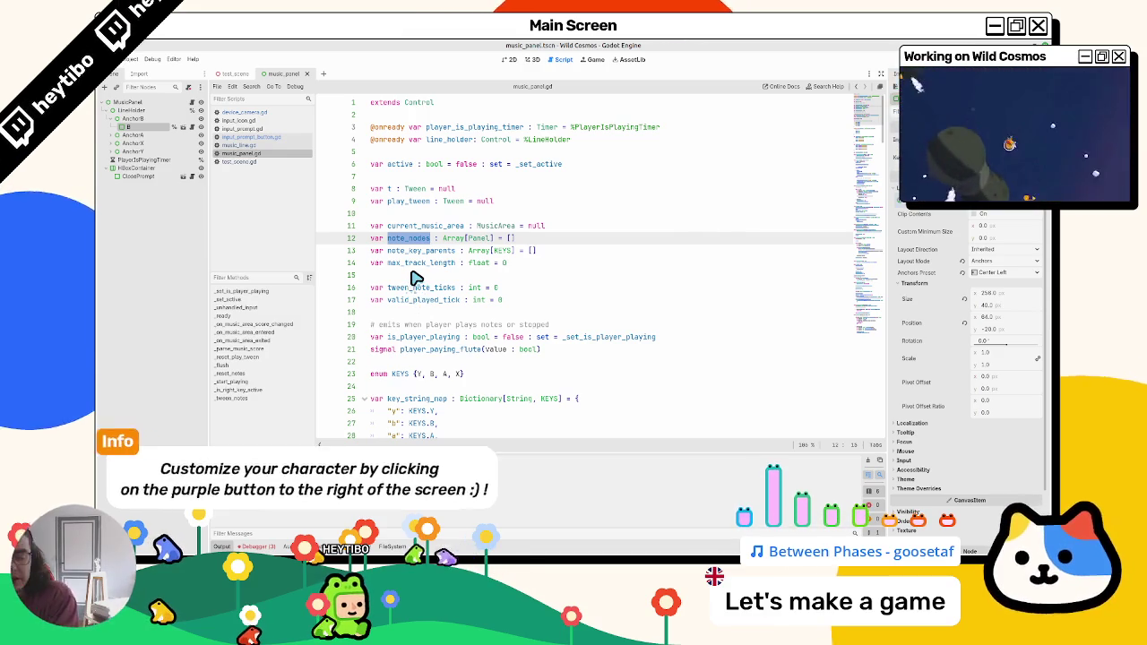
scroll(471, 376, "down", 4)
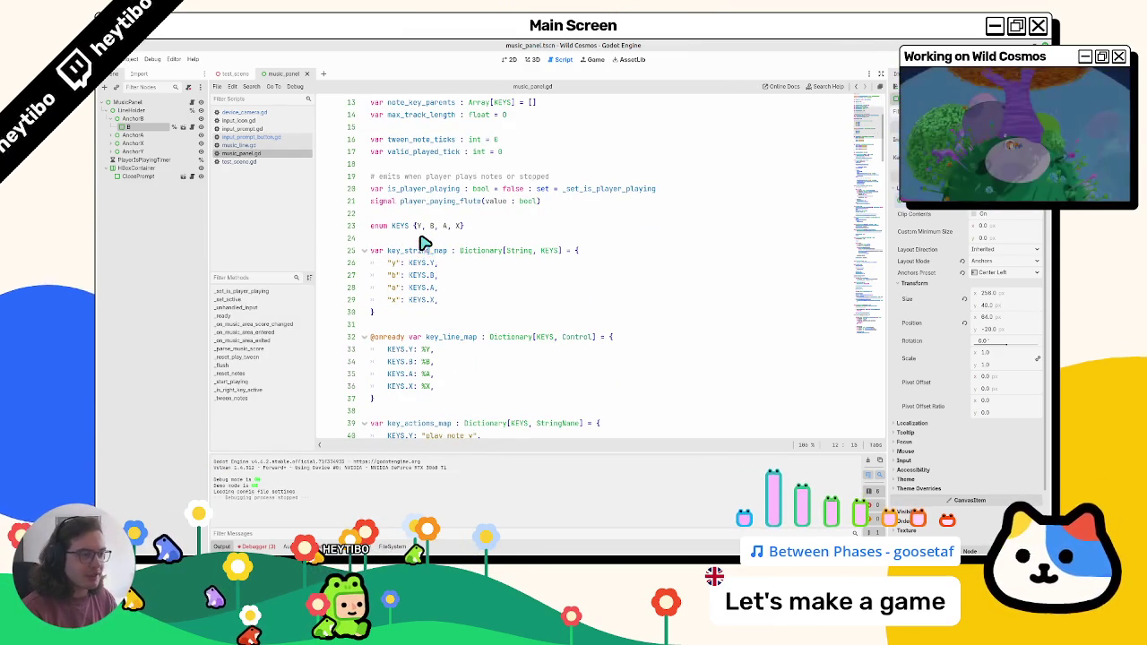
double_click(435, 201)
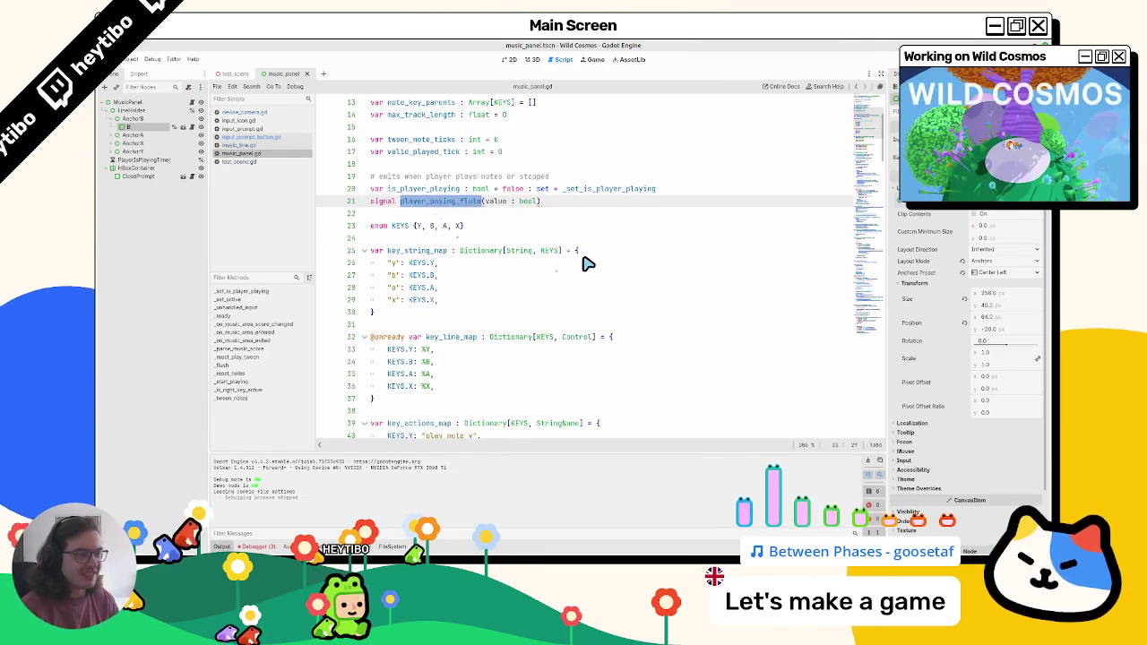
key("ctrl+f")
key("Return")
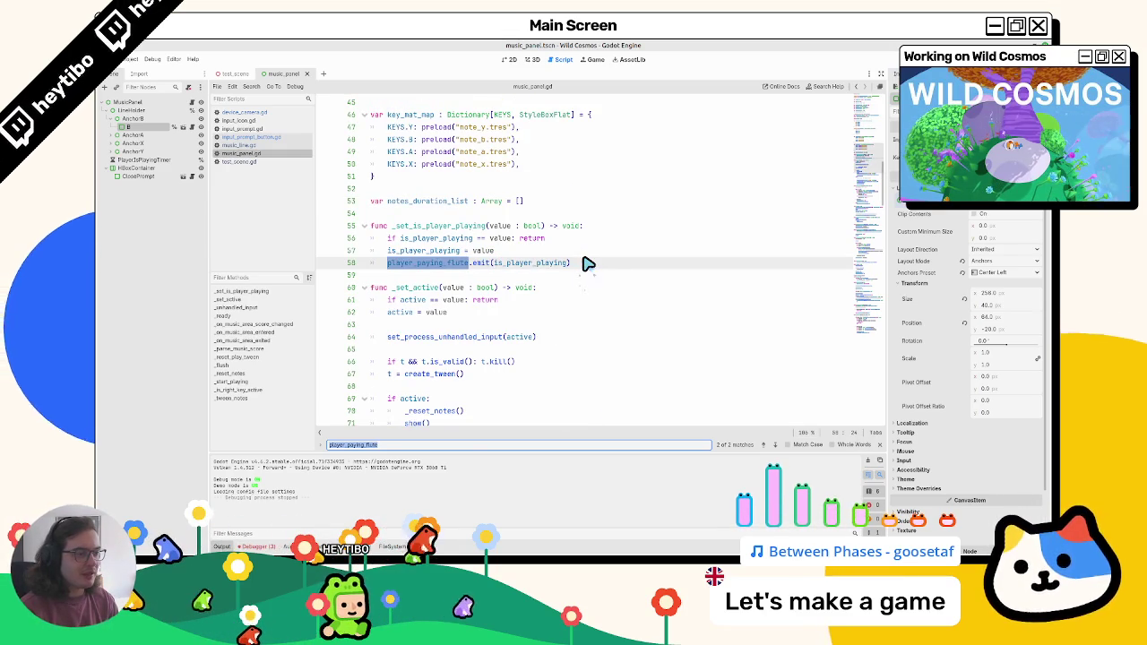
key("Return")
key("Return")
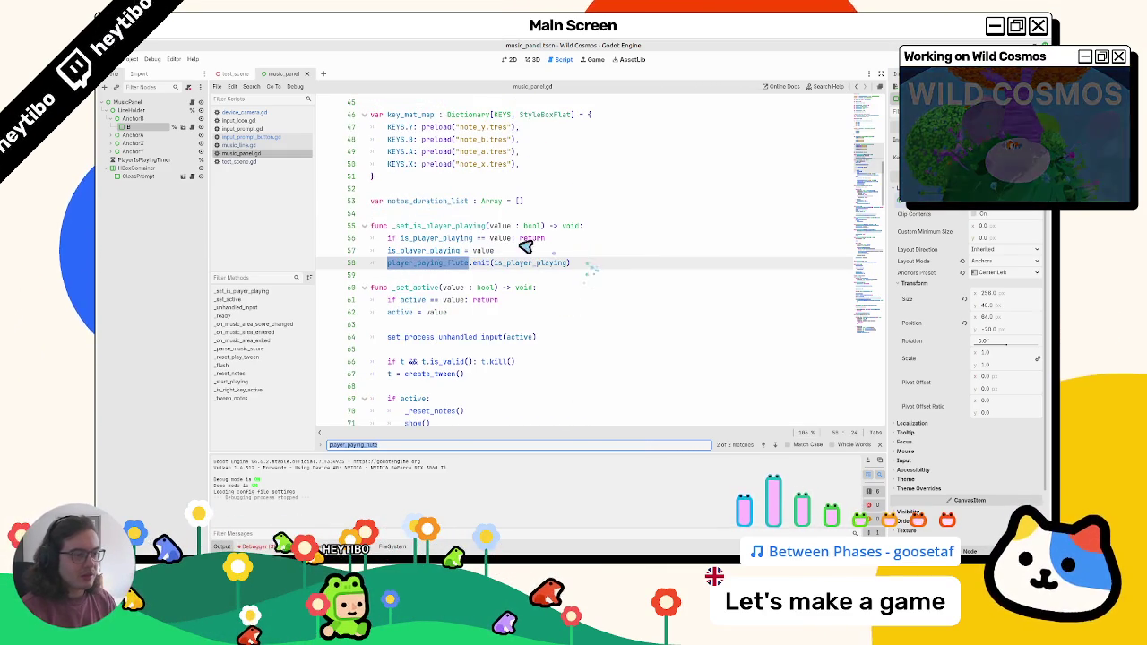
key("Escape")
double_click(448, 227)
key("ctrl+f")
key("Return")
key("Escape")
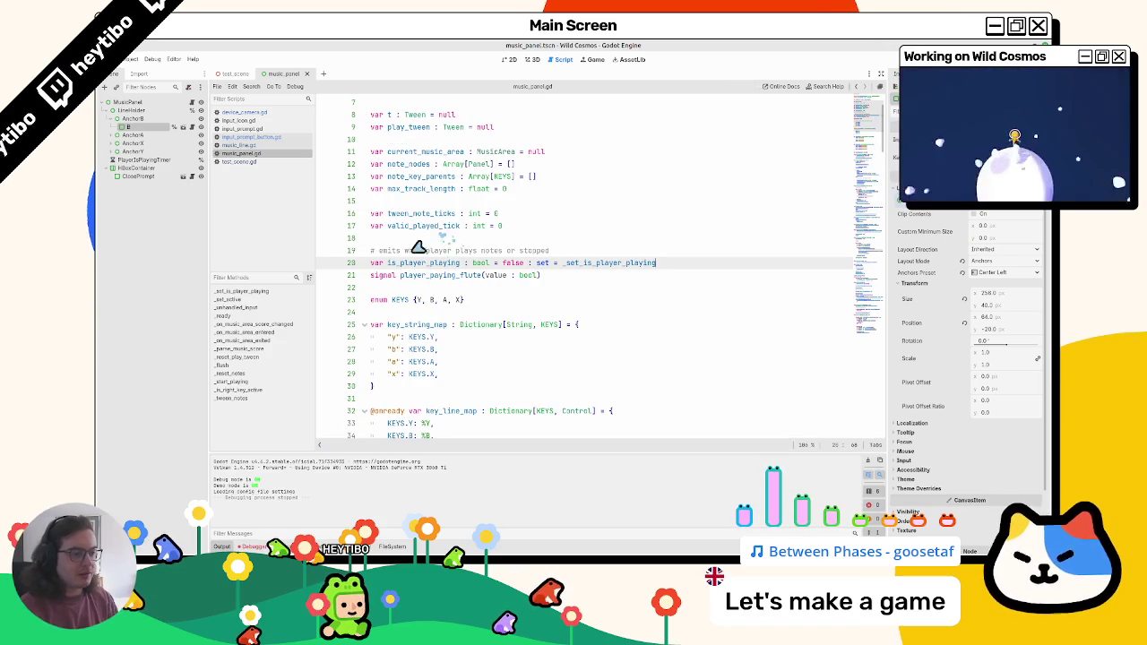
key("ctrl+f")
key("Return")
key("Return")
key("Return")
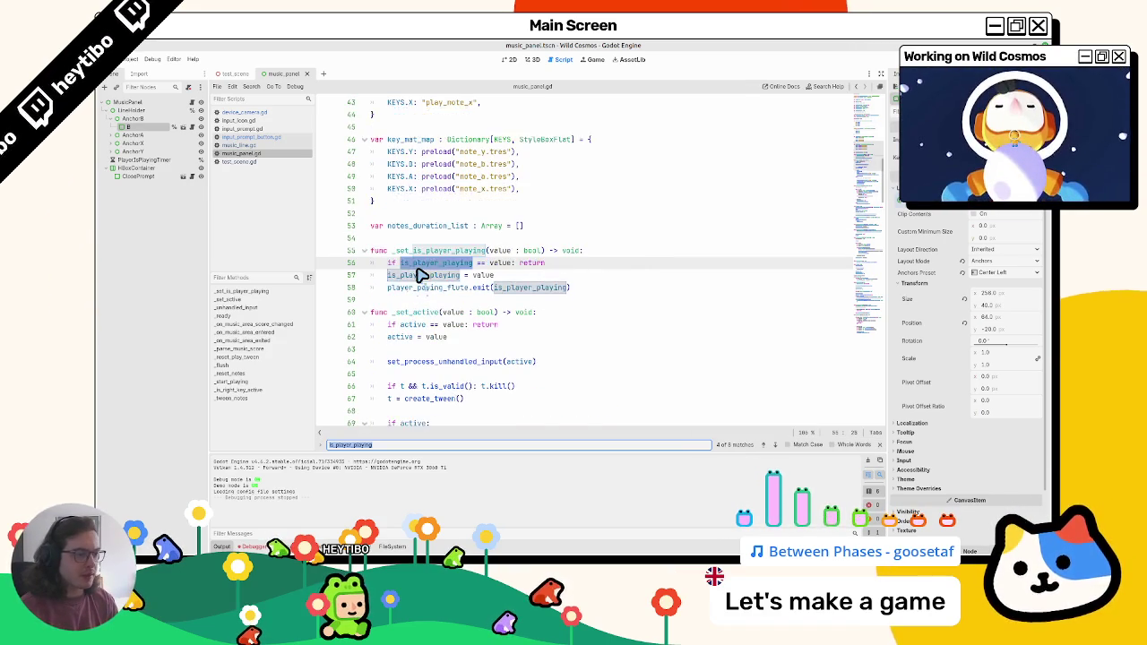
key("Return")
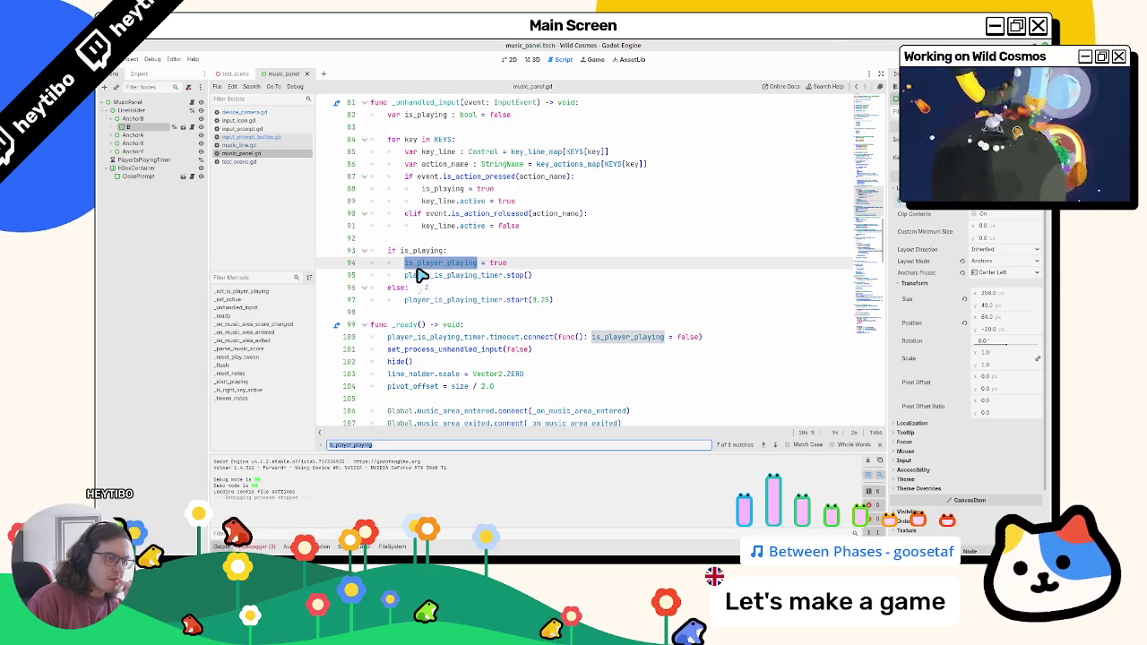
Show PlayerIsPlayingTimer's properties and step through the script's is_player_playing matches
left_click(164, 160)
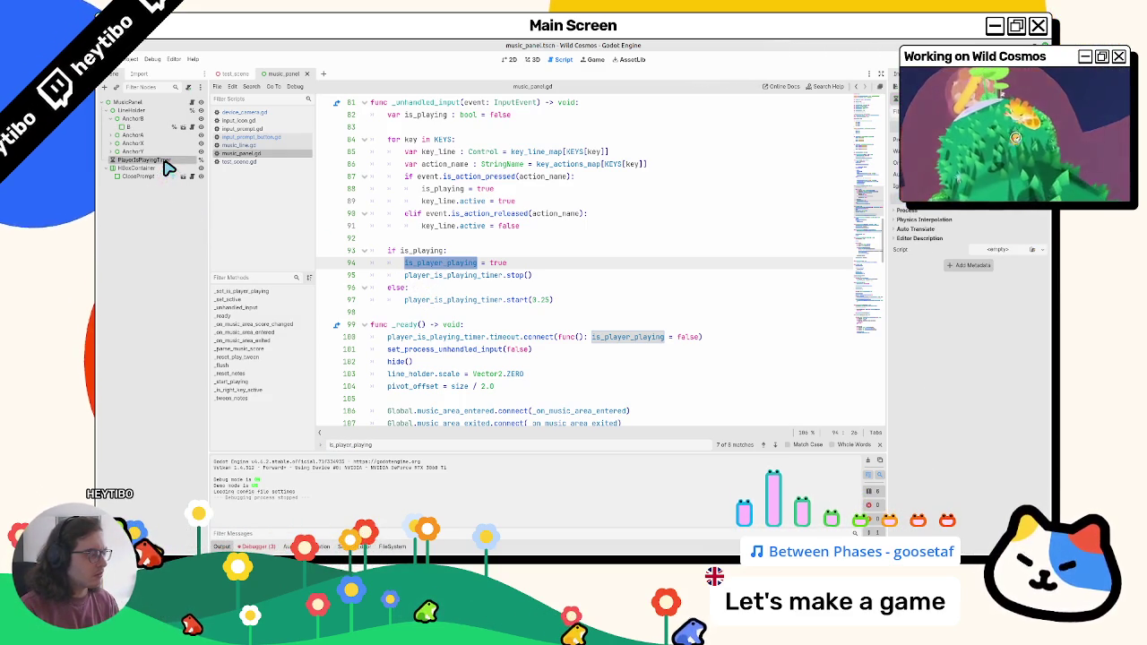
double_click(404, 340)
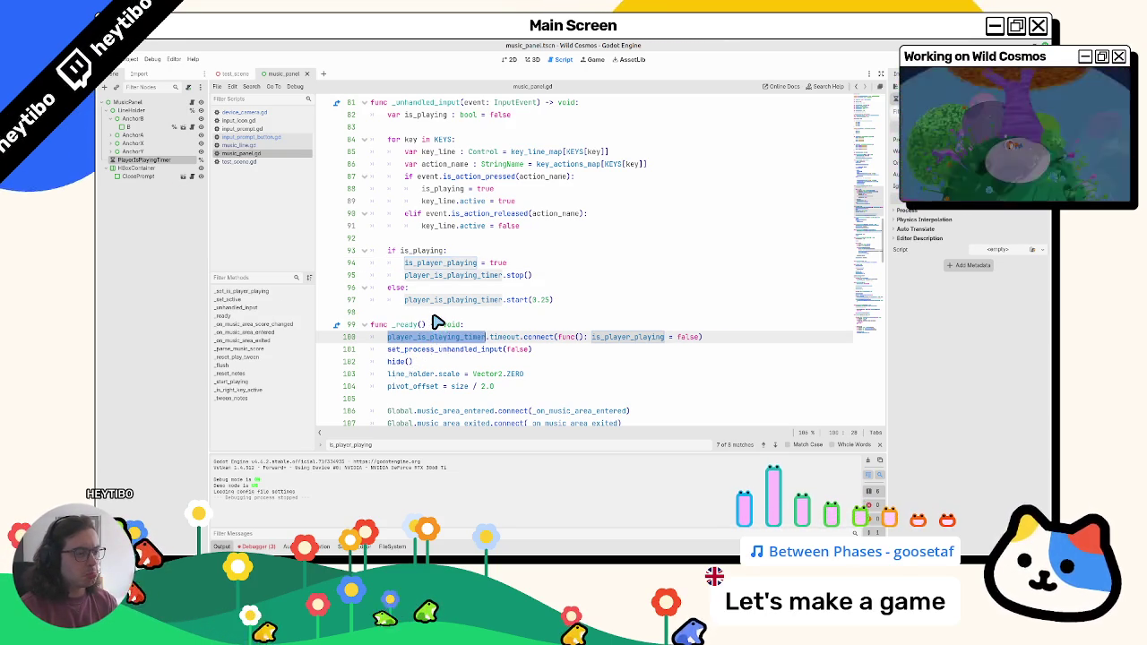
key("F3")
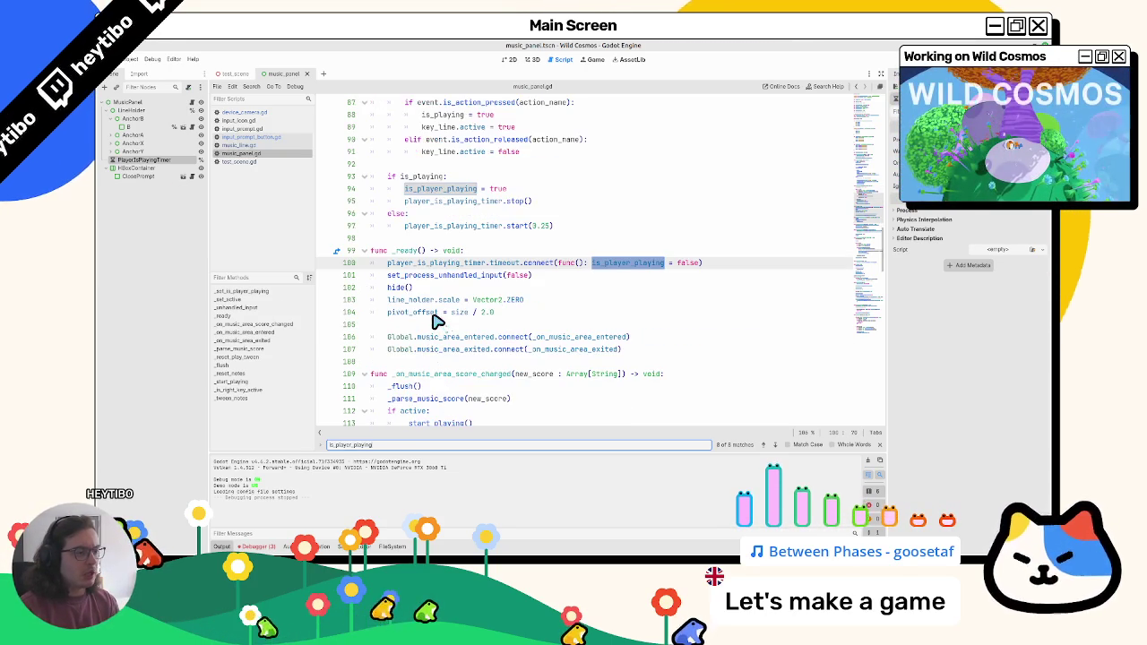
key("F3")
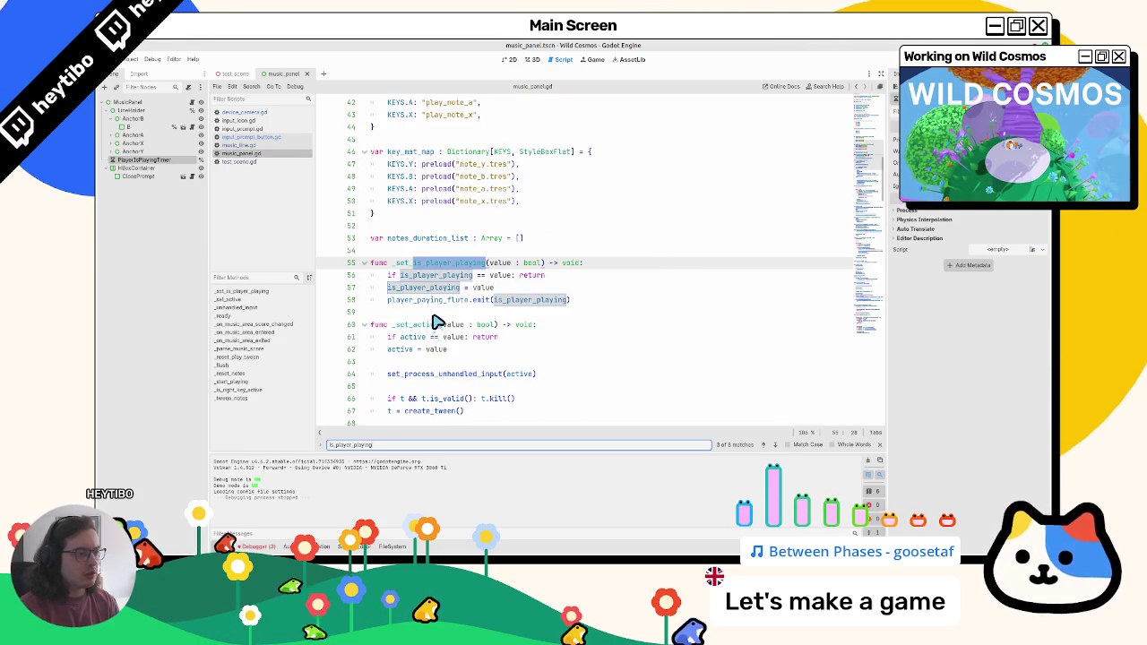
key("F3")
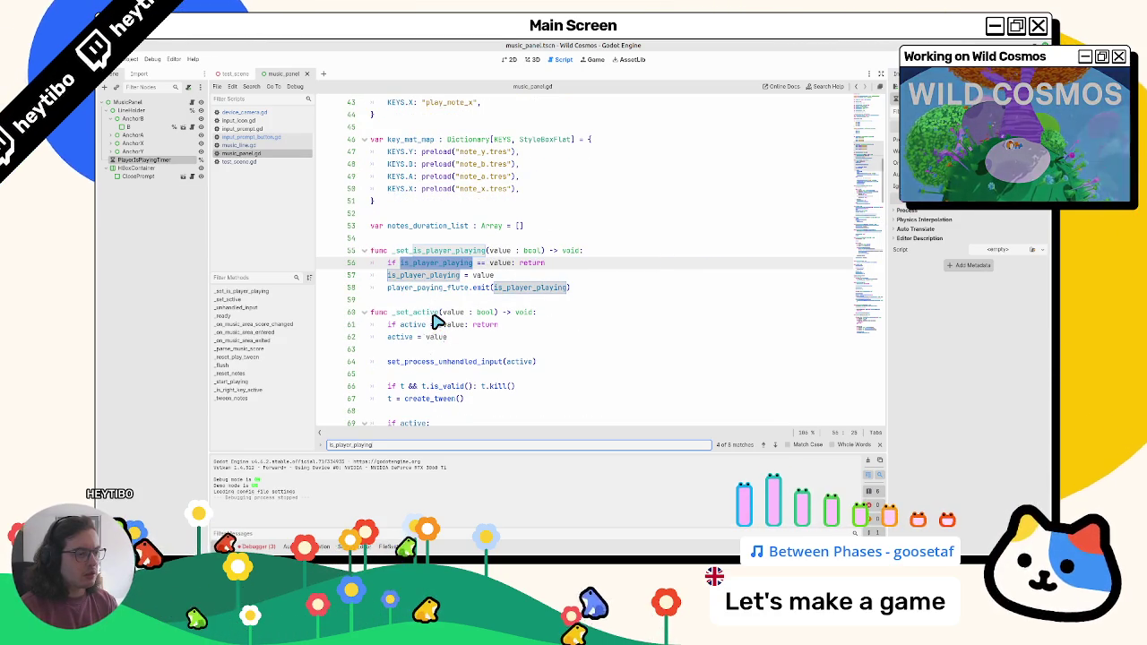
key("F3")
key("F3")
key("F3")
key("F3")
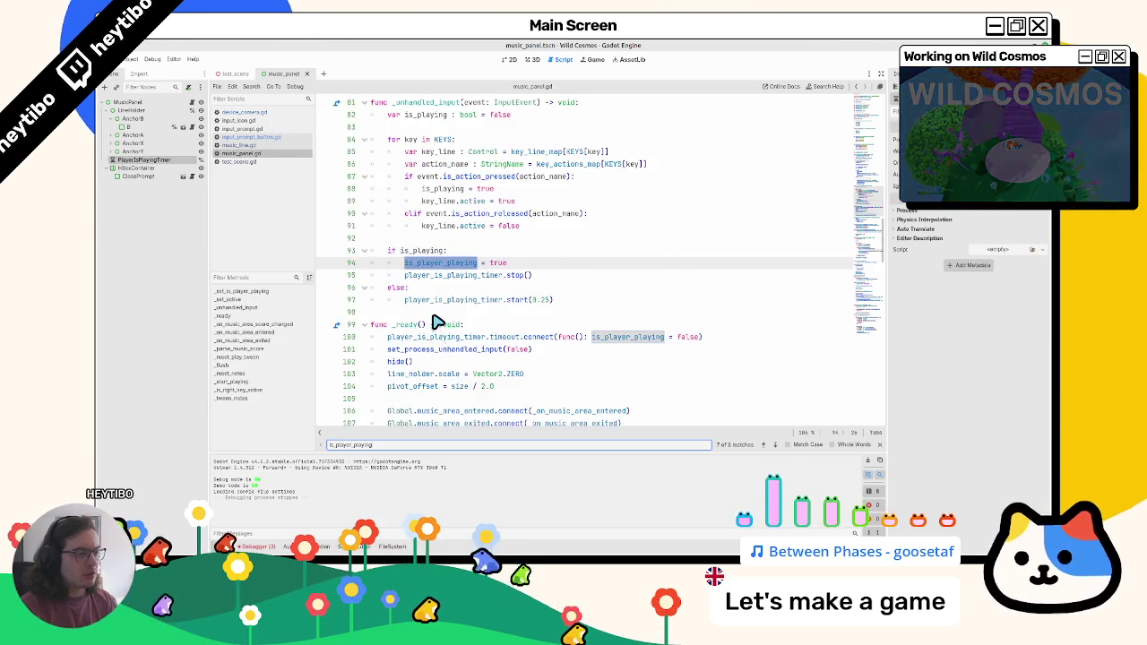
key("F3")
key("F3")
key("F3")
key("F3")
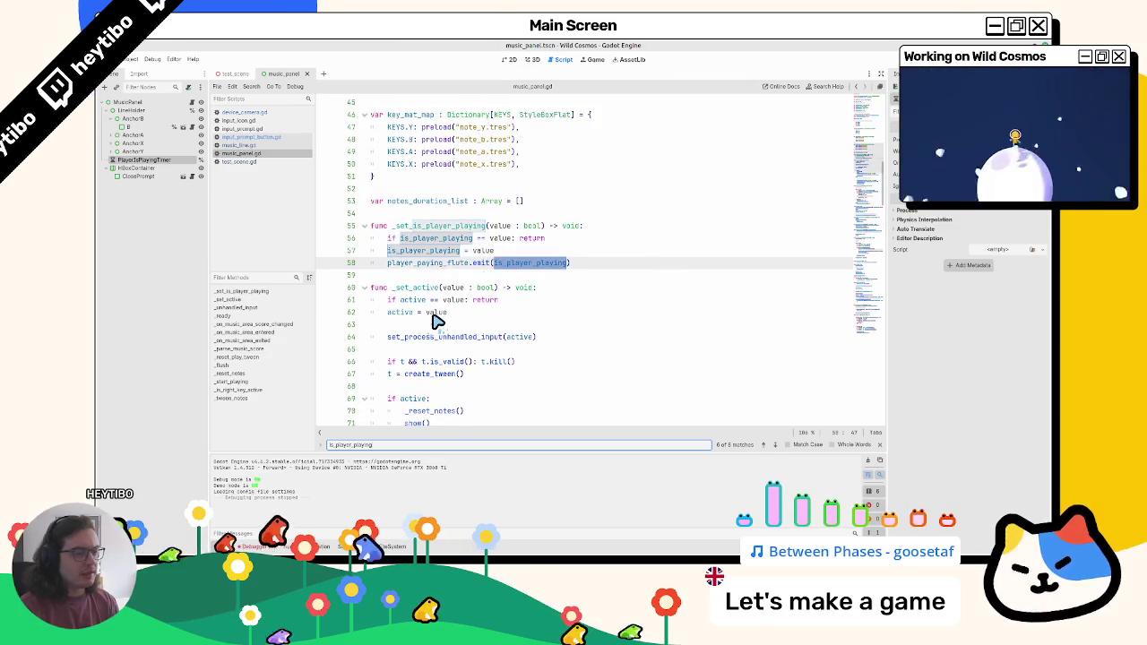
key("Escape")
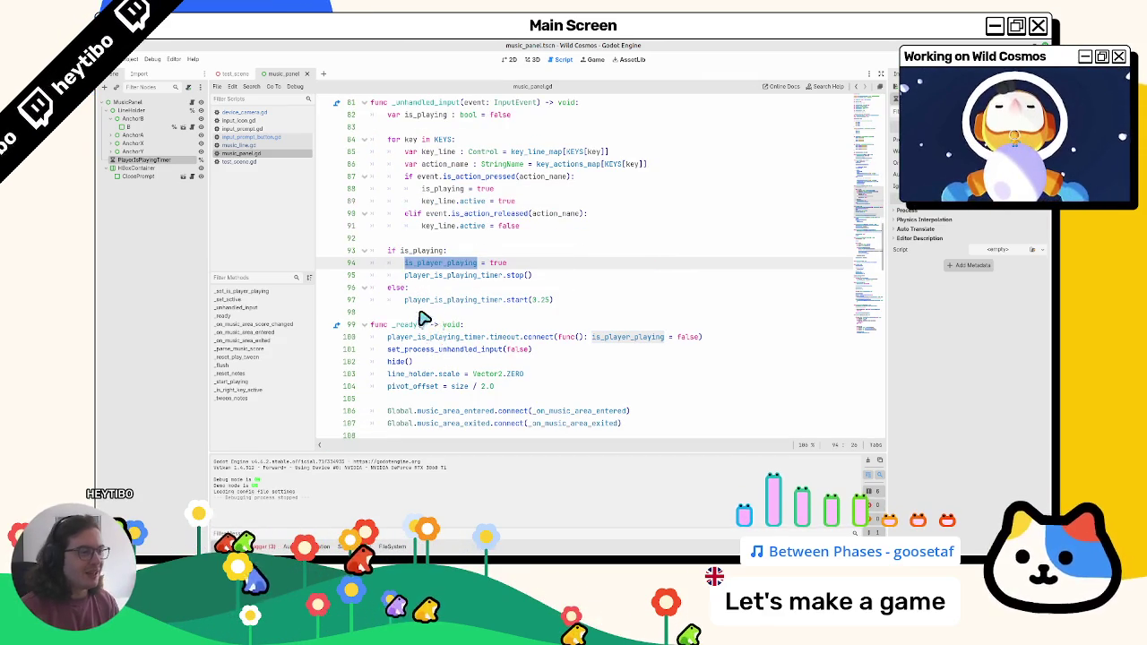
Select player_is_playing_timer on line 95 where _ready connects its timeout
scroll(424, 300, "up", 2)
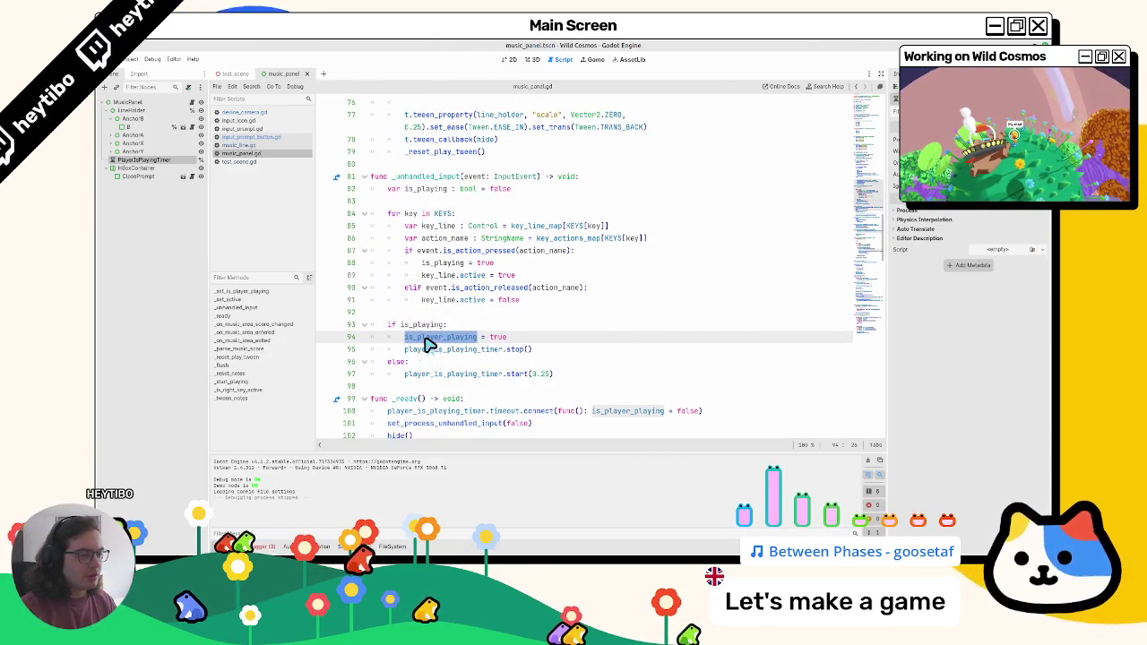
double_click(431, 350)
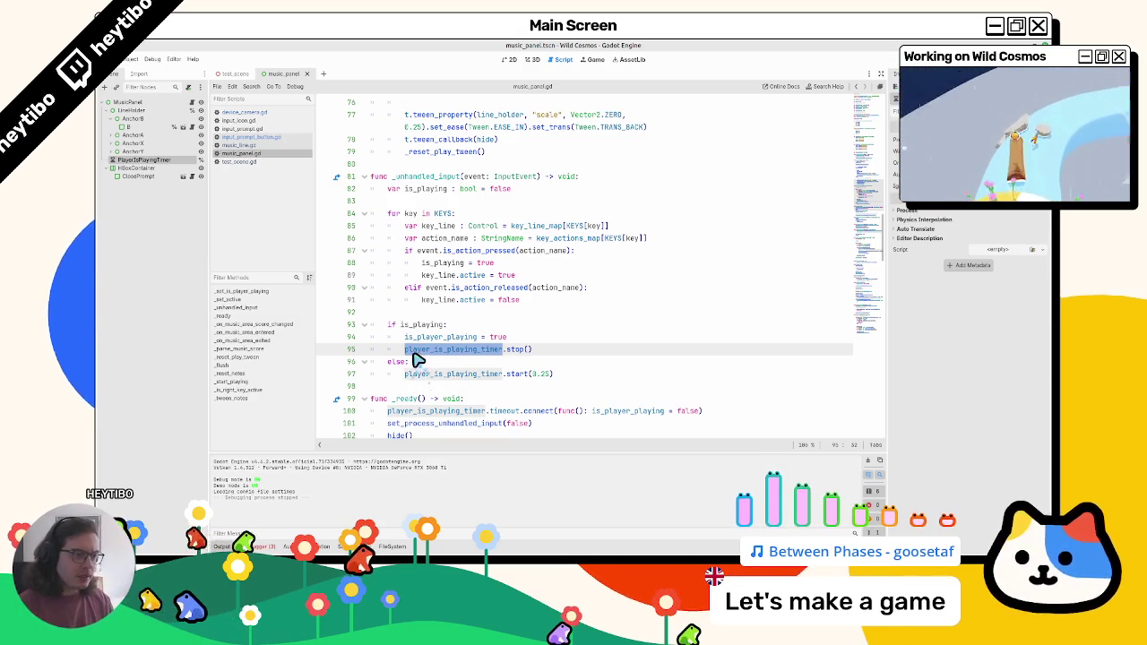
mouse_move(423, 329)
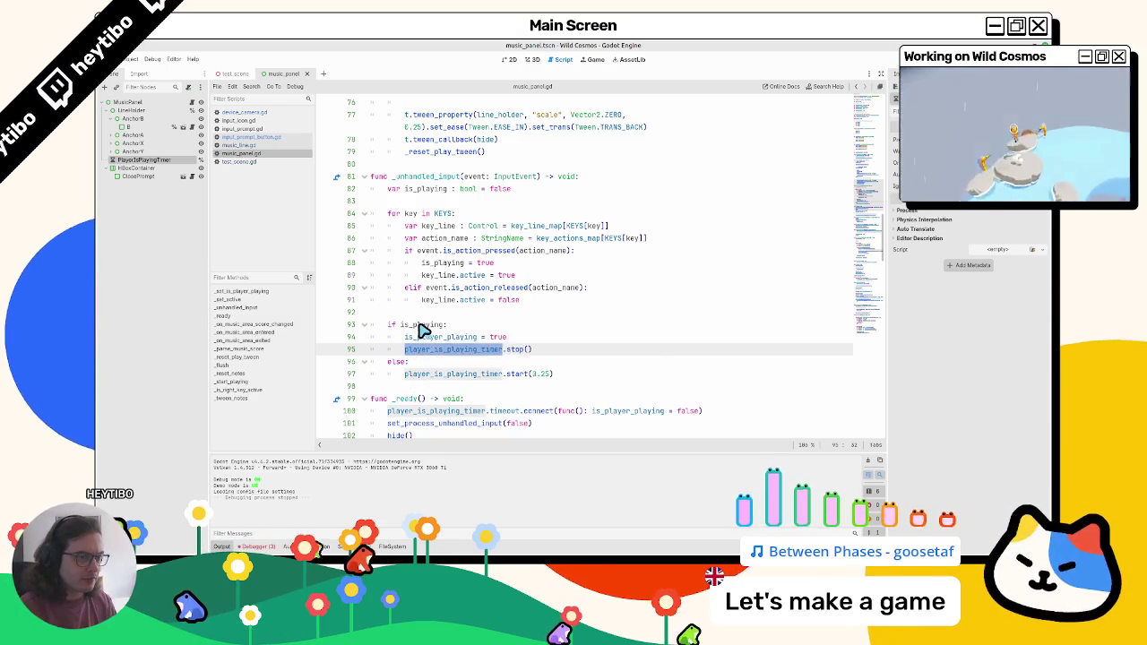
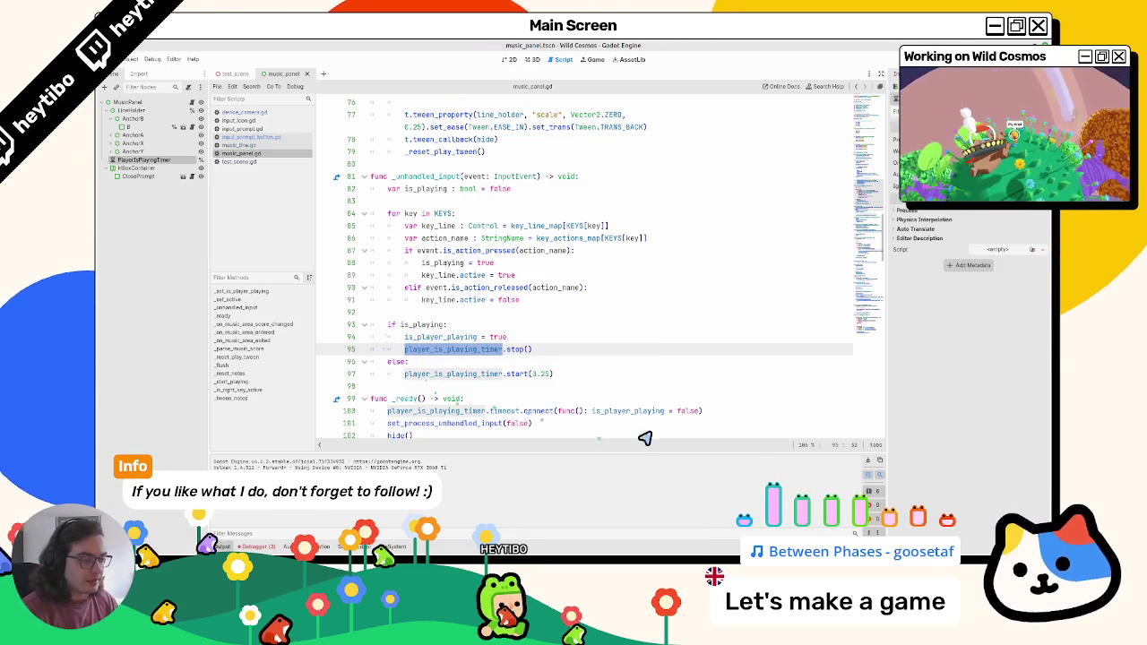
Review music_panel.gd around the is_player_playing reset, then run test_scene with F6
left_click_drag(591, 411, 703, 411)
scroll(660, 418, "down", 9)
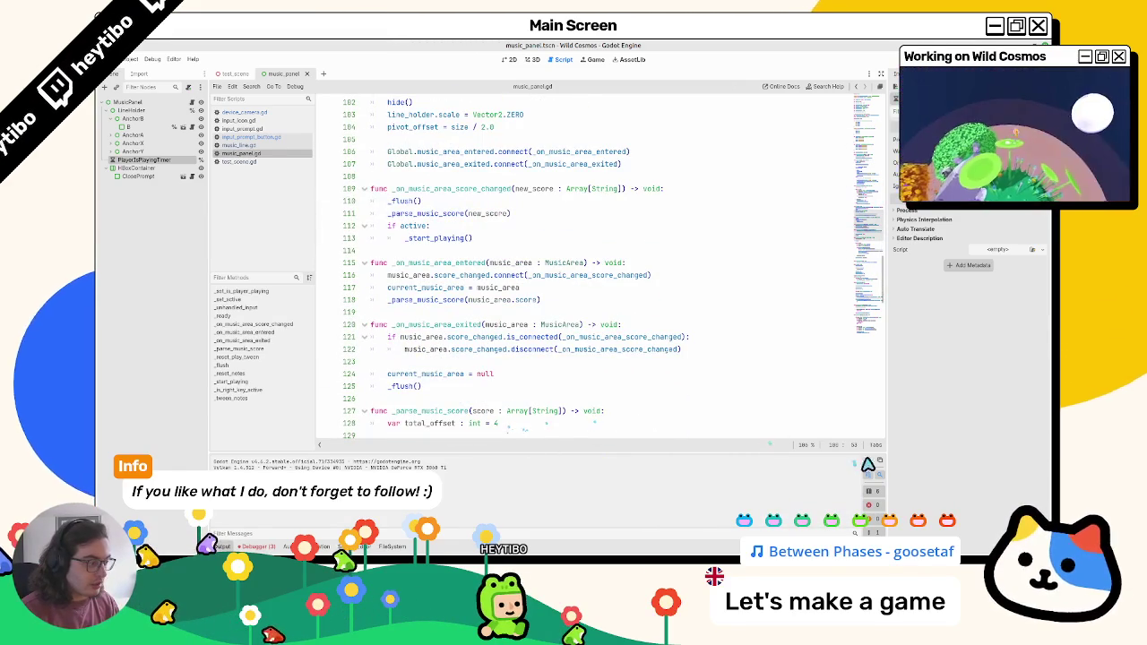
scroll(533, 412, "down", 1)
scroll(533, 412, "down", 2)
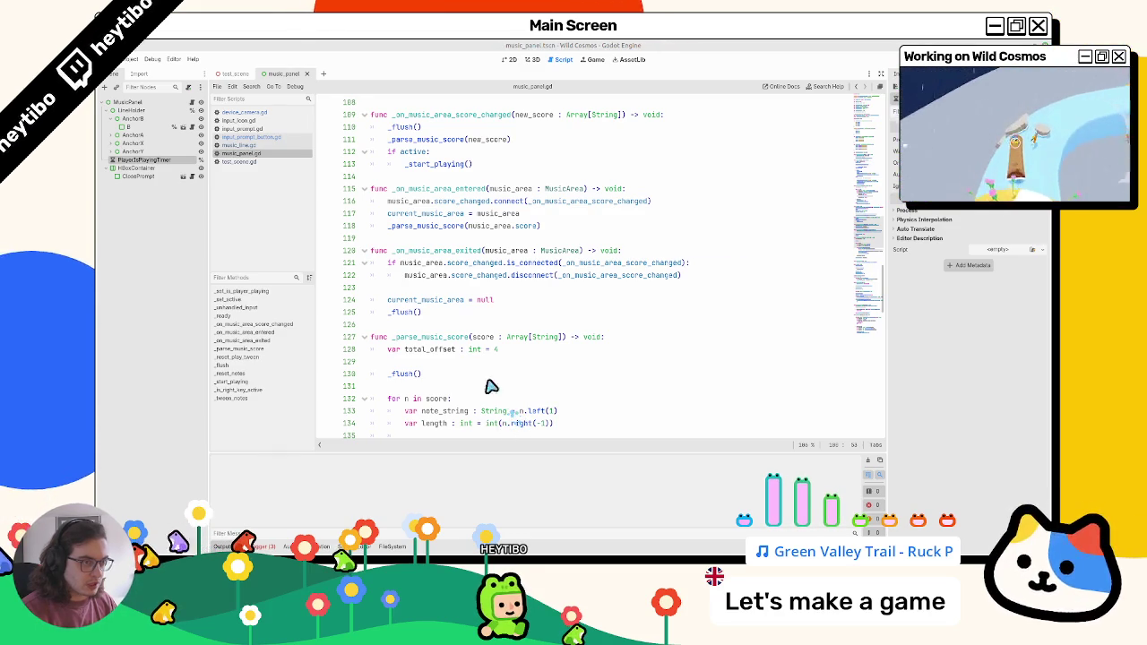
left_click(233, 76)
key("F6")
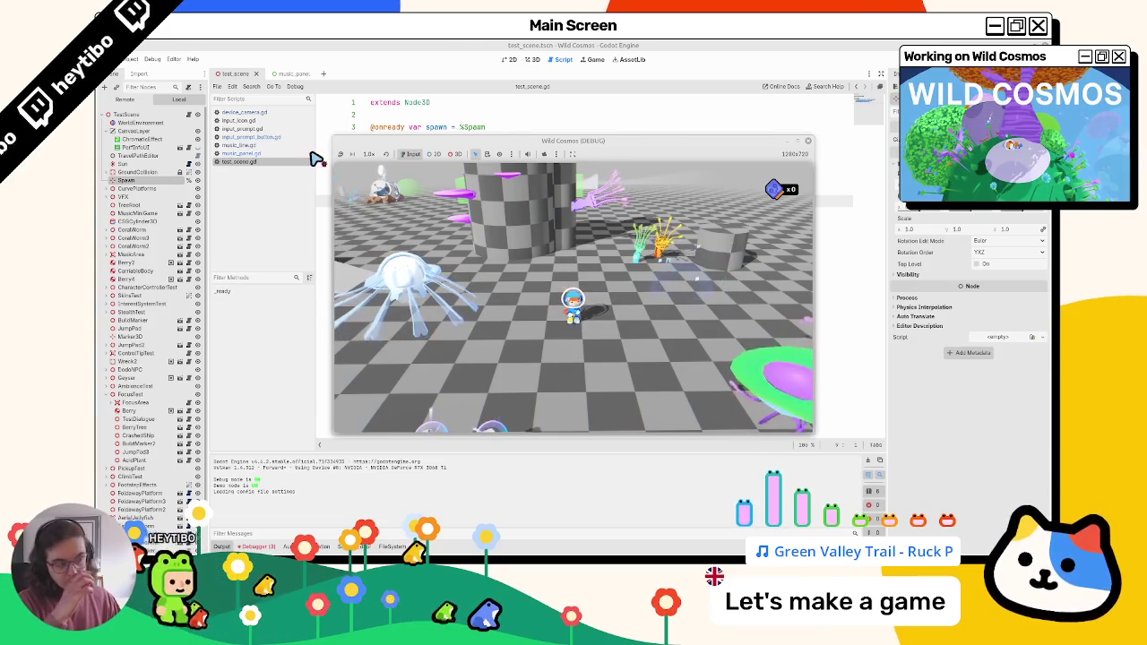
Stop the game, close test_scene.gd, and look over the uses of _parse_music_score
key("F8")
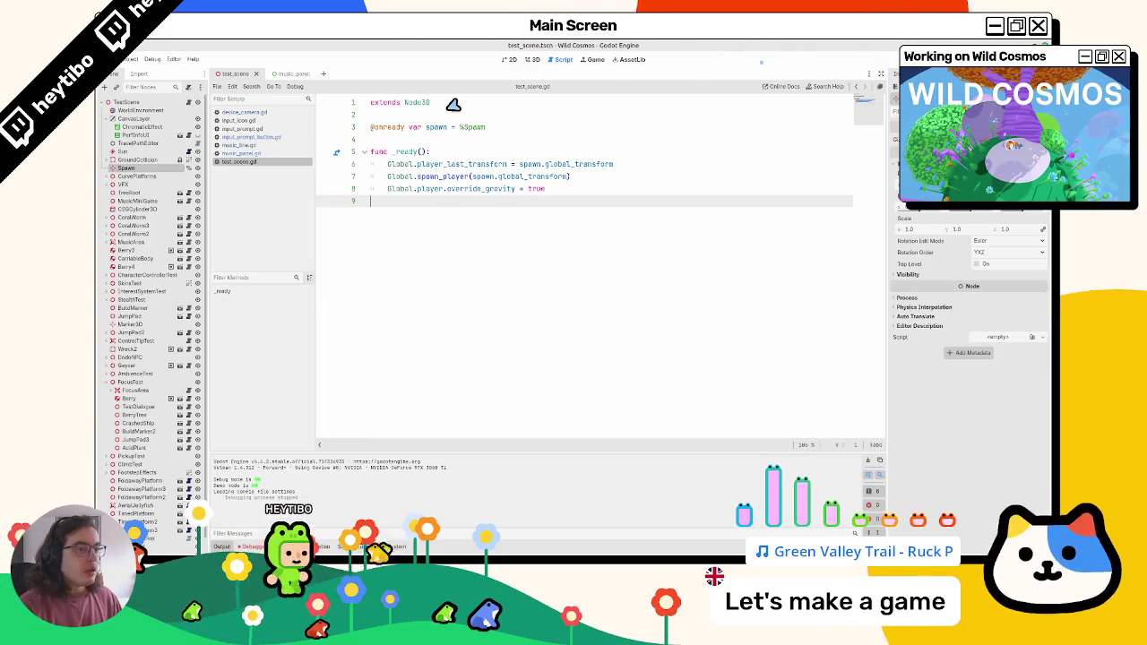
middle_click(251, 162)
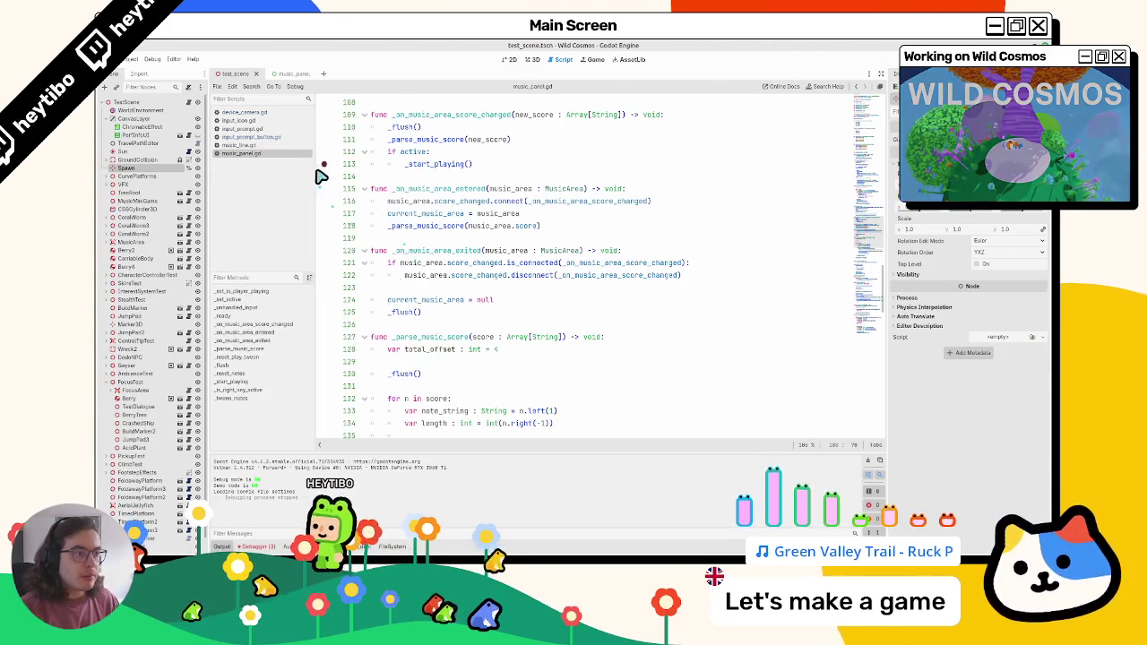
double_click(415, 141)
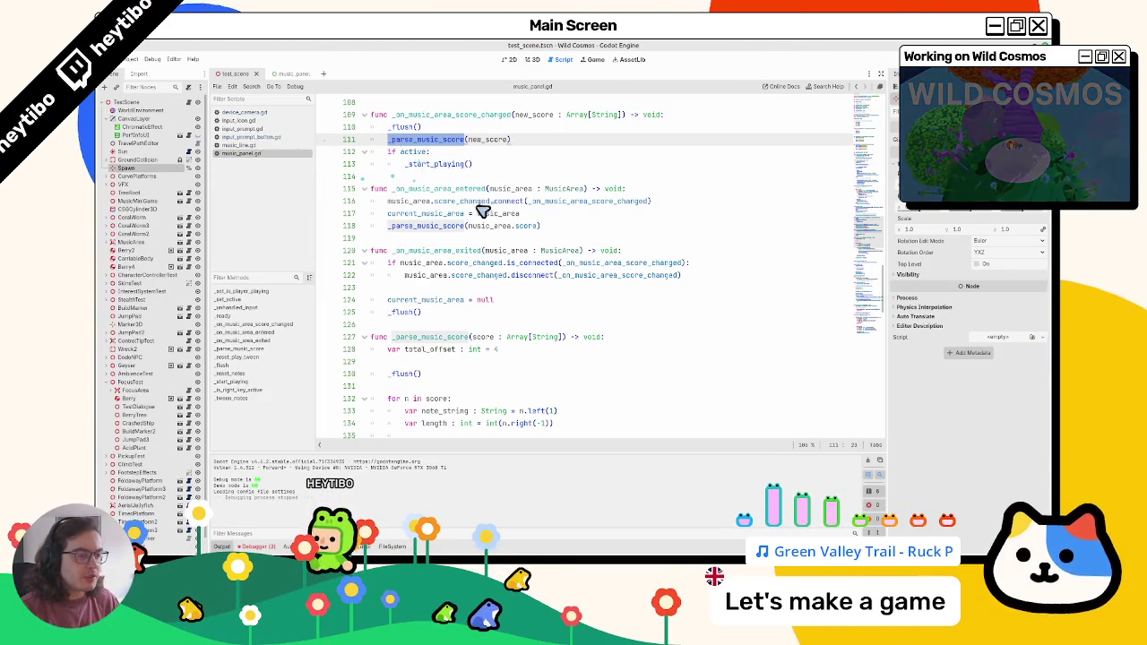
scroll(492, 202, "down", 3)
scroll(397, 248, "down", 5)
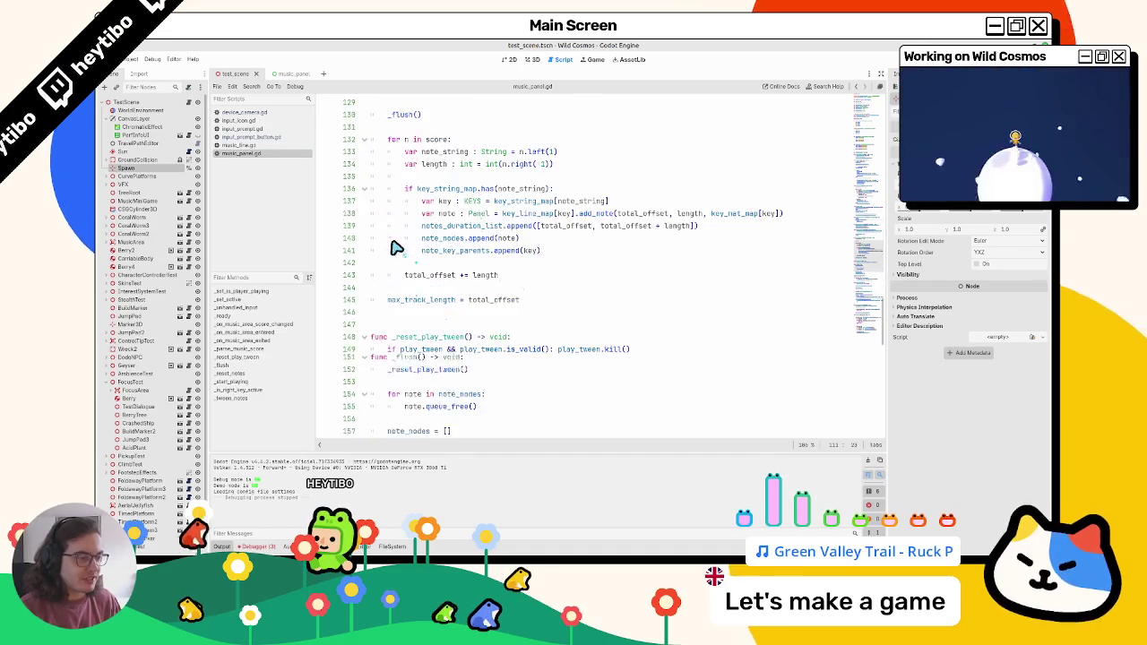
scroll(435, 248, "up", 15)
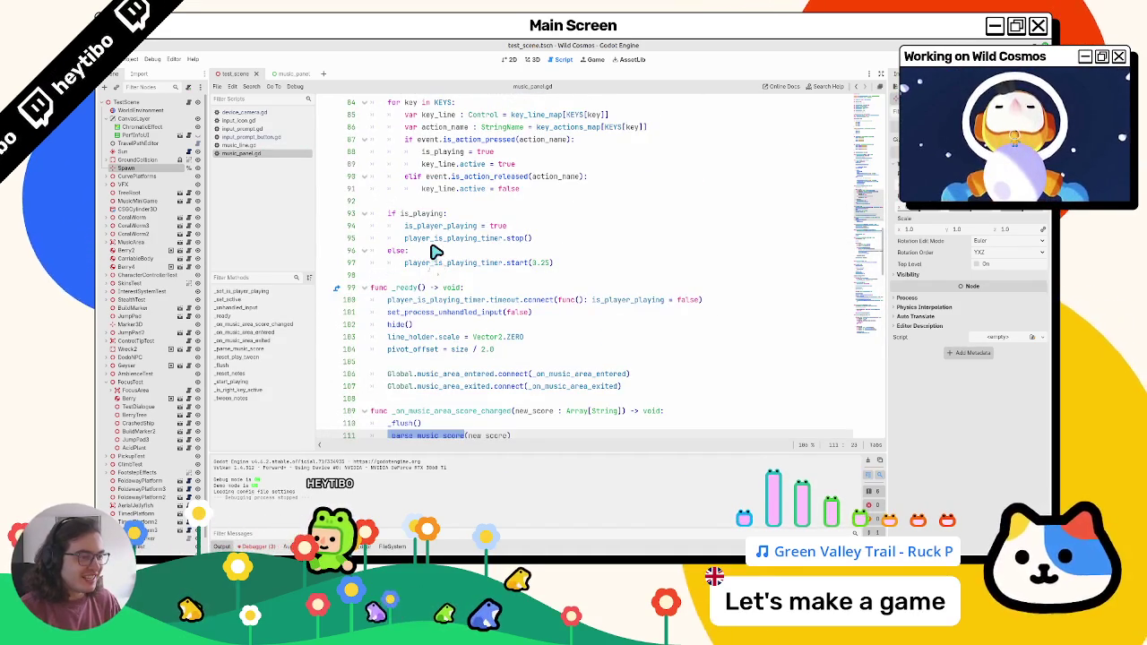
scroll(436, 252, "up", 4)
scroll(436, 252, "up", 1)
scroll(436, 252, "up", 4)
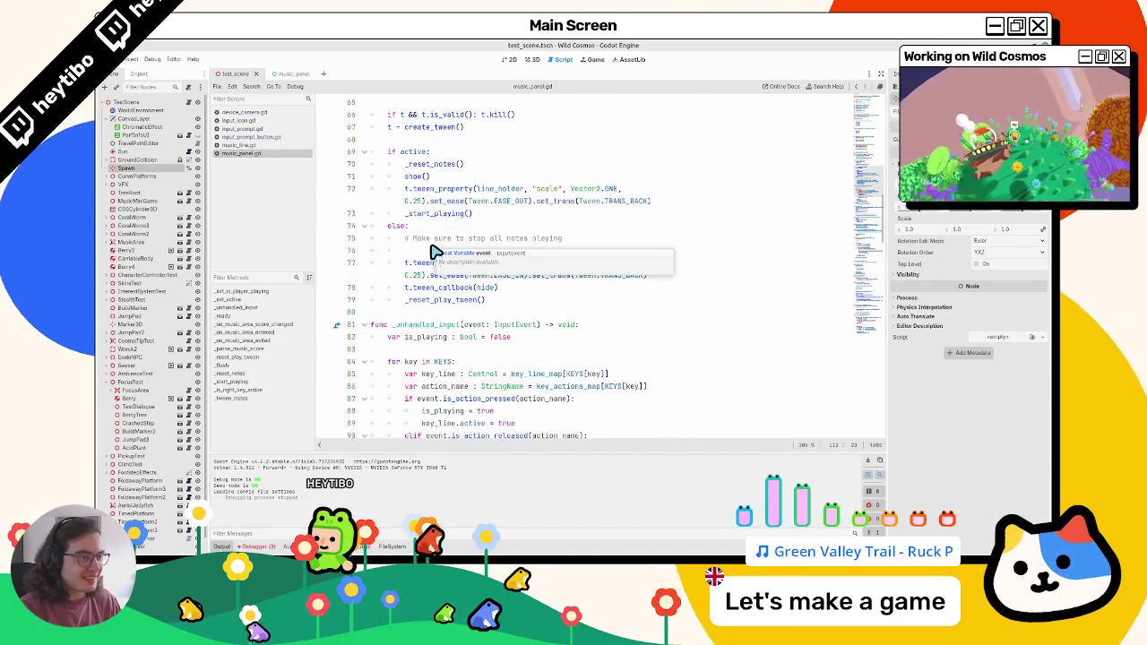
Add 'is_player_playing = false' under the stop-all-notes comment in _set_active's inactive branch
left_click(429, 252)
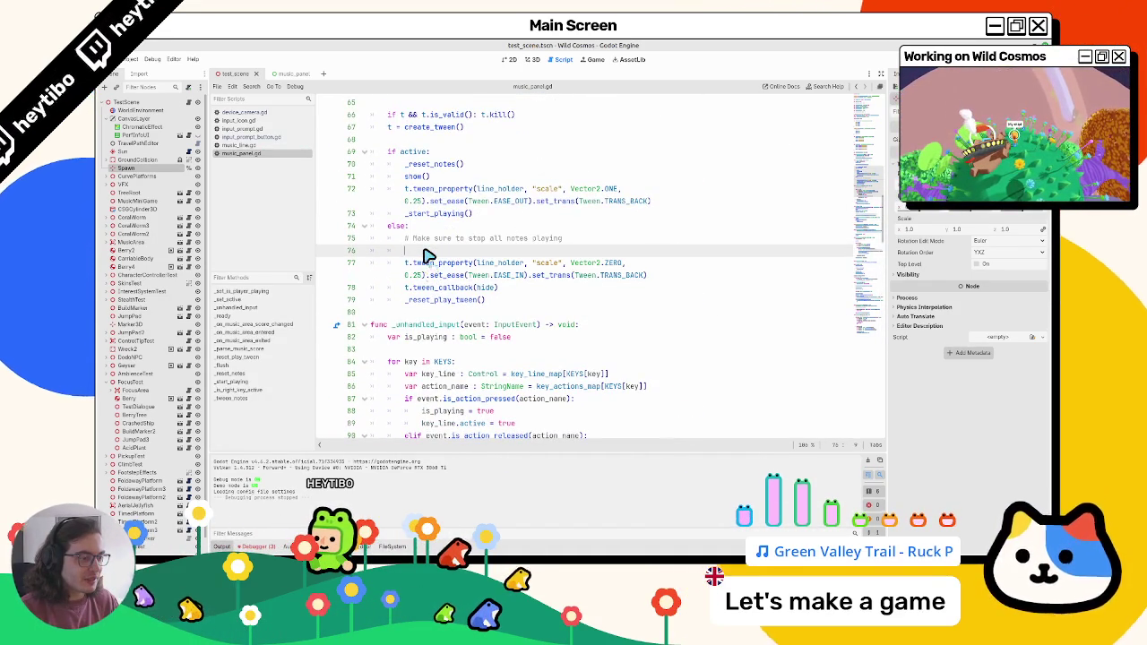
scroll(429, 256, "down", 4)
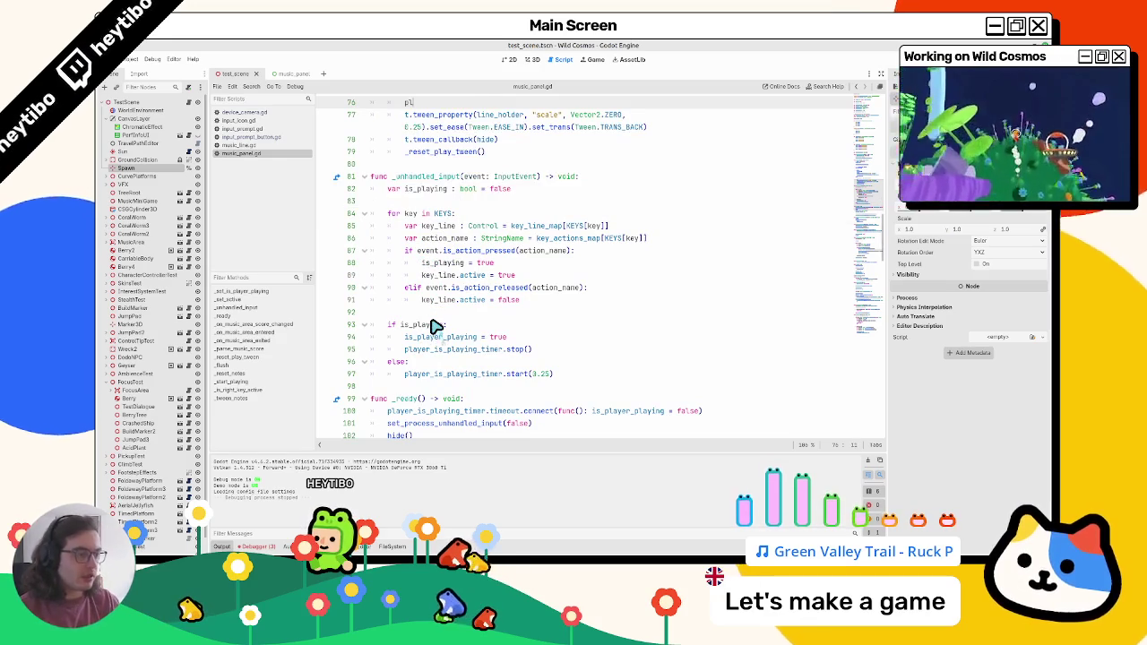
key("BackSpace")
key("BackSpace")
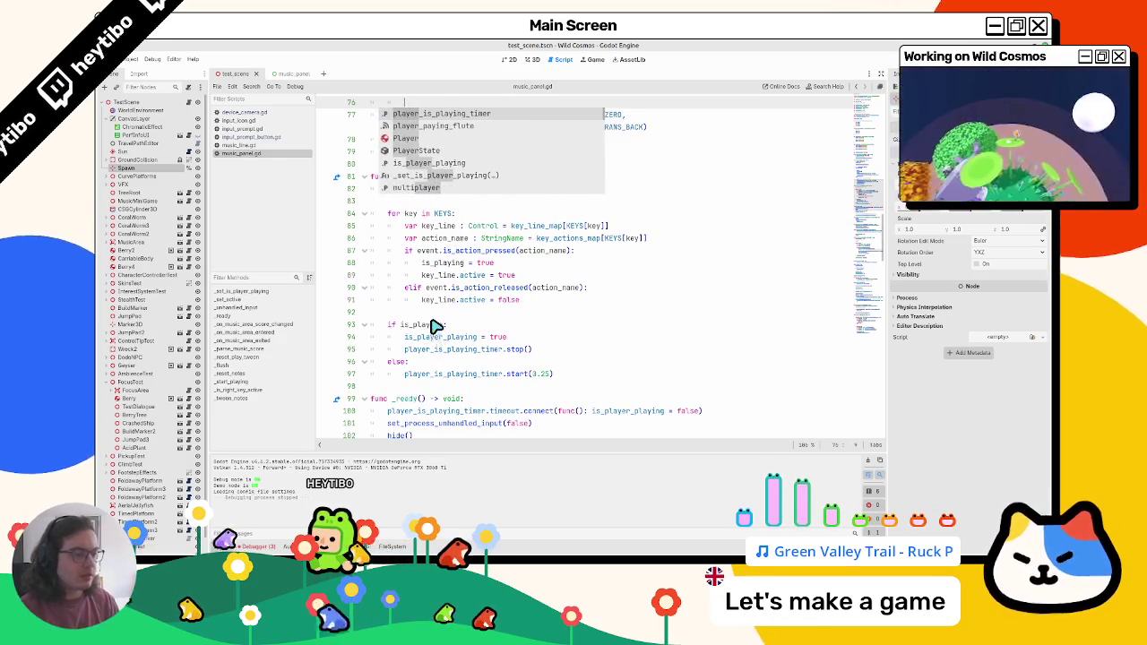
key("Escape")
double_click(439, 337)
key("ctrl+c")
left_click(468, 164)
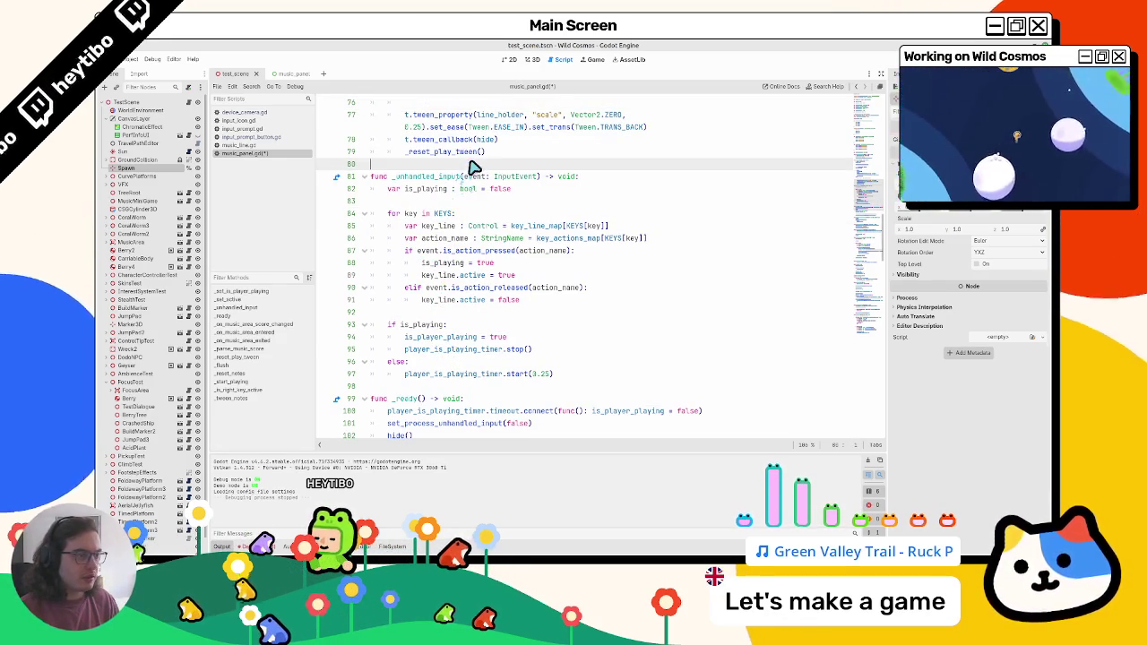
key("Up")
key("Up")
key("Up")
key("End")
key("ctrl+v")
type("= f")
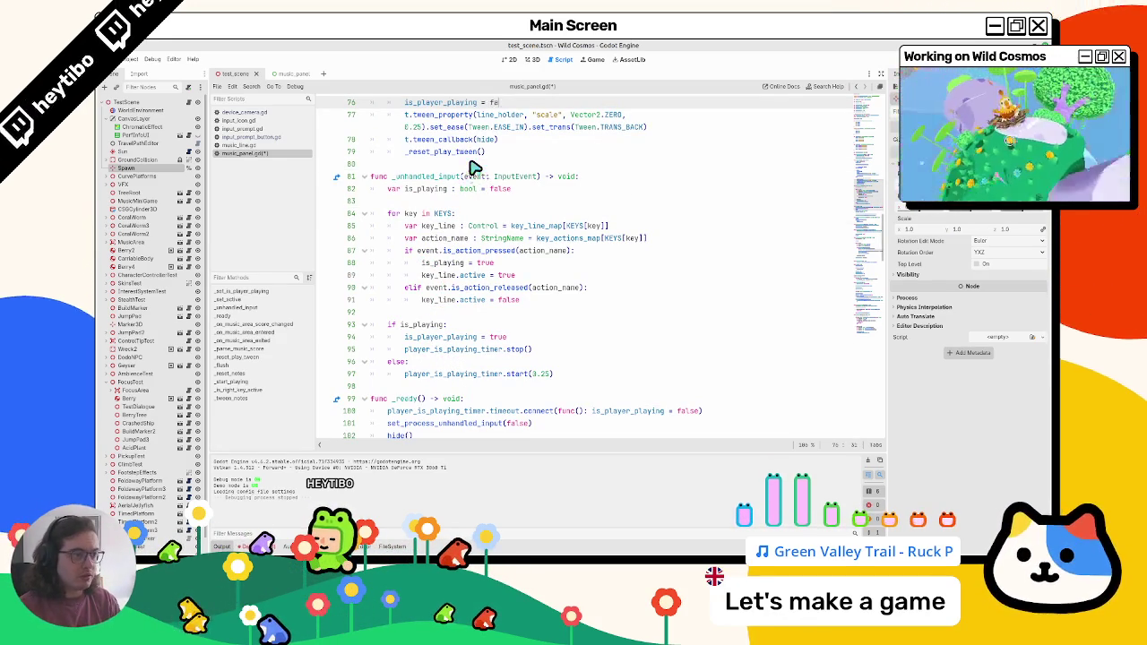
type("alse")
scroll(439, 171, "up", 3)
scroll(547, 269, "up", 2)
left_click(603, 277)
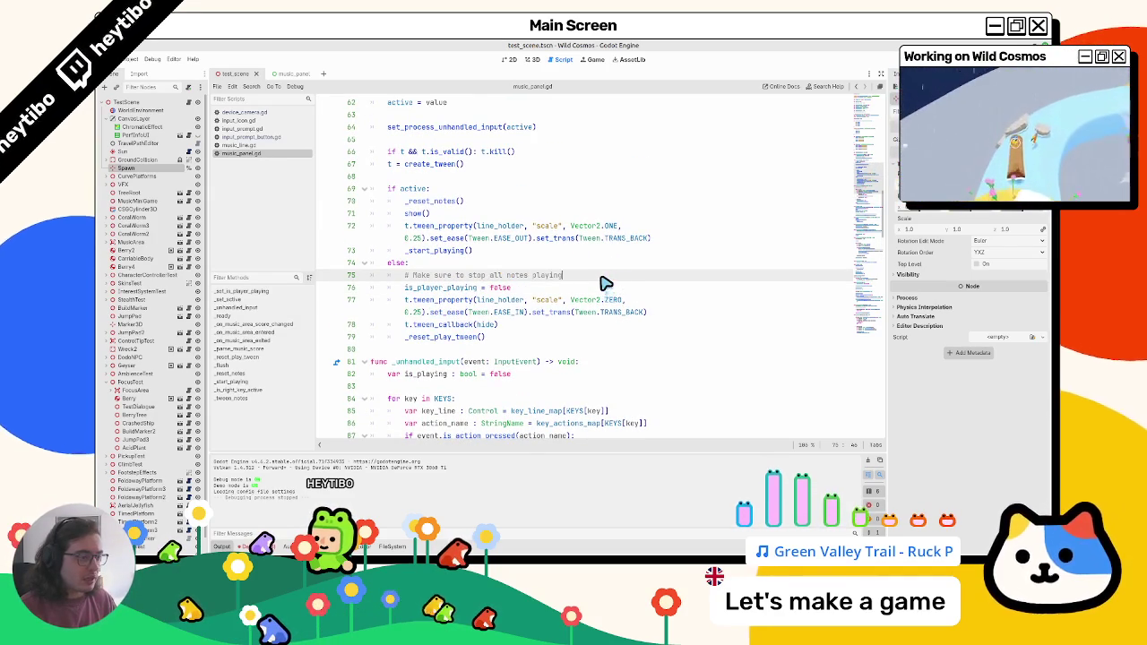
scroll(599, 285, "up", 6)
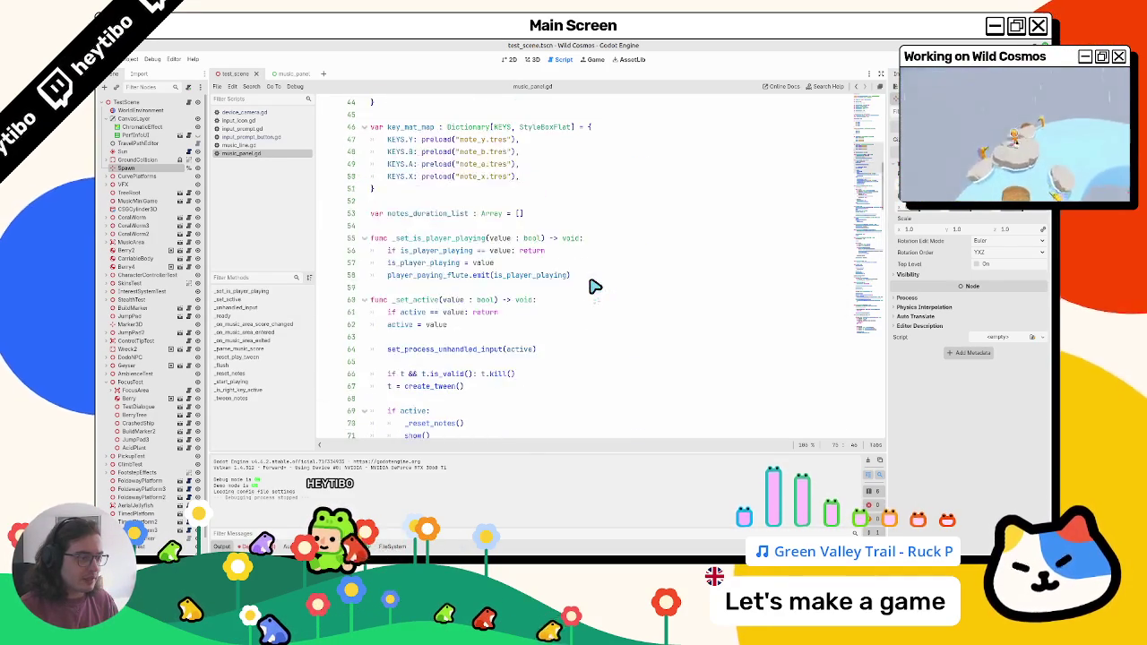
scroll(594, 295, "up", 13)
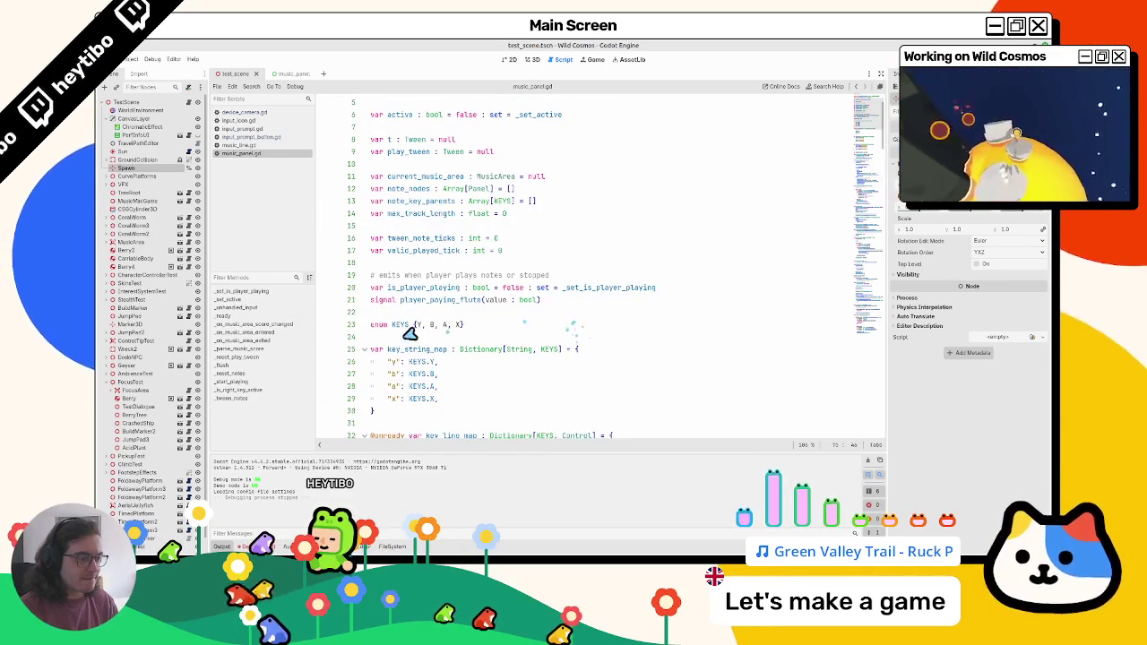
scroll(383, 342, "down", 2)
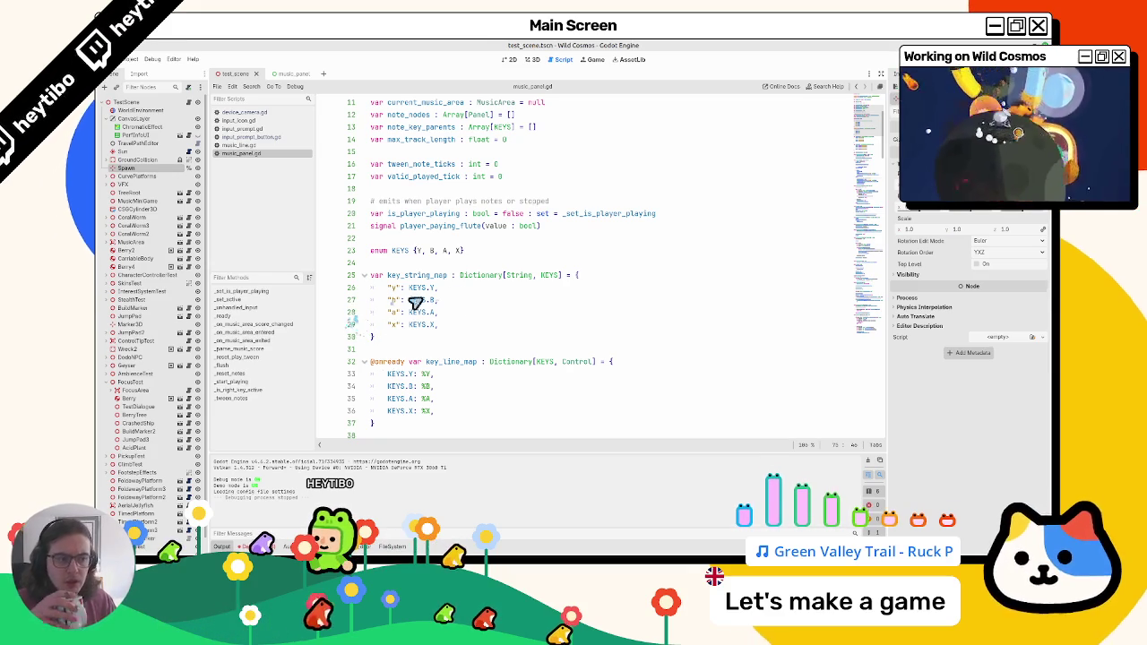
double_click(439, 276)
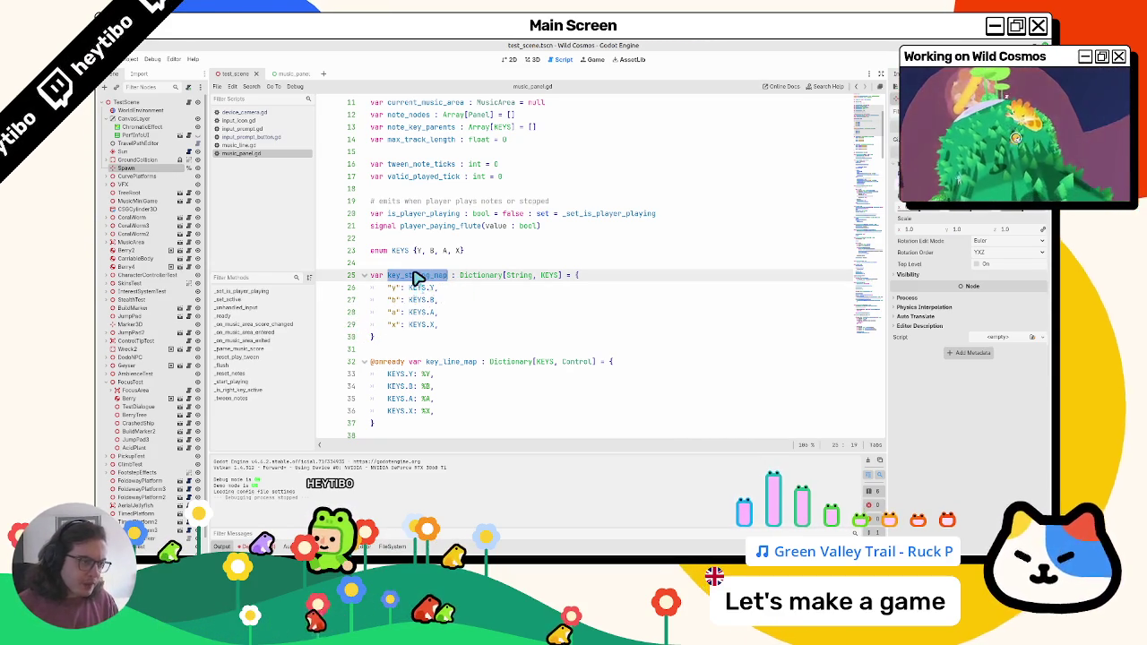
key("F3")
key("F3")
key("F3")
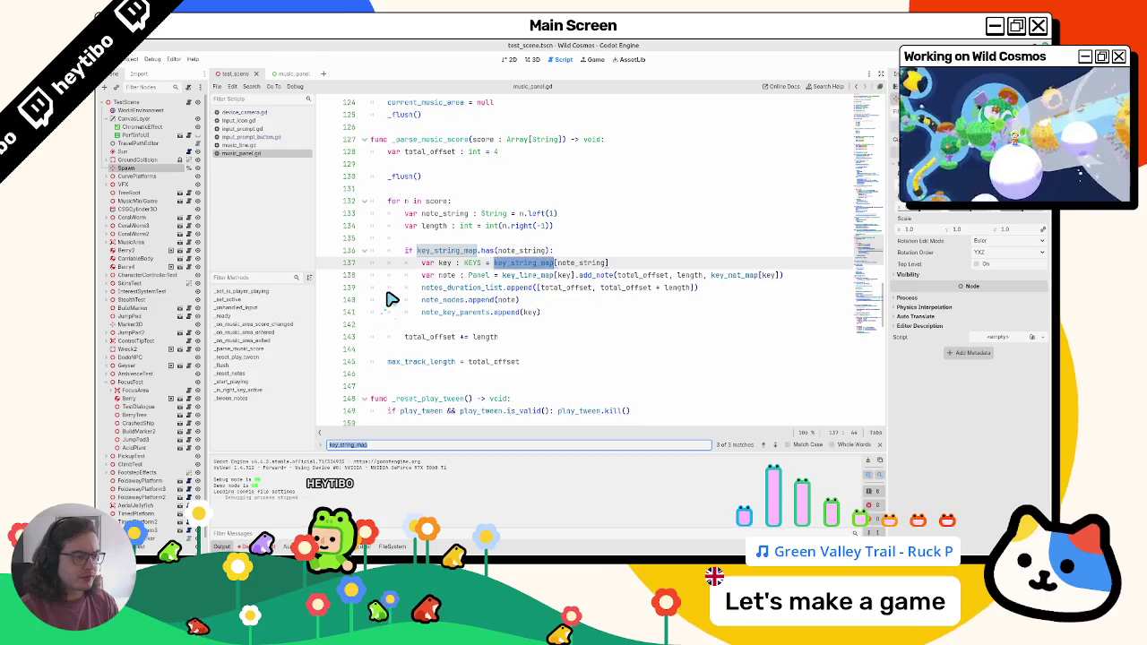
double_click(440, 349)
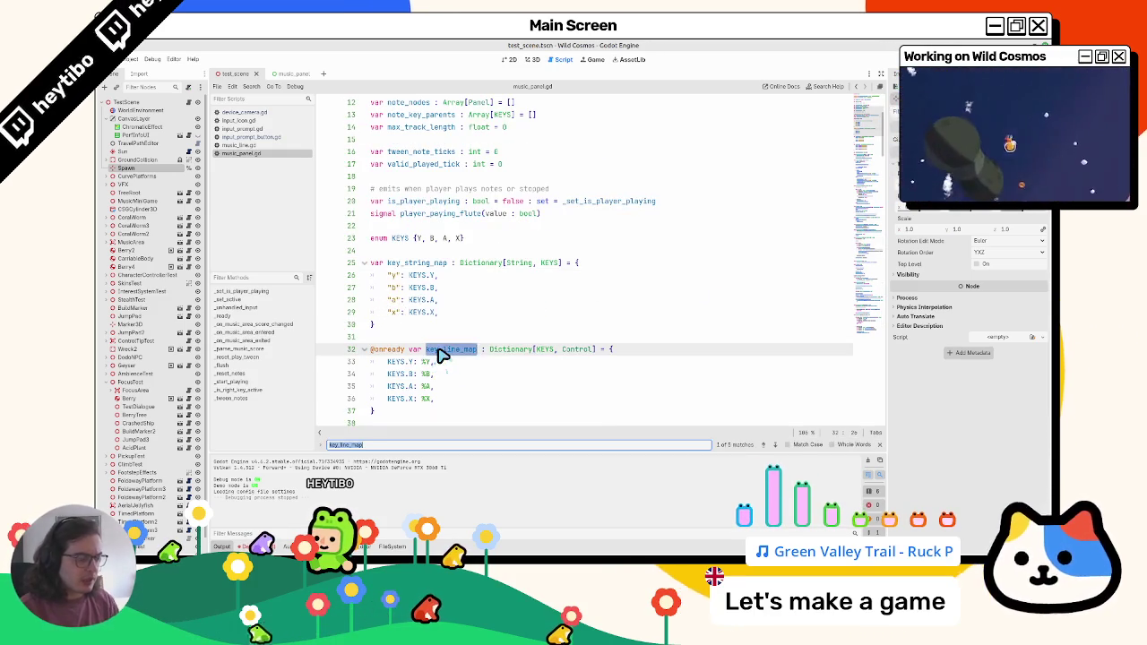
key("F3")
key("ctrl+f")
key("Return")
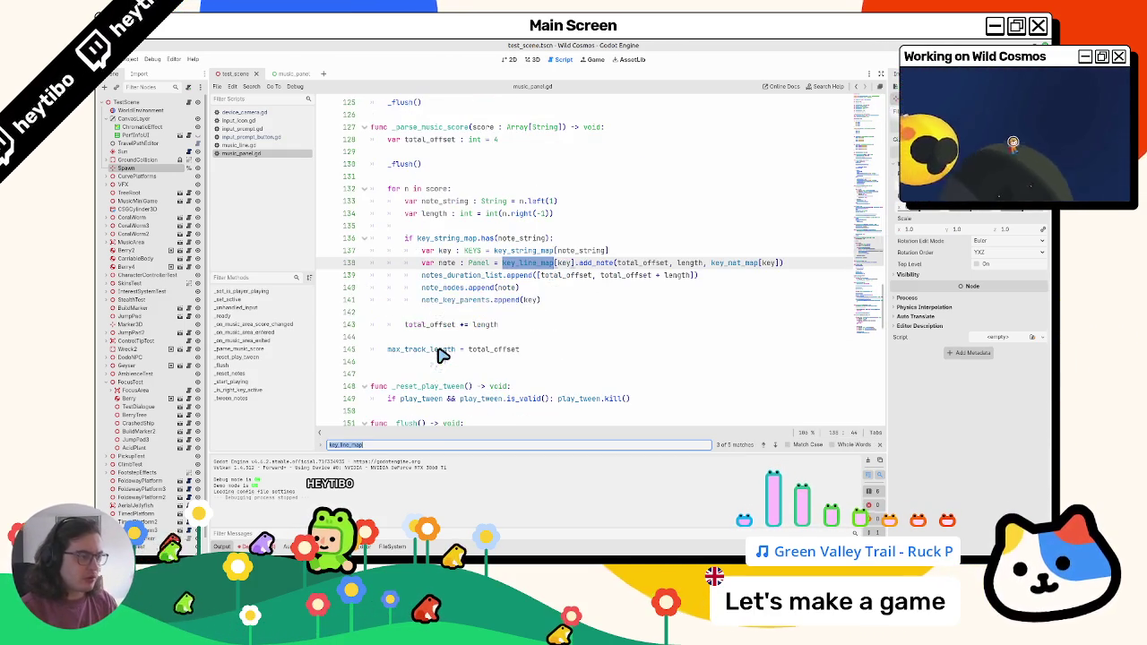
key("Return")
key("Return")
key("Return")
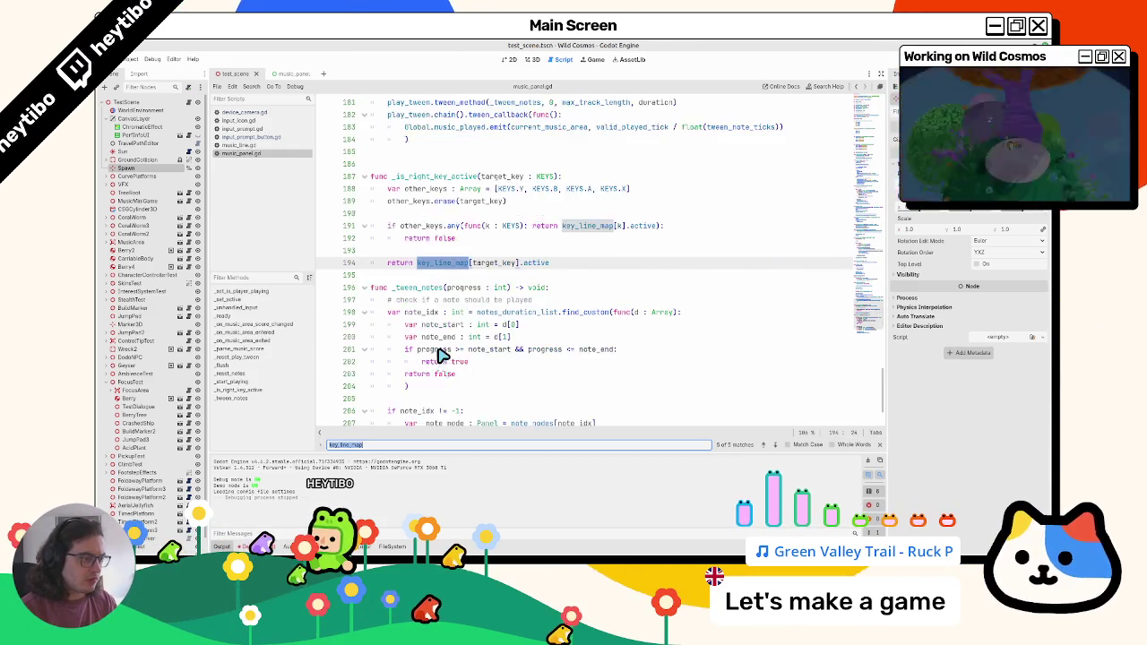
key("Return")
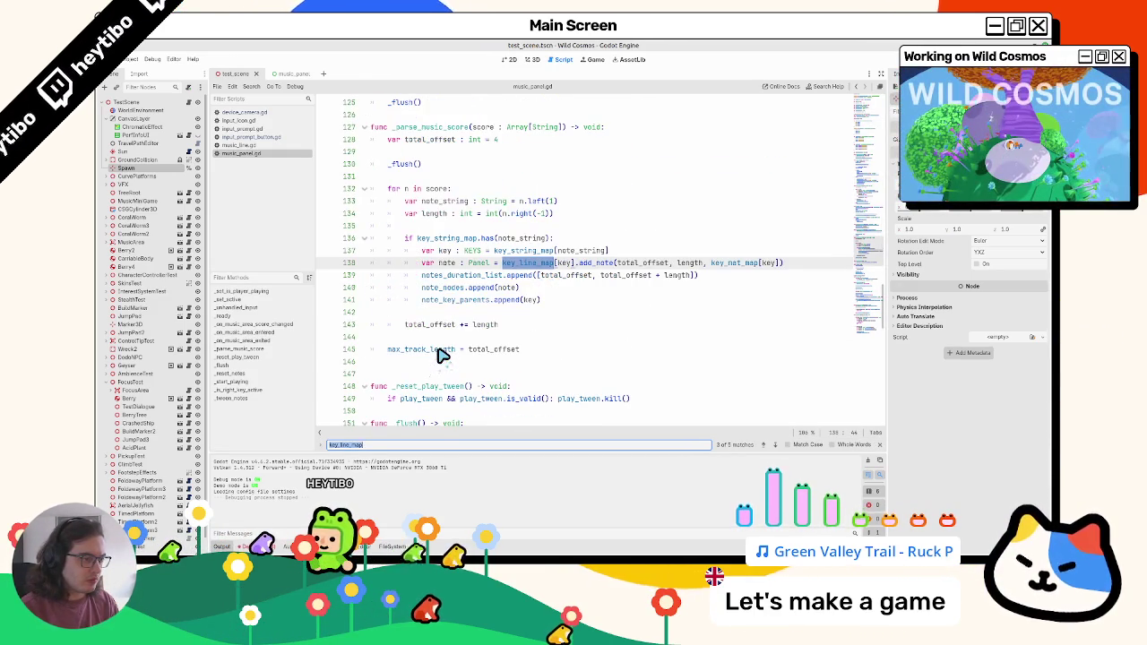
key("Escape")
scroll(457, 331, "up", 15)
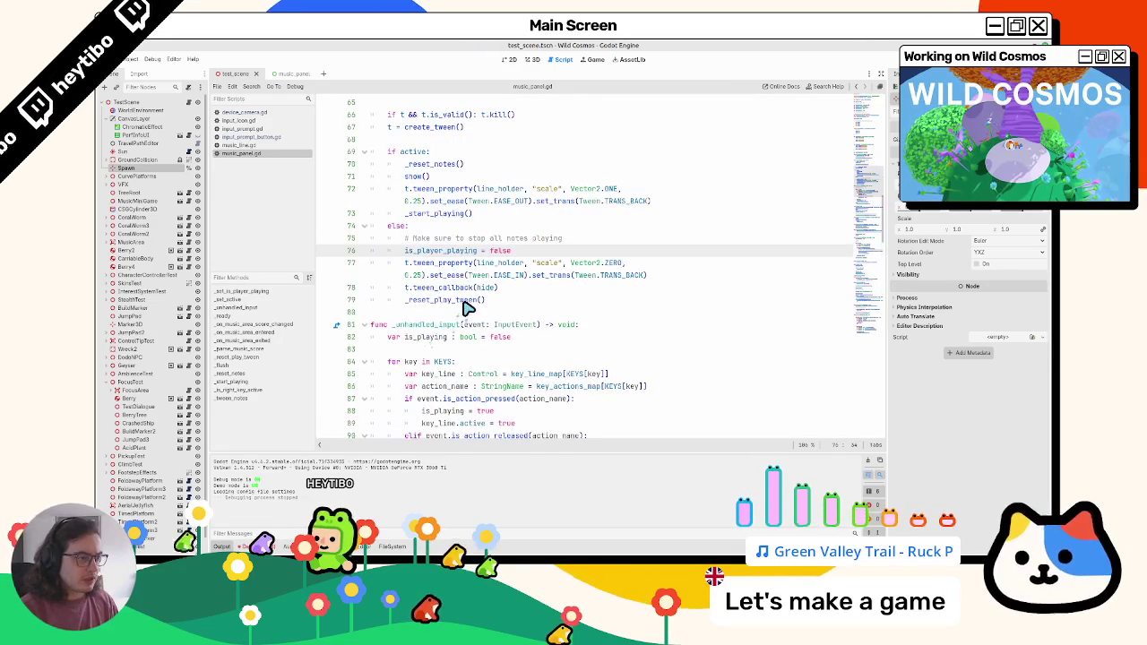
Add a 'for key in key_line_map:' loop with a print body, then run the game with F5
key("Return")
type("key_line_map.")
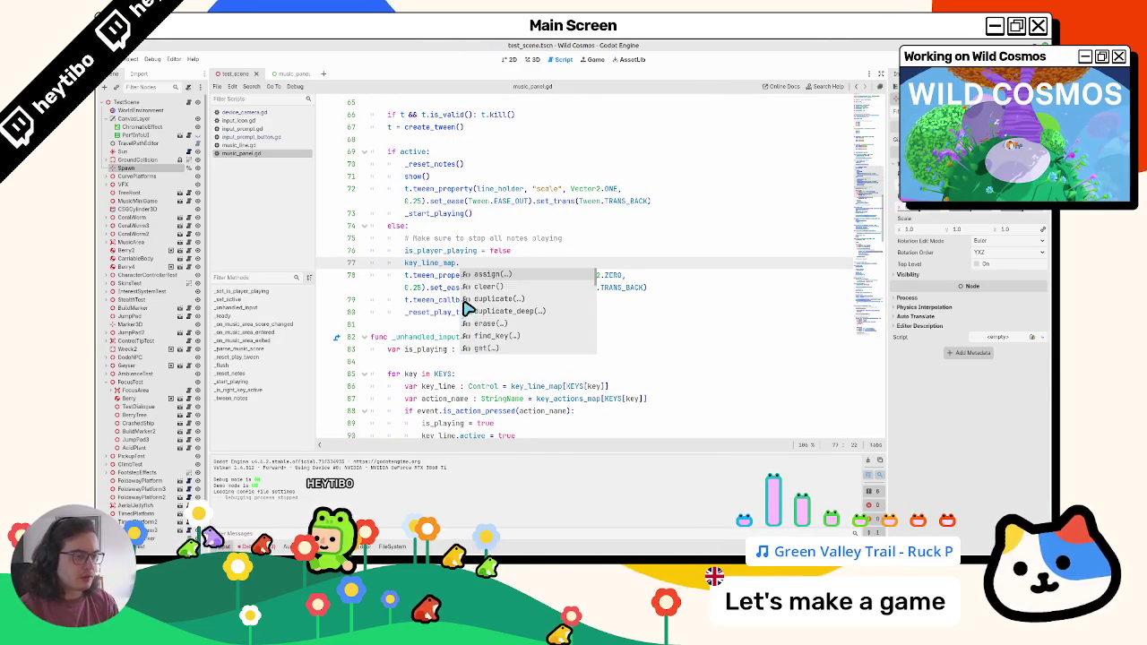
type("fo")
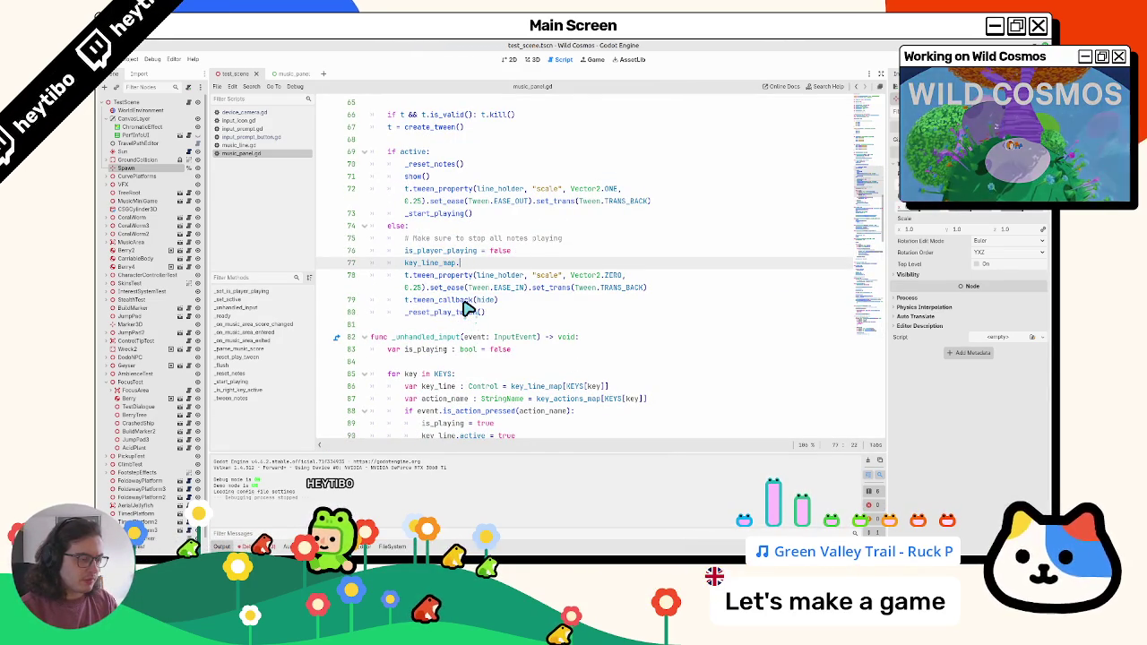
key("ctrl+BackSpace")
key("ctrl+BackSpace")
type("for")
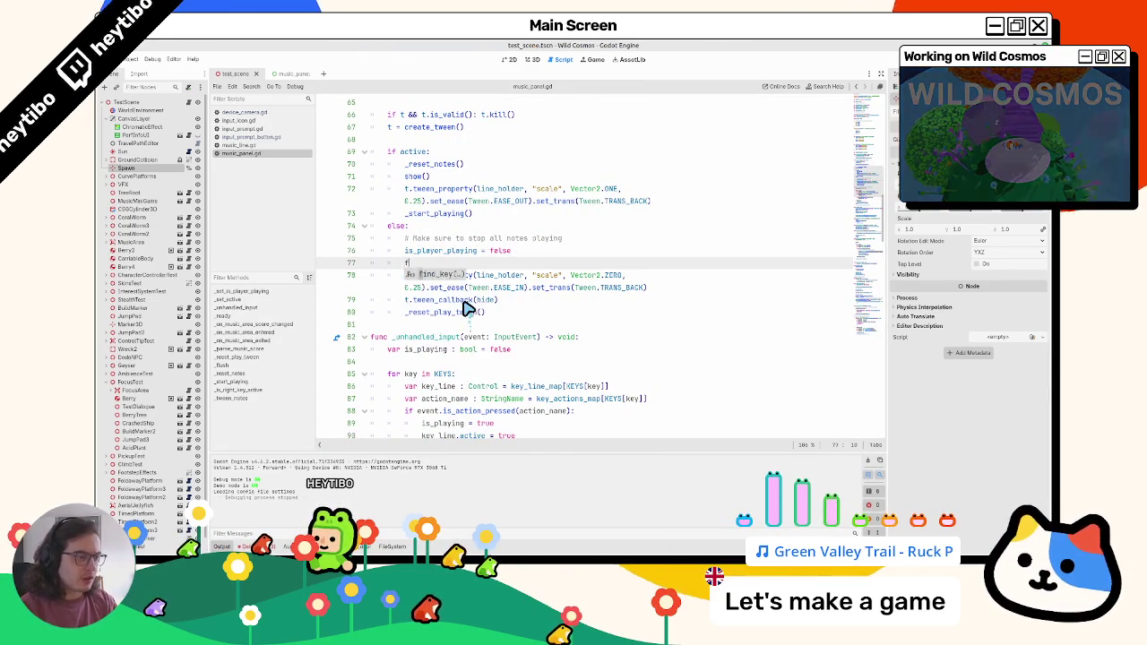
key("ctrl+BackSpace")
type("key in key_l")
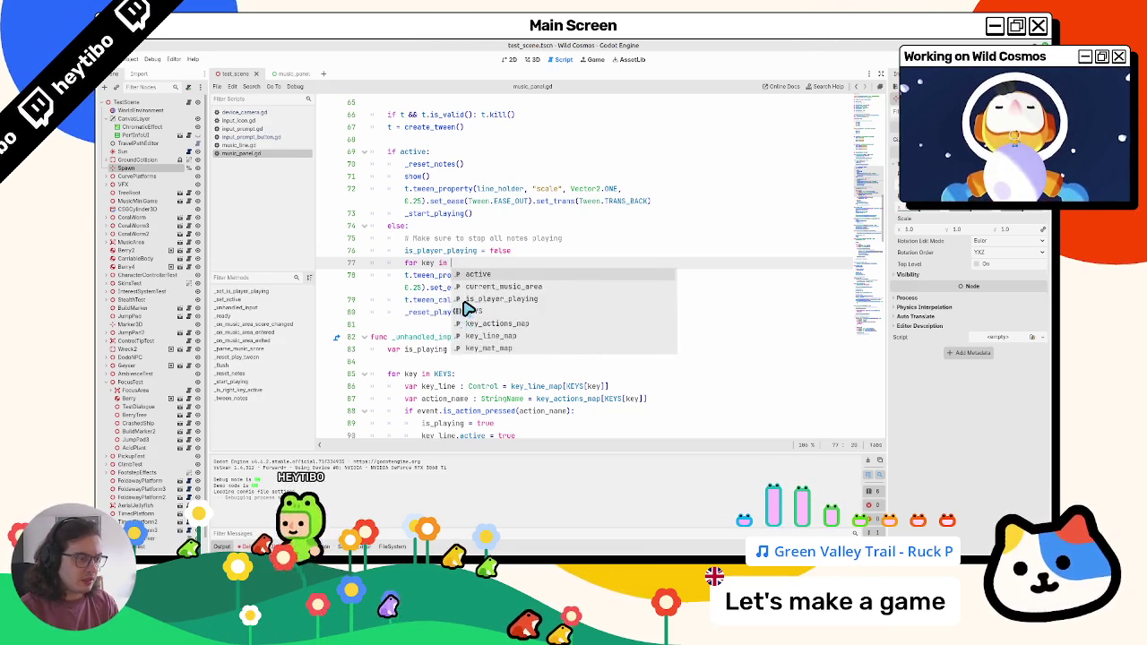
key("Return")
type(":")
key("Return")
type("print(key")
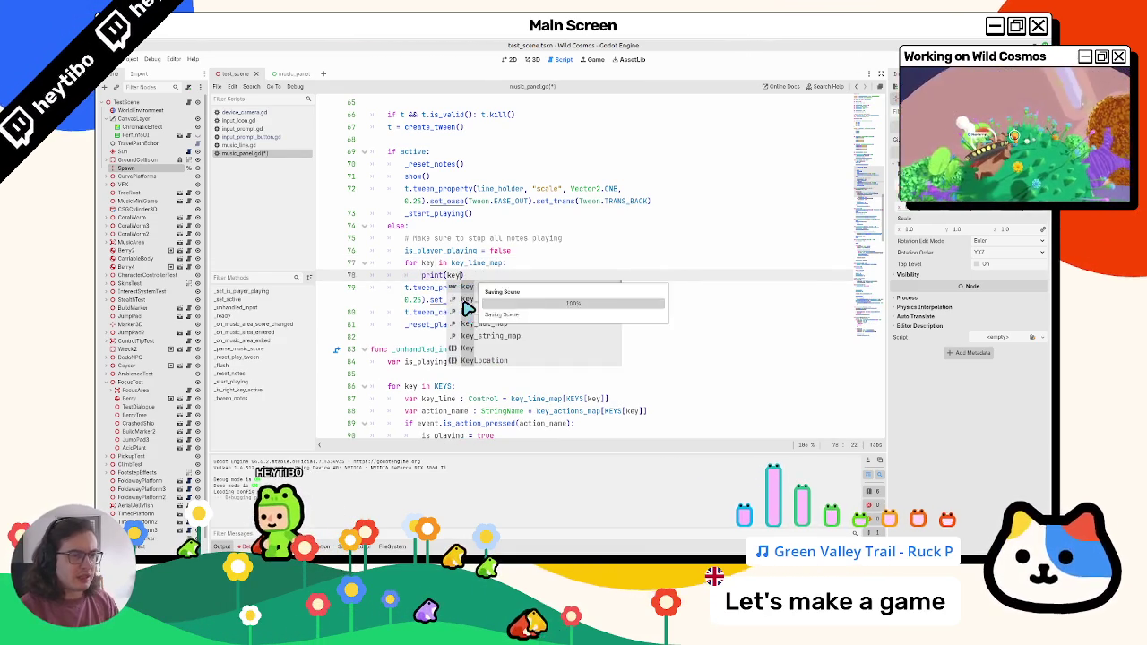
key("F5")
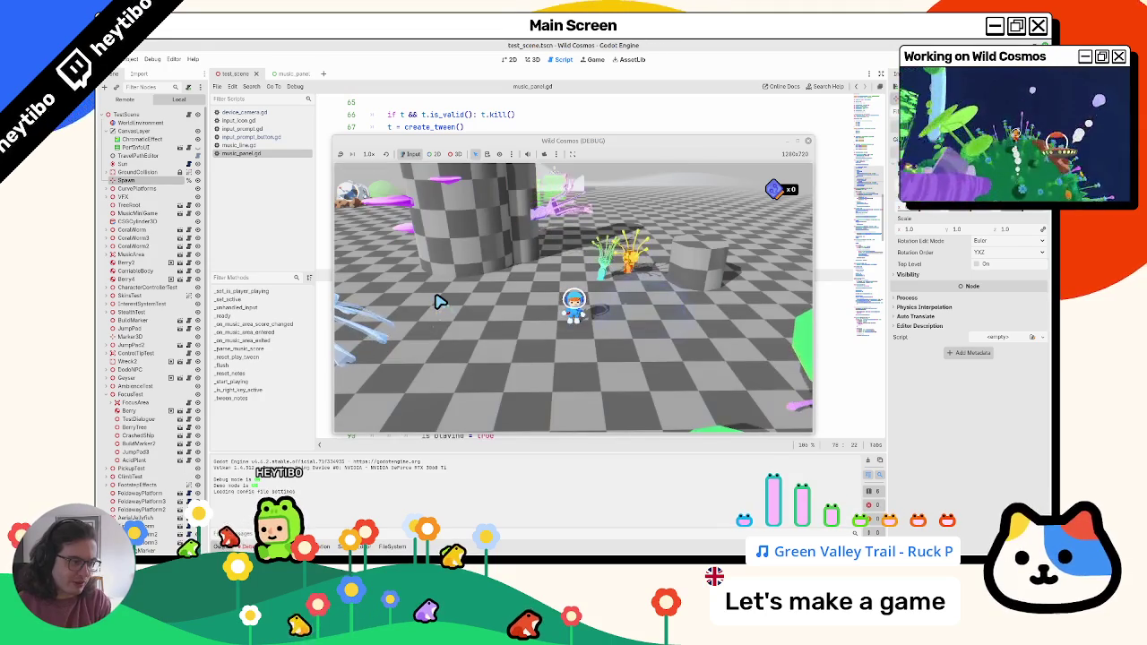
Open and close the note panel in the game with E and Escape, then stop it
key("e")
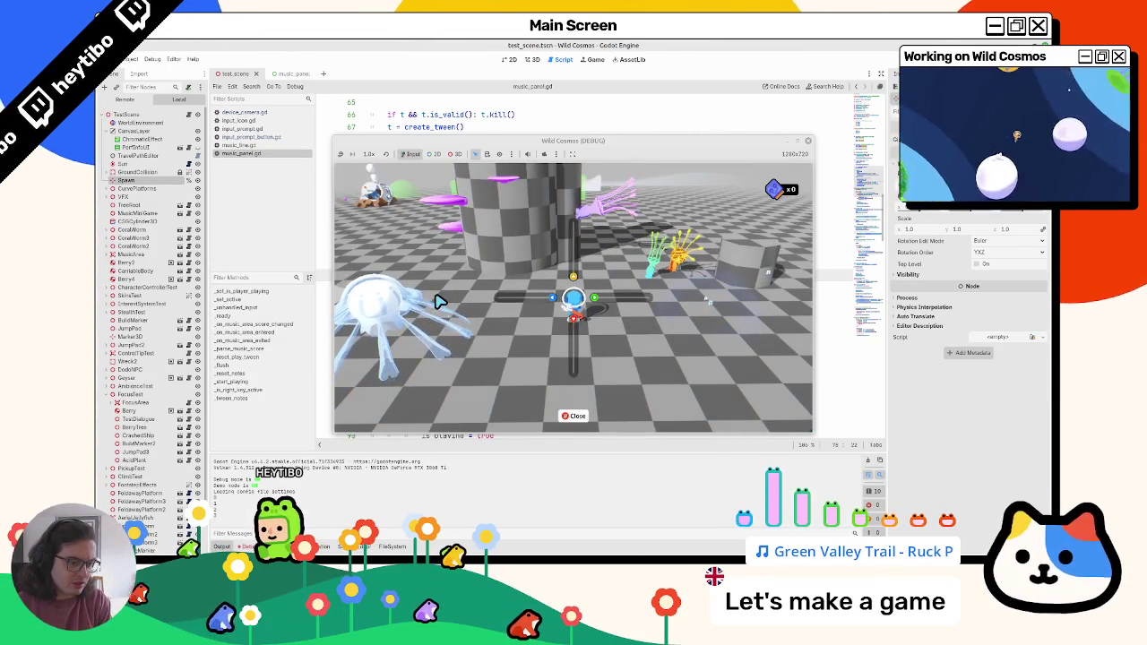
key("Escape")
key("F8")
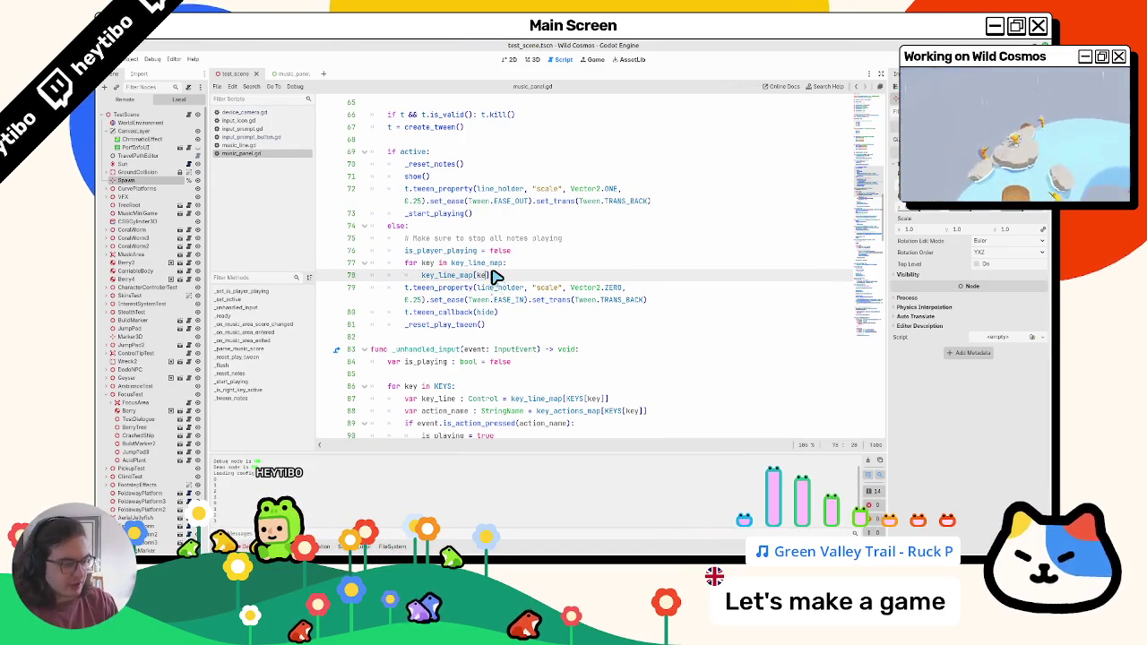
Rerun the game, open the note panel with Tab, stop, and select key_line_map[key] on line 78
type("y")
key("F5")
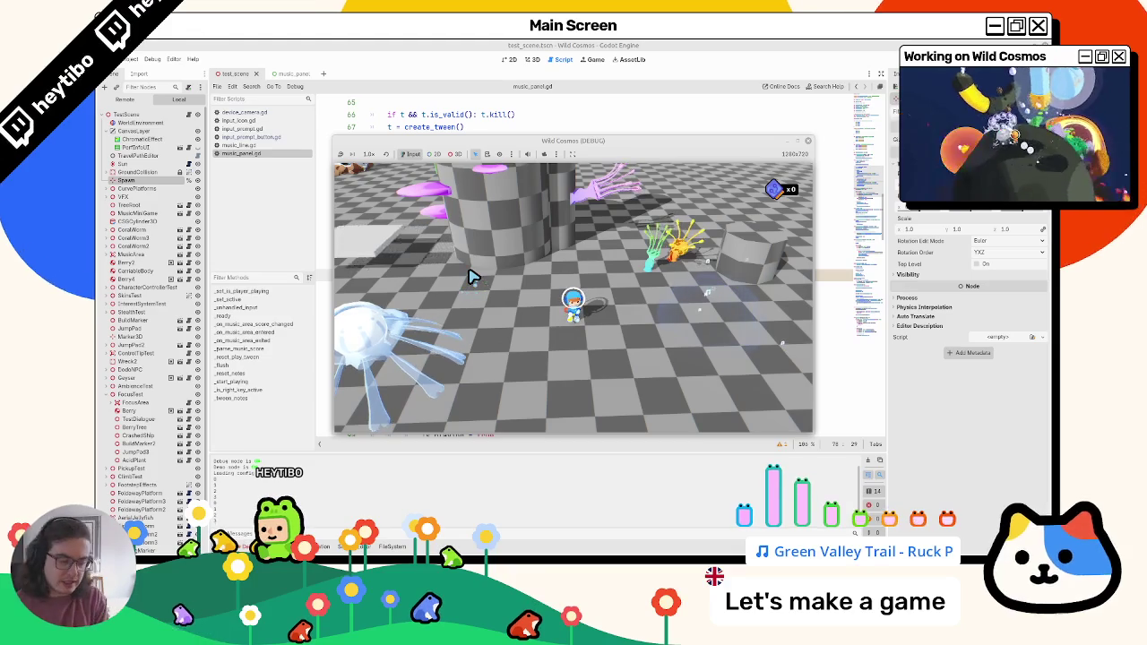
key("Tab")
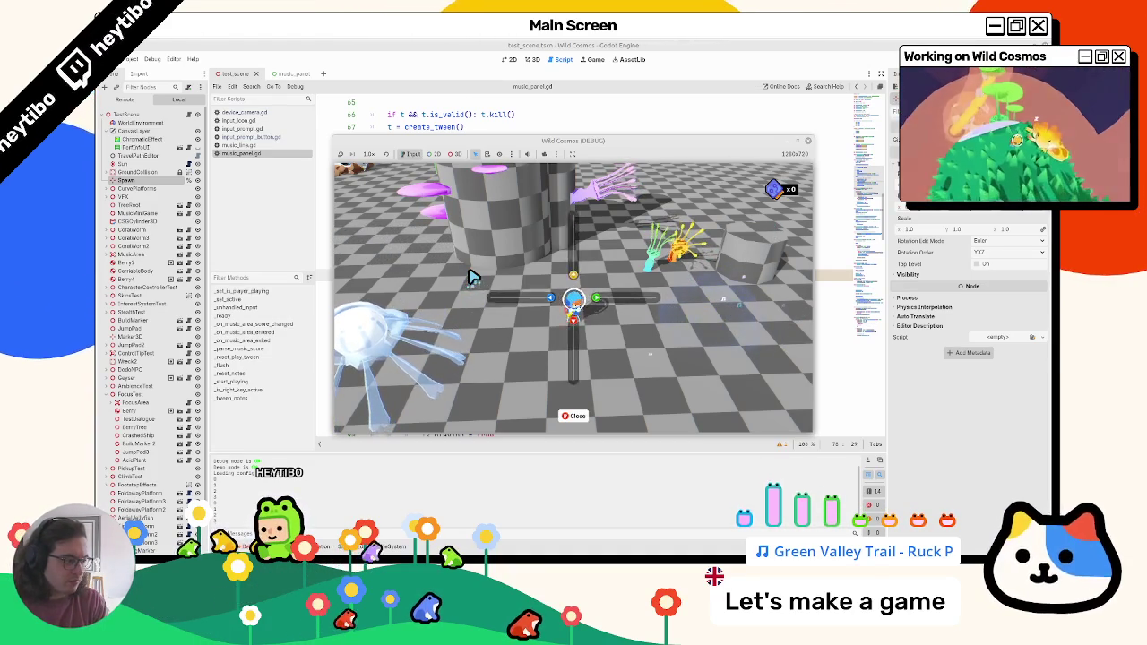
key("F8")
left_click_drag(421, 275, 533, 282)
key("ctrl+c")
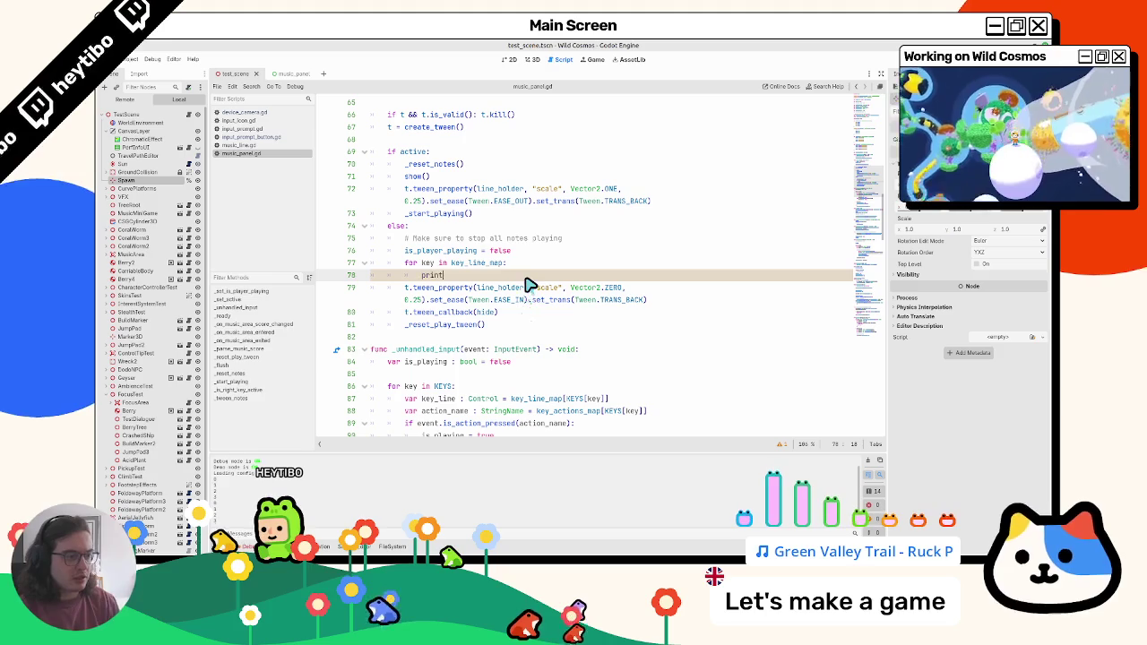
Wrap key_line_map[key] in print() and run the scene with F6 to check the output
type("(")
key("ctrl+v")
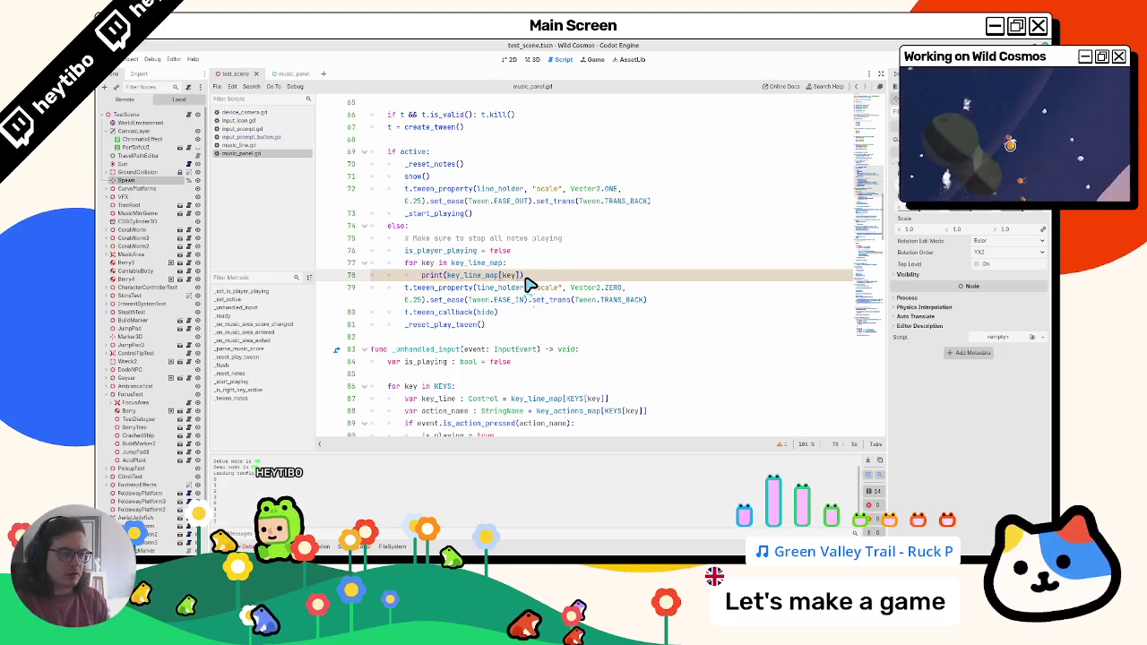
key("F6")
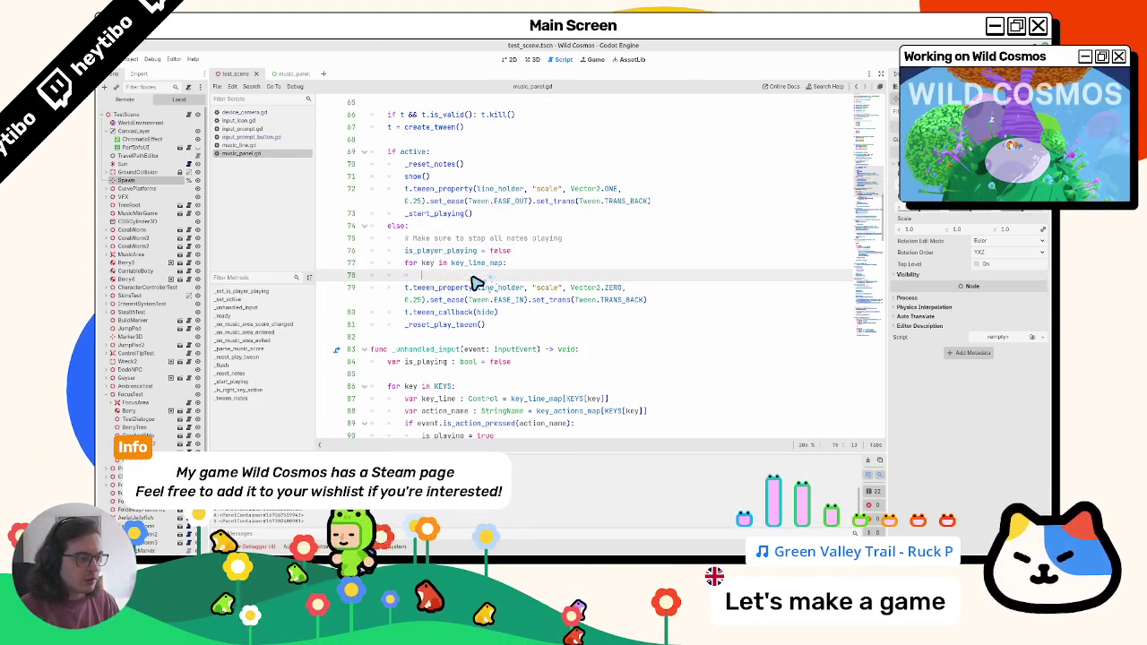
Replace the print with 'key_line_map[key].active = false' and search the script for 'active'
key("ctrl+z")
type(".a")
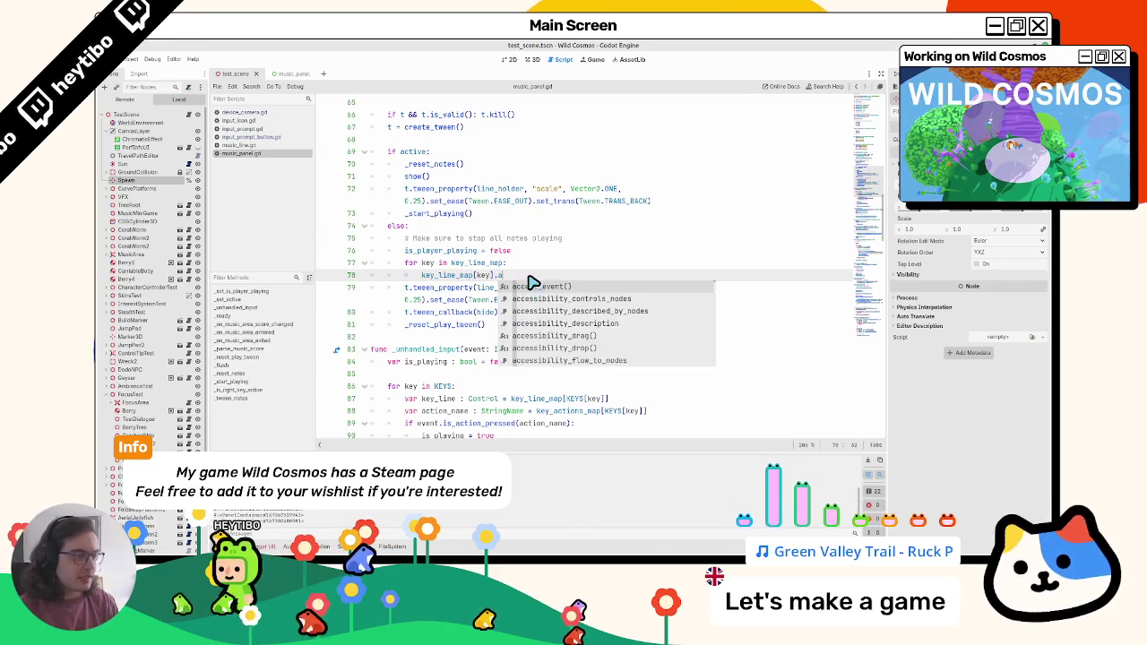
type("ctive = false")
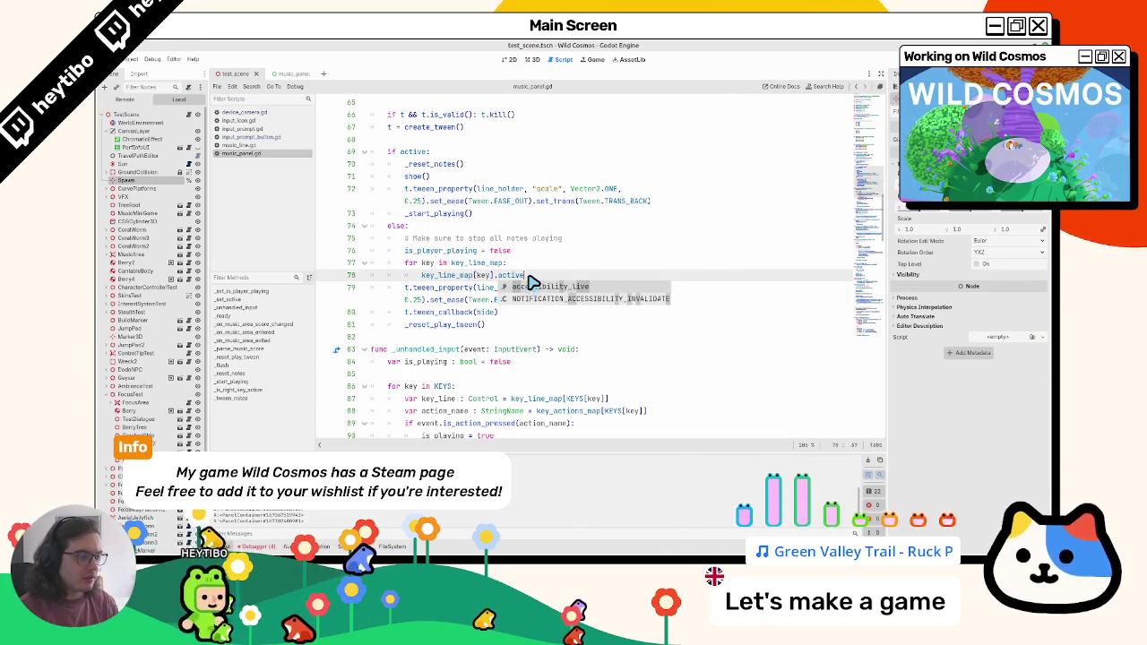
key("ctrl+f")
type("active = true")
key("Escape")
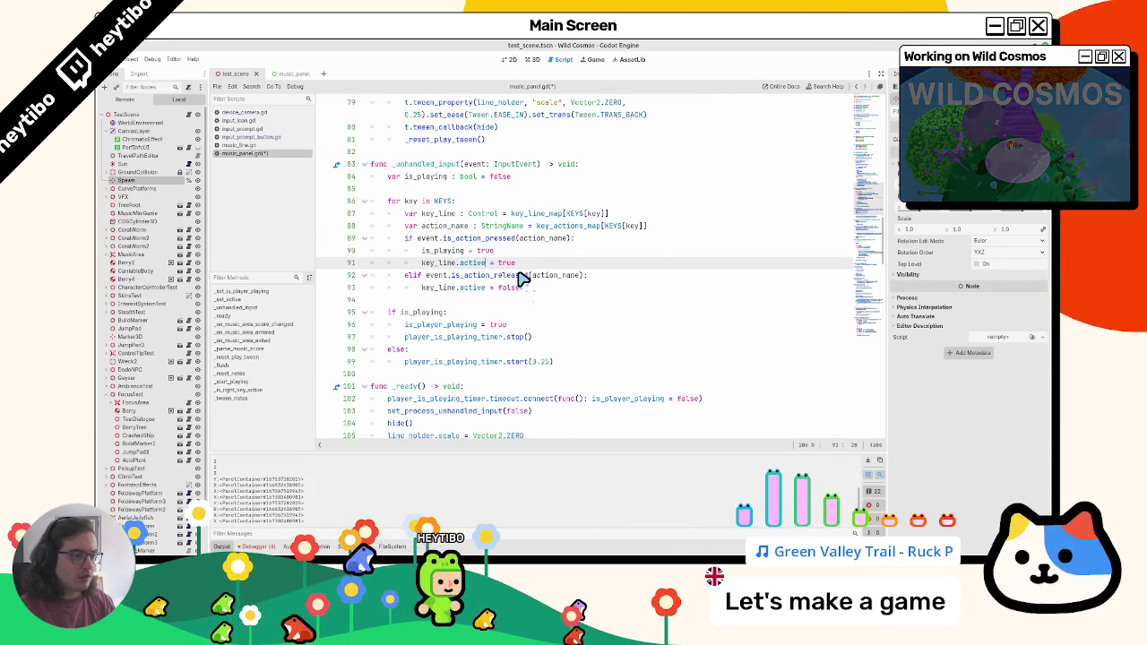
Inspect other key_line uses and the KEYS loop on lines 86-87
scroll(502, 271, "up", 1)
scroll(462, 309, "down", 1)
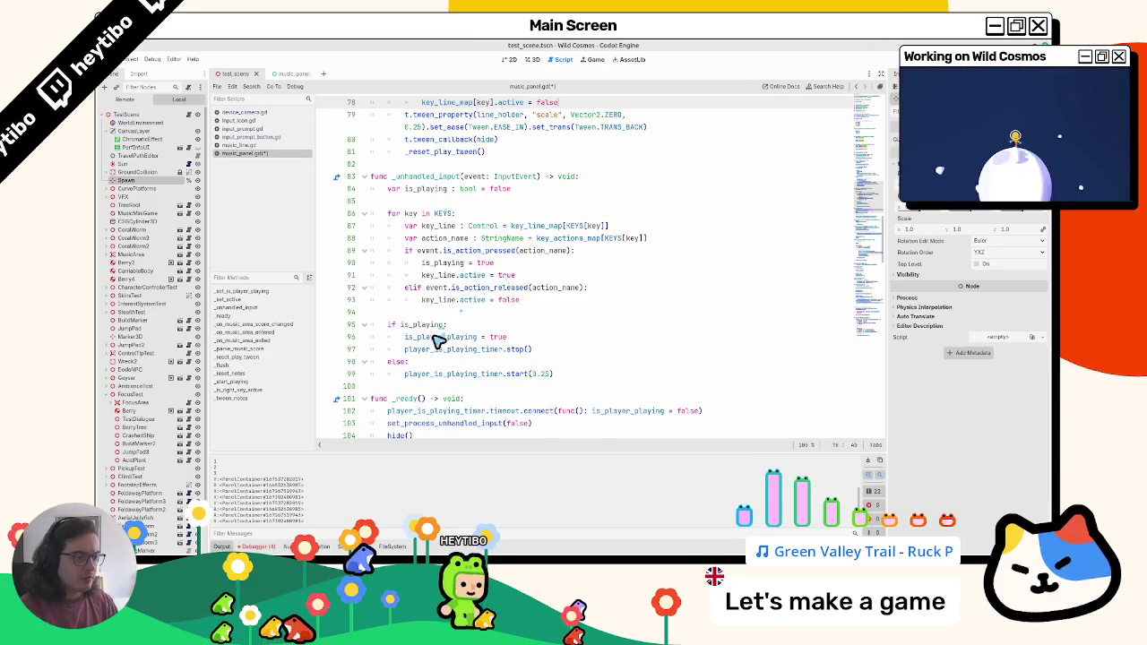
double_click(435, 277)
scroll(428, 291, "up", 2)
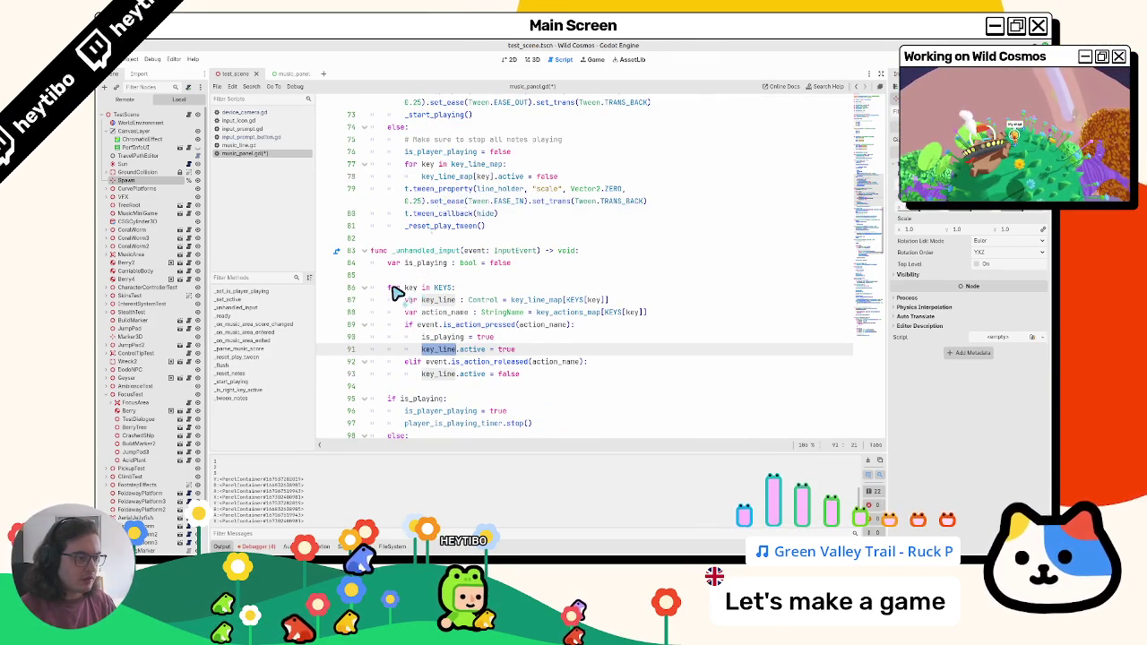
left_click_drag(389, 289, 473, 293)
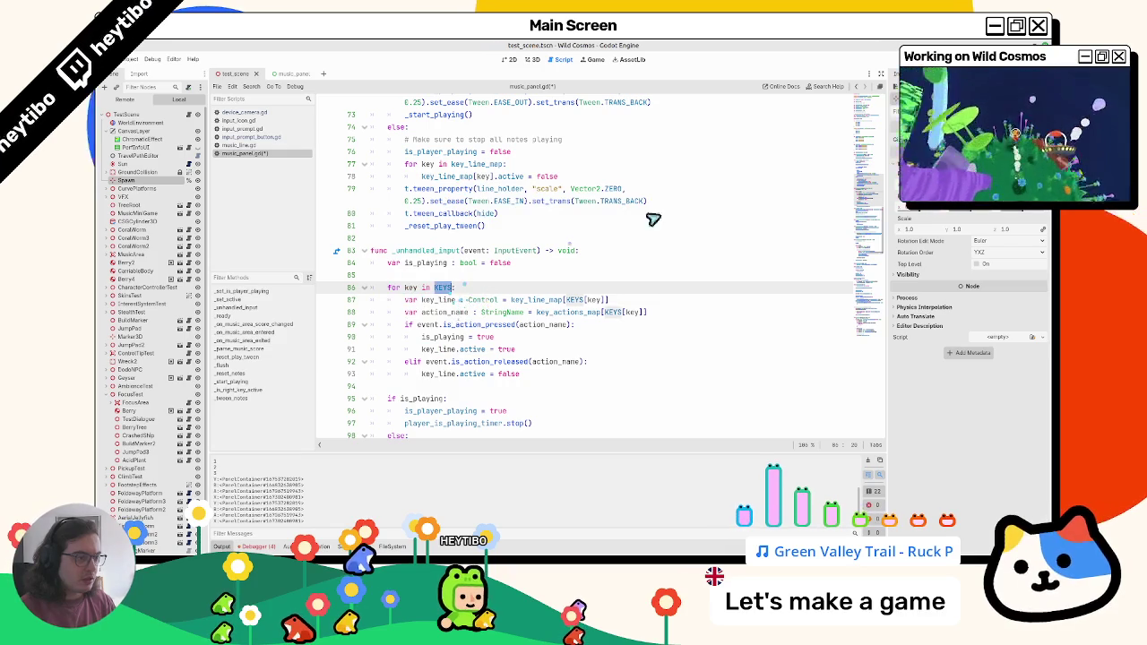
left_click_drag(441, 310, 441, 297)
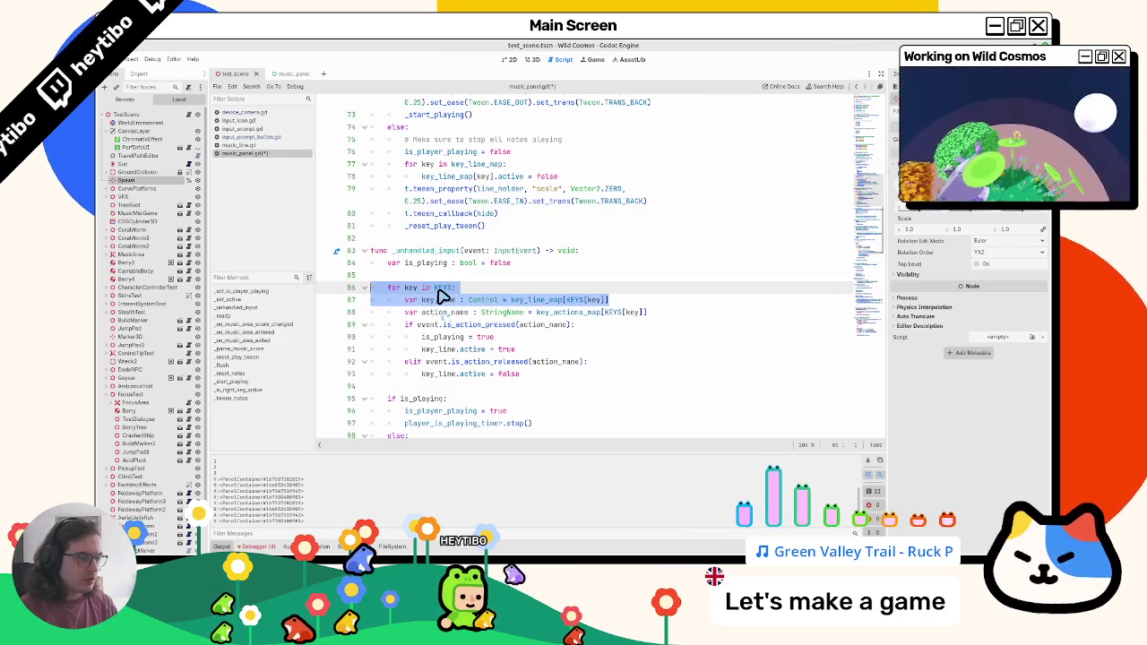
scroll(441, 298, "up", 15)
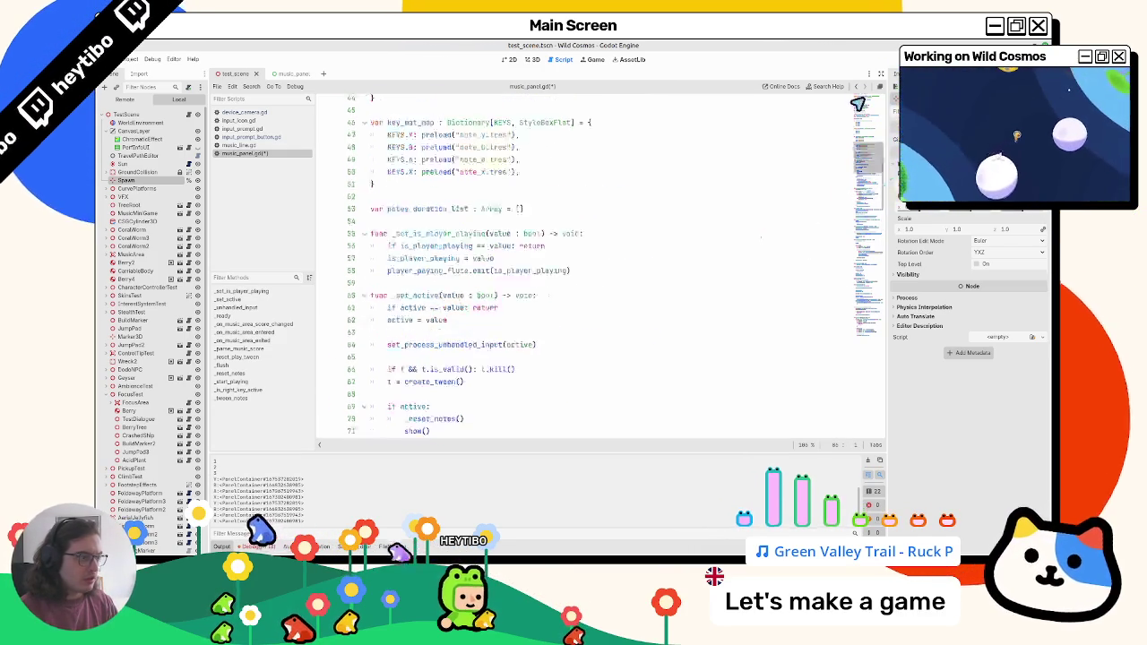
scroll(420, 290, "down", 4)
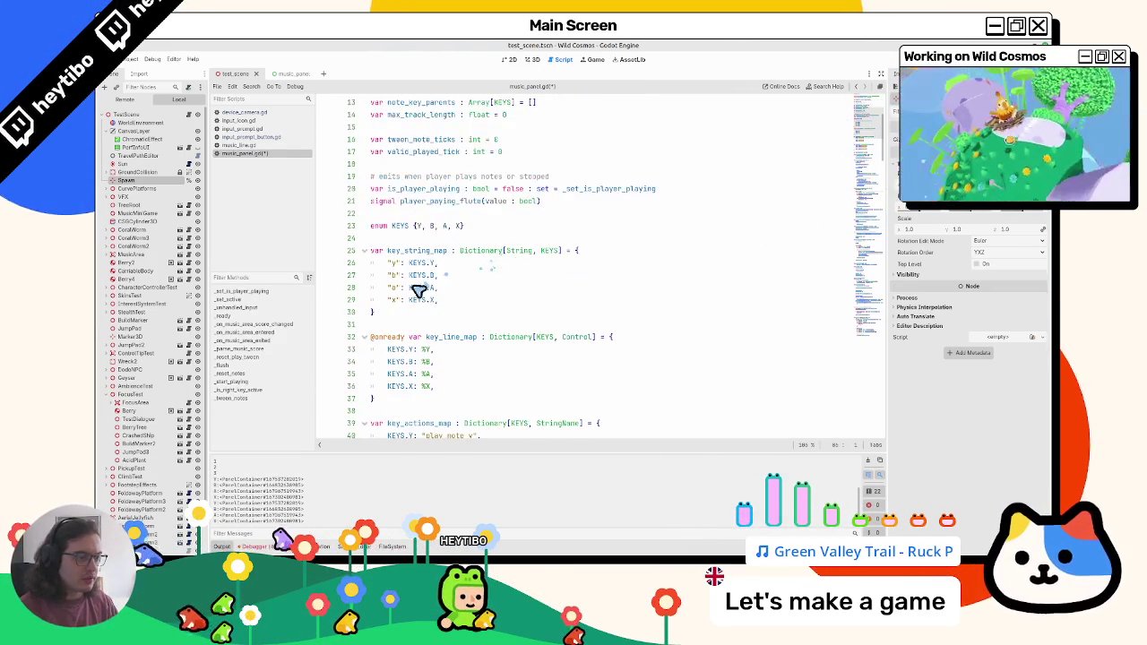
scroll(451, 322, "down", 13)
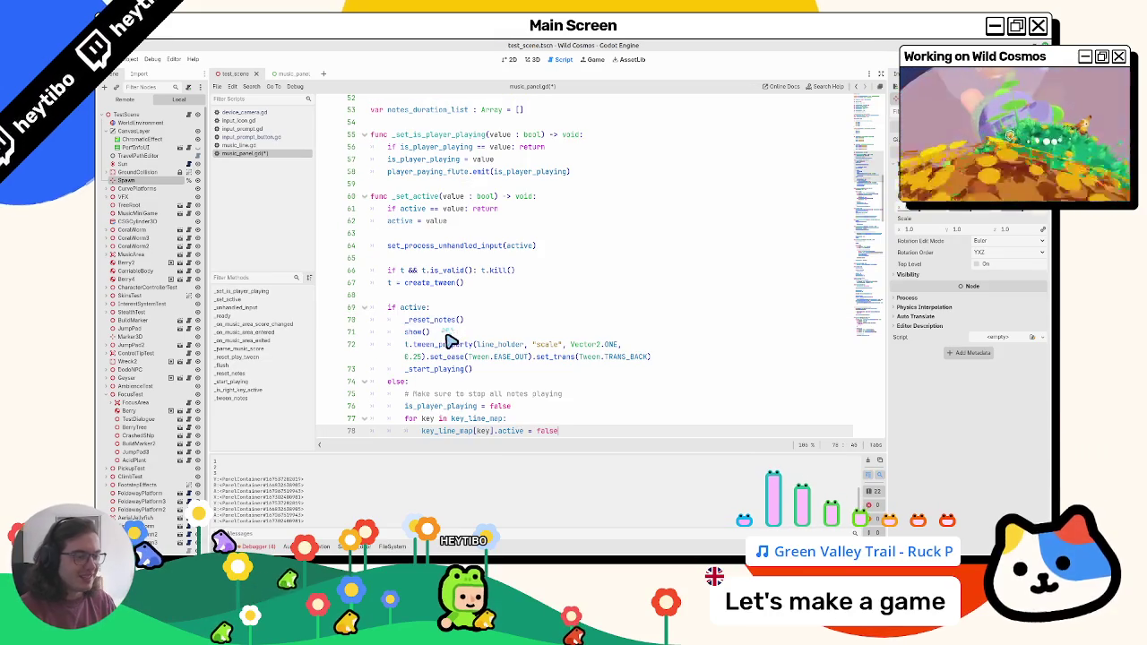
scroll(450, 343, "down", 3)
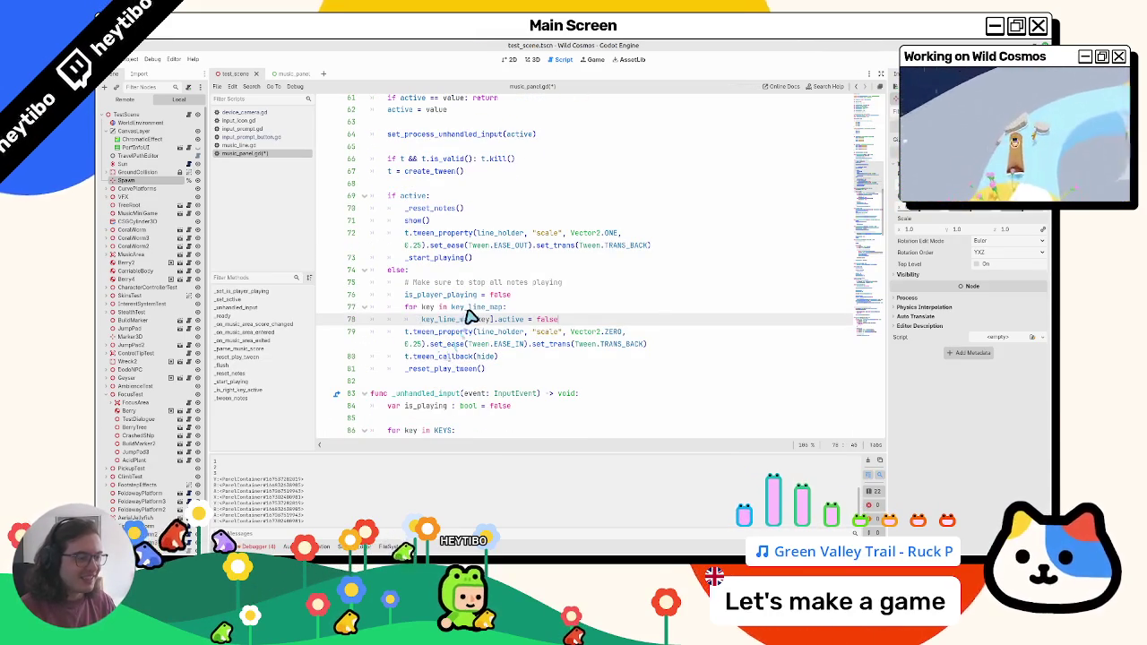
scroll(467, 318, "down", 6)
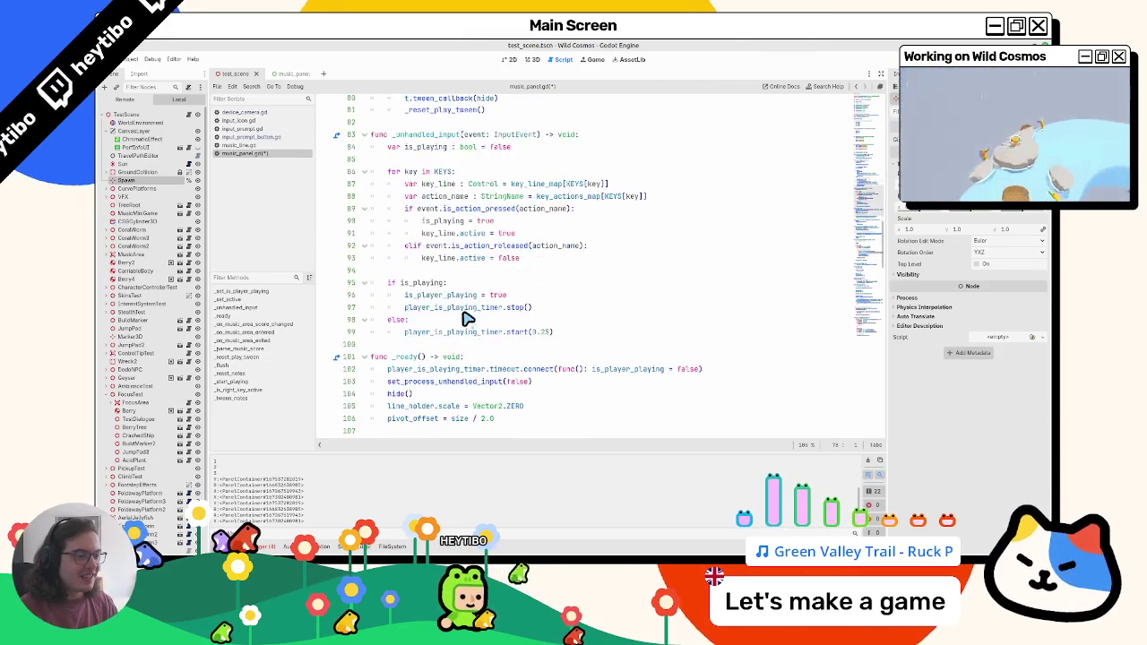
scroll(459, 321, "up", 3)
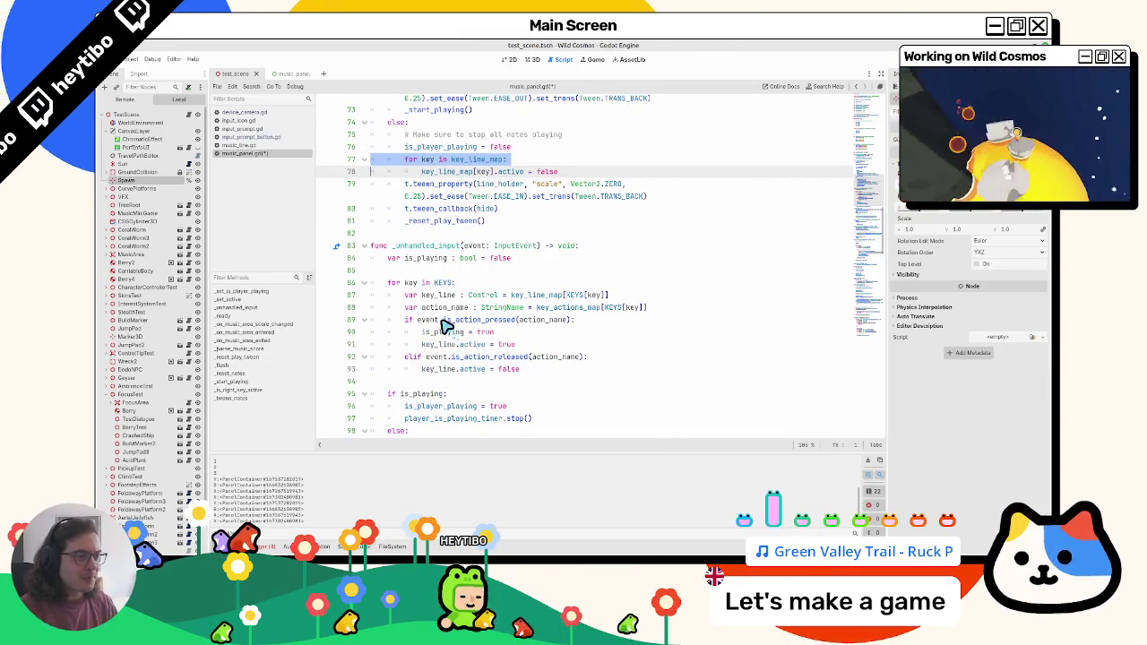
mouse_move(439, 328)
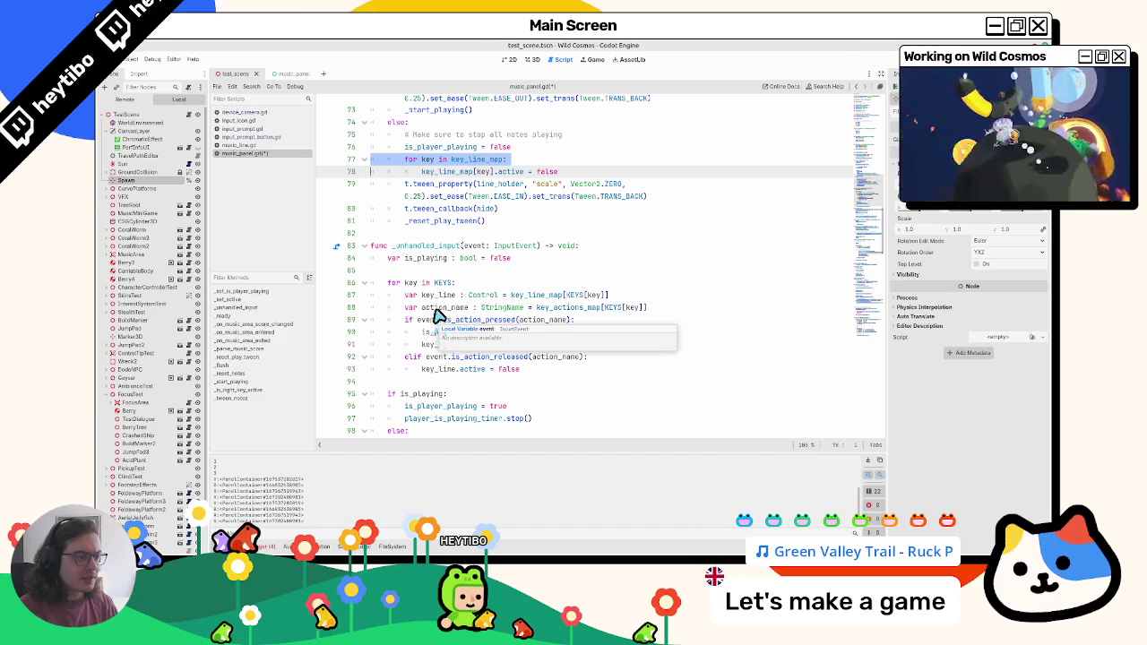
double_click(573, 297)
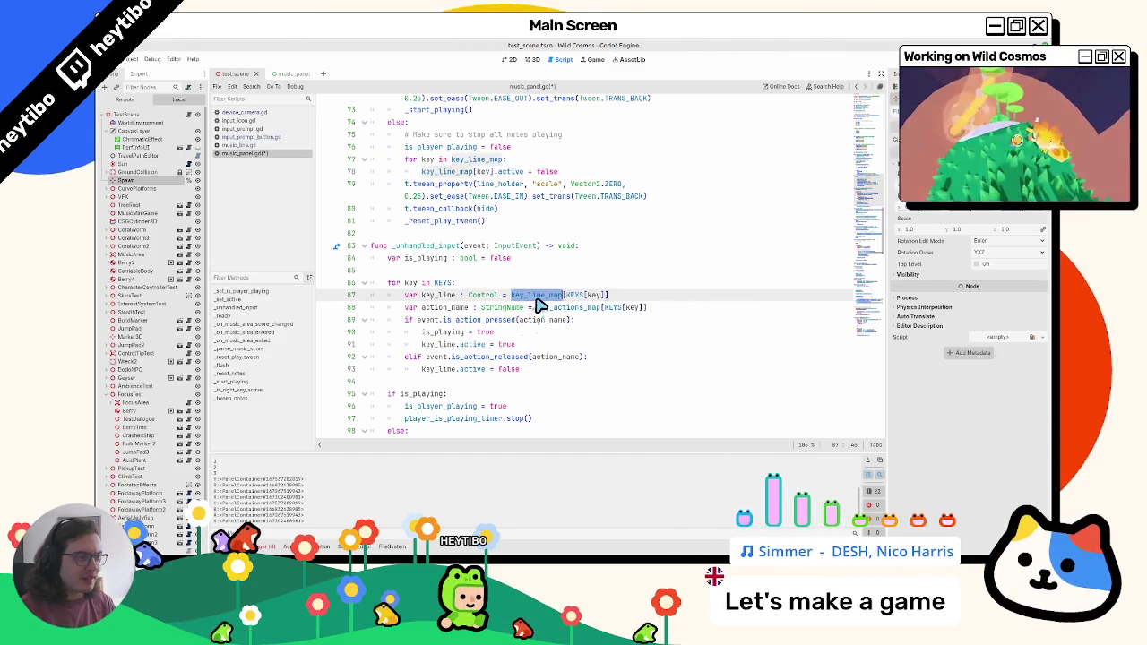
Copy the typed key_line declaration onto line 78 and add 'key_line.active = false' on line 79
left_click_drag(405, 296, 520, 297)
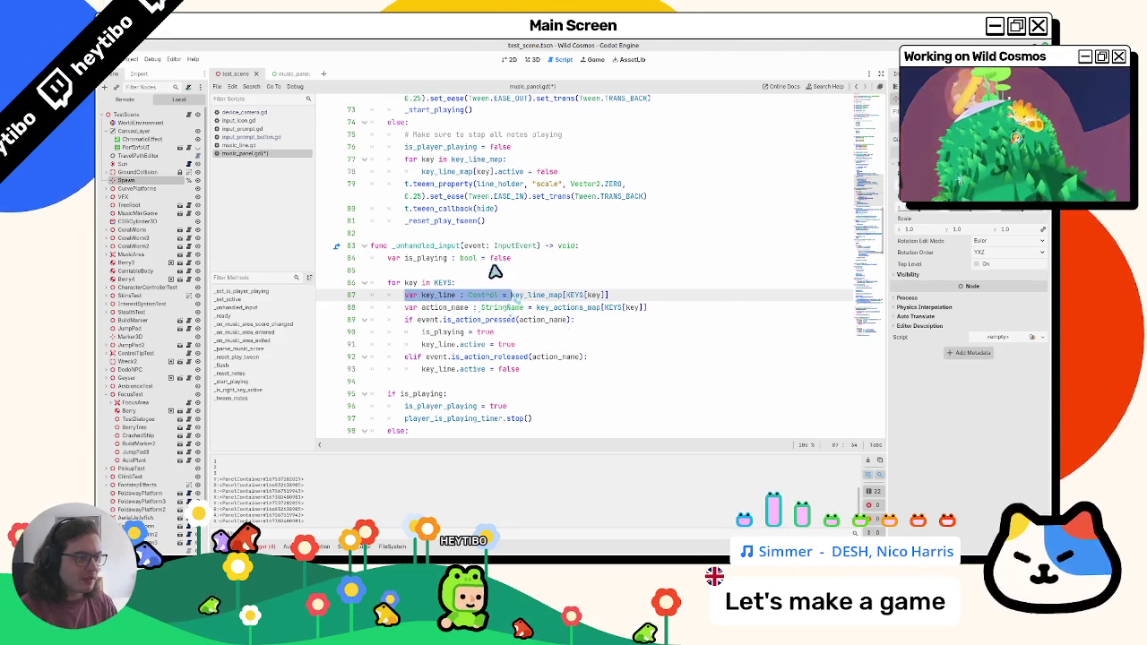
key("ctrl+c")
left_click(421, 171)
key("ctrl+v")
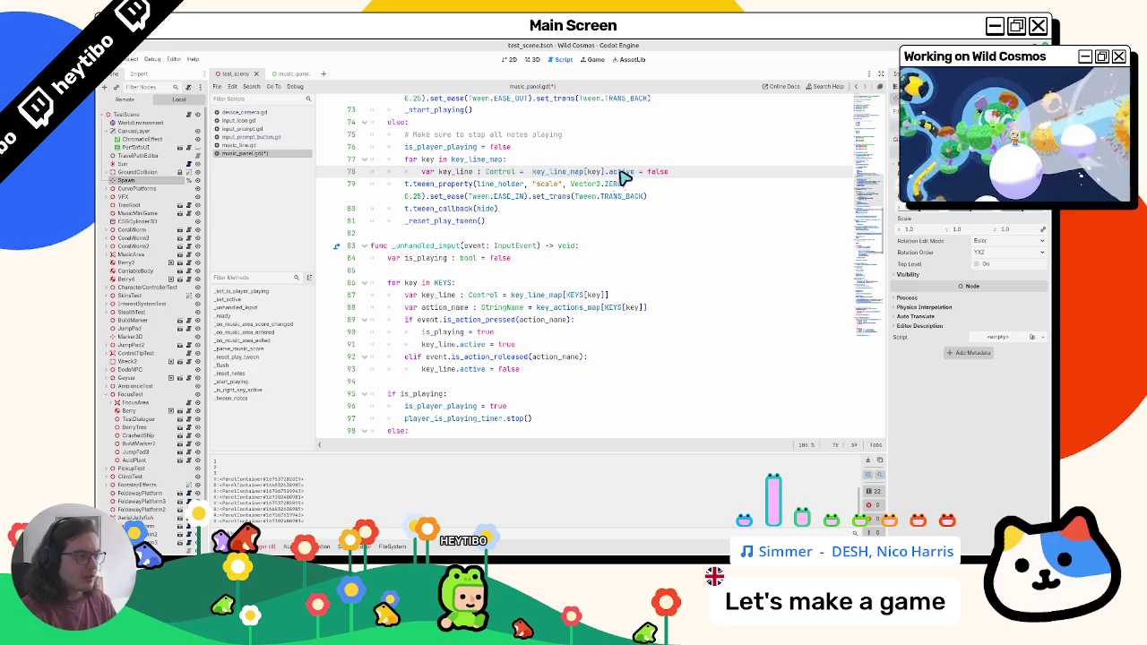
left_click_drag(599, 171, 691, 174)
key("BackSpace")
key("Return")
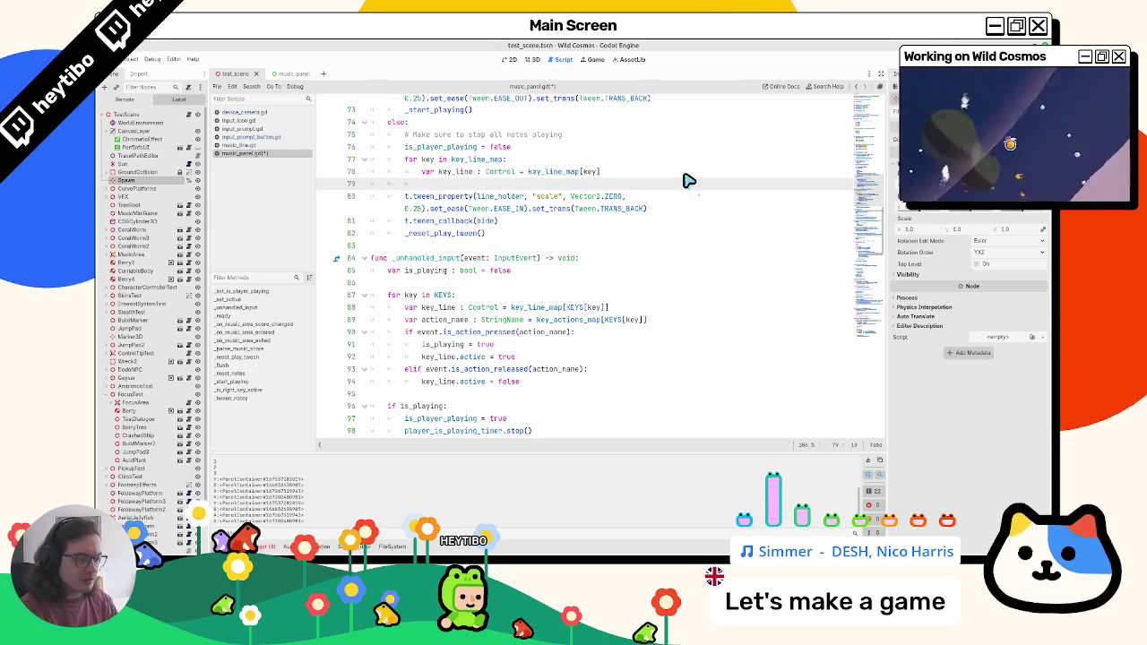
type("key")
key("Escape")
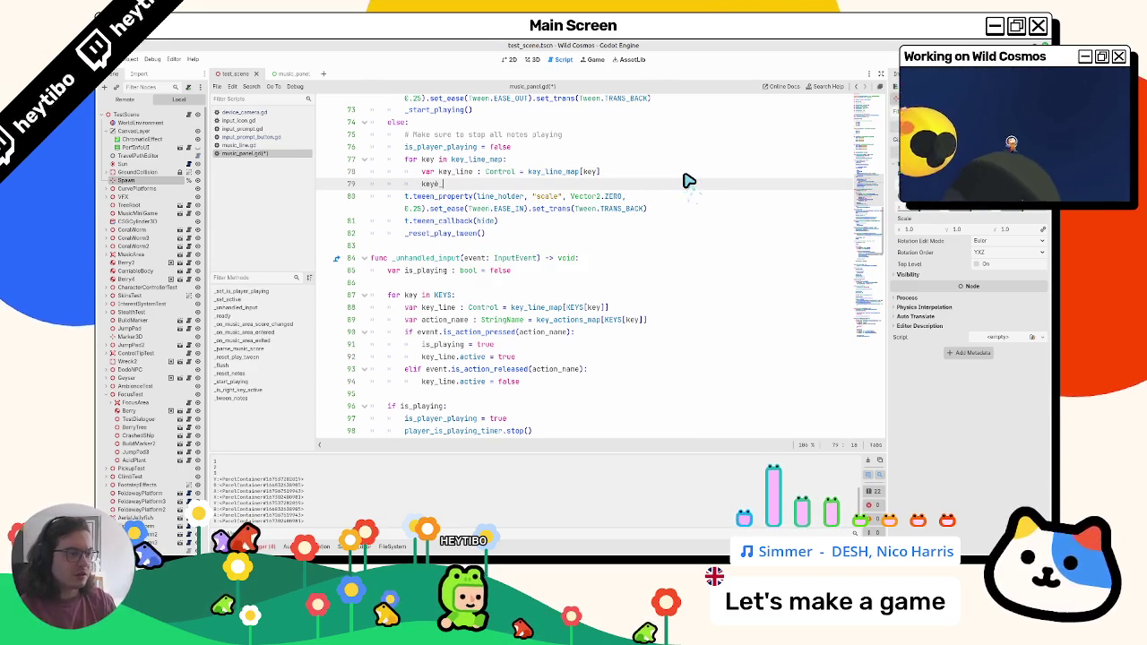
type("li")
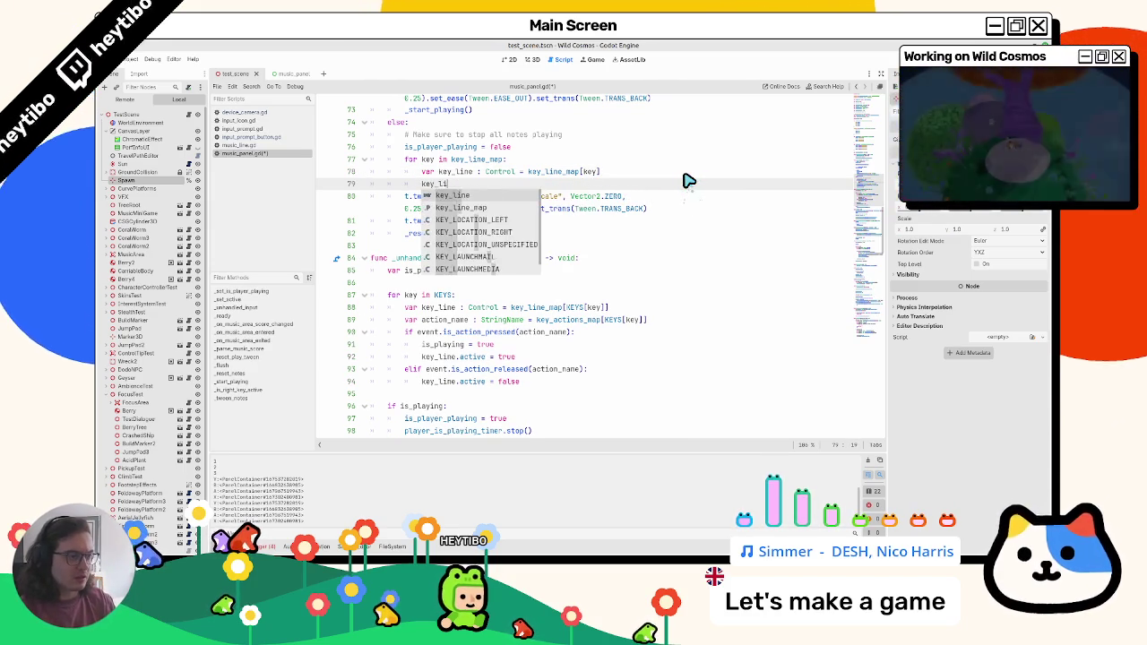
type("ne.ac")
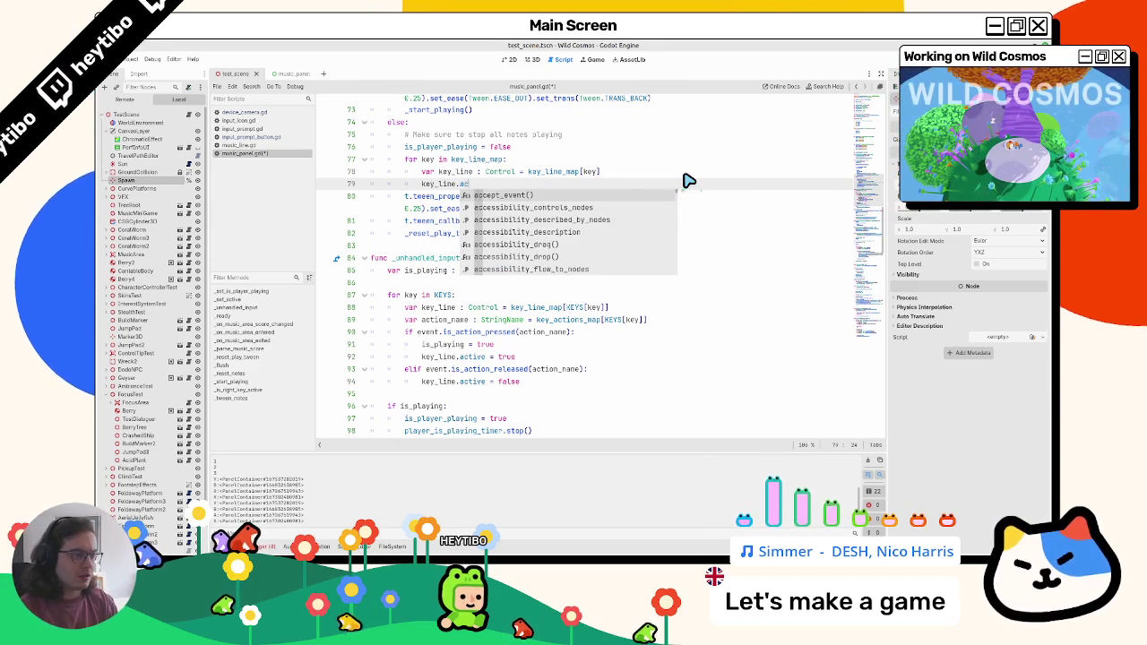
type("tive = false")
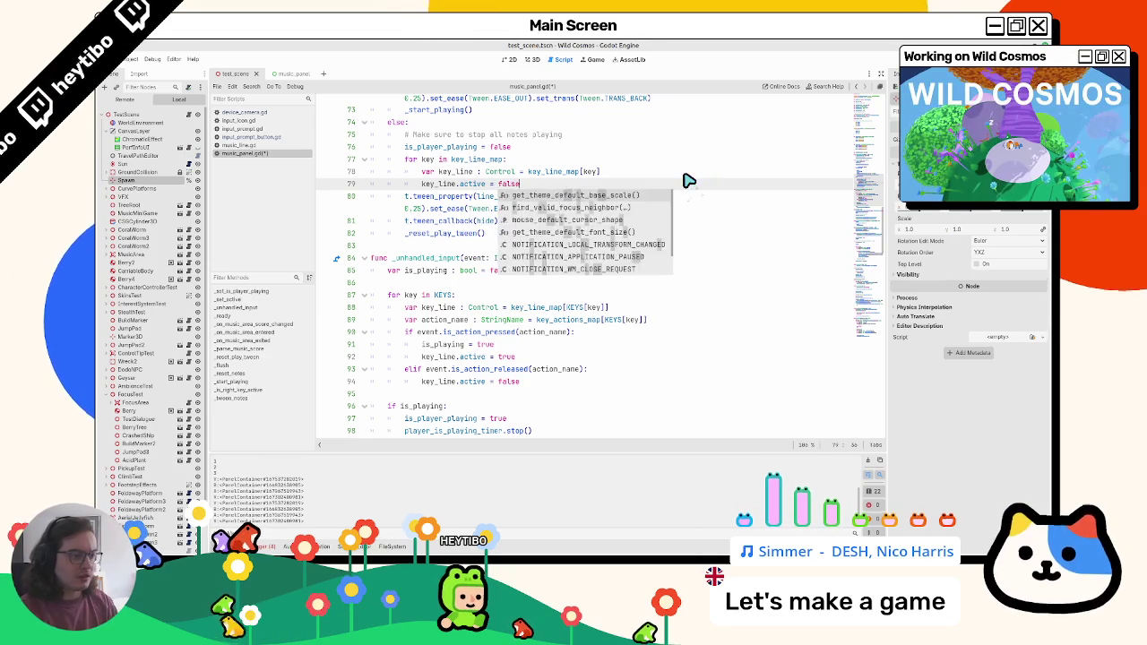
Compare with the key_line active assignment on line 92, then run the game with F5
double_click(434, 355)
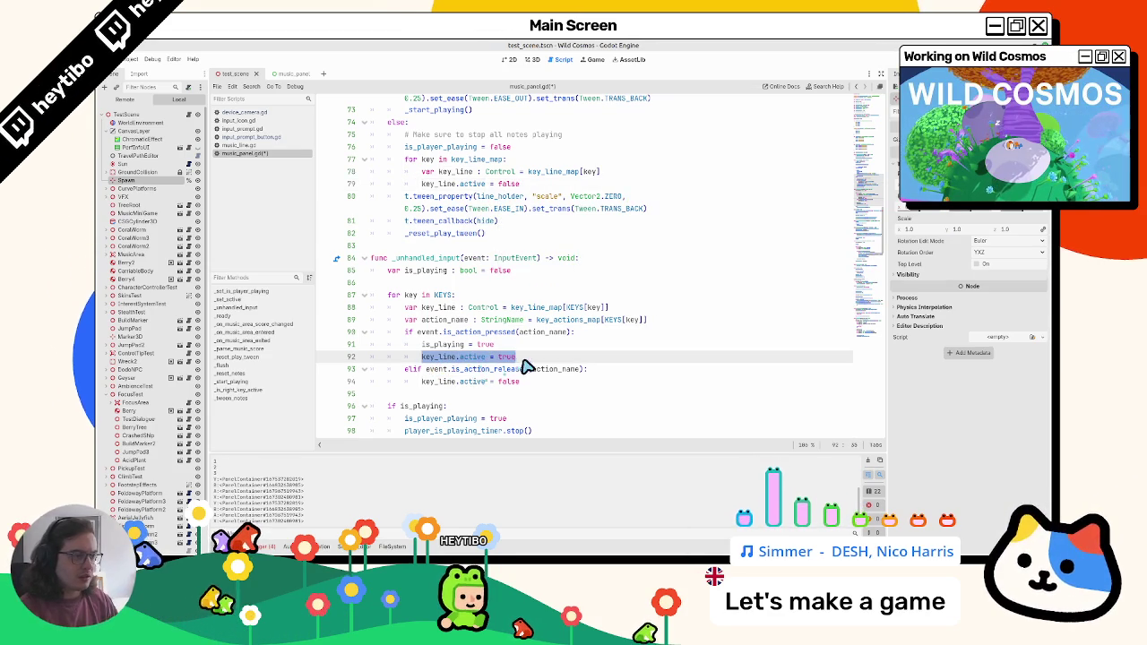
left_click(528, 349)
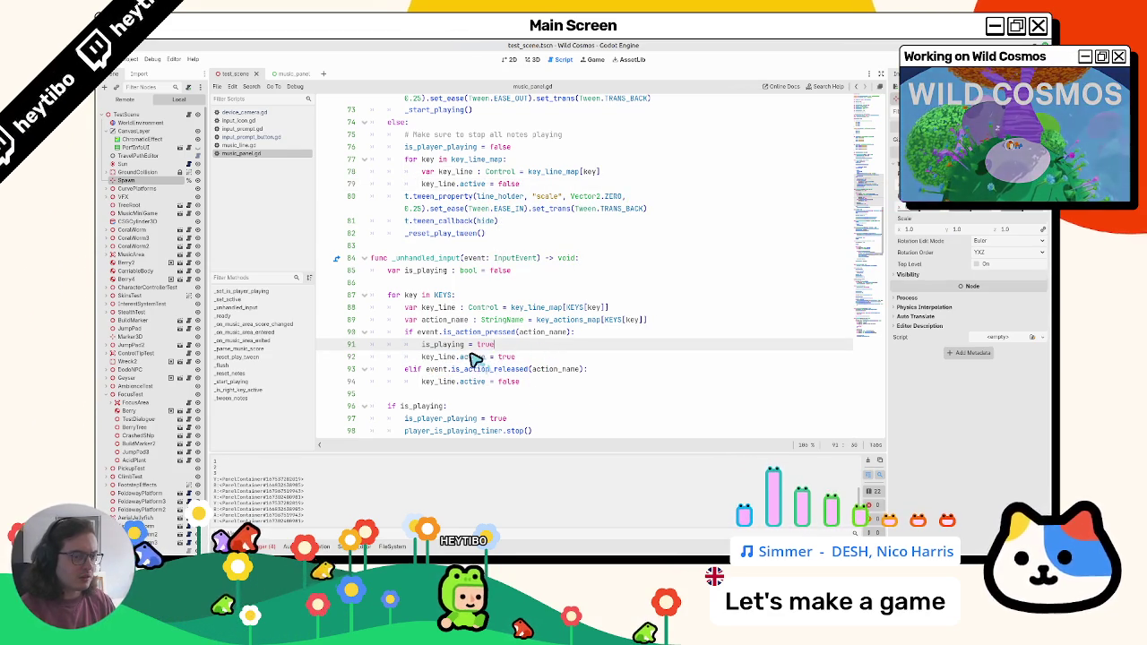
key("F5")
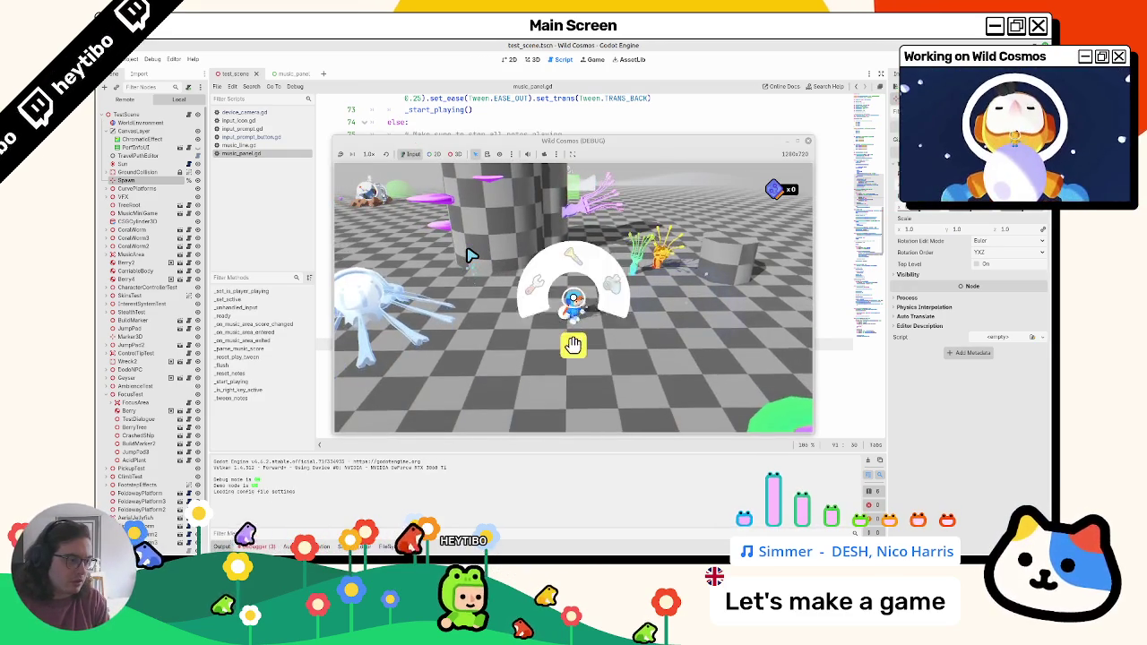
Toggle the music controls with E and Escape in the maximized game window, then pause it
key("e")
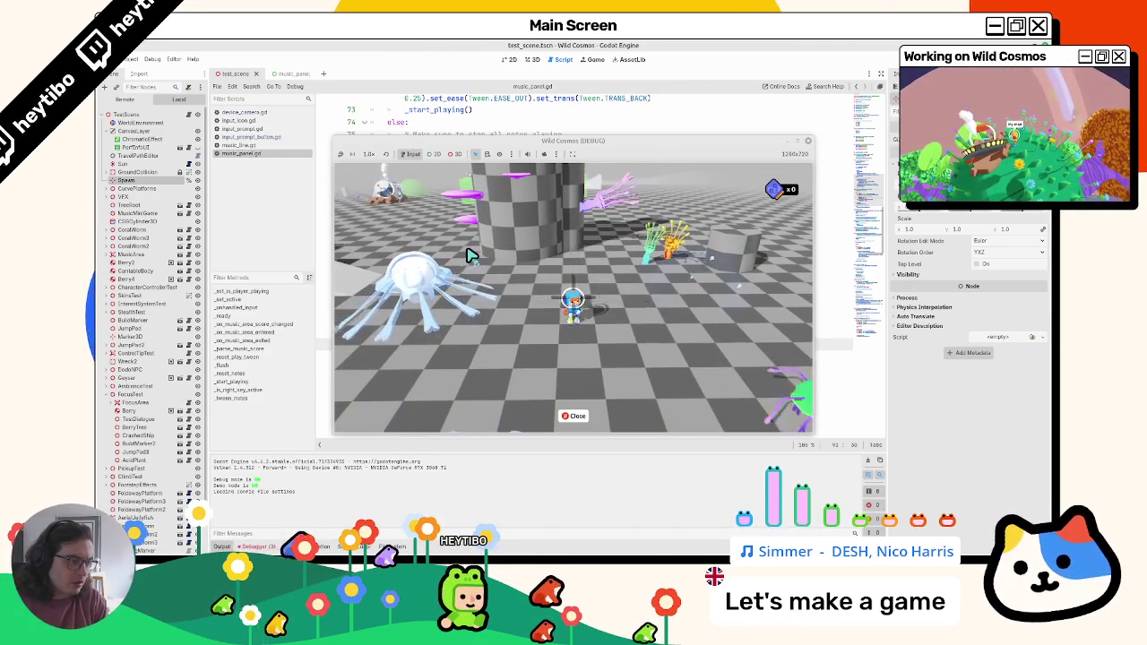
key("Escape")
key("e")
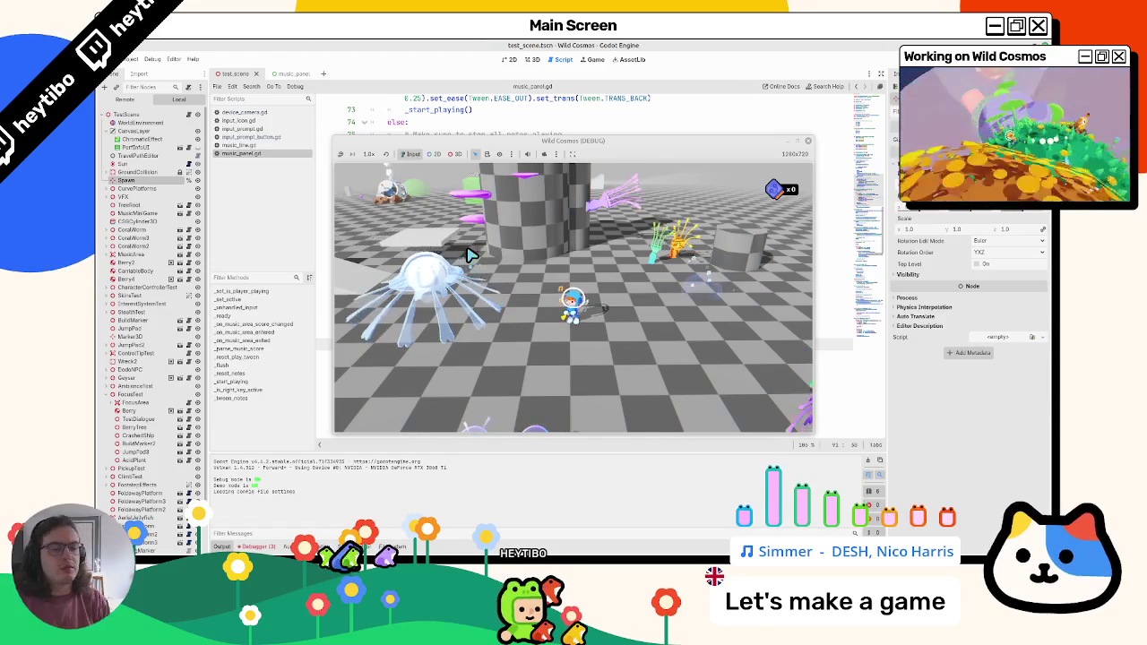
left_click(802, 145)
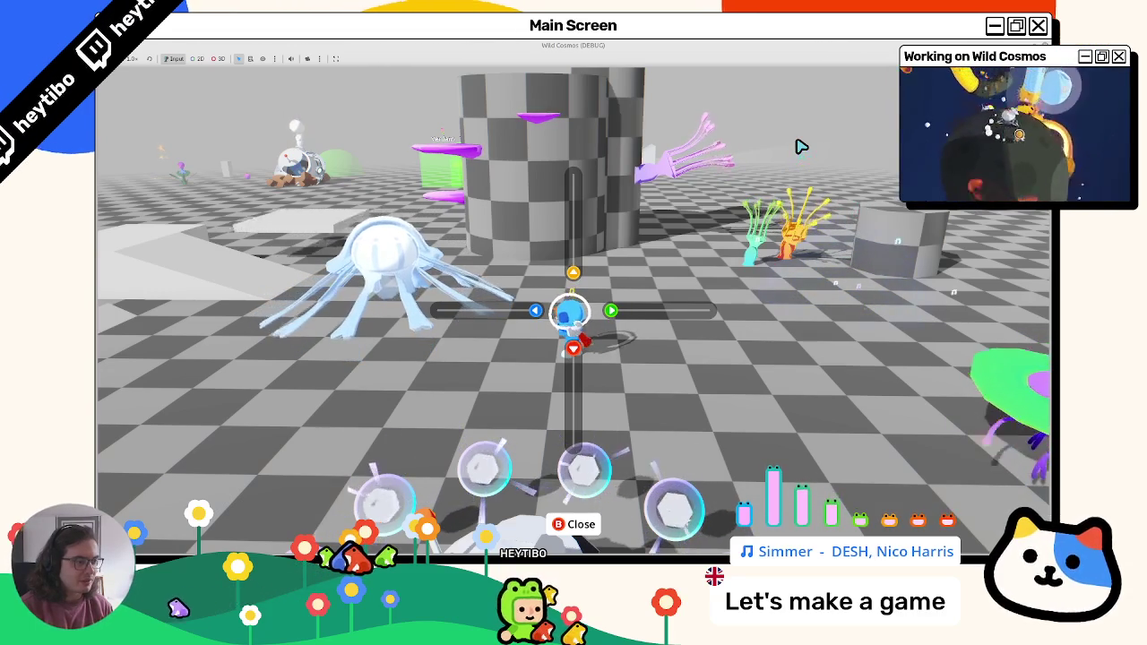
key("Escape")
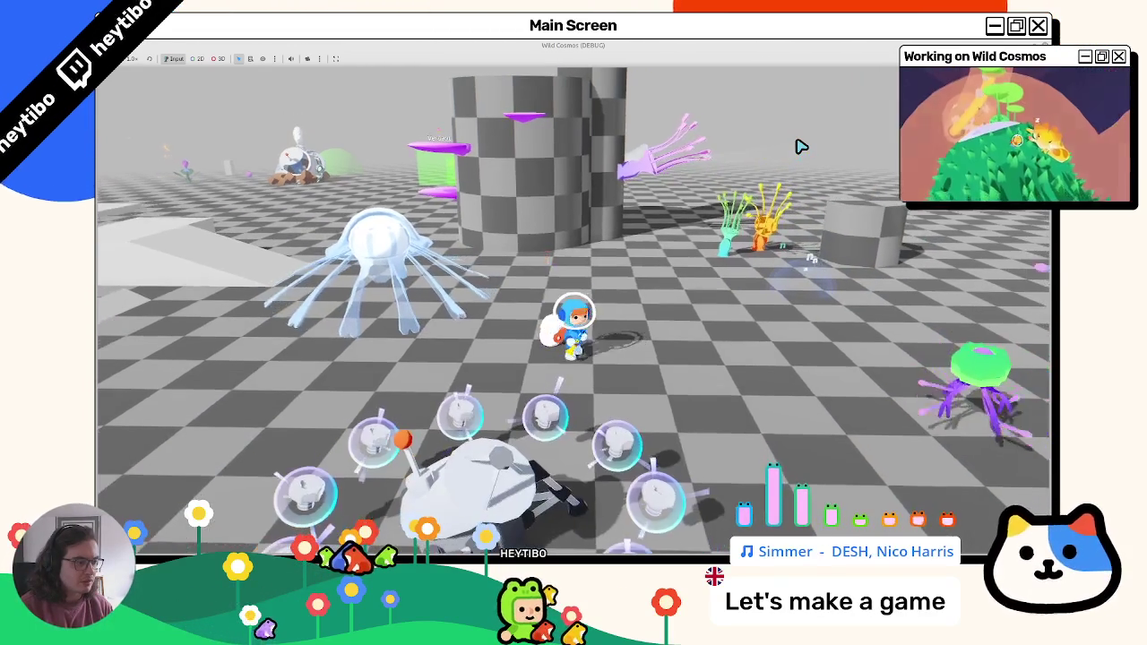
key("e")
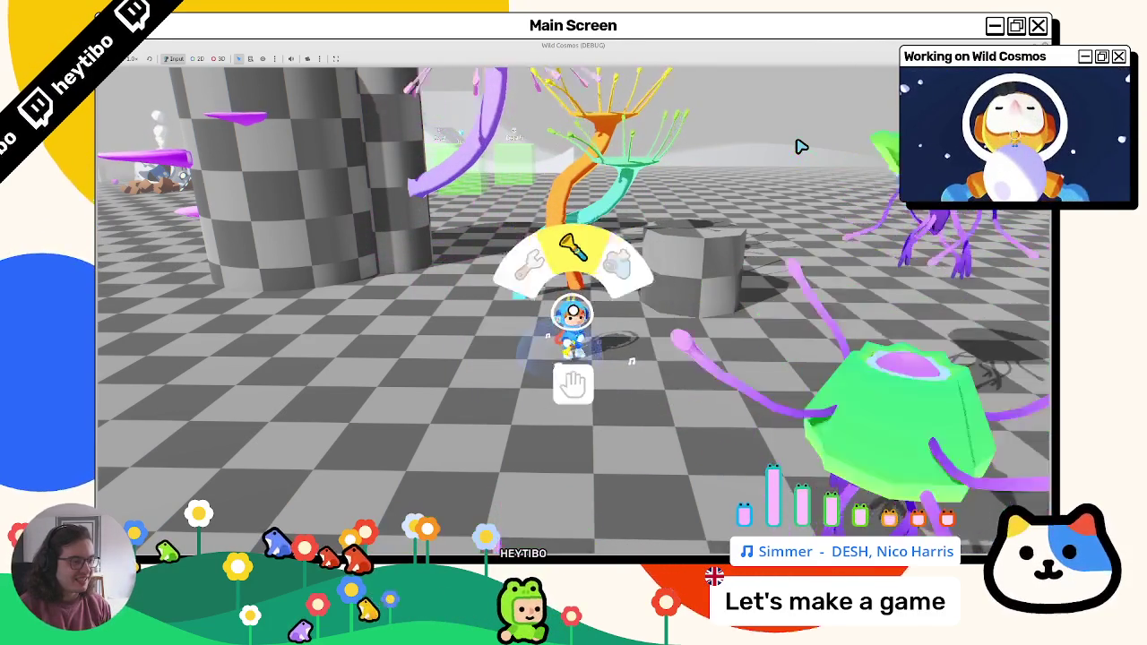
key("Escape")
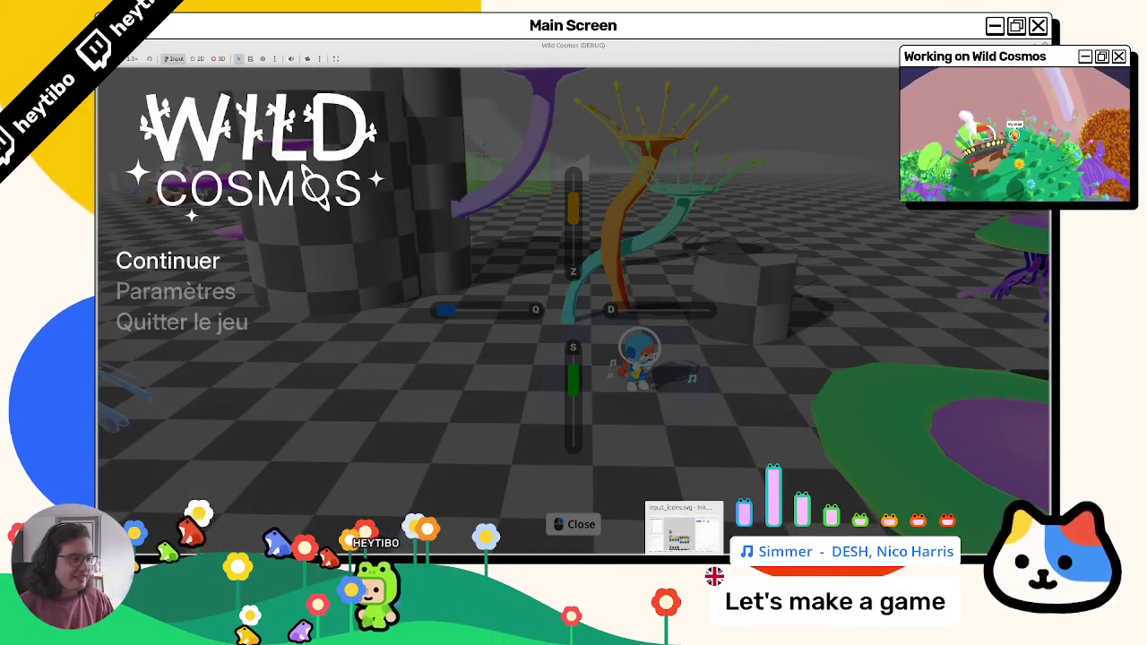
key("alt+Tab")
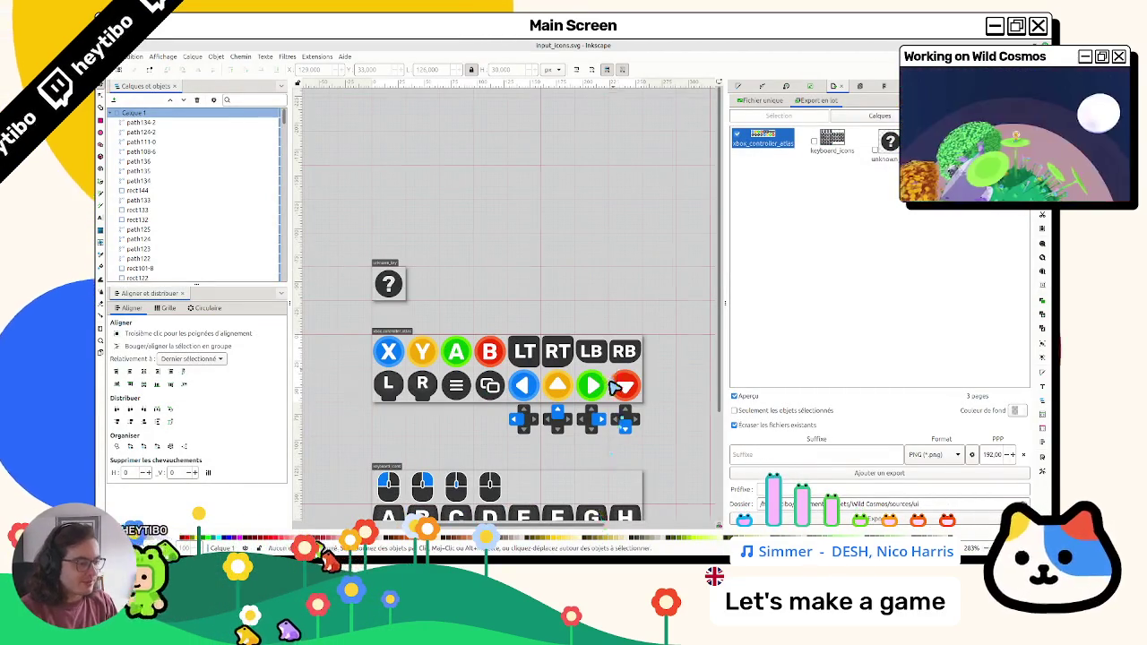
Move the red circle out and place the green circle under the down arrow
scroll(613, 378, "up", 3)
left_click(614, 403, "ctrl")
left_click(614, 403, "shift")
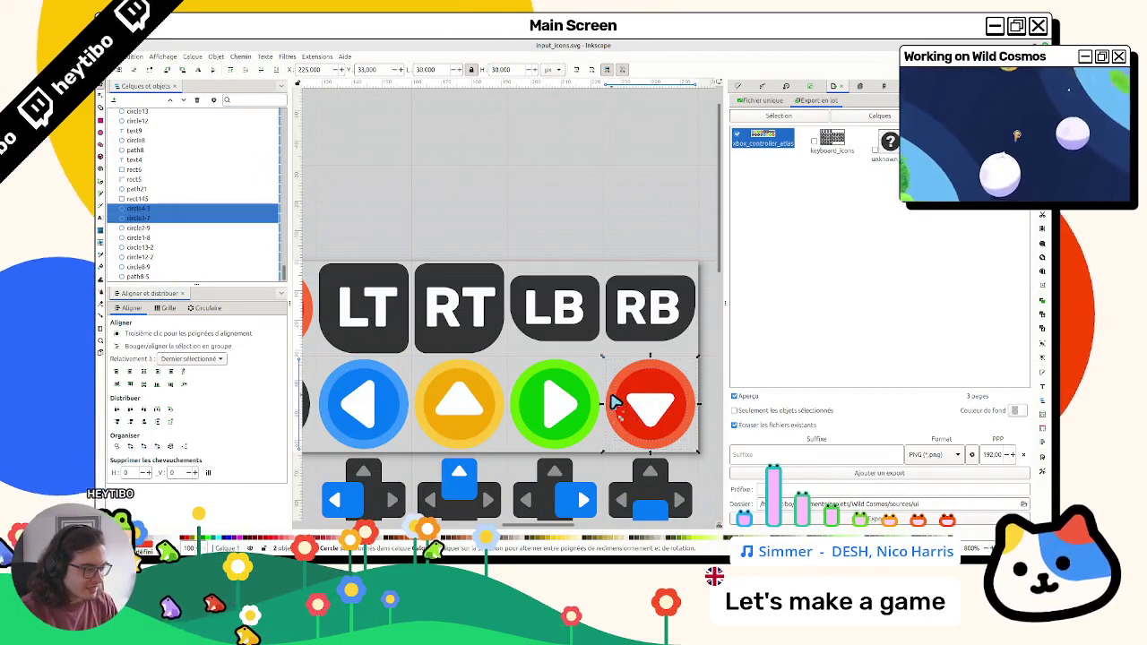
key("Right")
key("Right")
key("Right")
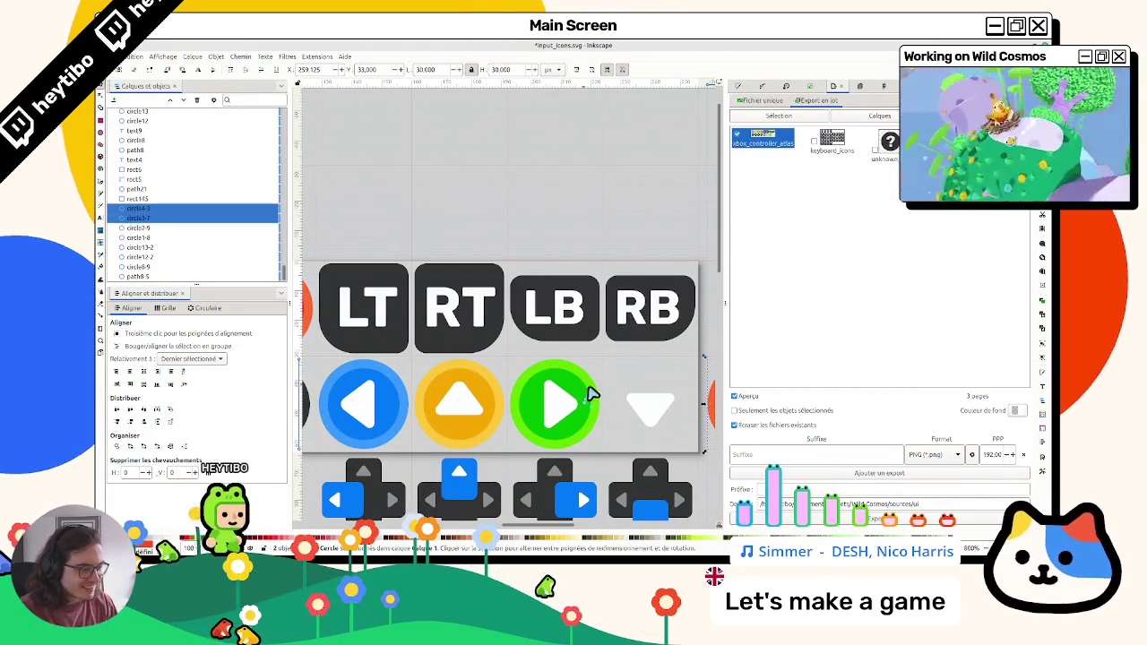
left_click(548, 397)
mouse_move(519, 412)
left_mouse_down()
mouse_move(615, 410)
mouse_move(597, 404)
left_mouse_up()
Drag the red circle under the right arrow and fine-tune its alignment
scroll(612, 410, "up", 4)
scroll(594, 407, "down", 4)
scroll(627, 417, "right", 2)
scroll(654, 423, "right", 1)
mouse_move(680, 351)
left_mouse_down()
mouse_move(607, 455)
mouse_move(568, 473)
left_mouse_up()
left_click_drag(578, 417, 363, 406)
scroll(363, 406, "up", 4)
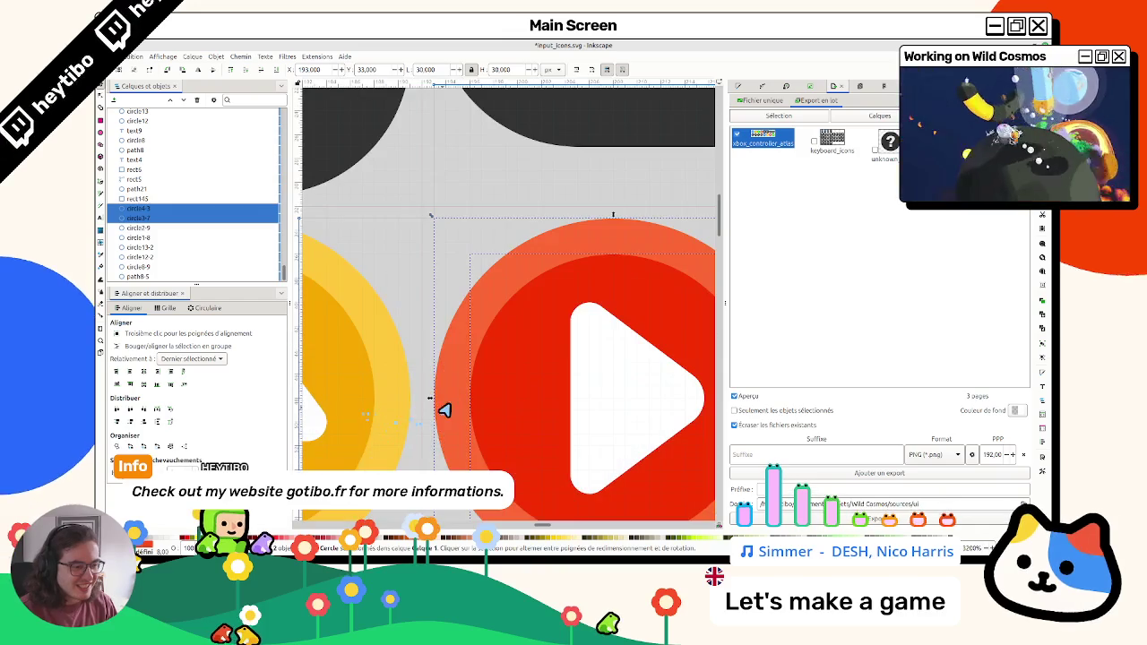
left_click_drag(440, 395, 450, 397)
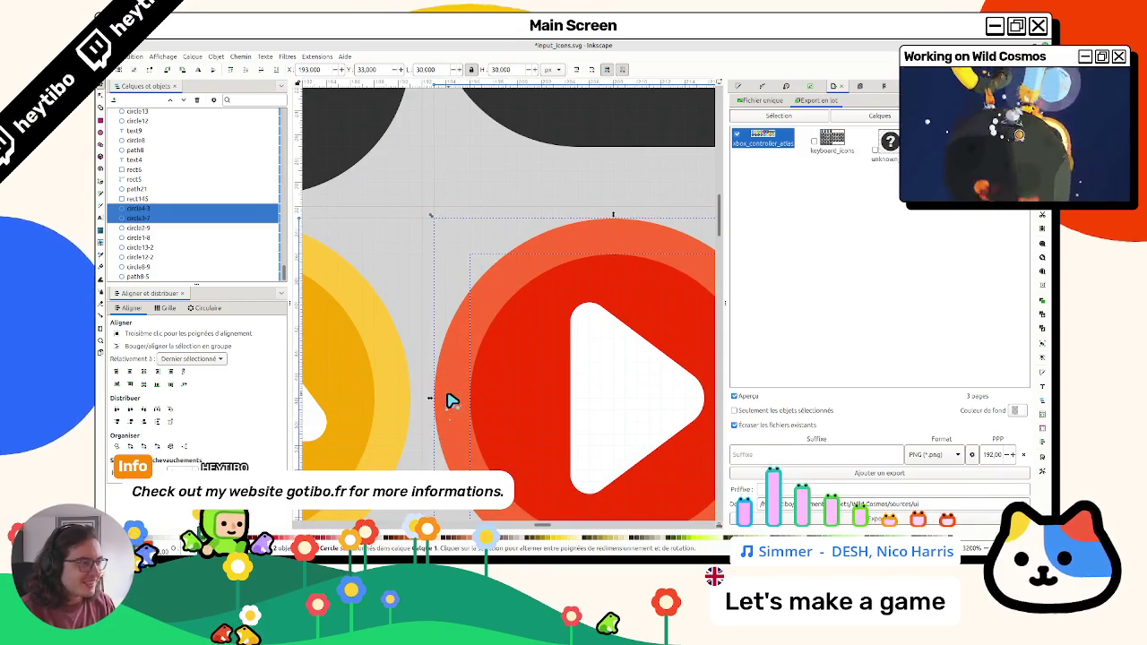
key("Escape")
Check the red circle's placement, deleting and restoring it, then return to the running game
scroll(451, 397, "down", 2)
scroll(460, 401, "up", 1)
scroll(478, 359, "up", 4)
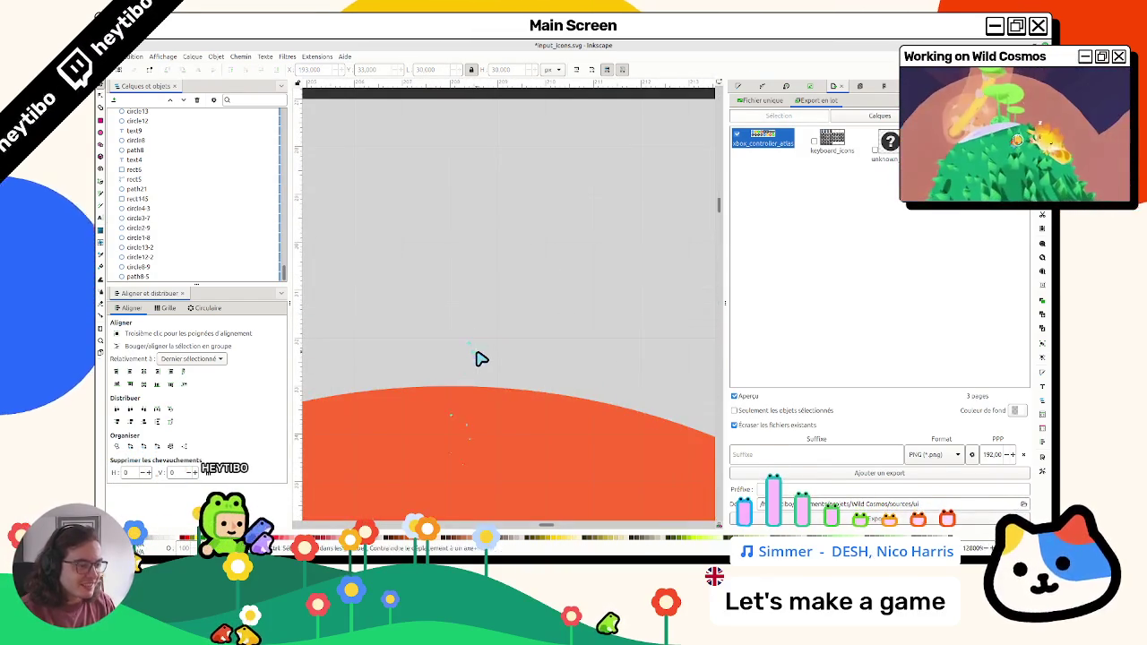
scroll(471, 381, "down", 1)
left_click(472, 383)
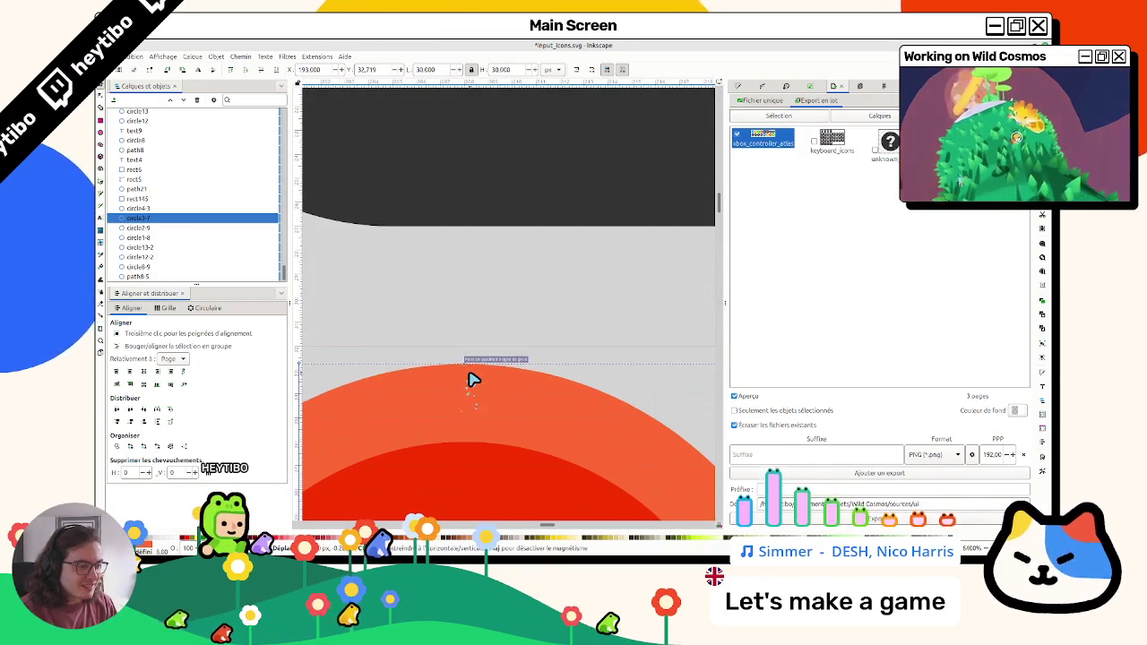
key("Delete")
key("ctrl+z")
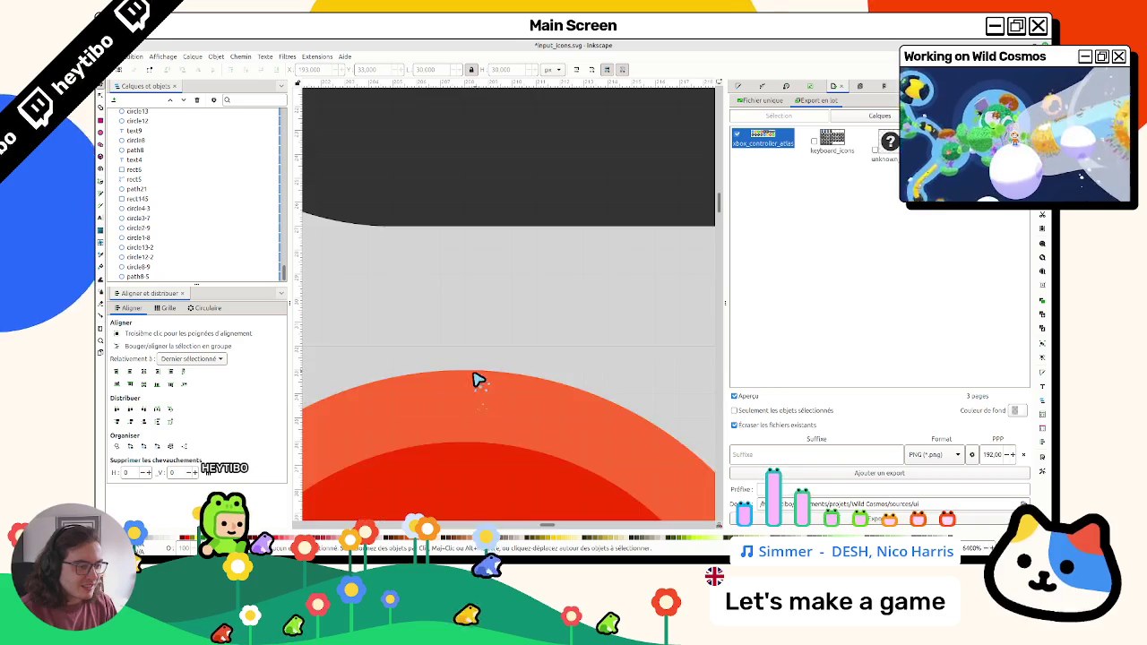
scroll(473, 385, "up", 4)
scroll(473, 386, "down", 8)
scroll(537, 361, "up", 6)
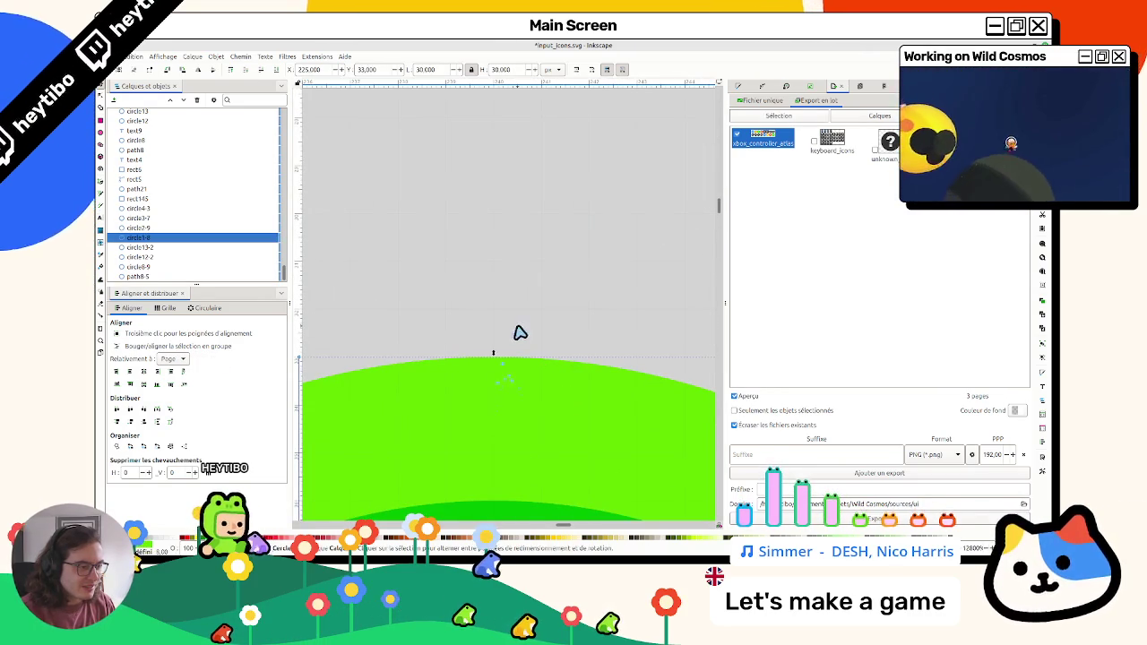
scroll(523, 341, "down", 10)
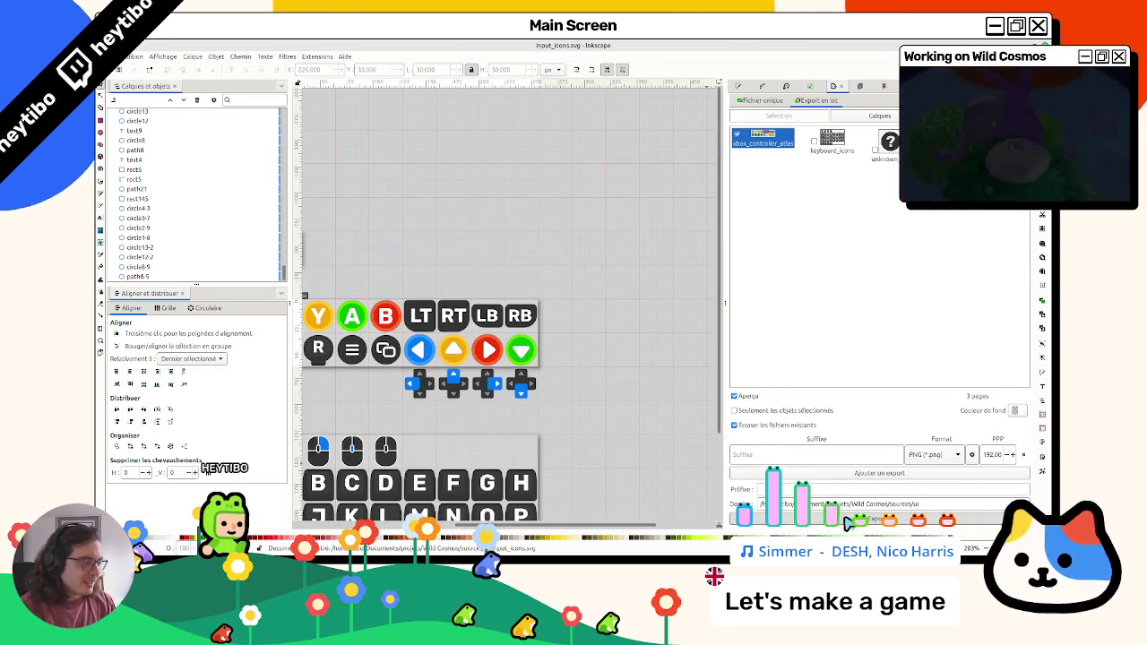
left_click(421, 548)
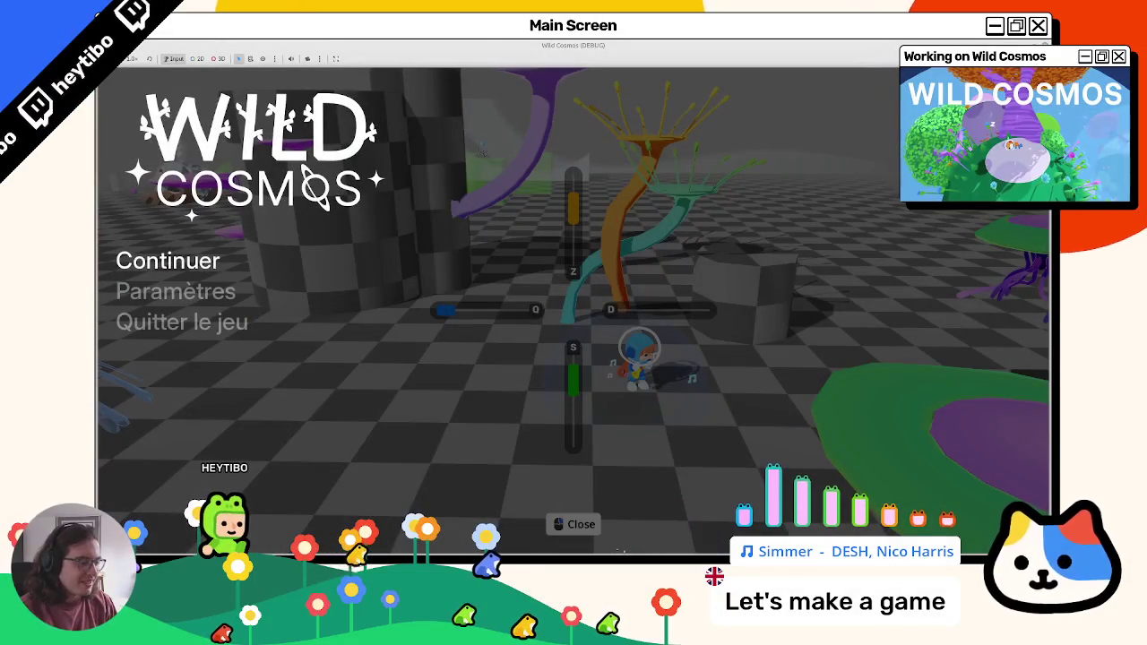
Bring up the Godot editor, view the xbox controller icon files, and run the game with F5
left_click(633, 554)
left_click(394, 547)
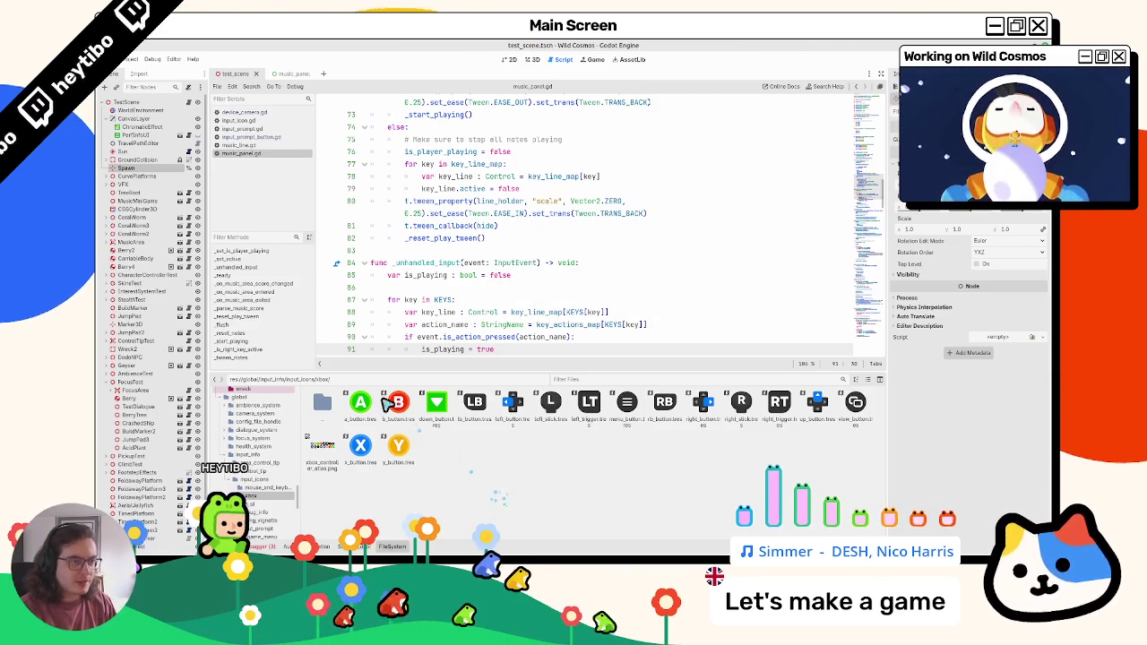
key("F5")
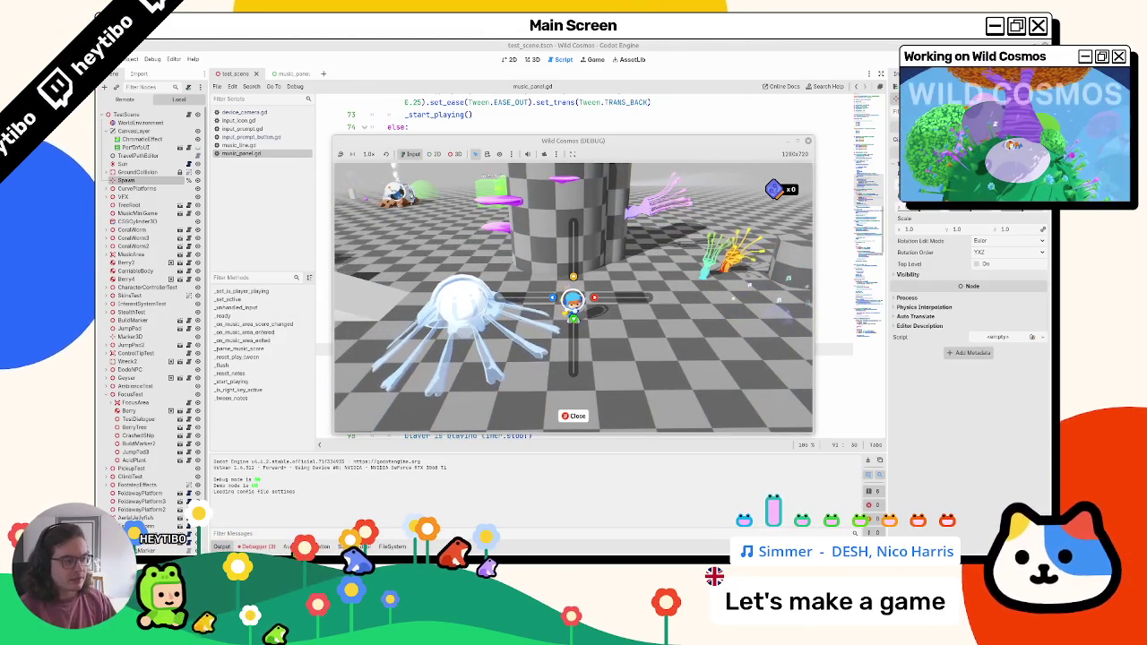
In the maximized game, close the music controls, run the character left, pause, and stop with F8
left_click(800, 145)
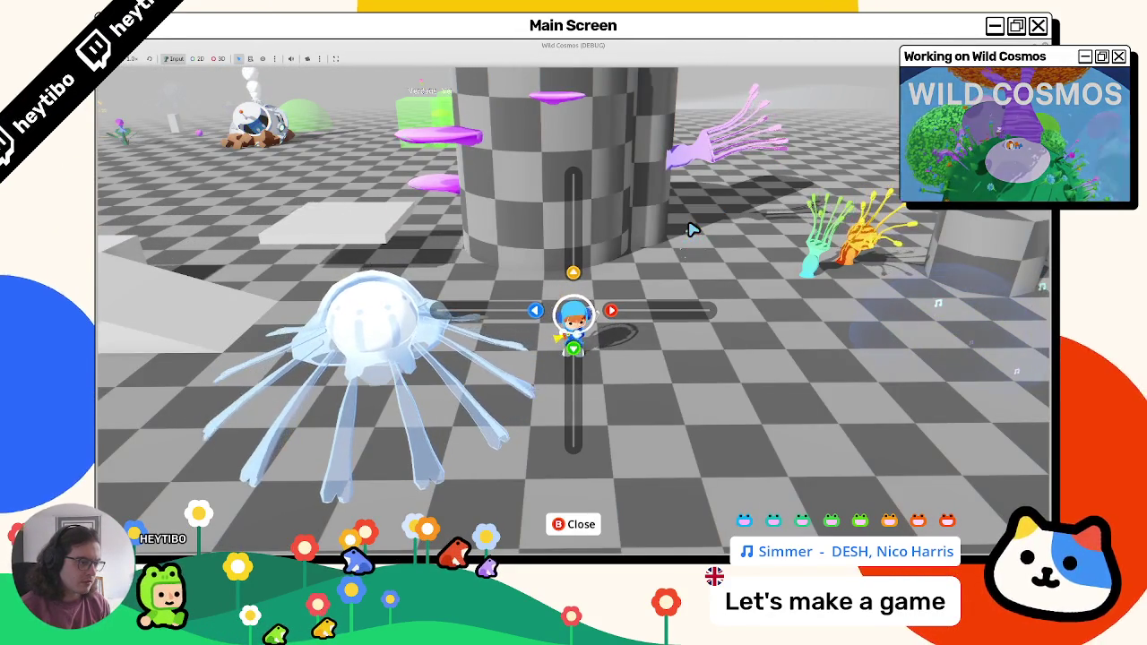
key("Escape")
key("a")
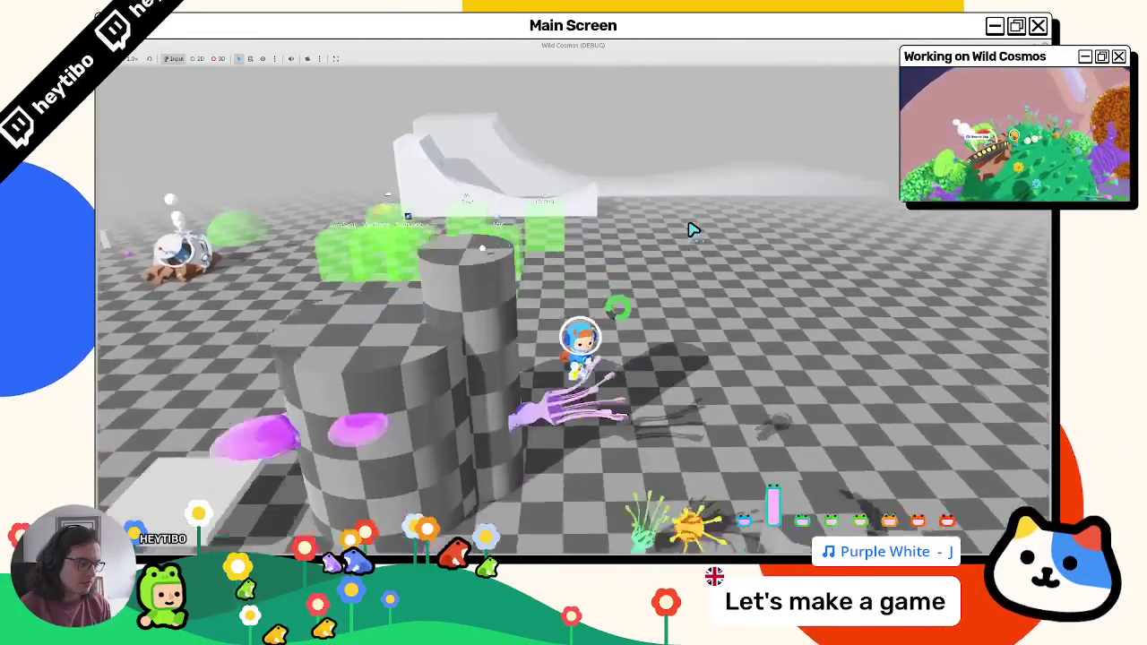
key("Escape")
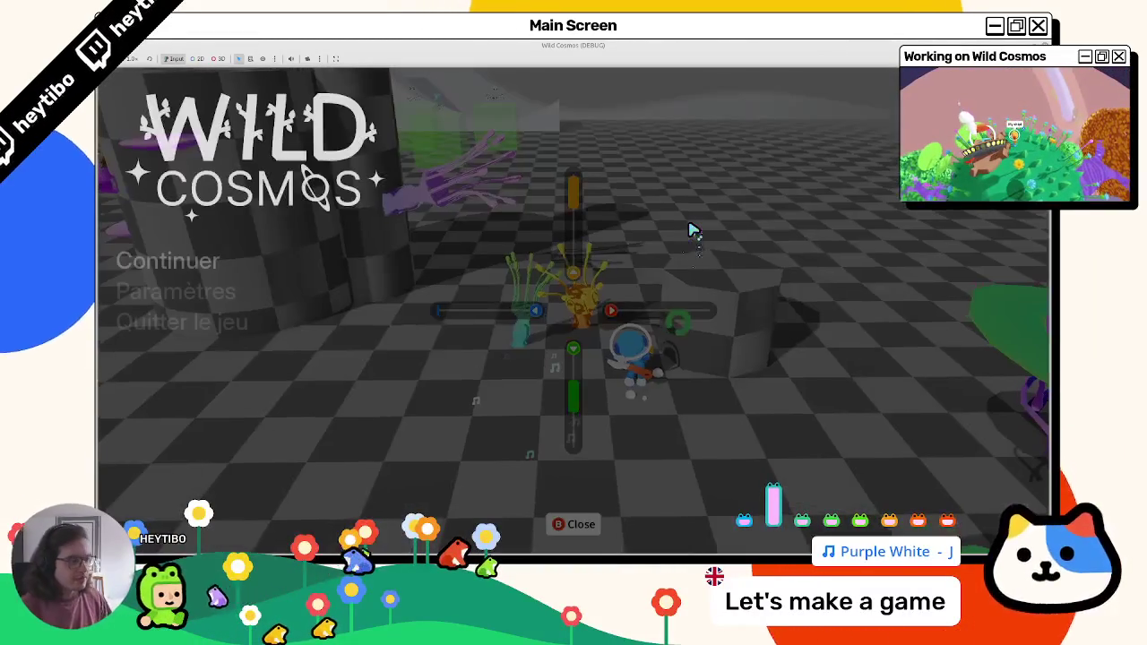
key("F8")
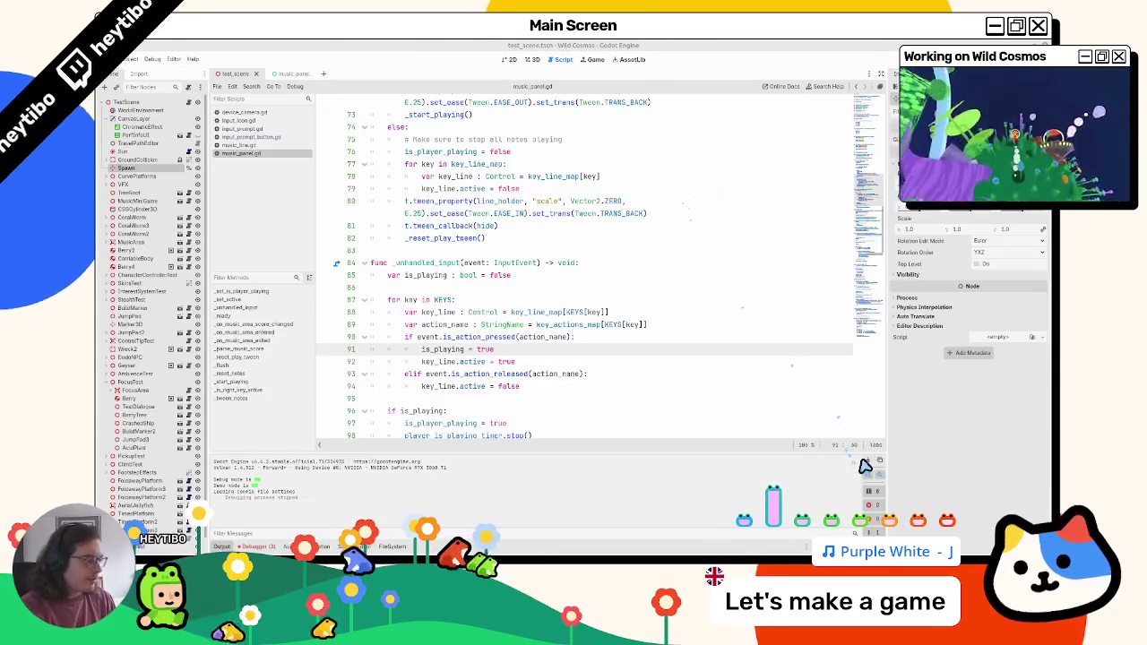
Clear the output log, collapse the bottom panel, and bring up the music_panel.tscn scene
left_click(876, 464)
key("ctrl+j")
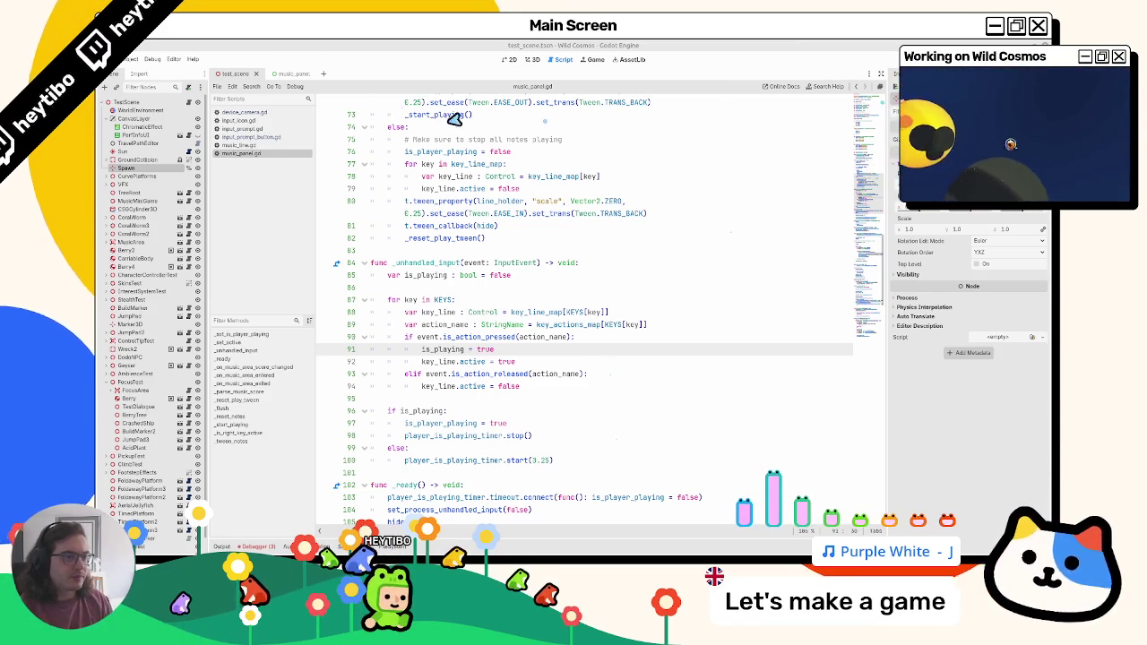
left_click(279, 74)
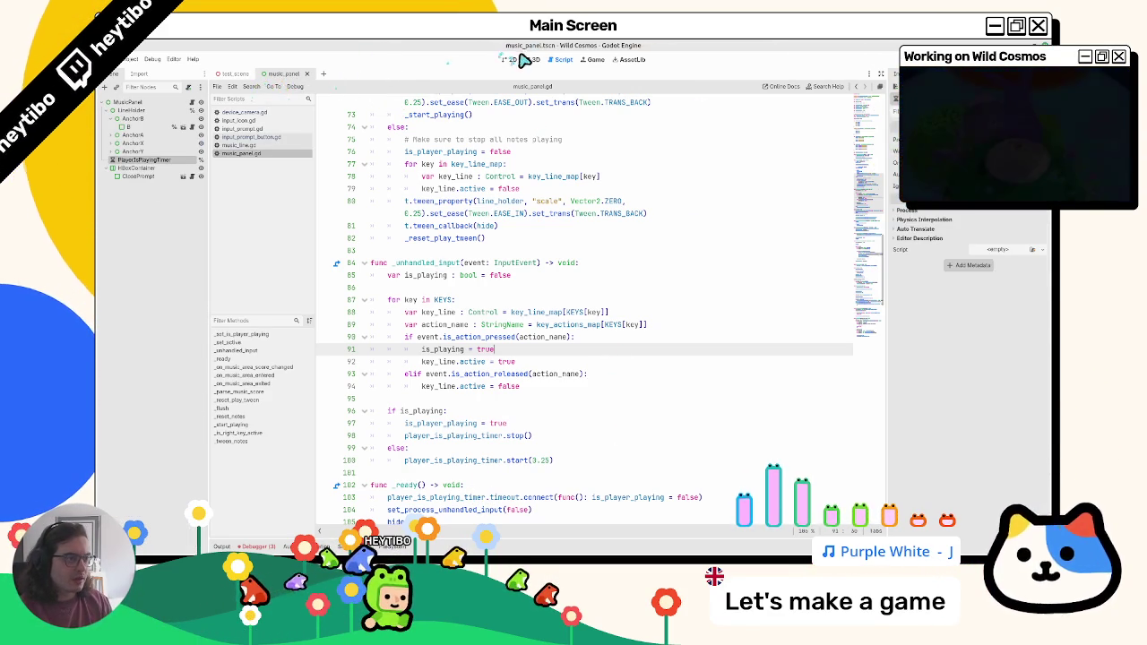
From the 3D view, run the travel_test scene as a specific scene
left_click(528, 59)
left_click(538, 90)
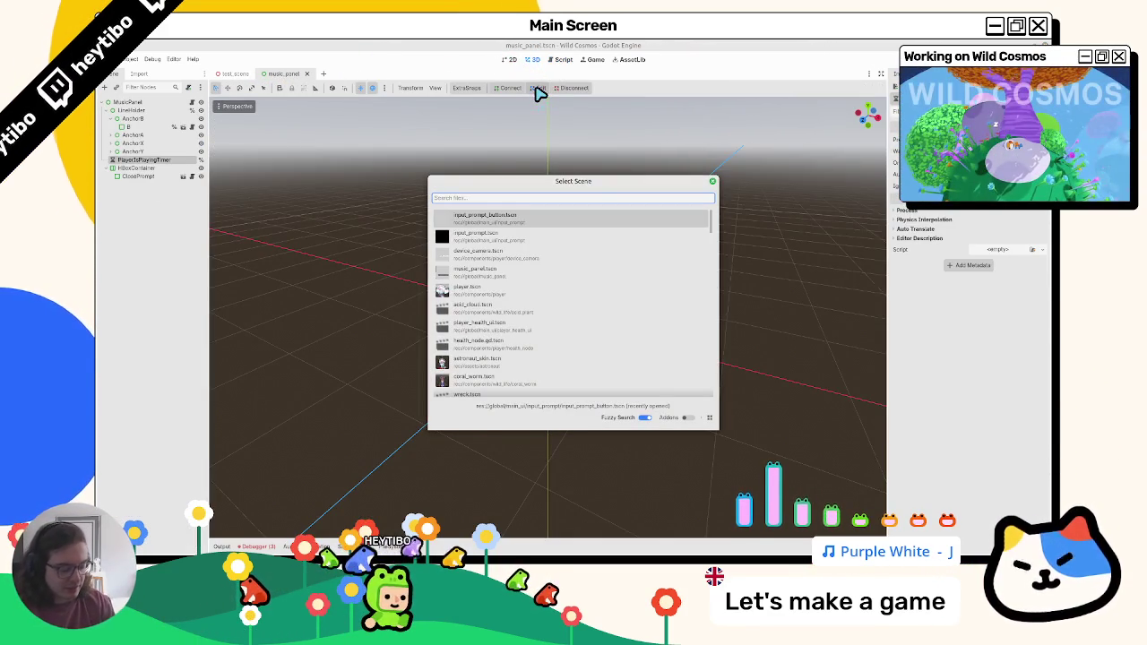
type("travel")
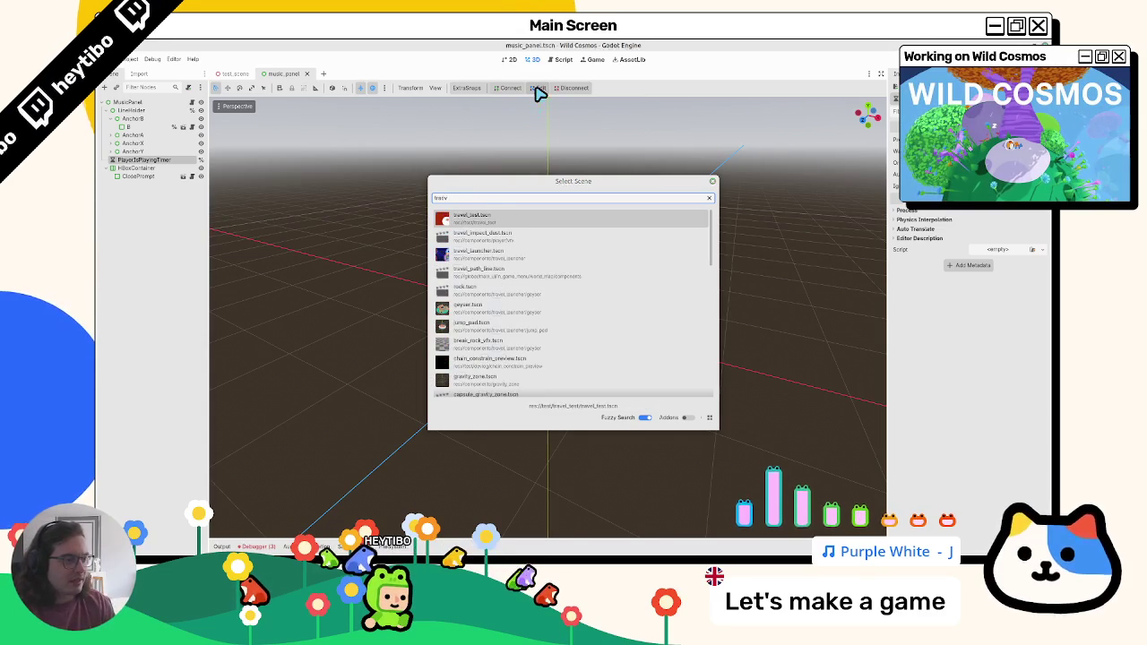
key("Return")
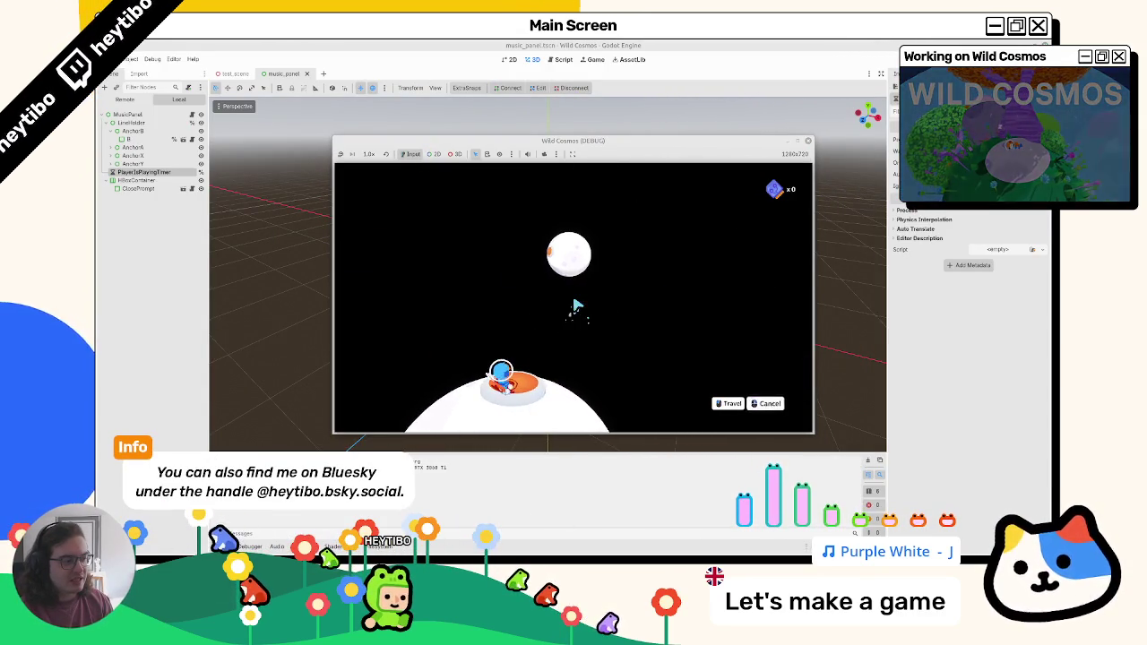
Travel to the upper planet several times, then quit the game from the pause menu
left_click(578, 308)
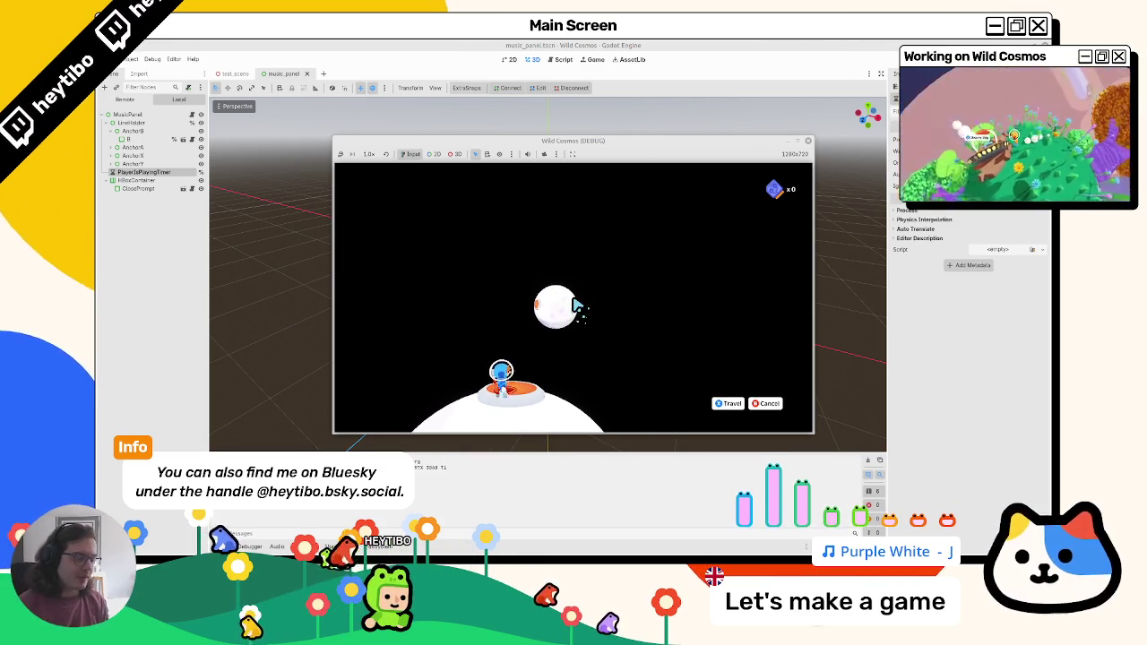
left_click(578, 307)
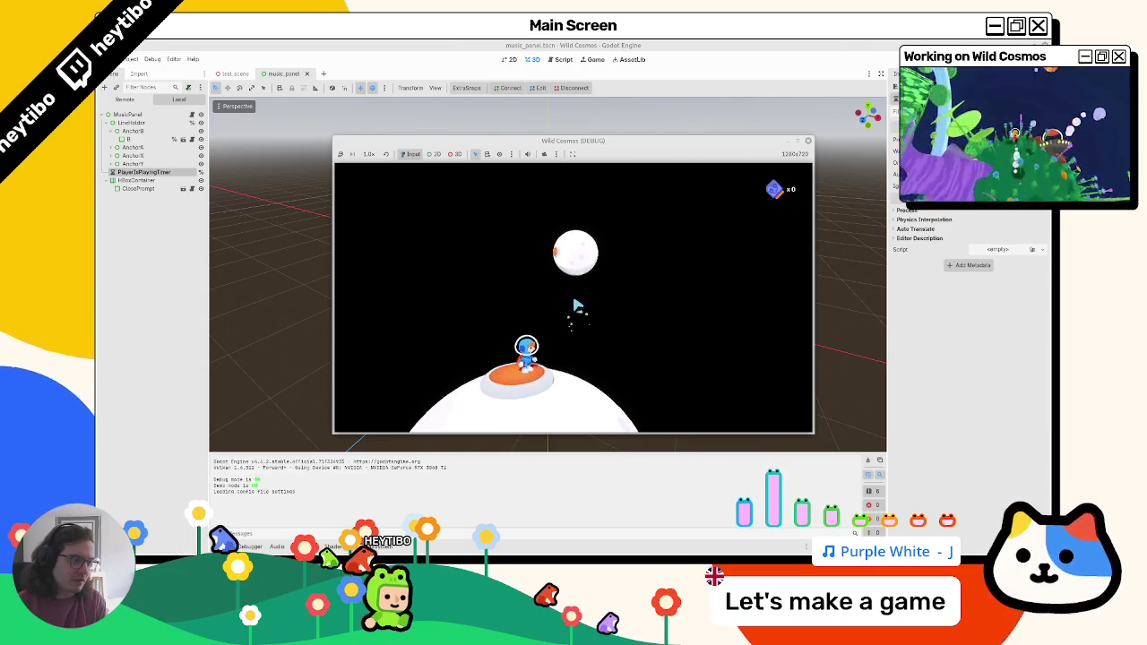
left_click(578, 308)
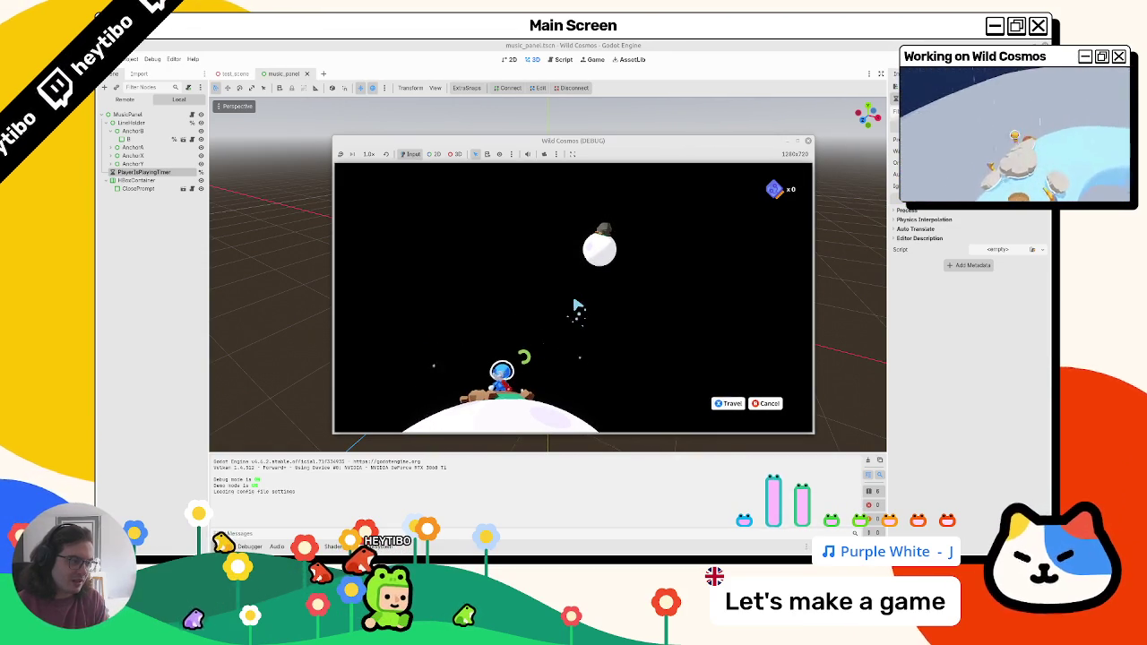
key("space")
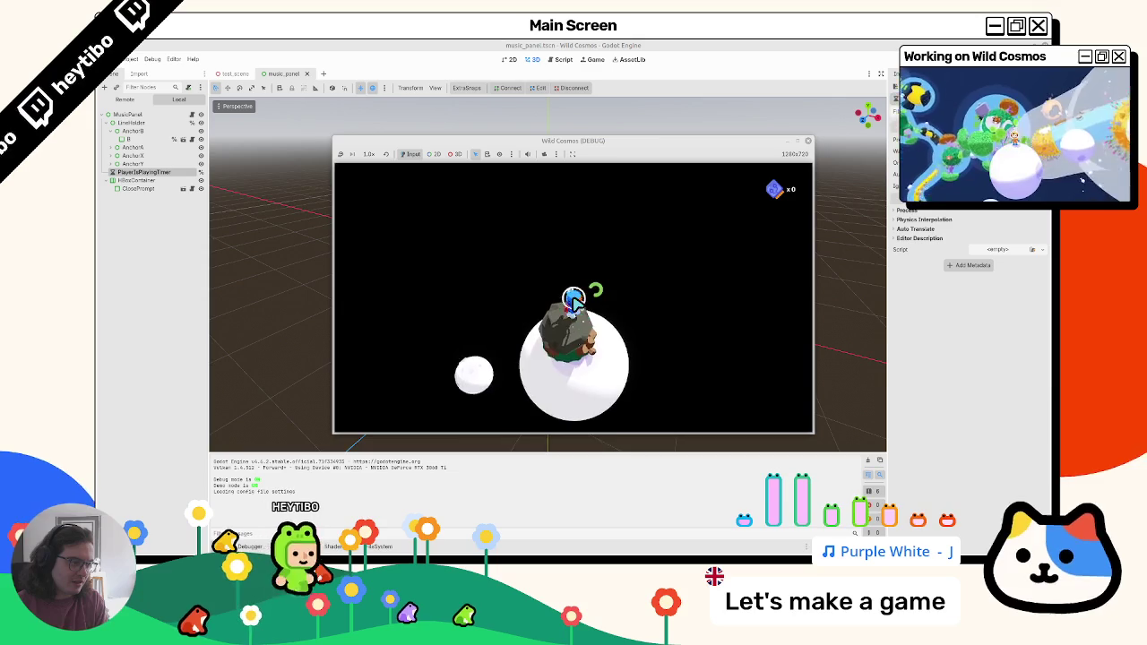
key("Escape")
key("Down")
key("Return")
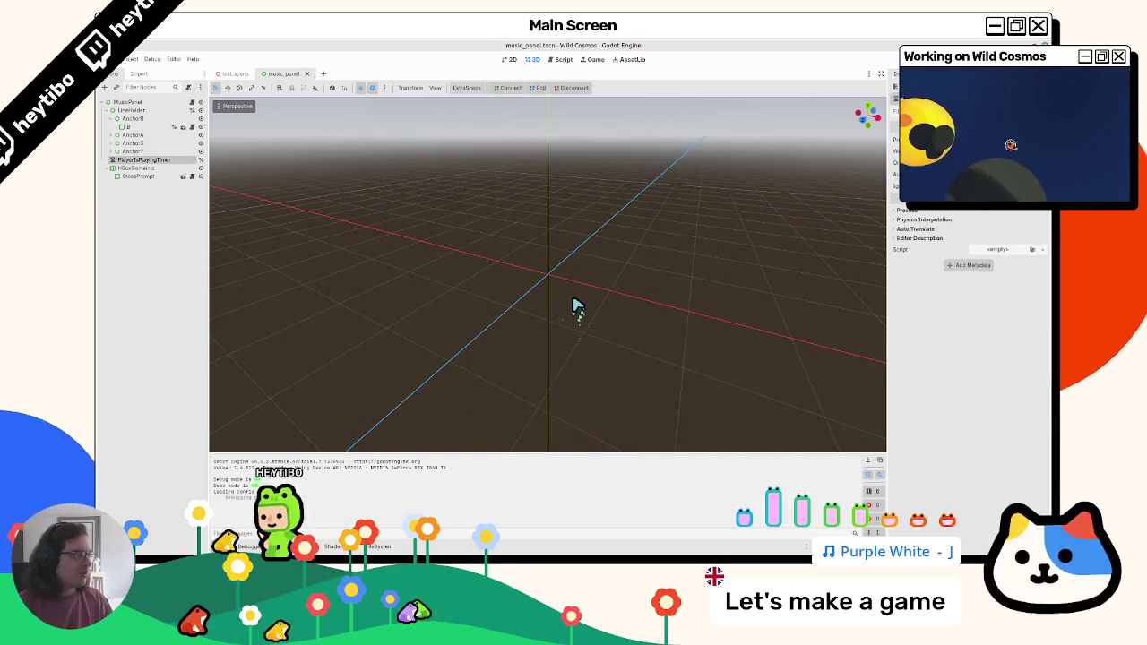
Switch to the test_scene.tscn tab with Ctrl+Tab
key("ctrl+Tab")
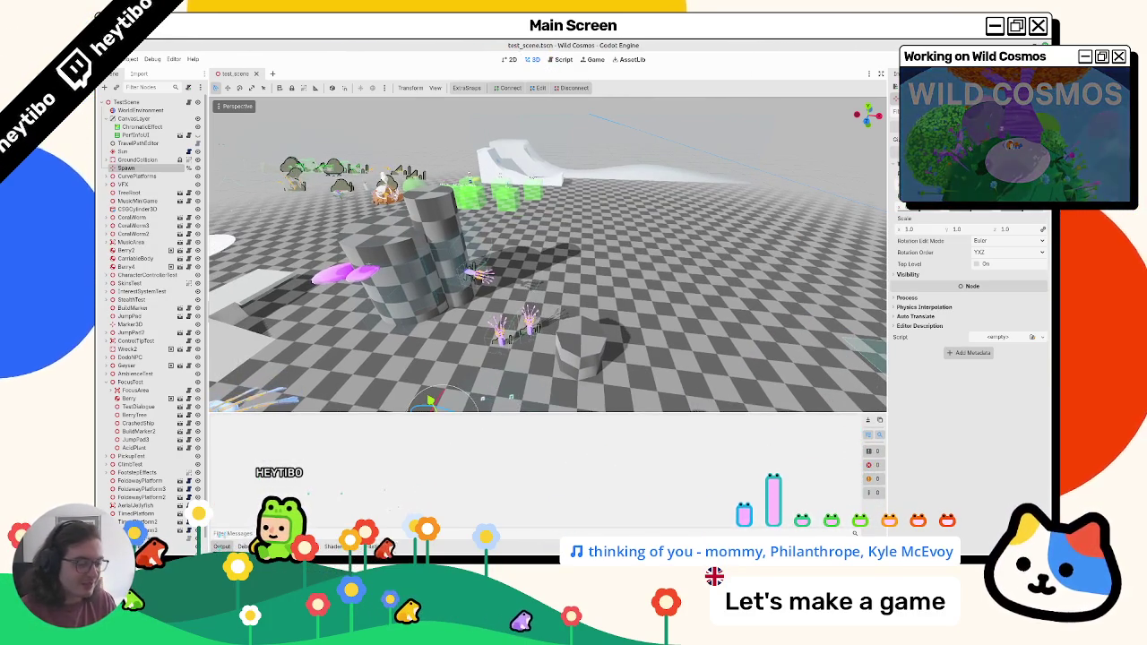
Run the test scene with F6, try the tool wheel, stop with F8, and reopen music_panel
left_click(376, 545)
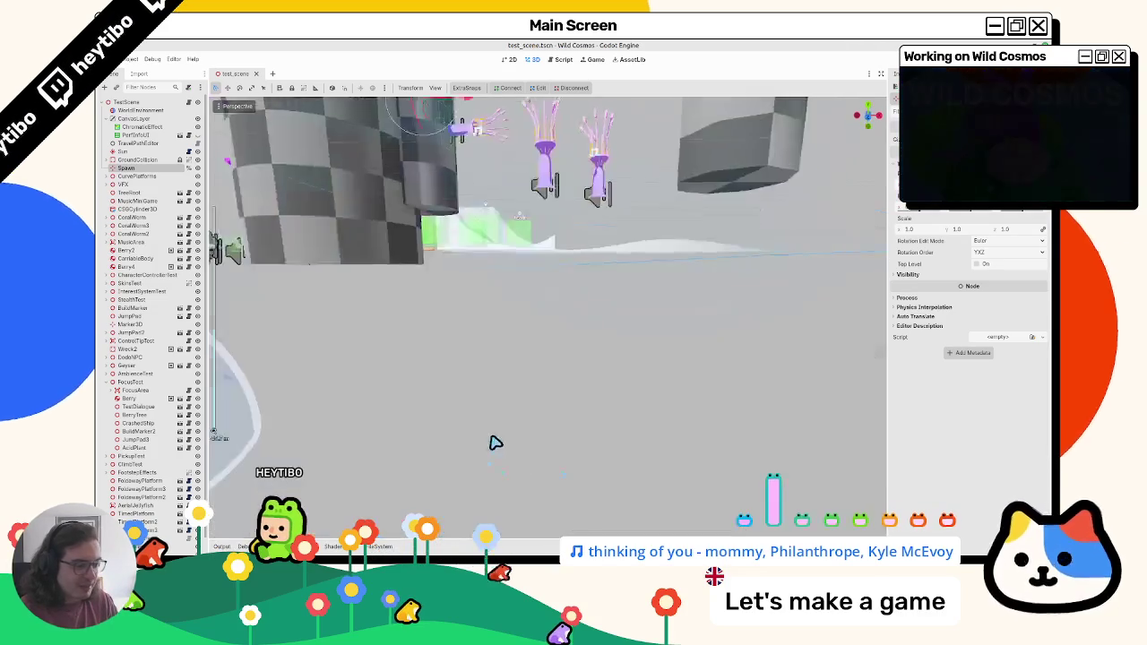
mouse_move(475, 537)
left_mouse_down()
mouse_move(495, 440)
mouse_move(546, 454)
left_mouse_up()
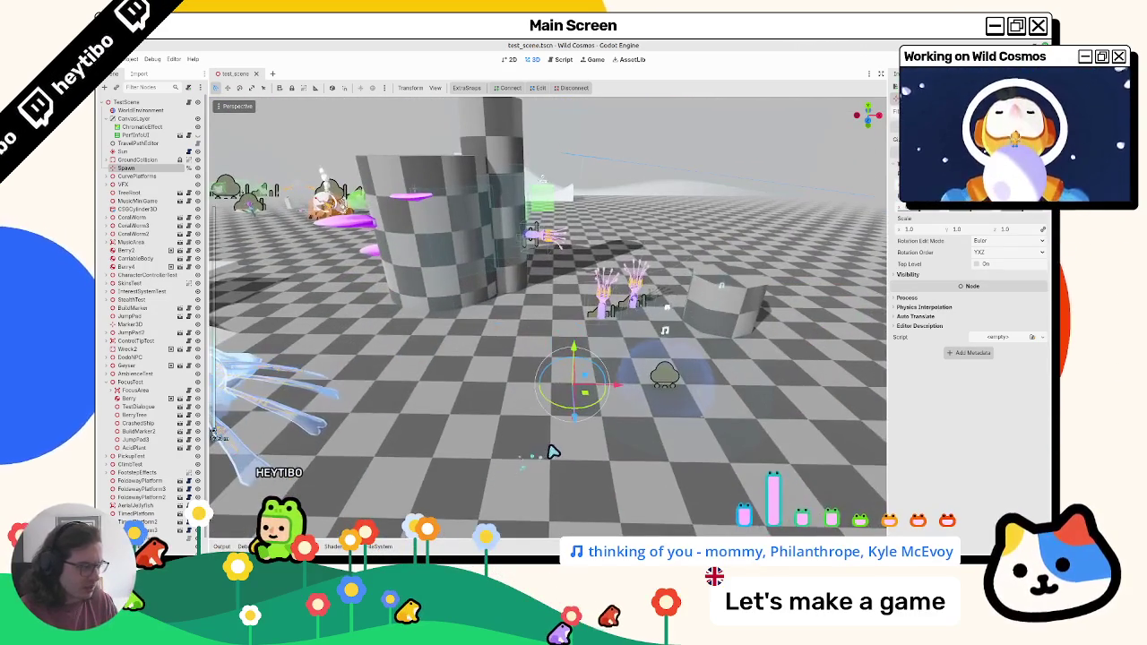
key("F6")
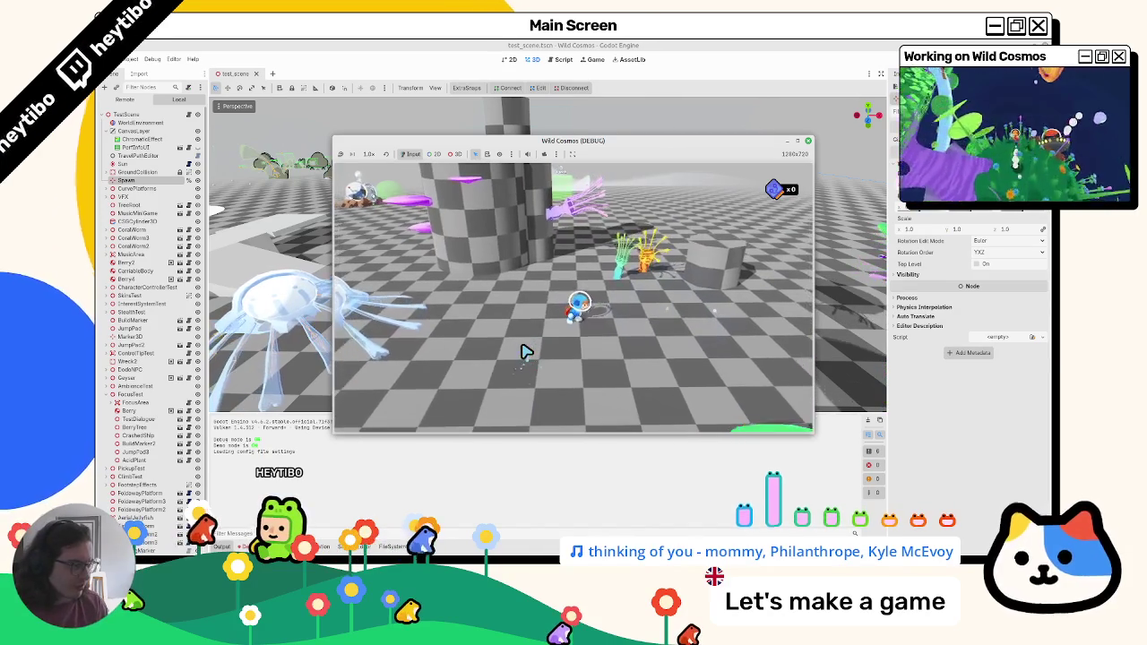
key("Tab")
key("Tab")
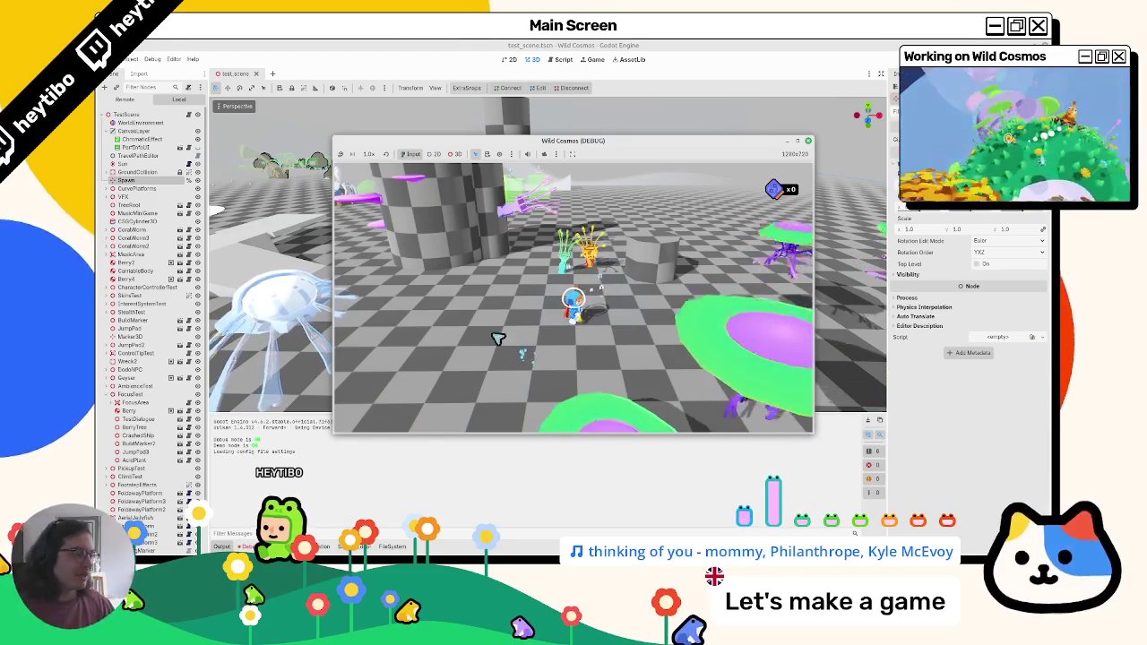
key("F8")
key("ctrl+shift+t")
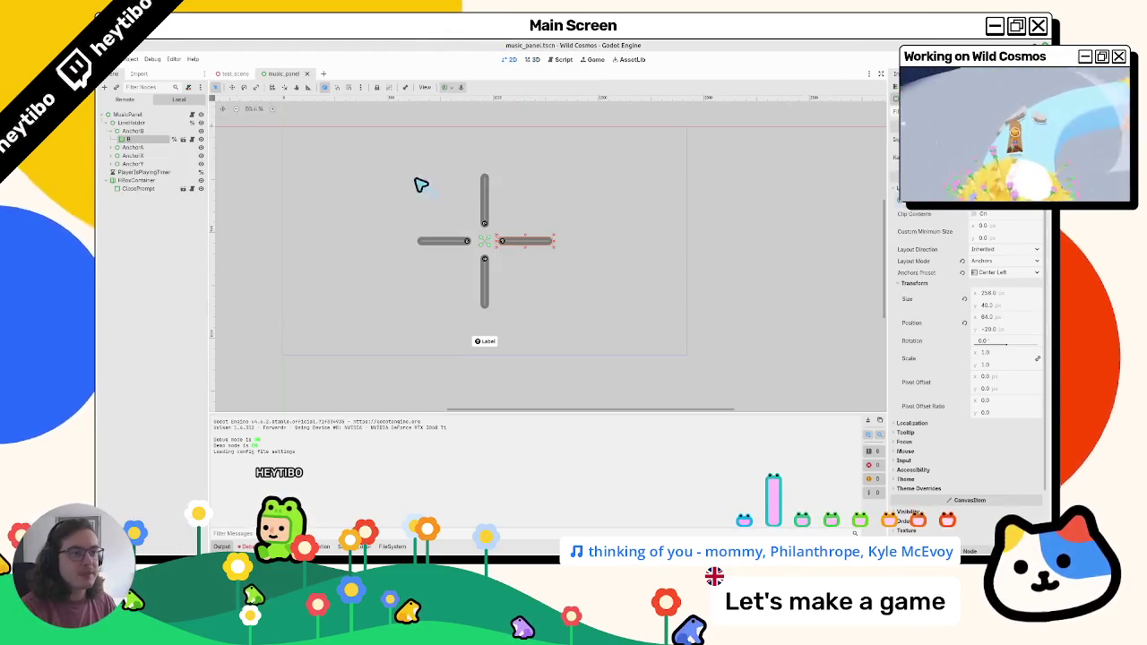
Switch to the music_panel.gd script and scroll down through its code
key("ctrl+F3")
left_click(589, 324)
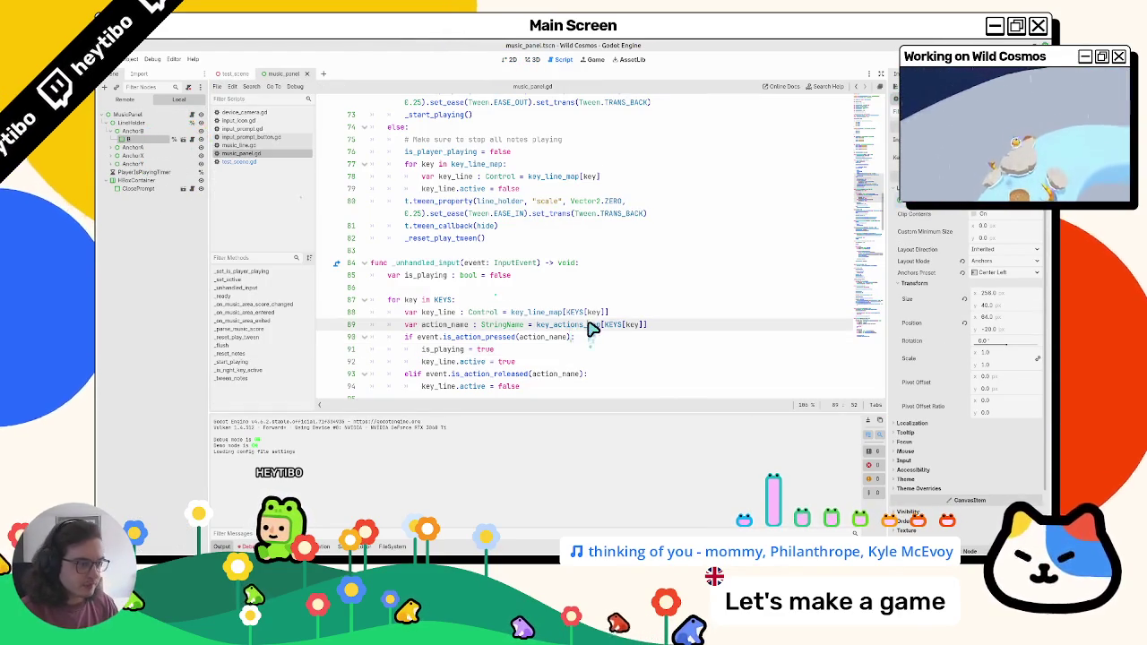
scroll(576, 328, "down", 5)
scroll(561, 332, "up", 4)
scroll(534, 337, "down", 12)
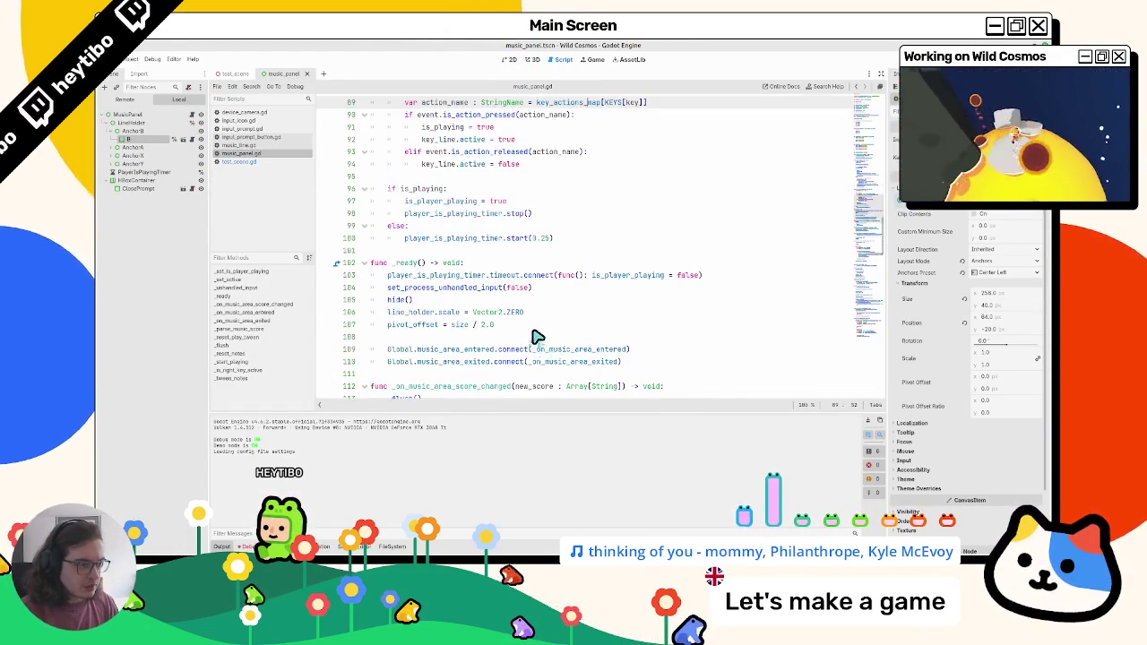
scroll(528, 338, "down", 10)
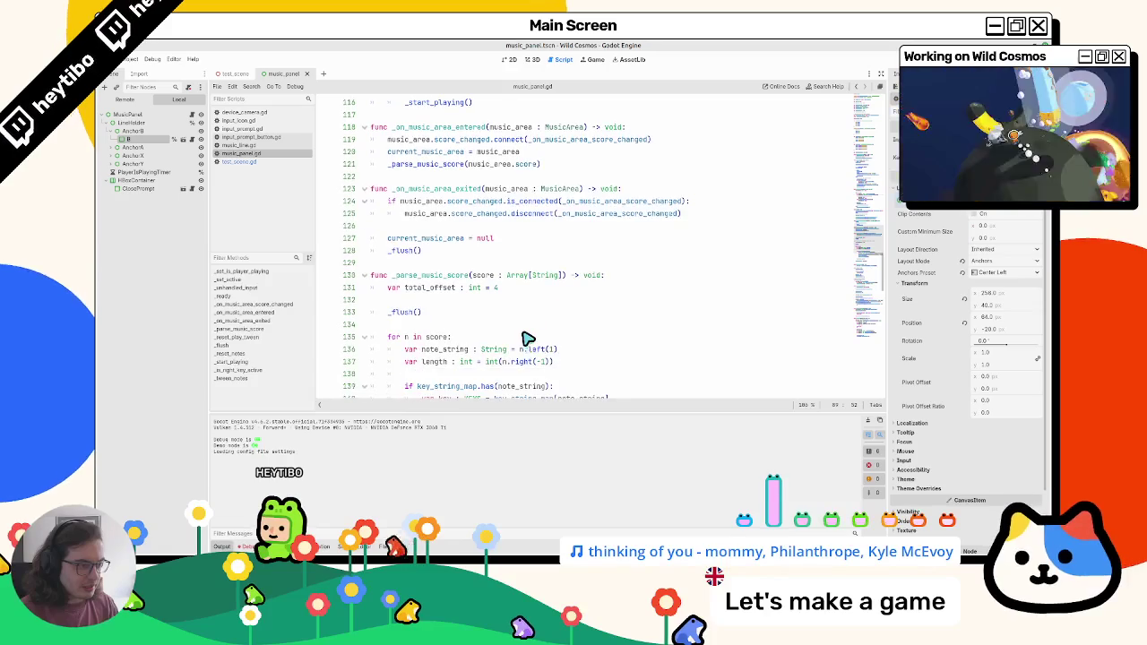
scroll(520, 341, "down", 6)
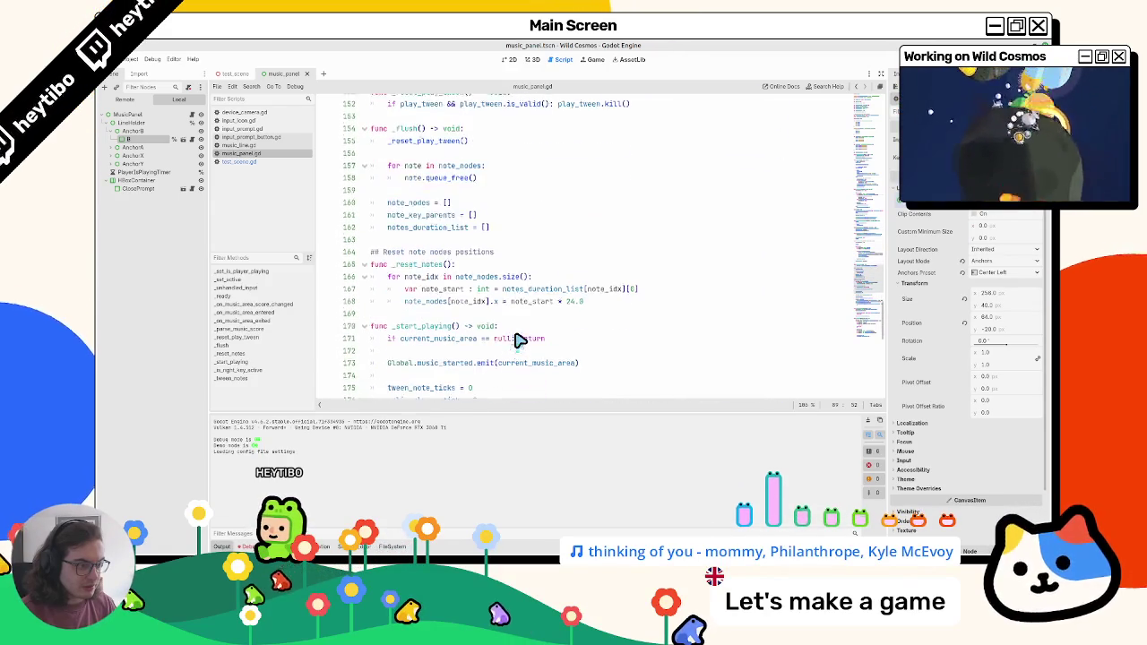
scroll(513, 341, "down", 2)
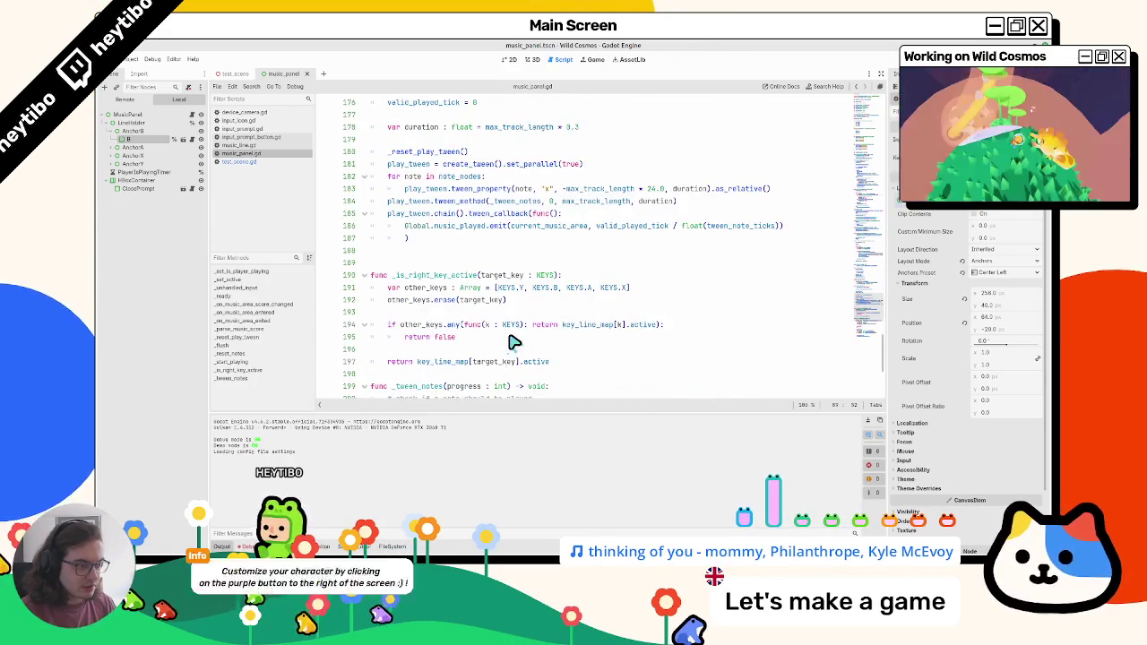
Find the _is_right_key_active call on line 212 and add print(is_valid) on line 213
double_click(452, 241)
key("ctrl+f")
key("Return")
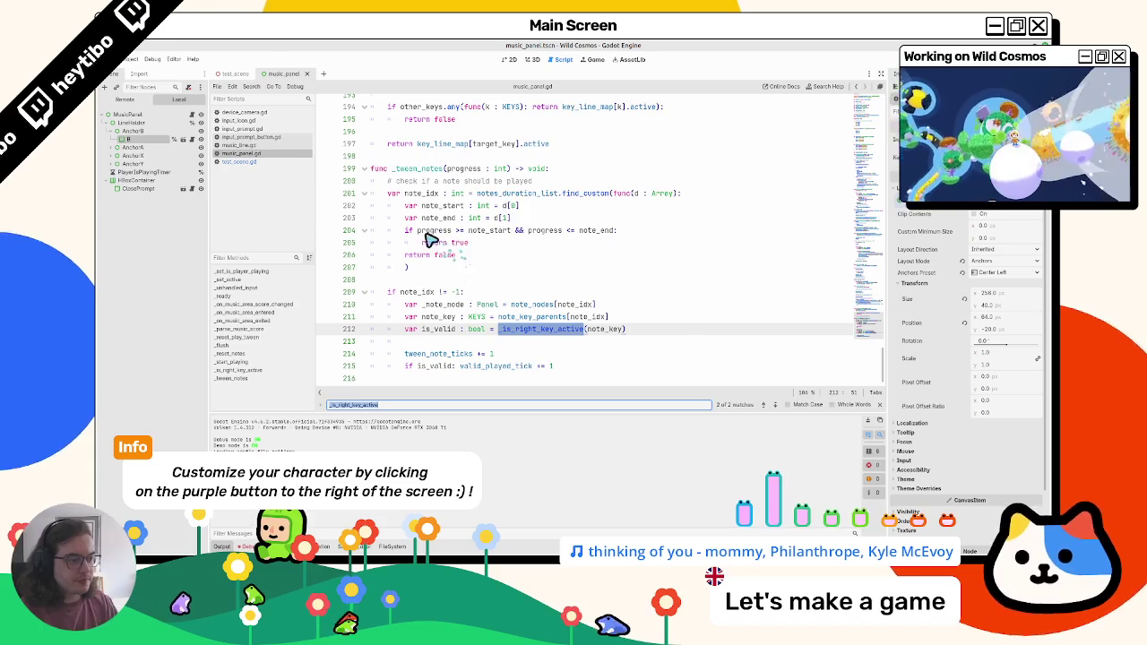
key("Escape")
double_click(438, 341)
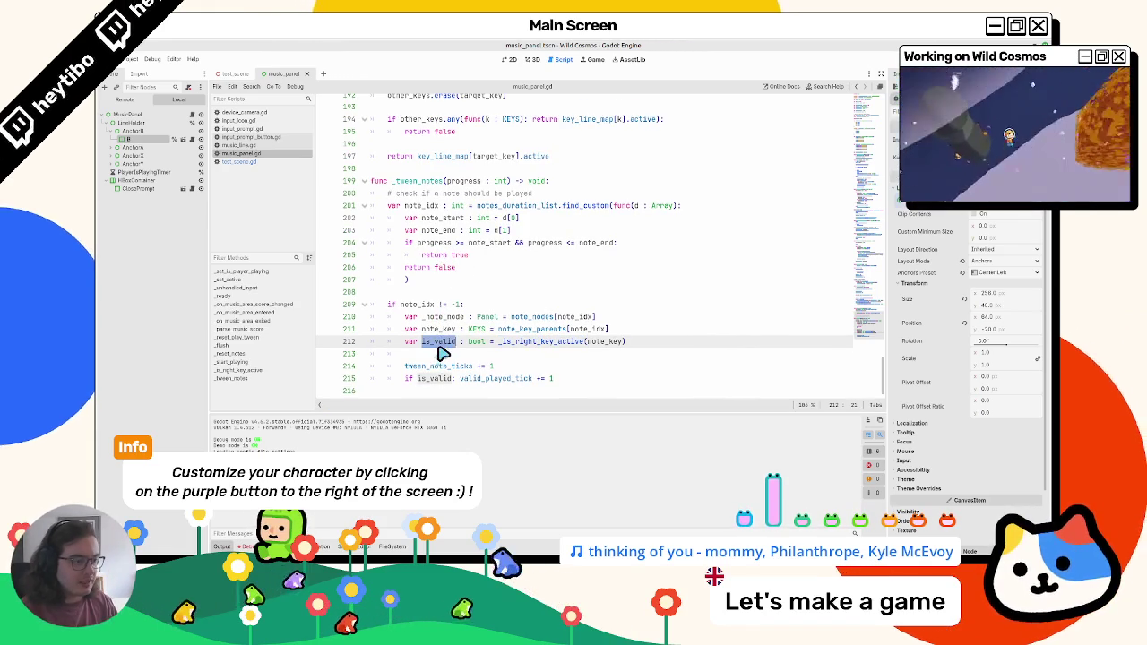
left_click(435, 356)
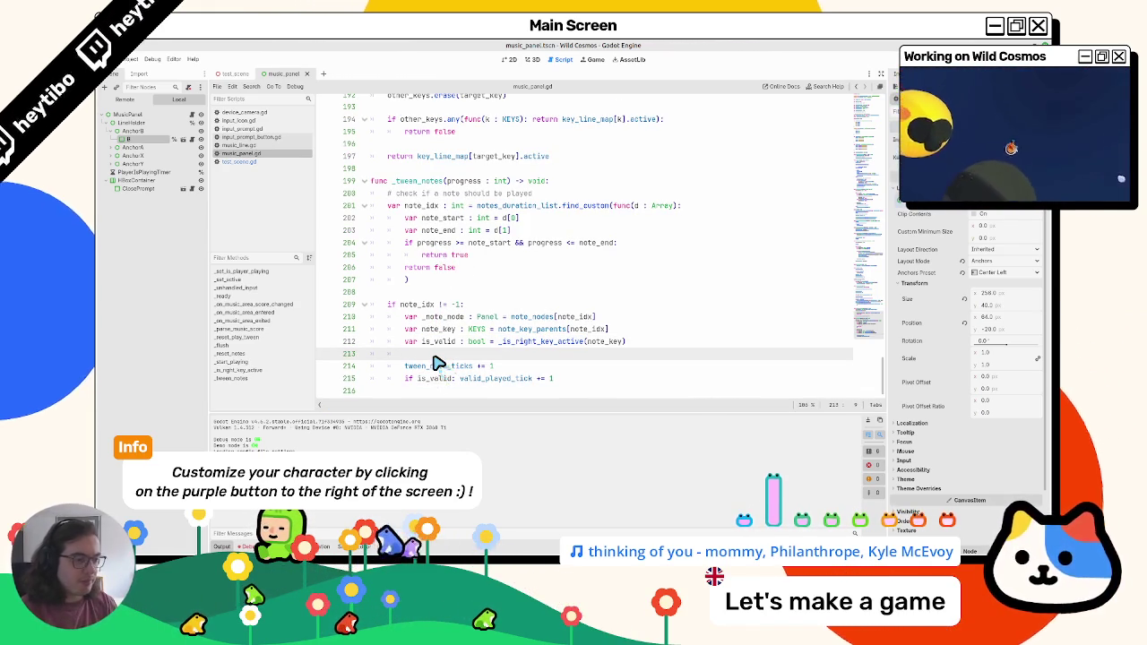
type("print(is_valid")
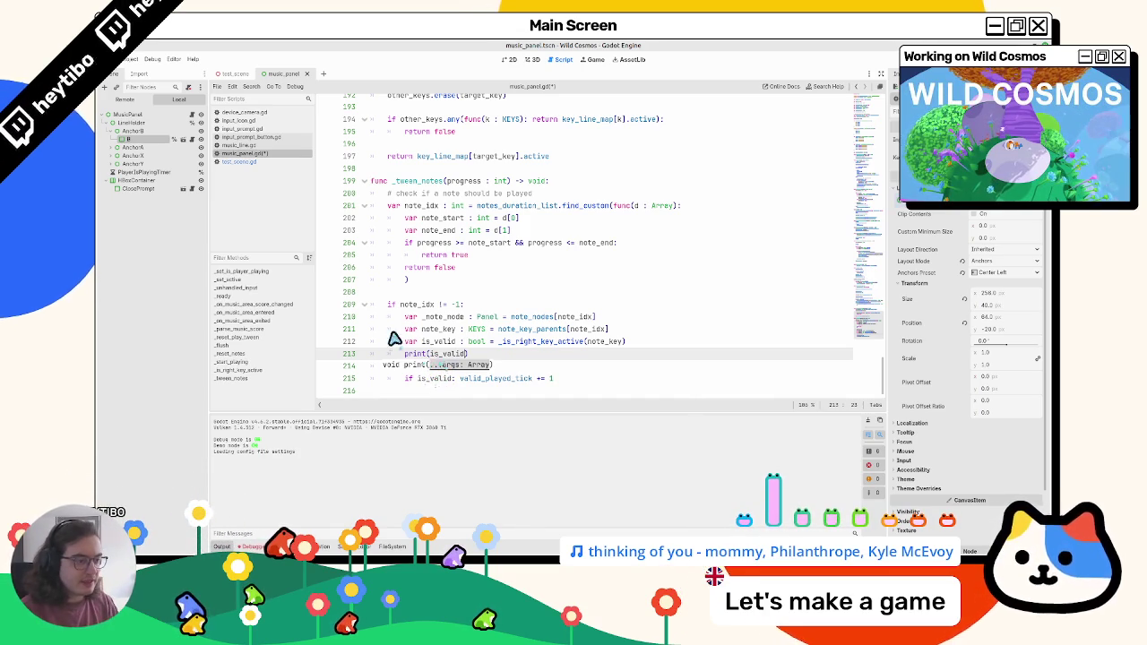
Copy note_key into the debug print so it reads print(note_key, is_valid)
double_click(433, 328)
key("ctrl+c")
left_click(430, 358)
key("ctrl+v")
type(",")
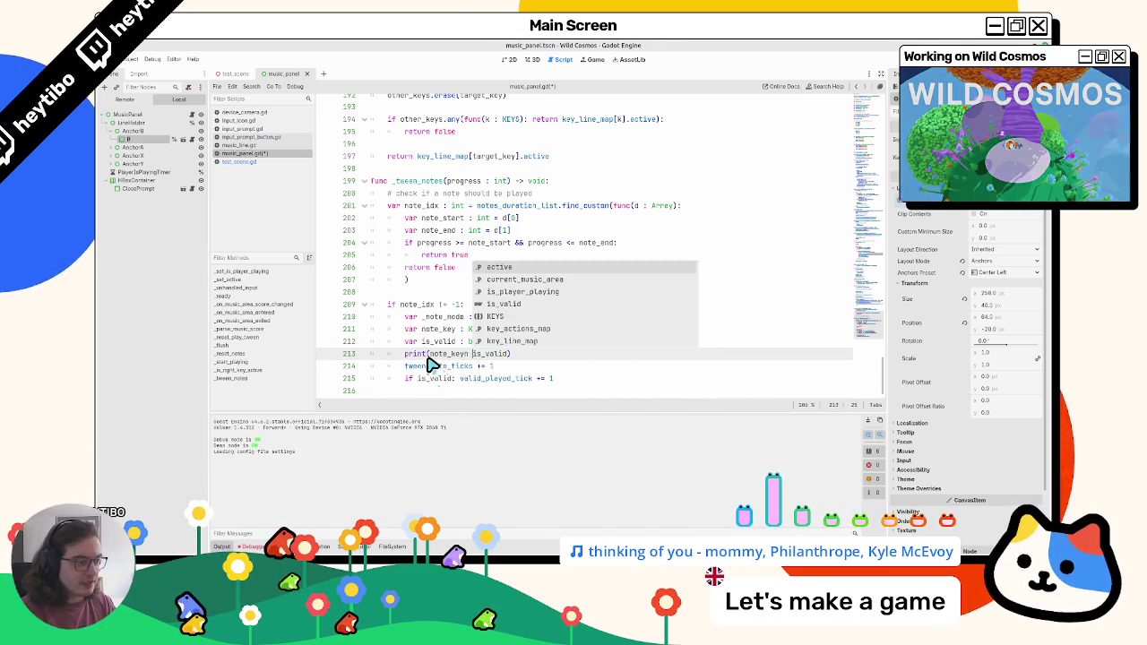
key("Escape")
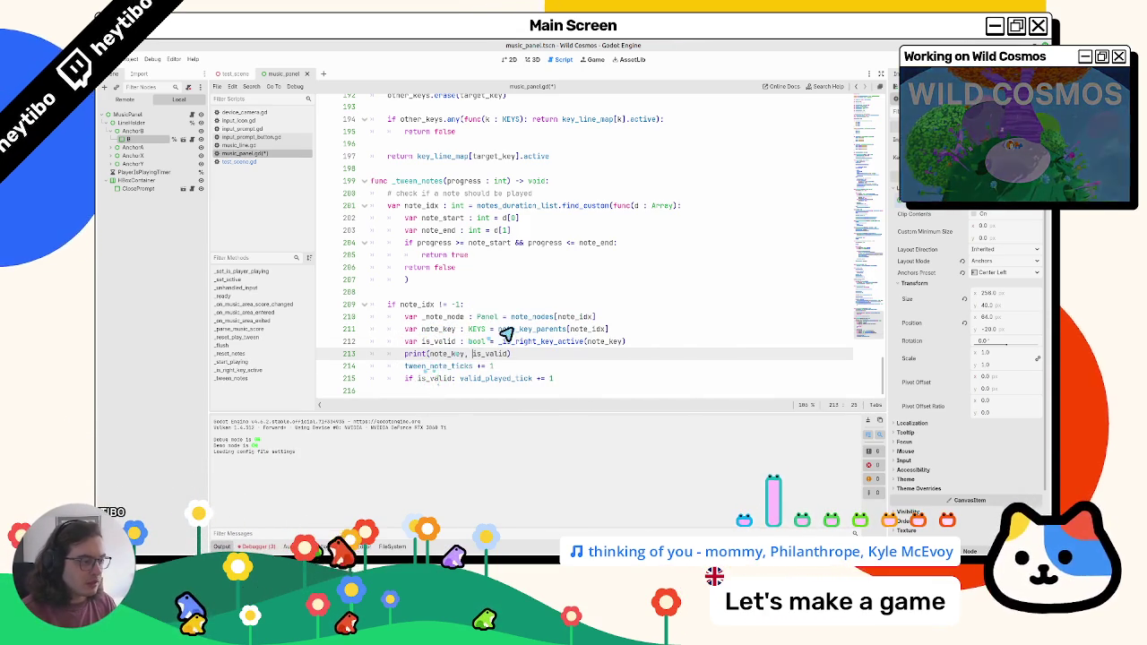
Add print(notes_duration_list) below the _tween_notes comment, save, and run the game with F5
double_click(565, 317)
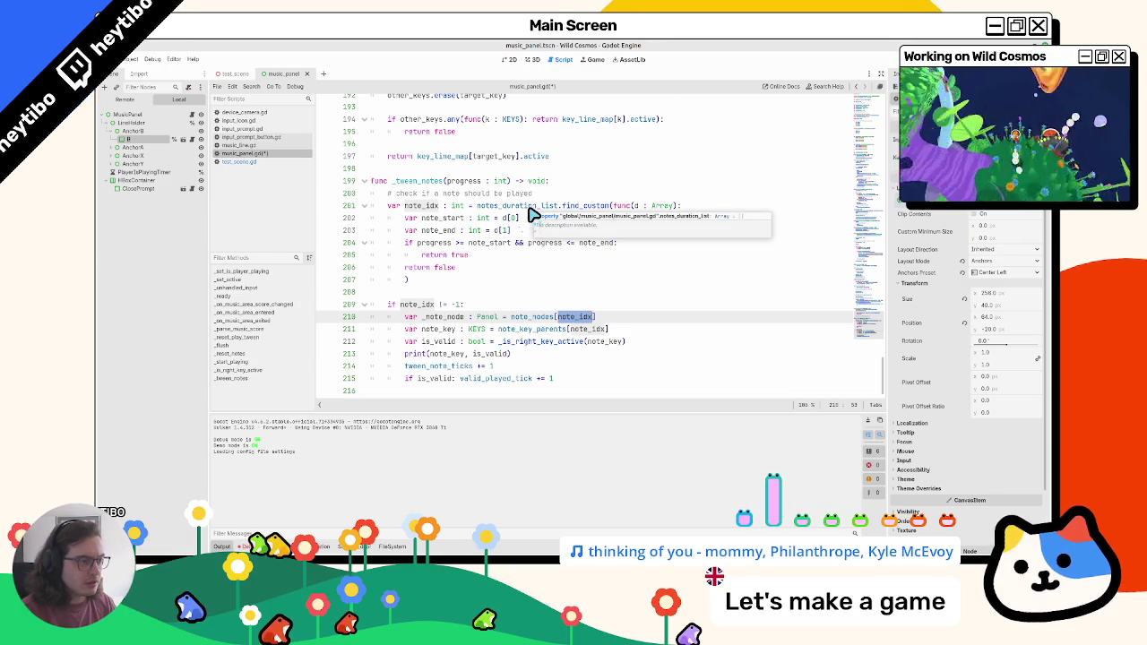
left_click(529, 212, "ctrl")
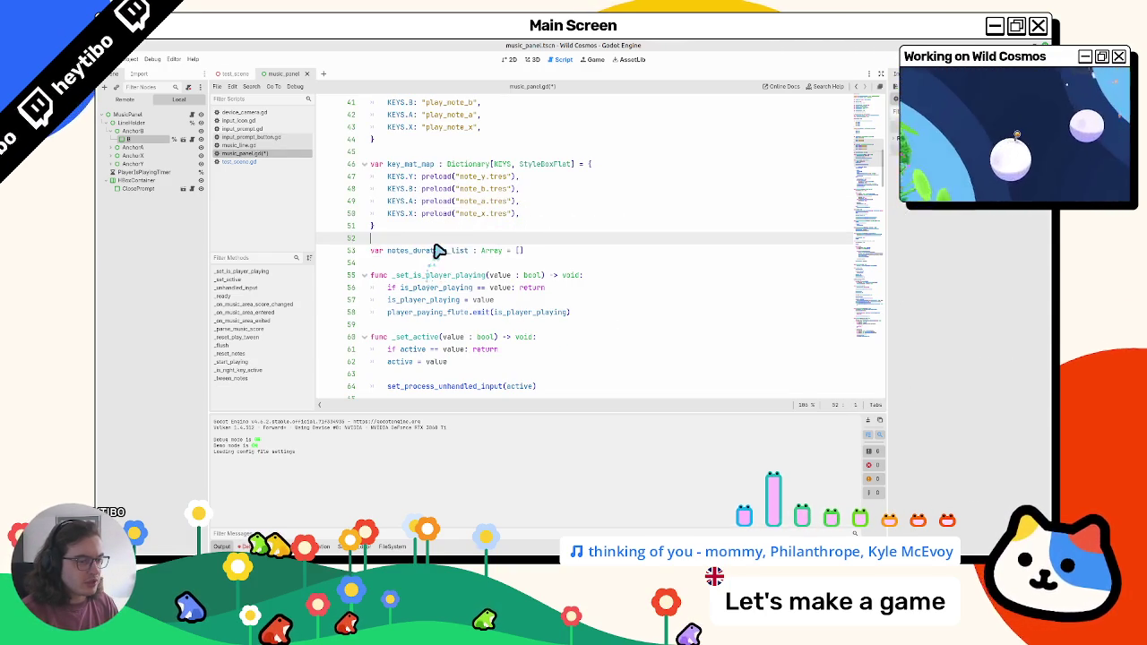
key("alt+Left")
scroll(455, 366, "down", 1)
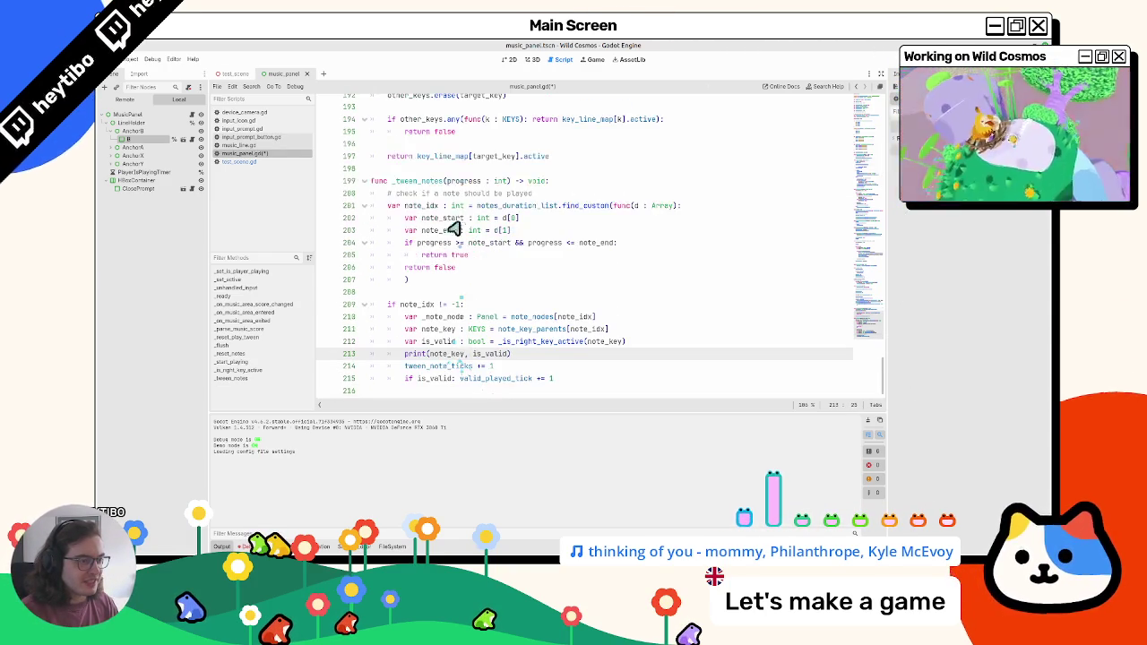
left_click(516, 205)
key("Up")
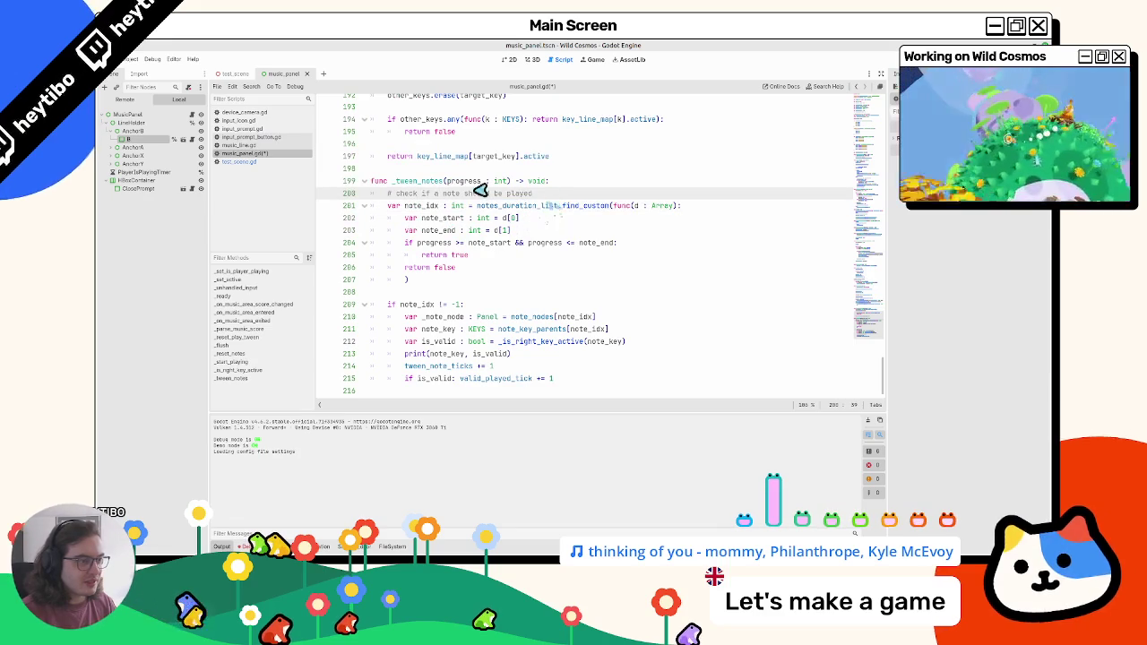
double_click(438, 182)
left_click(566, 193)
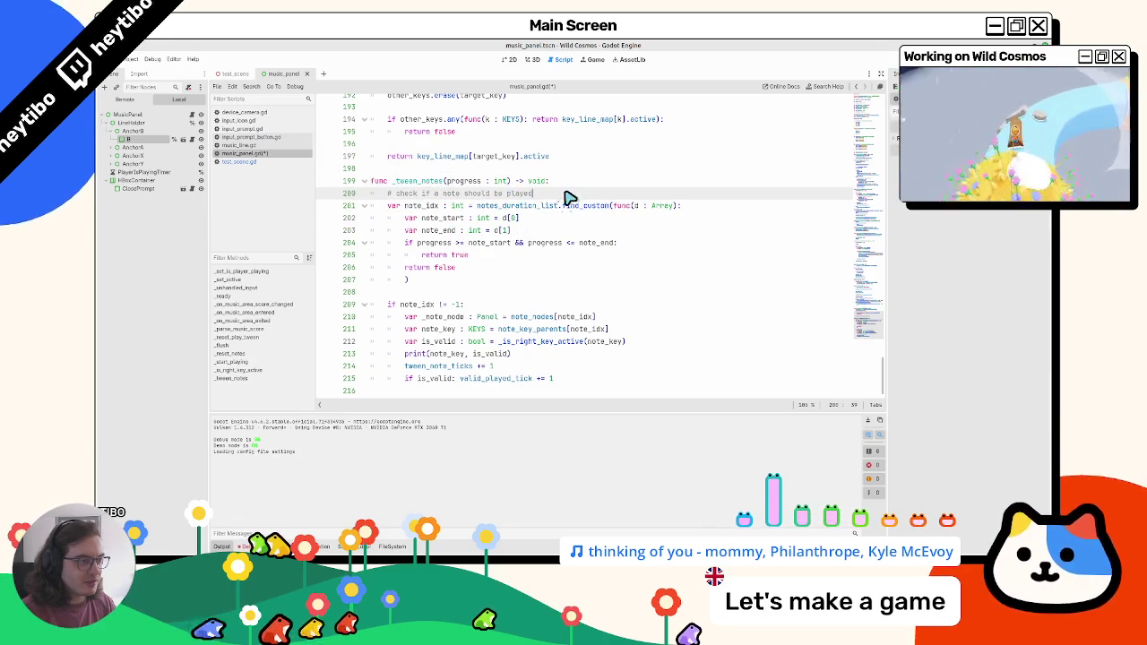
key("Return")
type("print(notes_duration_list)")
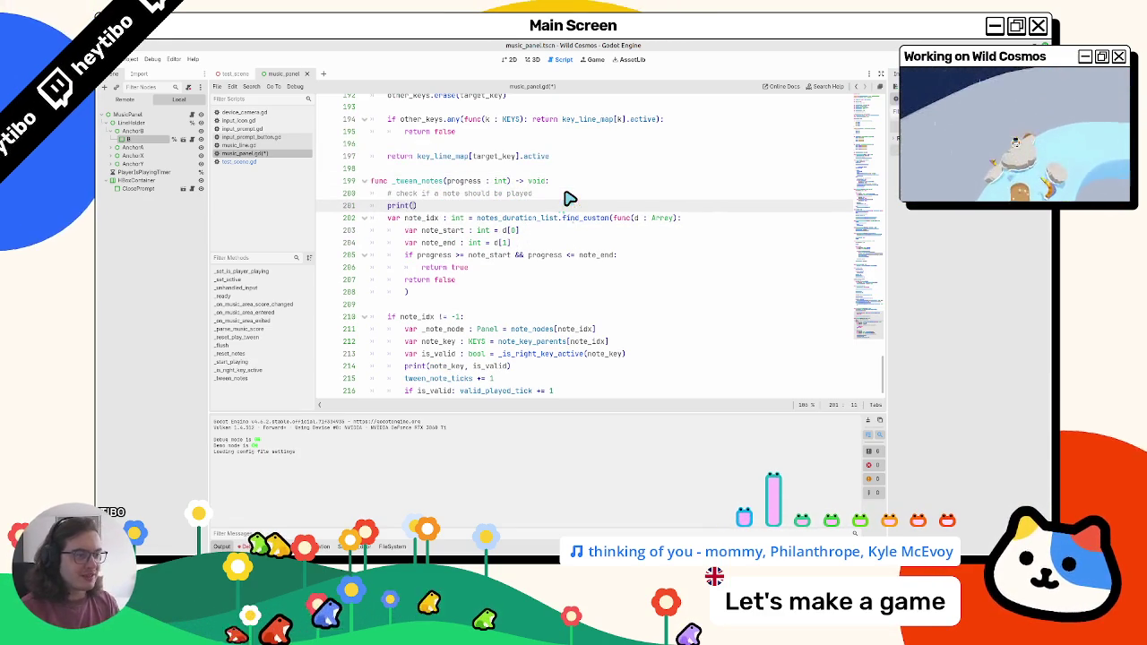
key("ctrl+s")
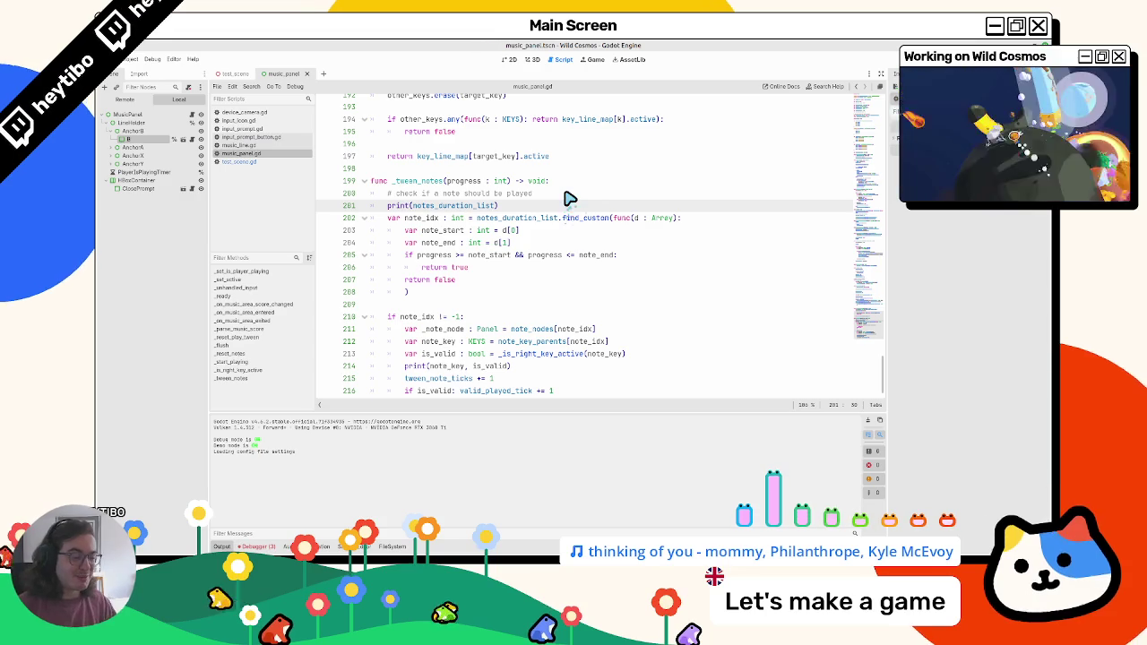
key("F5")
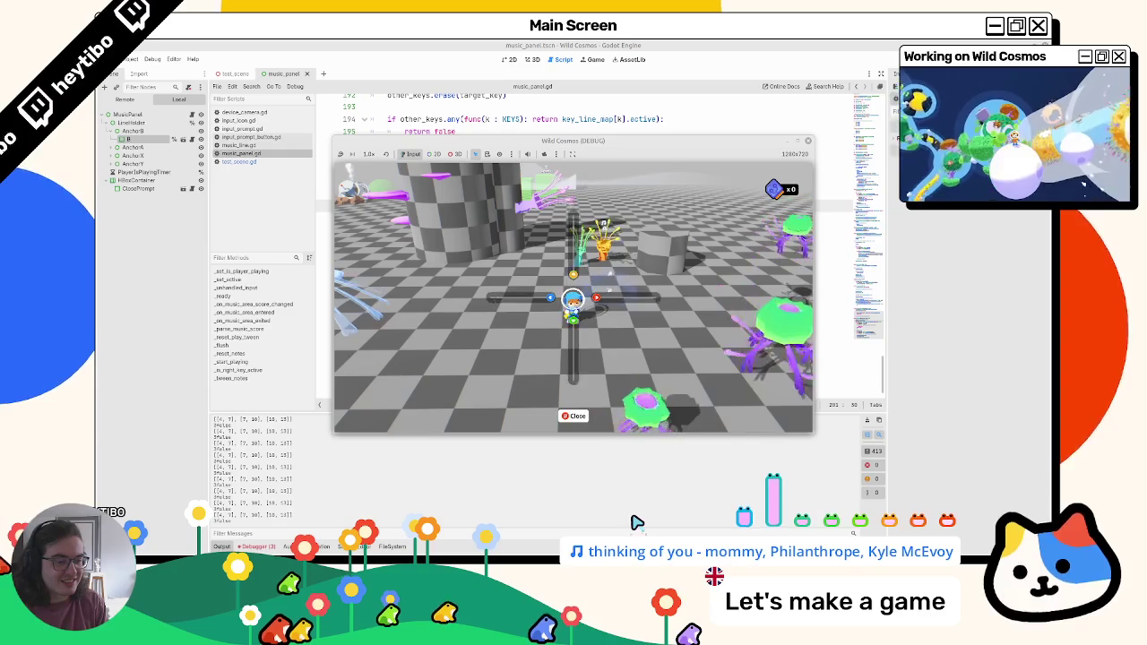
Walk the player forward, sideways and across onto the music-bar markers with W, D and A
key("w")
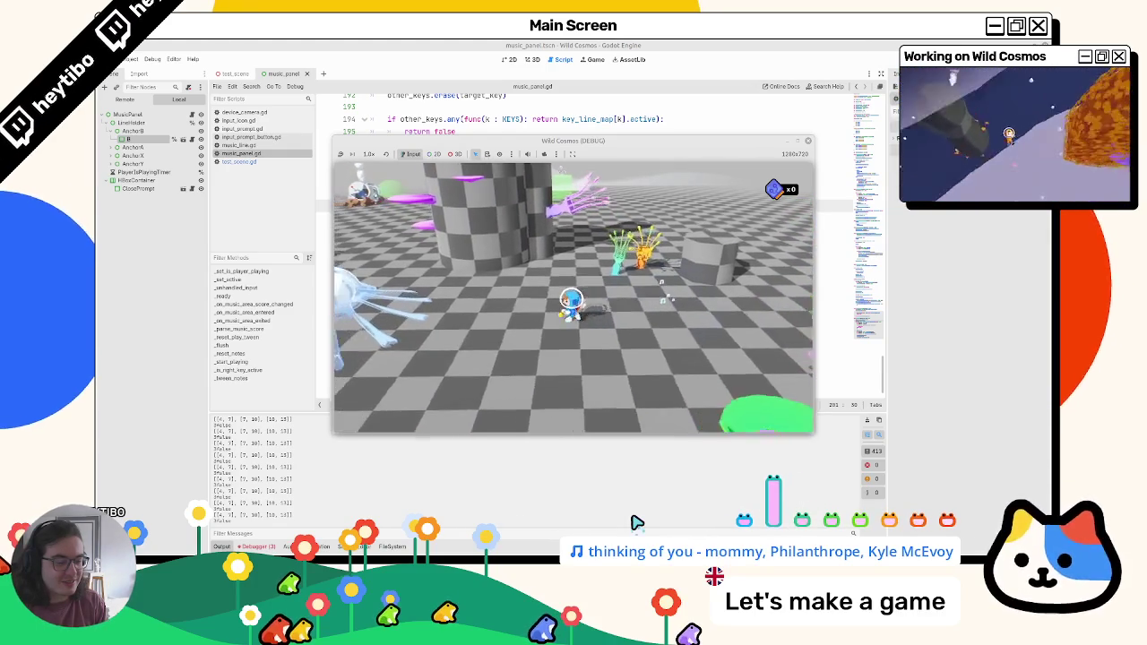
key("w")
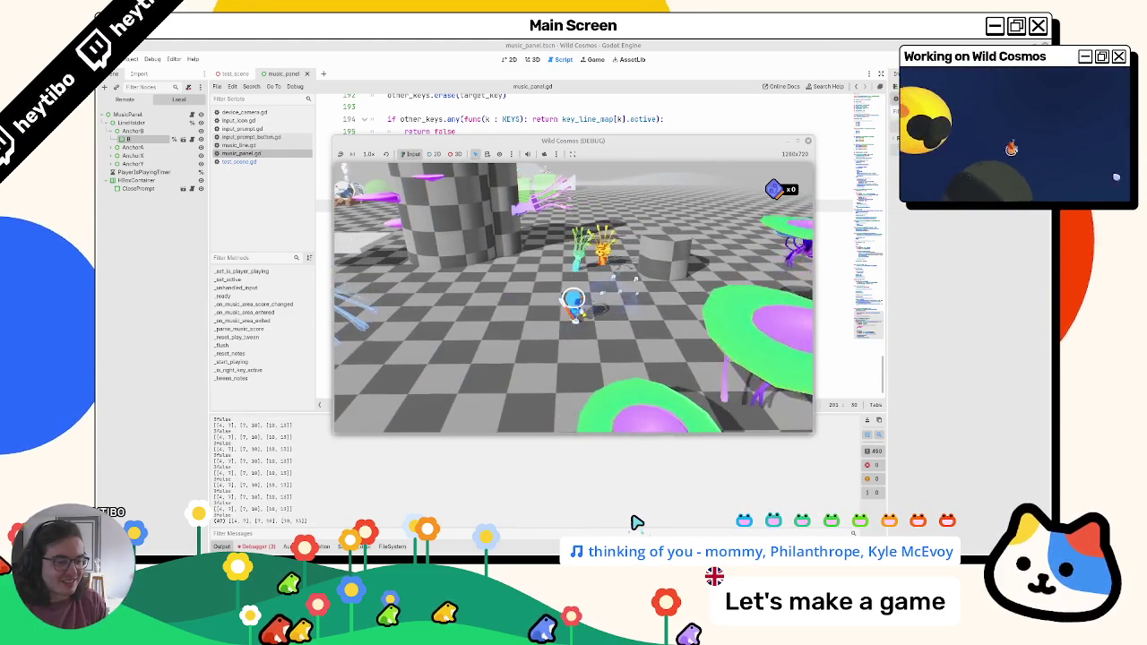
key("d")
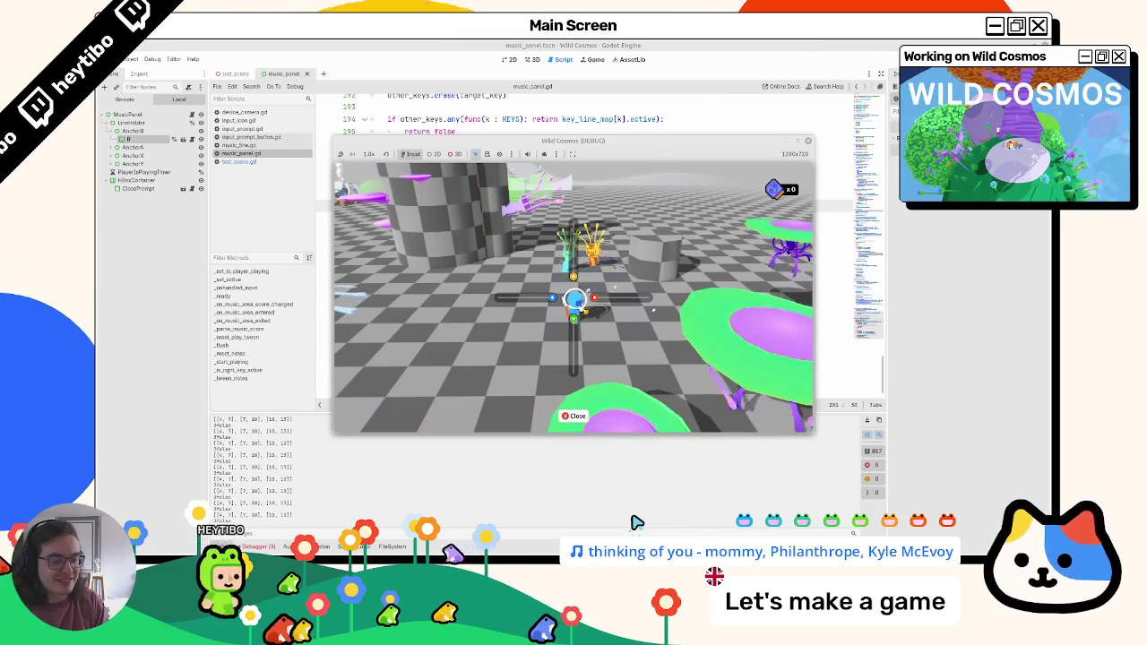
key("a")
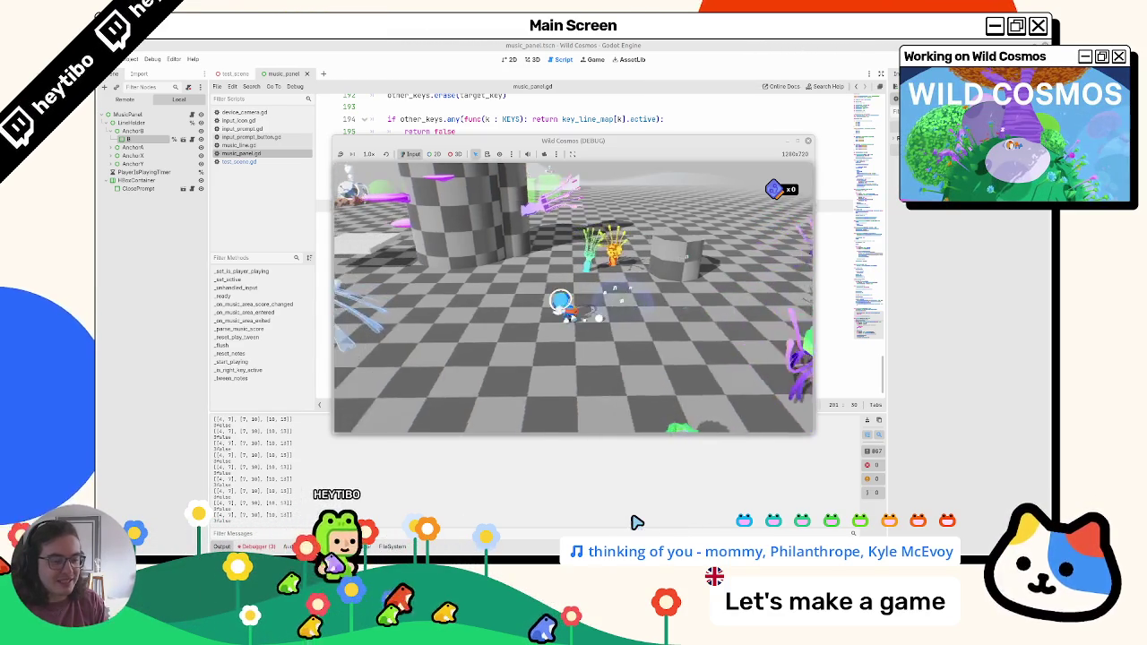
key("w")
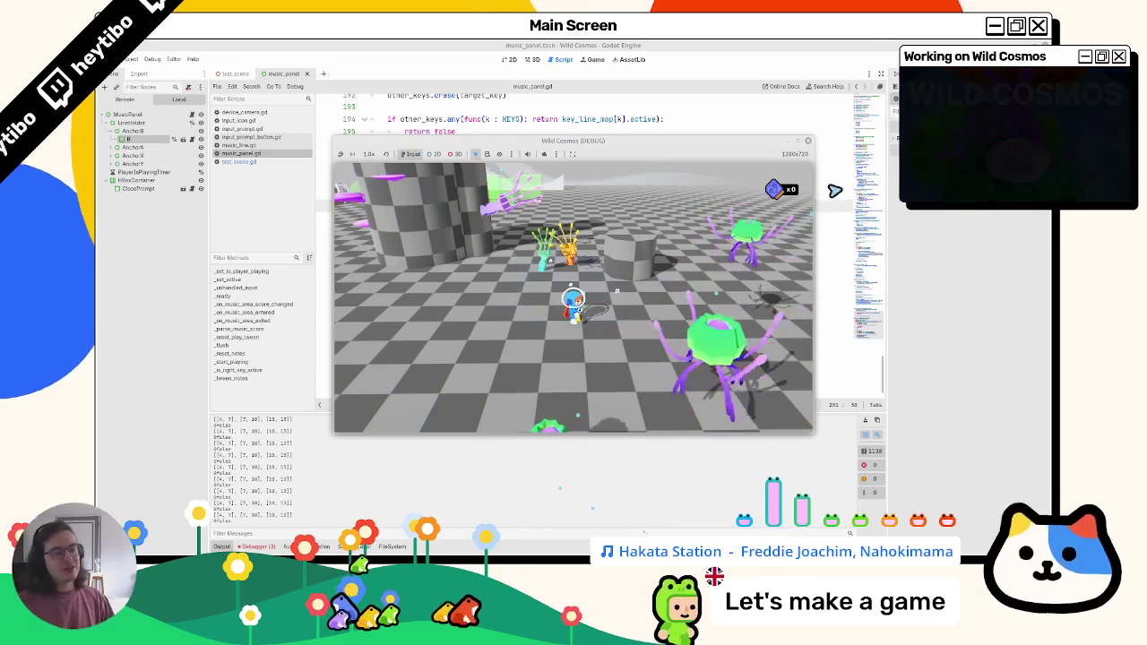
Stop the running game and select the print(note_key, is_valid) statement
left_click(807, 141)
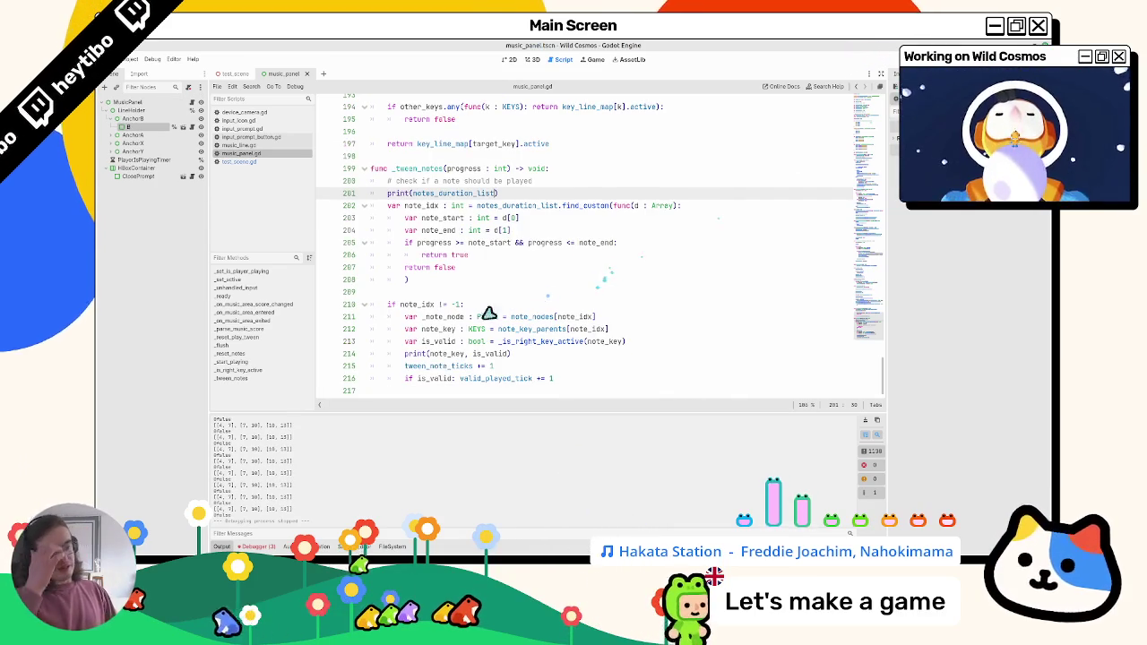
left_click_drag(405, 355, 535, 361)
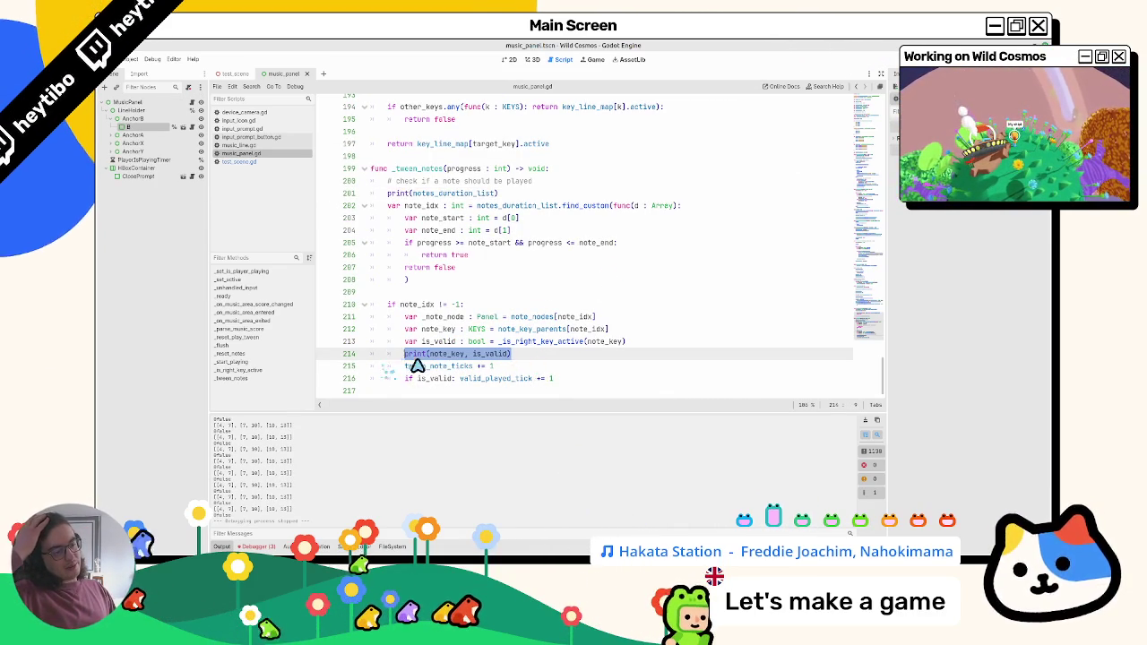
key("alt+Down")
key("alt+Up")
left_click(545, 362)
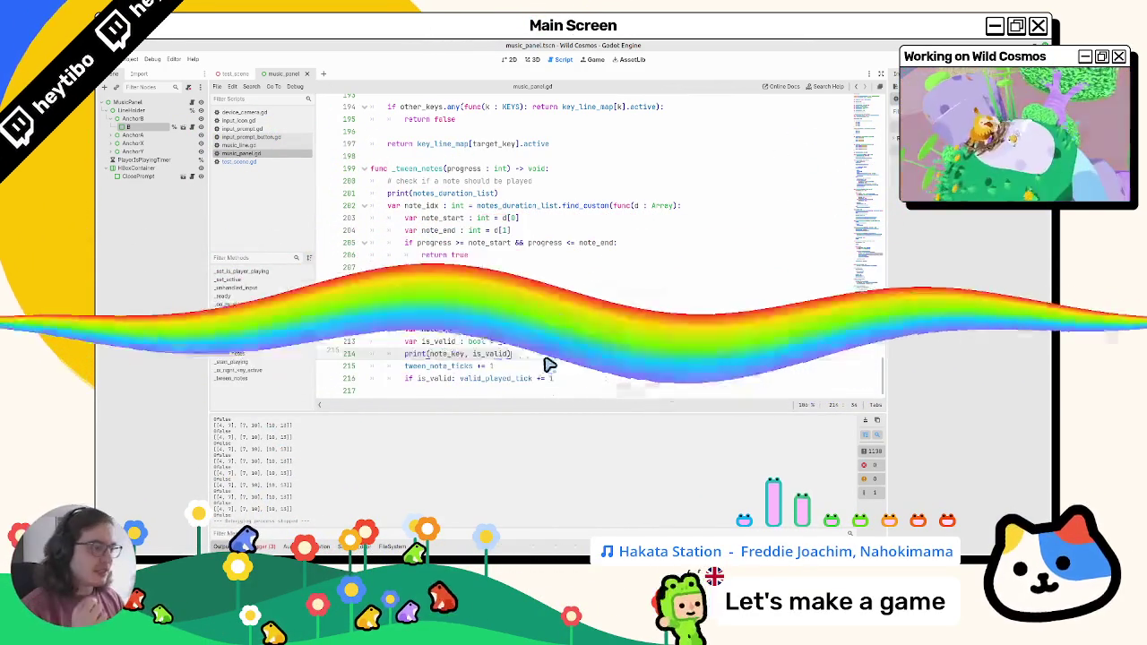
Change the print call on line 214 to print(note_idx, is_valid)
double_click(574, 316)
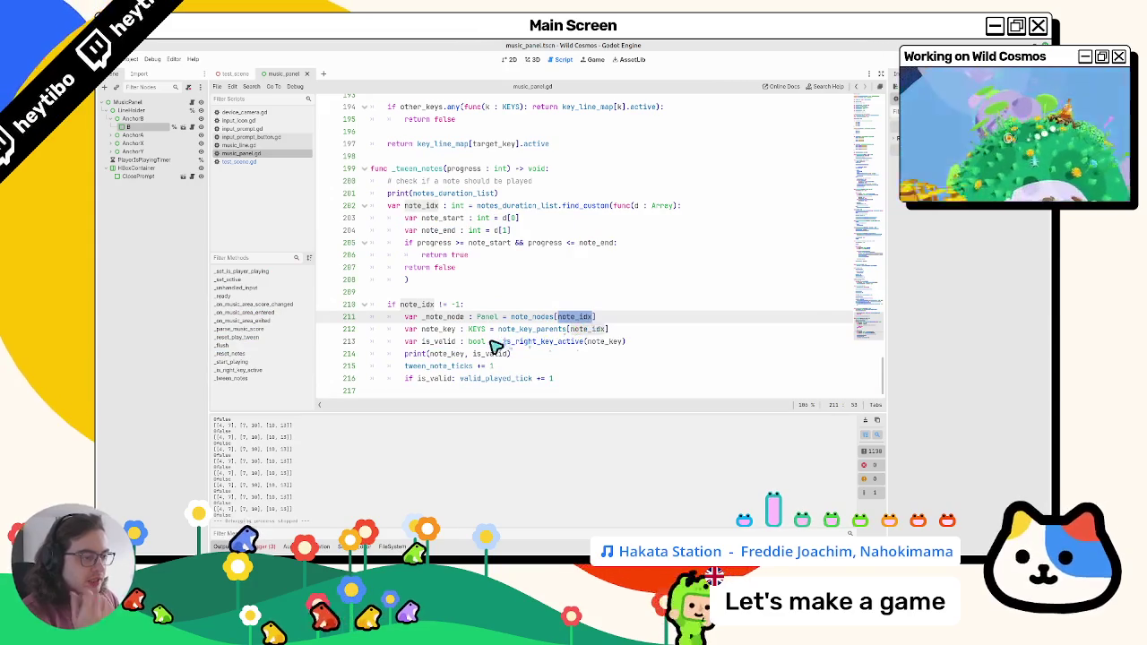
key("ctrl+c")
double_click(452, 354)
key("ctrl+v")
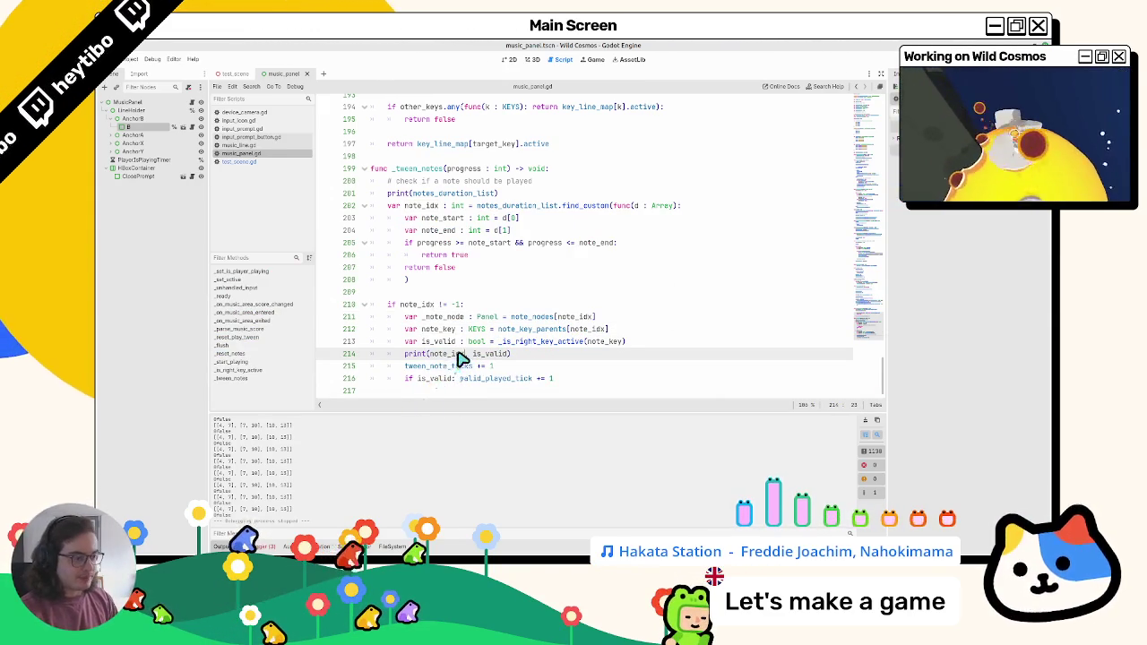
double_click(451, 355)
key("ctrl+z")
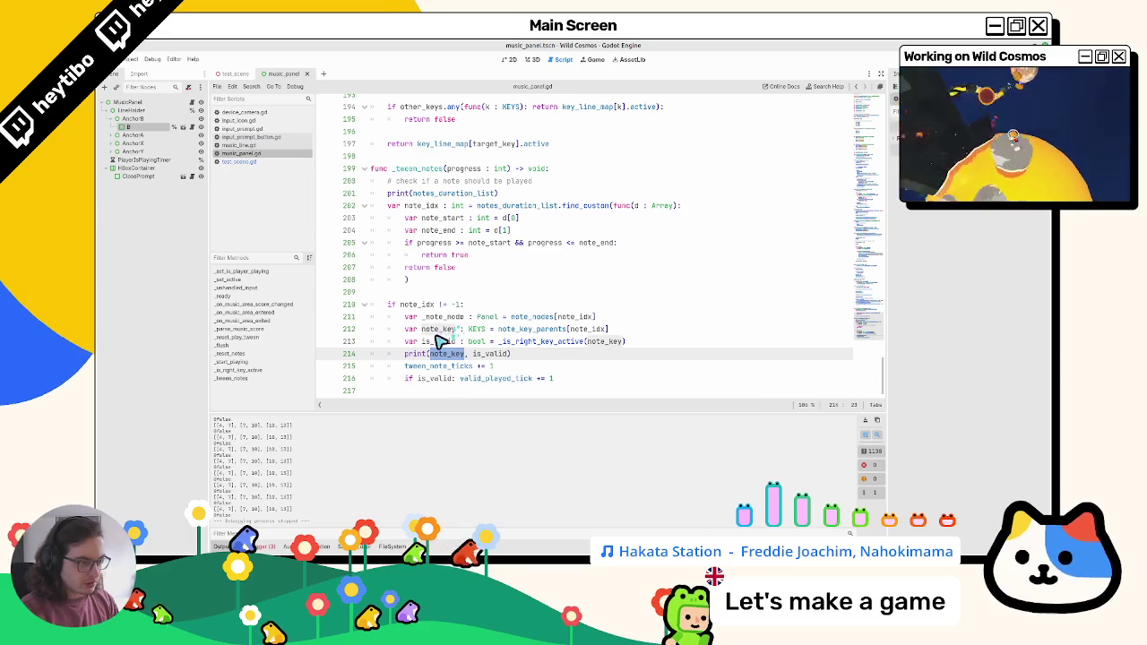
double_click(581, 329)
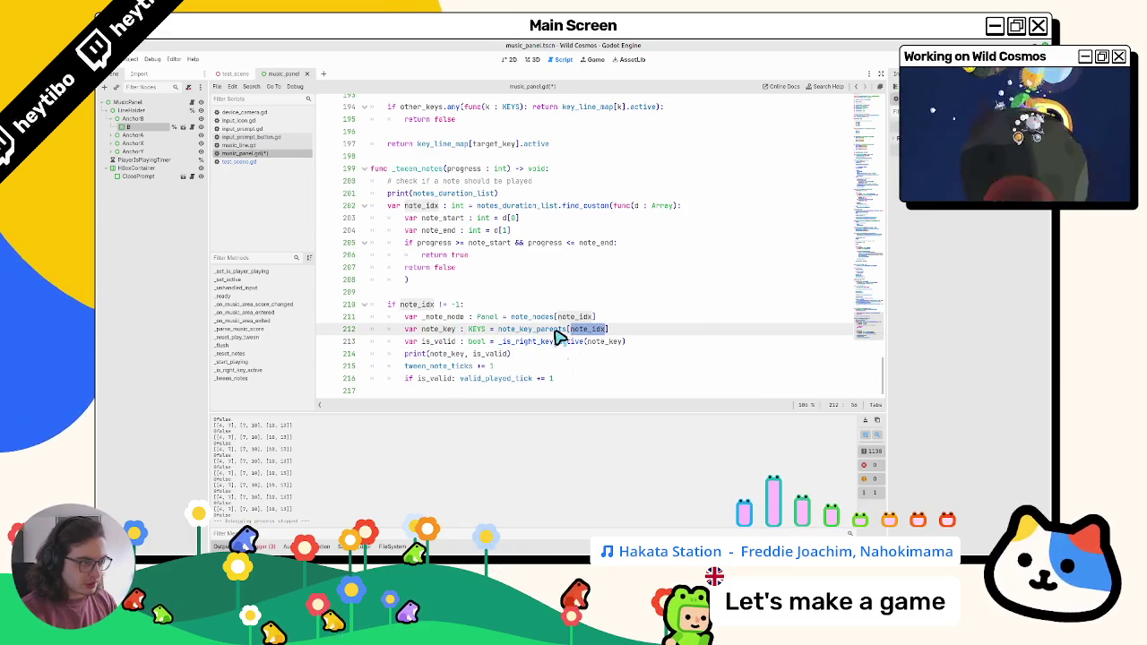
key("ctrl+shift+z")
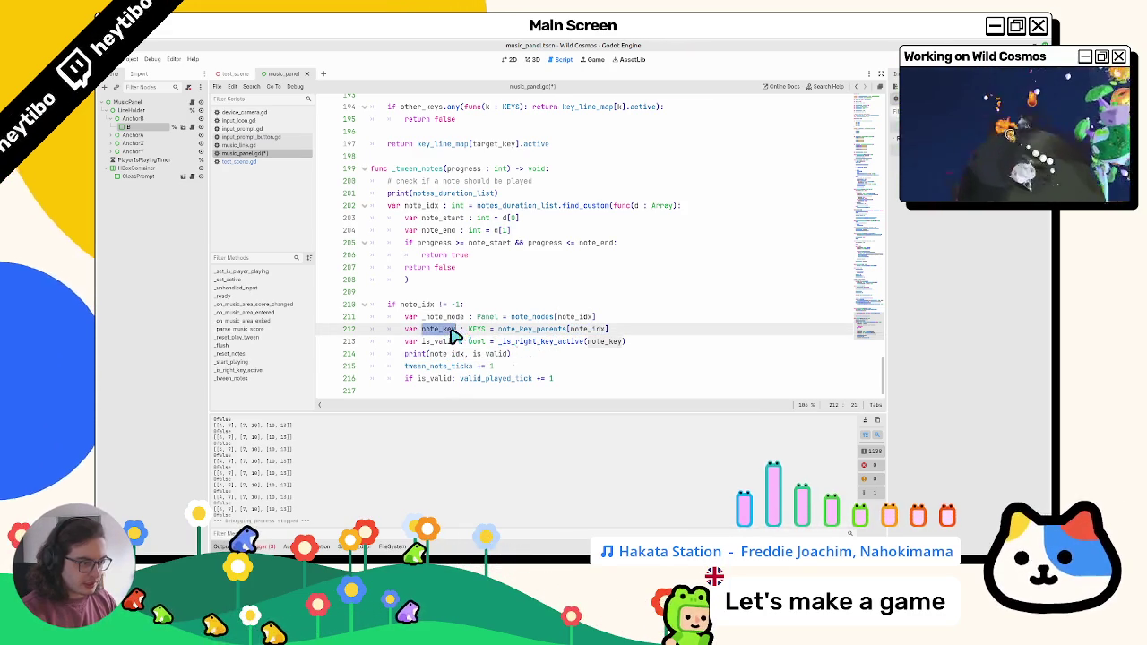
Save the script and inspect the _note_node and note_nodes names on line 211
left_click(464, 319)
double_click(465, 319)
key("ctrl+s")
double_click(543, 319)
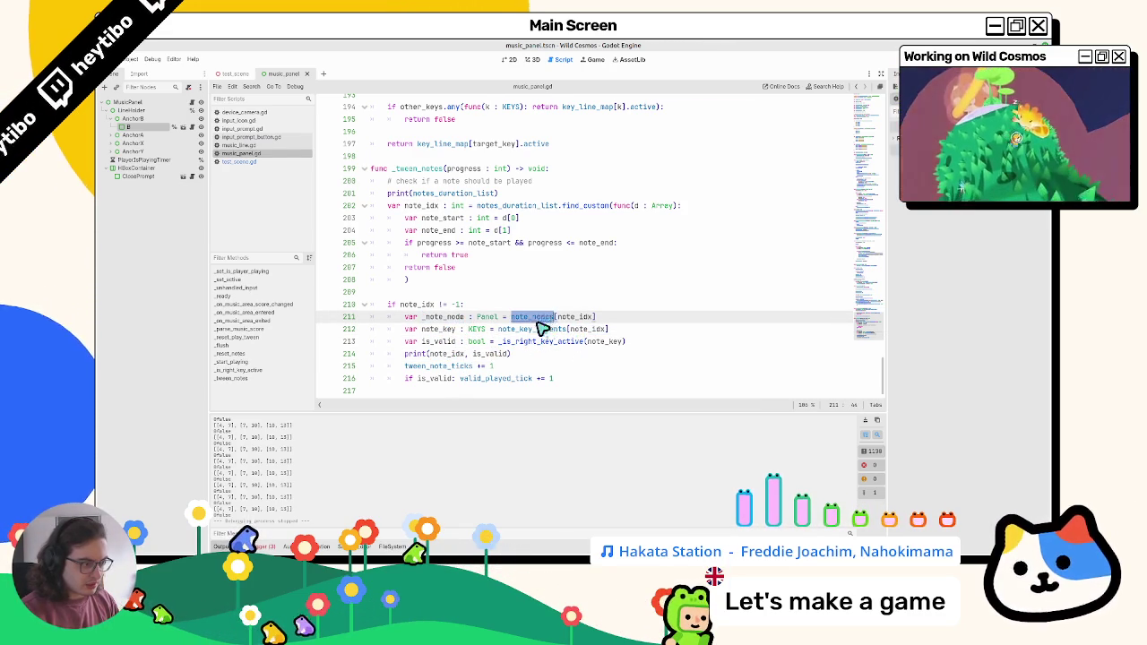
left_click(448, 329)
left_click_drag(448, 329, 452, 321)
double_click(452, 320)
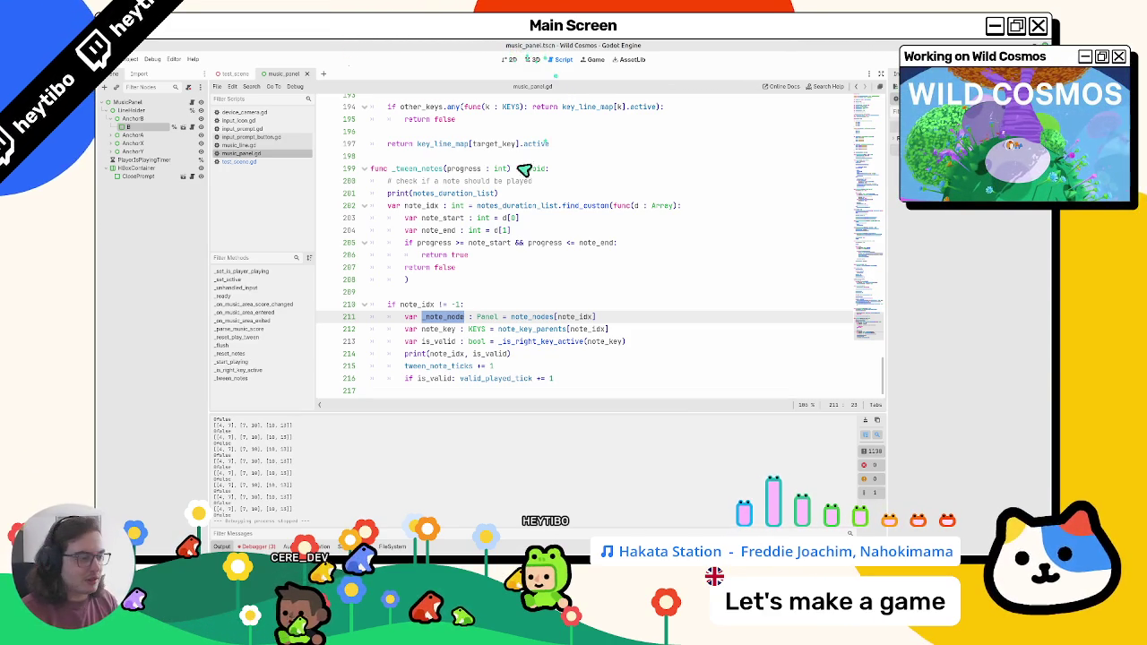
Inspect note_node on line 211, then open the Quick Open Scene search with Ctrl+Shift+O
left_click(425, 317)
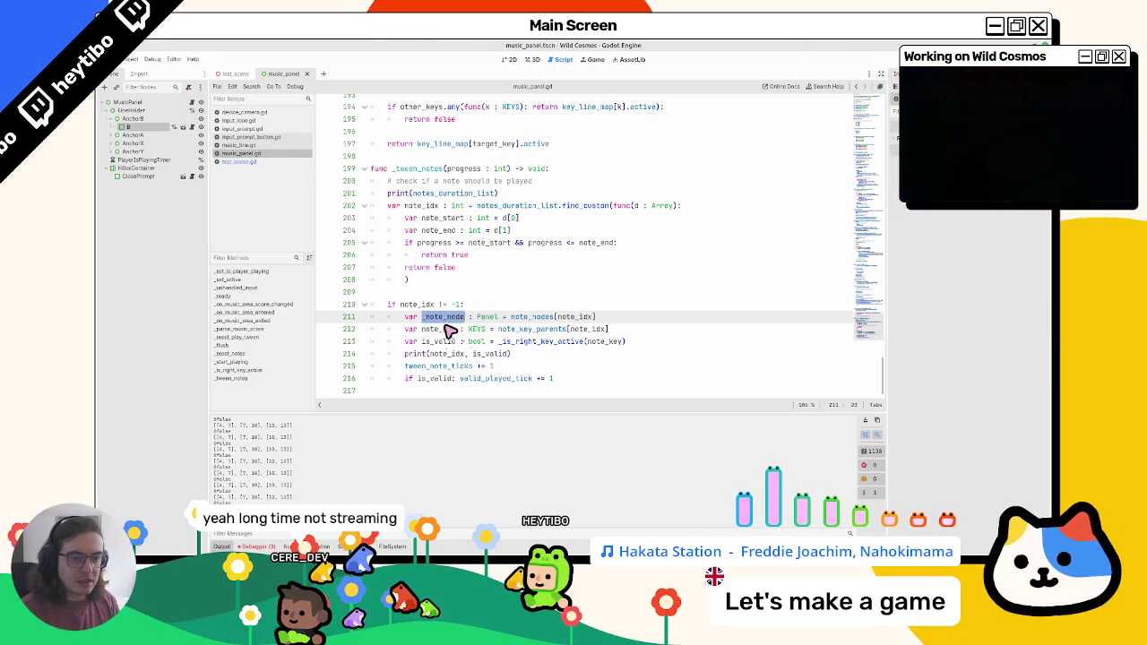
left_click(423, 329)
left_click(427, 319)
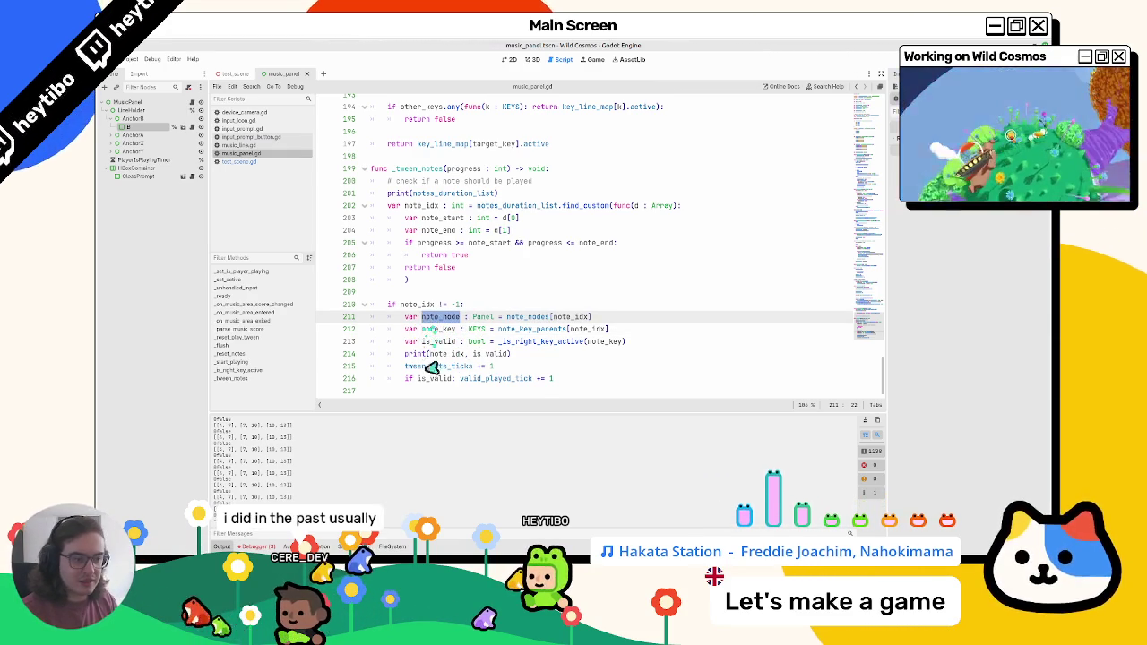
scroll(428, 344, "up", 1)
left_click_drag(430, 362, 488, 362)
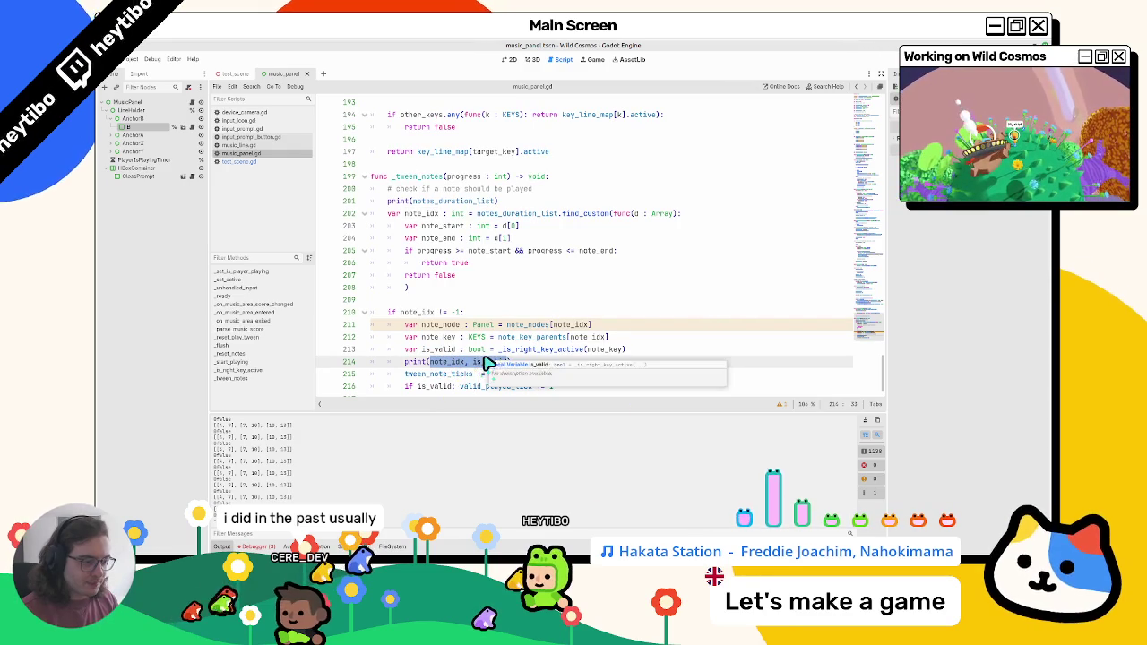
double_click(457, 325)
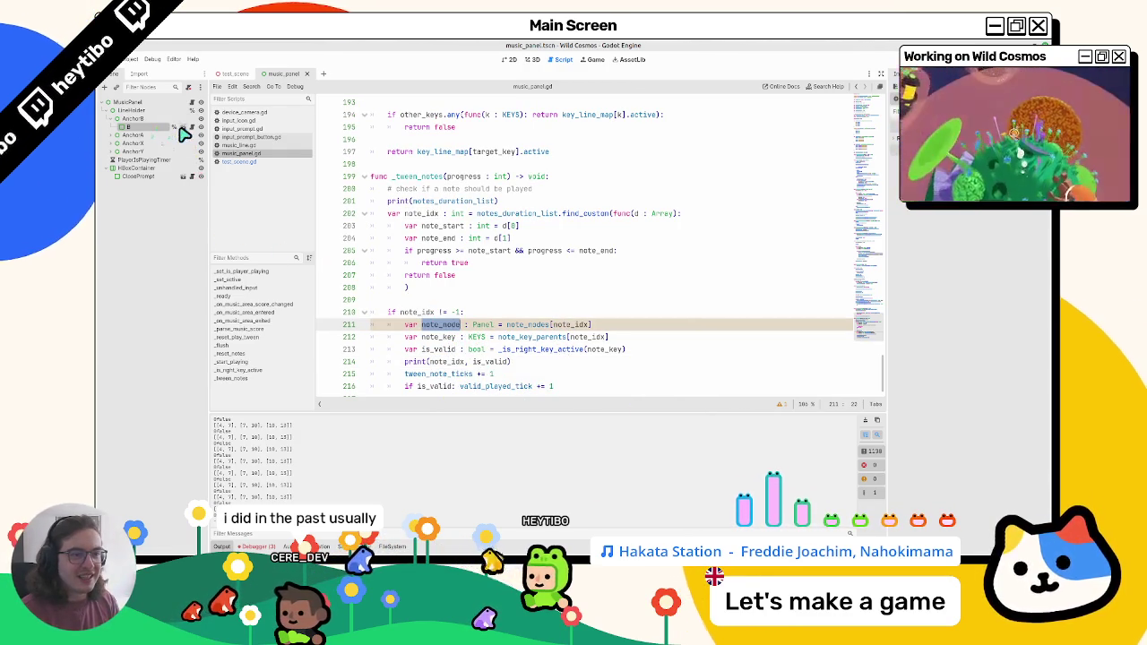
left_click(550, 202)
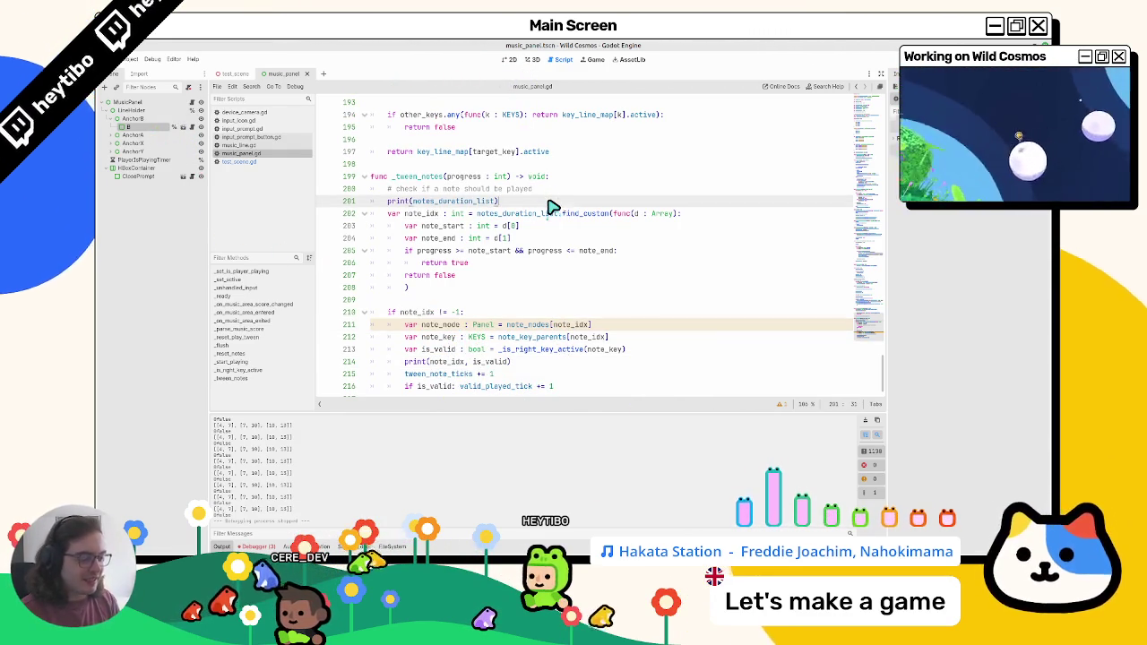
key("ctrl+shift+o")
Open music_note.tscn and fold the _set_x and _set_x_size functions in music_note.gd
type("ote")
key("Return")
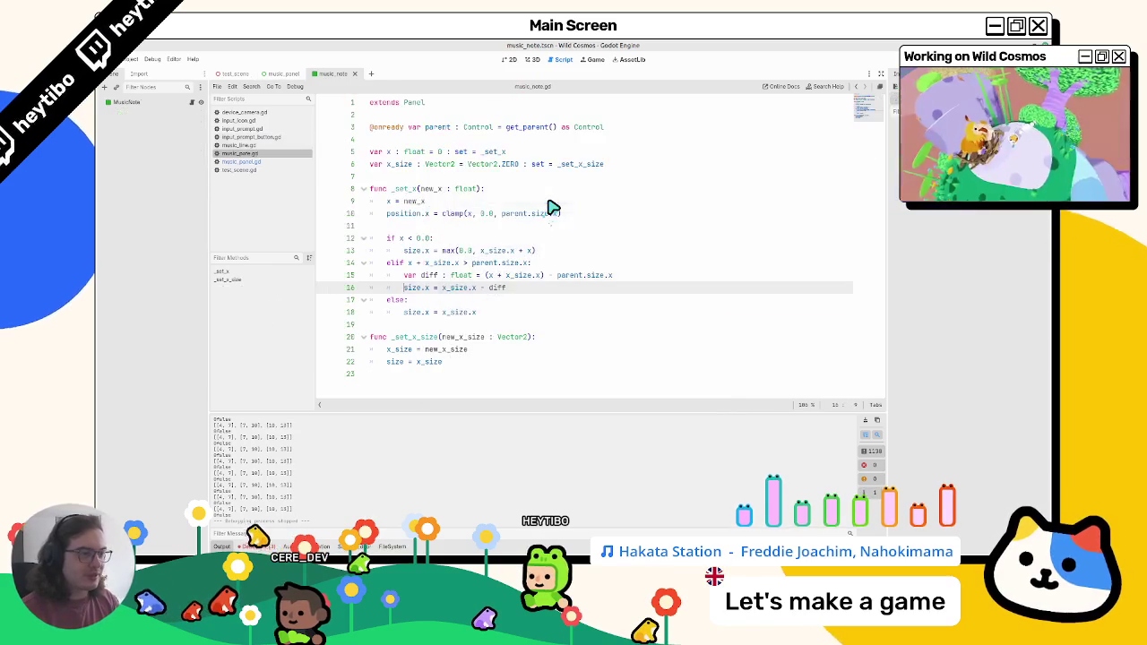
left_click(509, 61)
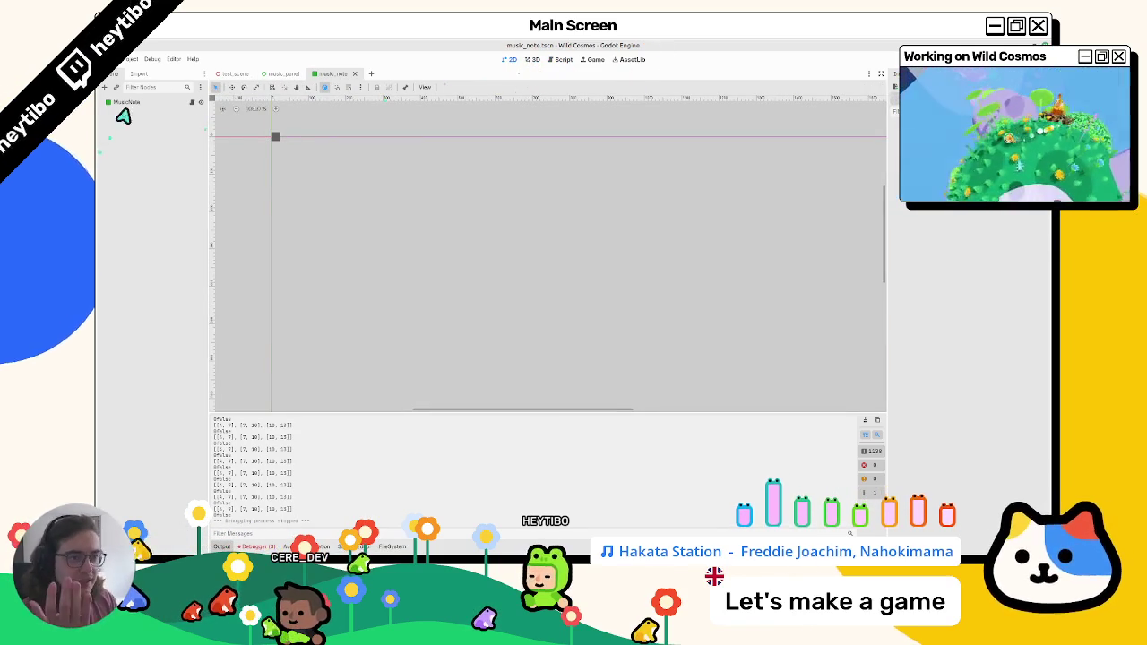
left_click(146, 102)
left_click(192, 102)
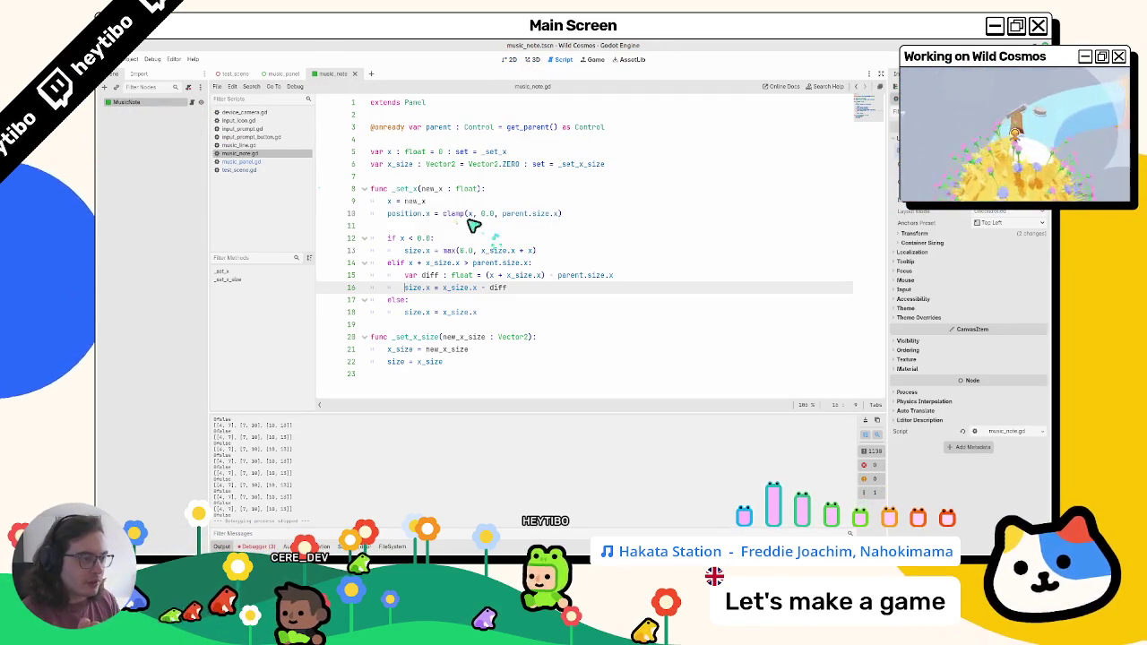
left_click(408, 191)
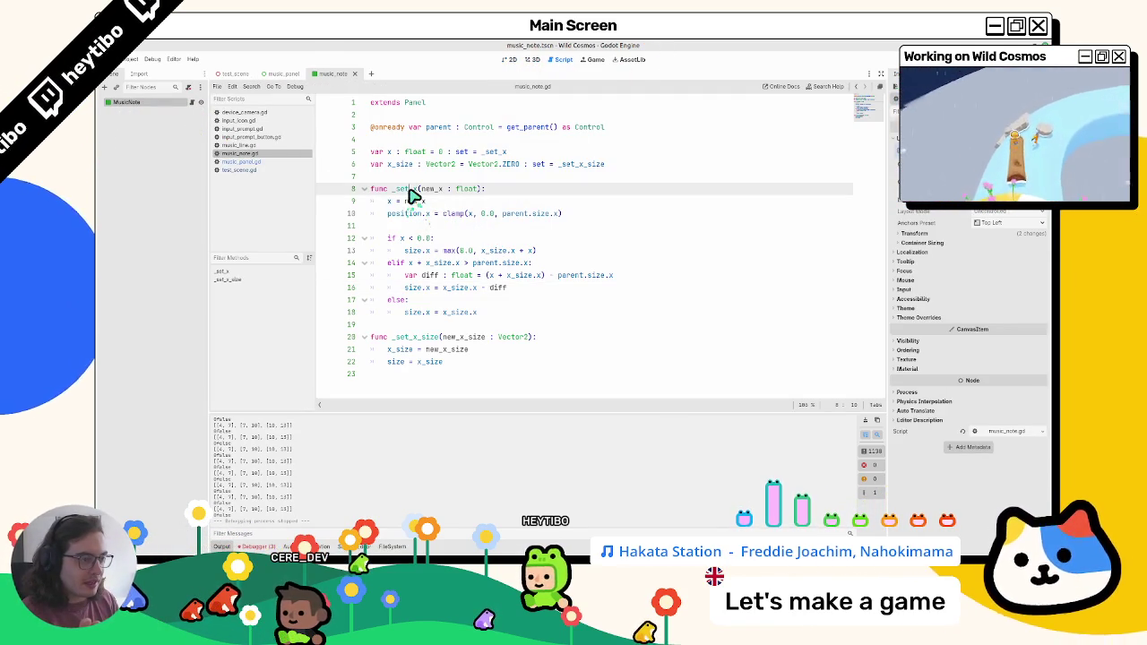
left_click(363, 189)
left_click(363, 214)
left_click(405, 228)
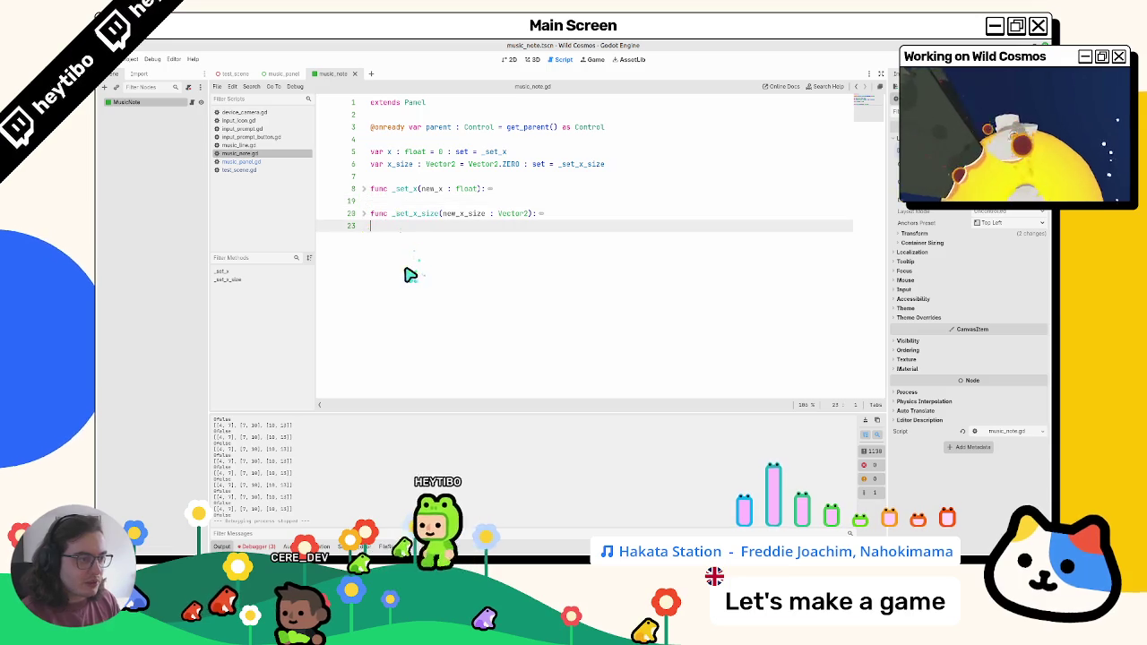
Declare 'var active: bool = false : set = _set_active' below the existing variables
key("Return")
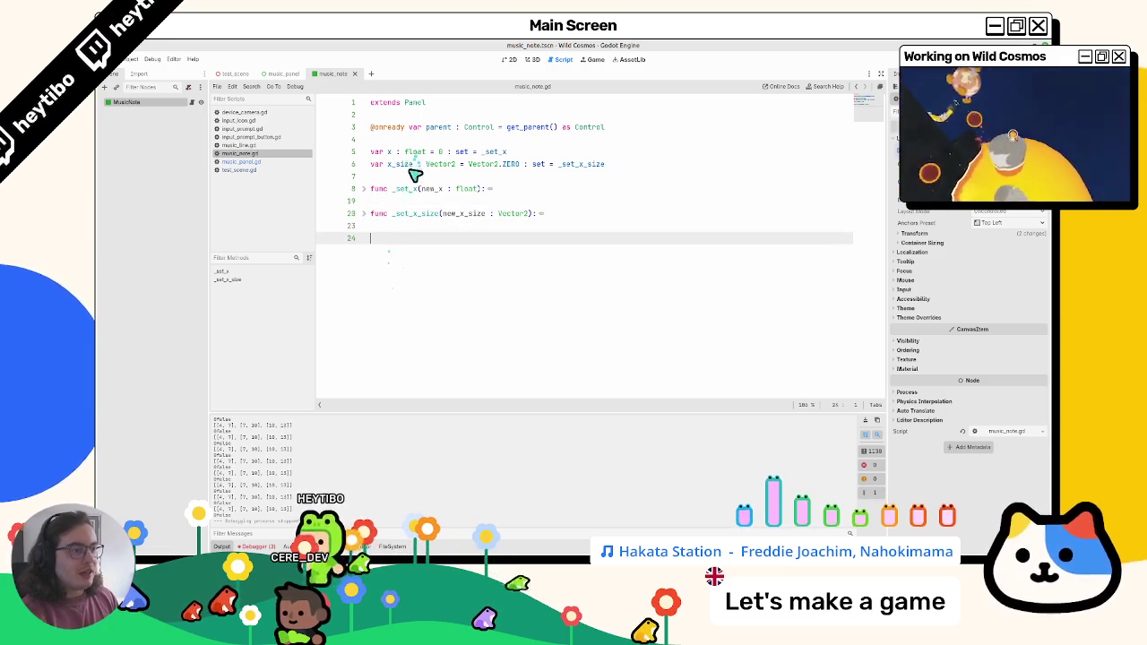
left_click(409, 176)
key("Return")
key("Return")
key("Up")
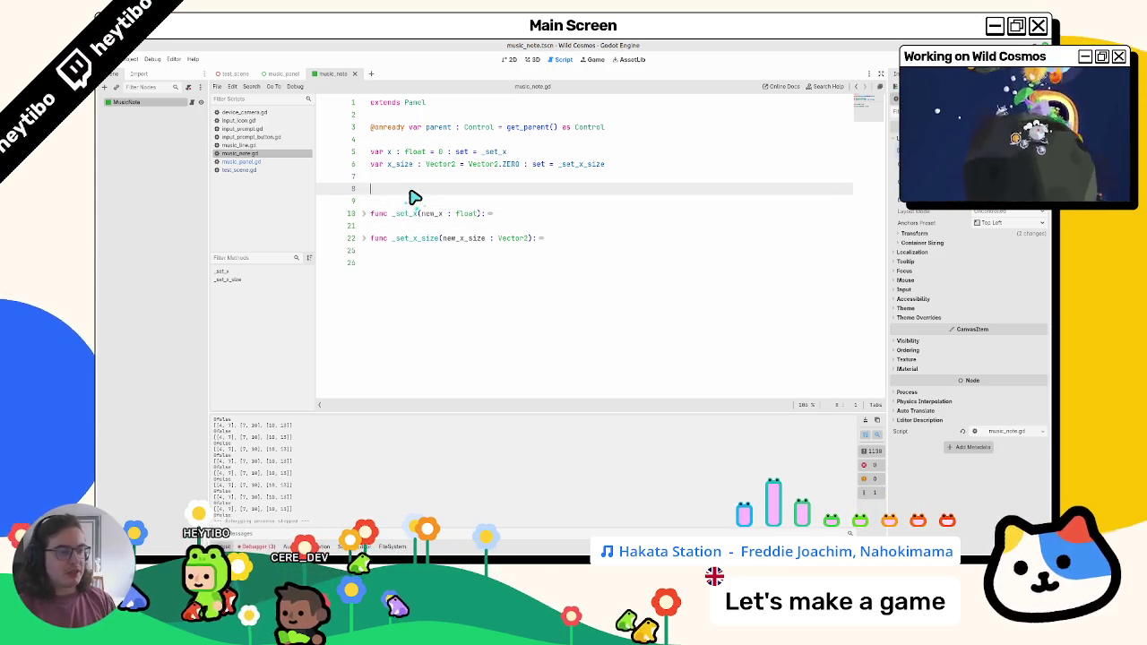
type("var active: bool = false ")
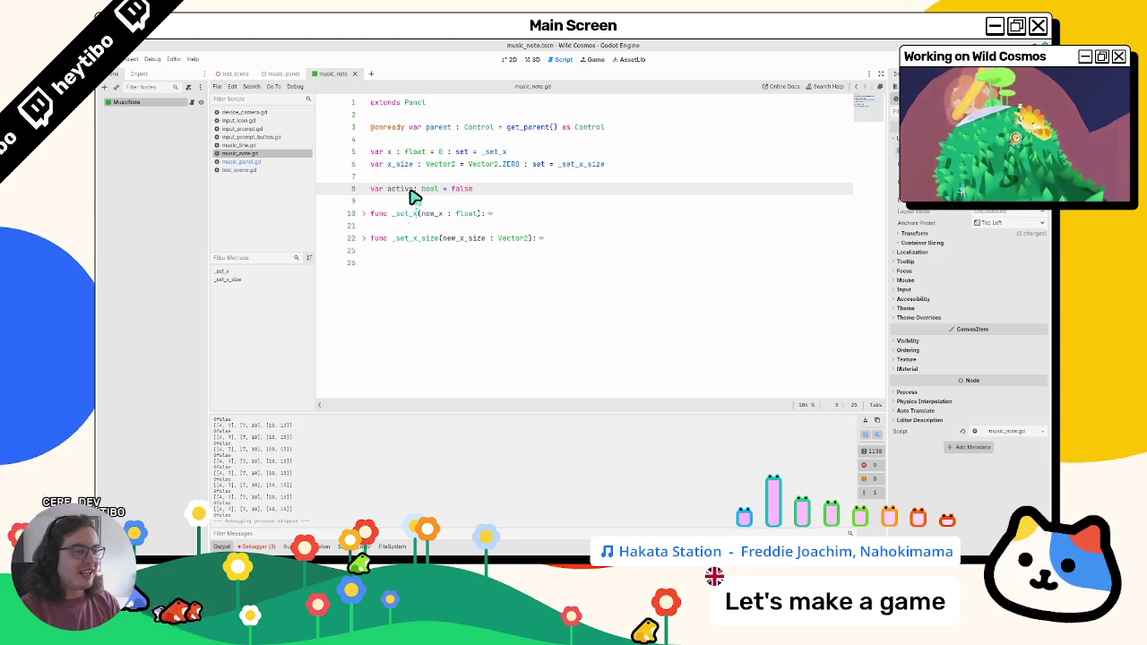
type(": set = _set_acti")
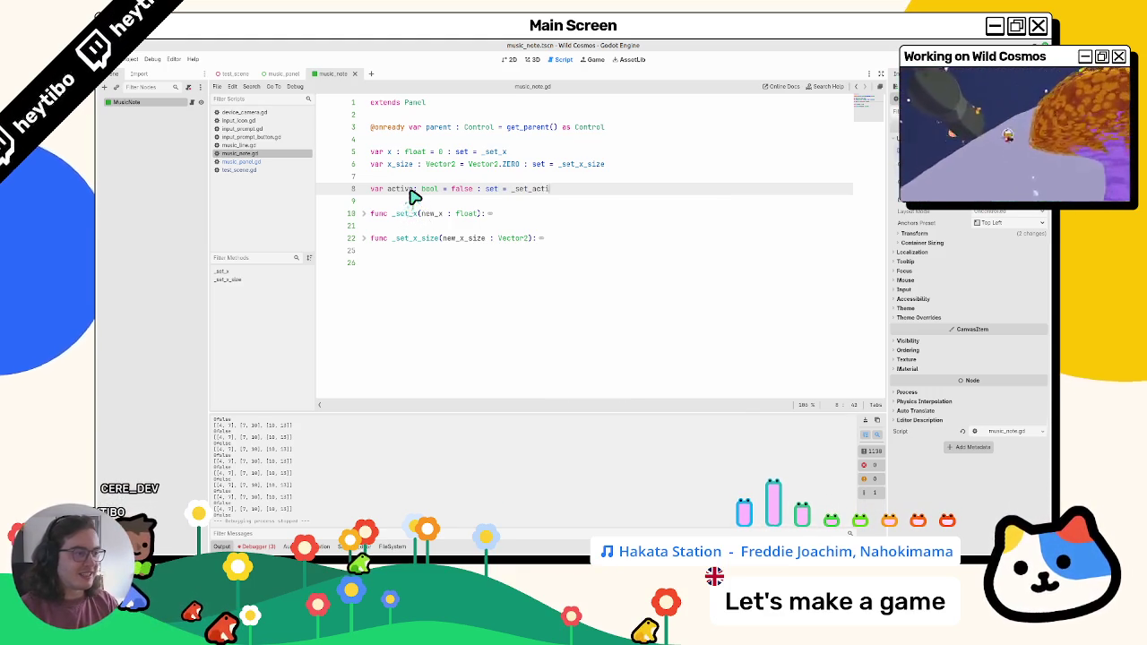
Write _set_active(value: bool) returning early if active == value, otherwise setting active = value
key("Return")
key("Return")
key("Return")
type("func _set_active()")
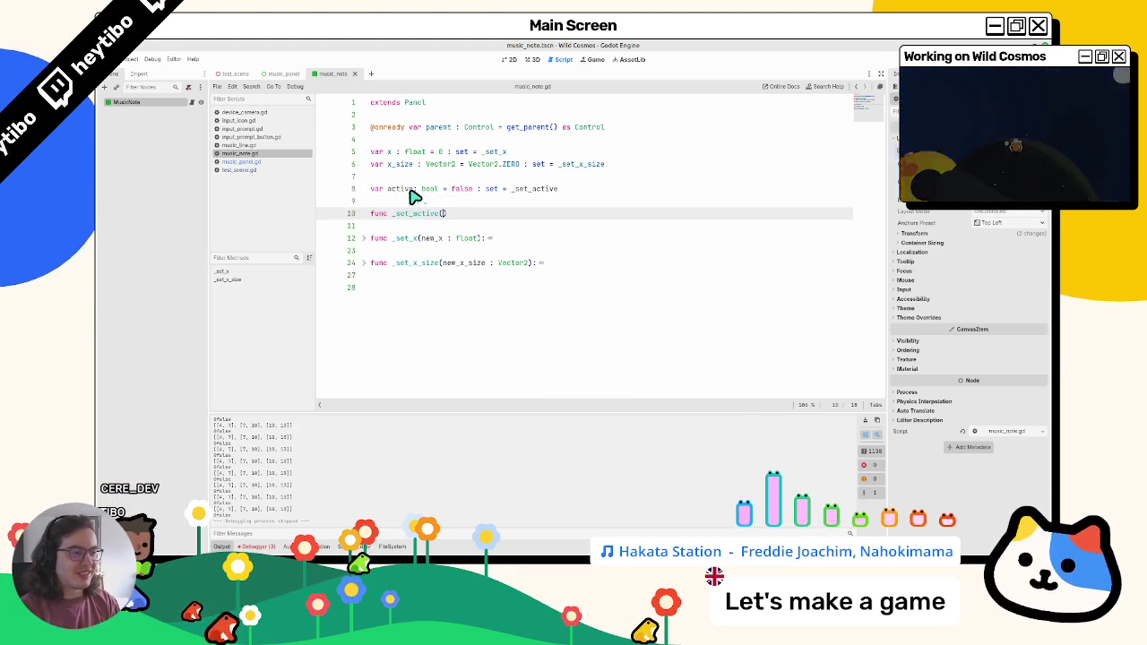
key("Left")
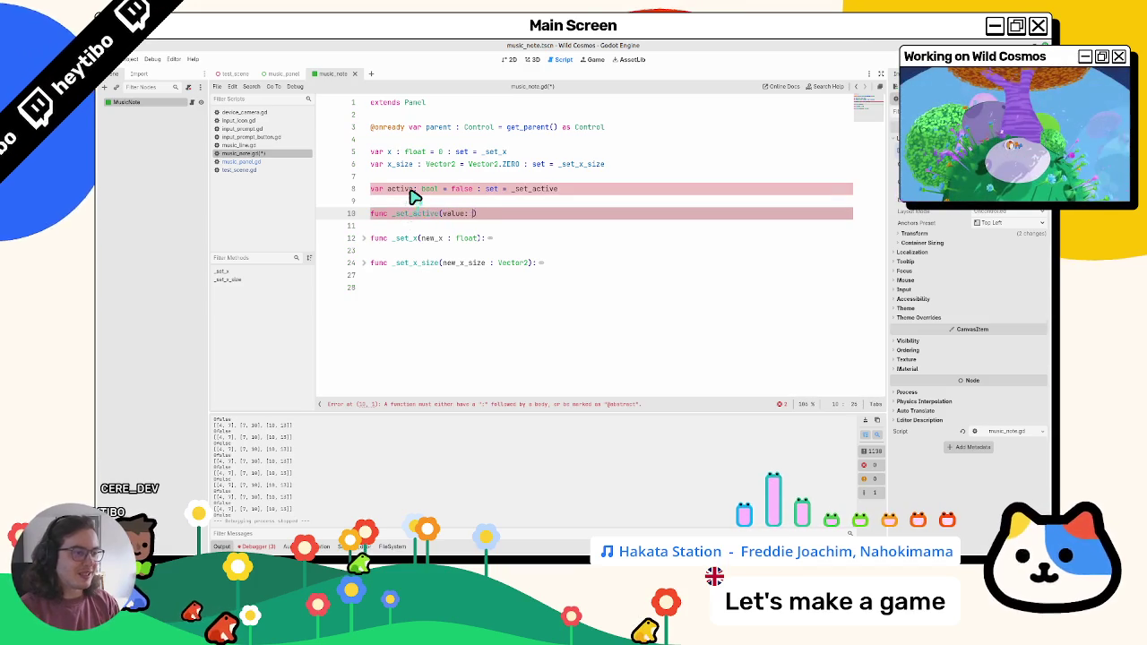
type("bool")
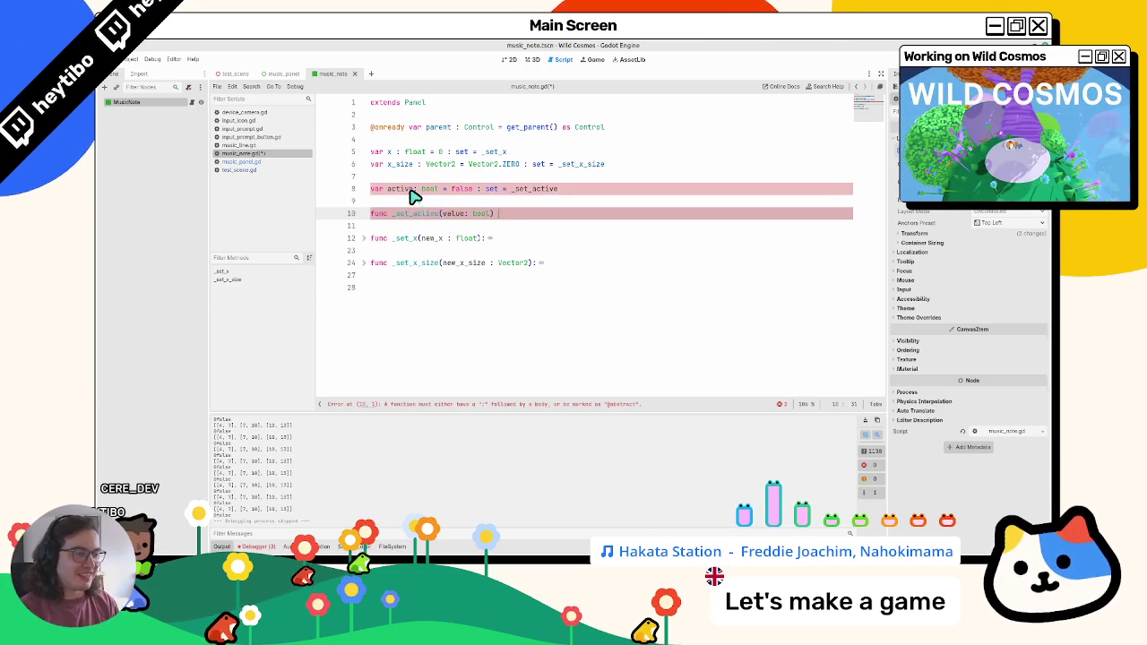
key("Return")
type("pass")
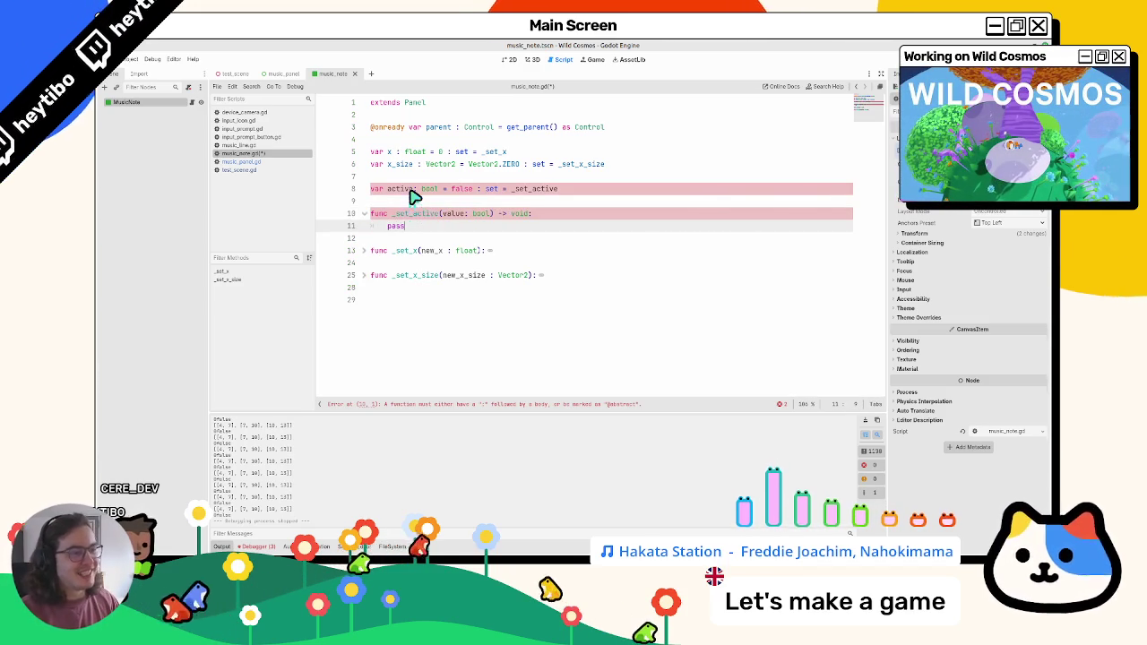
key("BackSpace")
key("BackSpace")
key("BackSpace")
type("ac")
key("BackSpace")
key("BackSpace")
key("BackSpace")
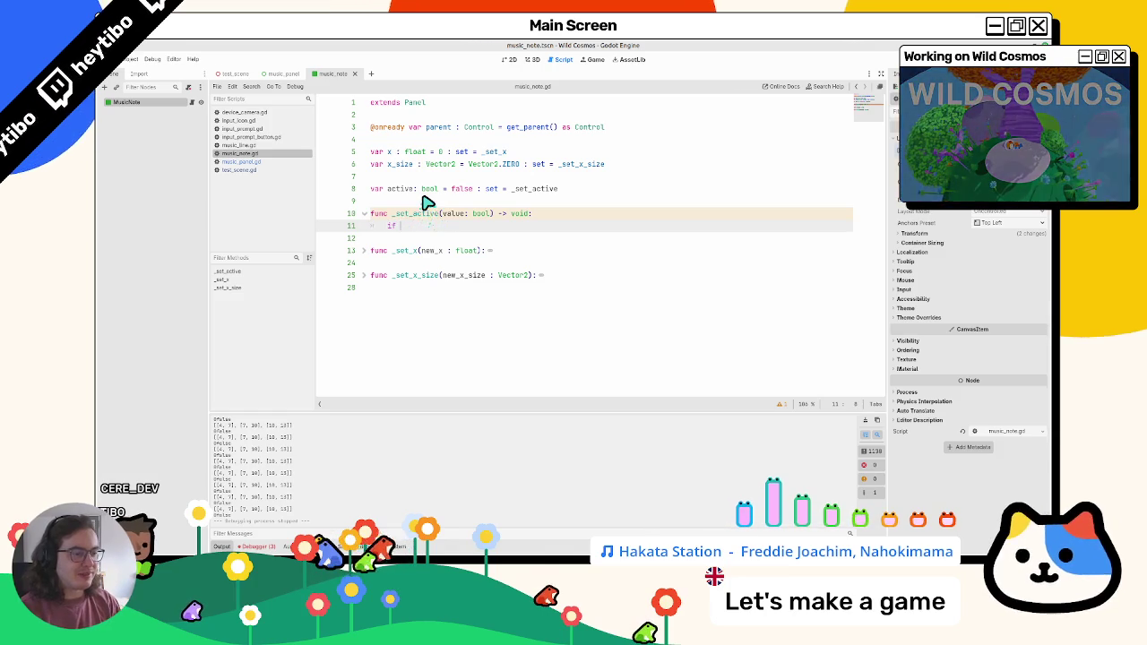
type("ctive =")
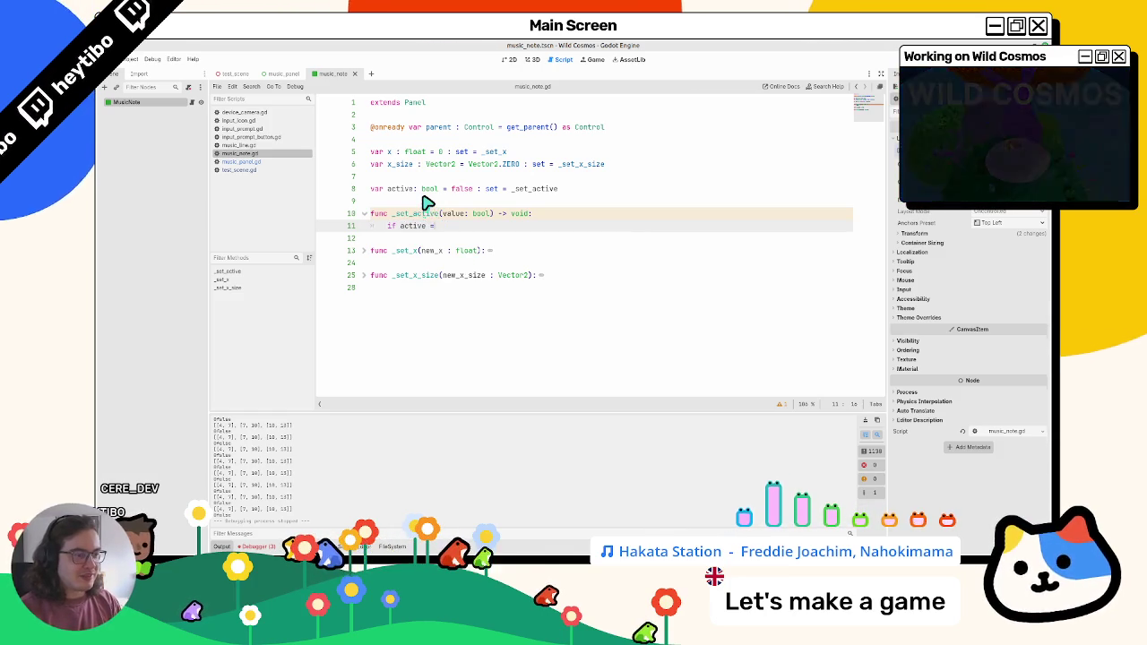
type("rn")
key("Return")
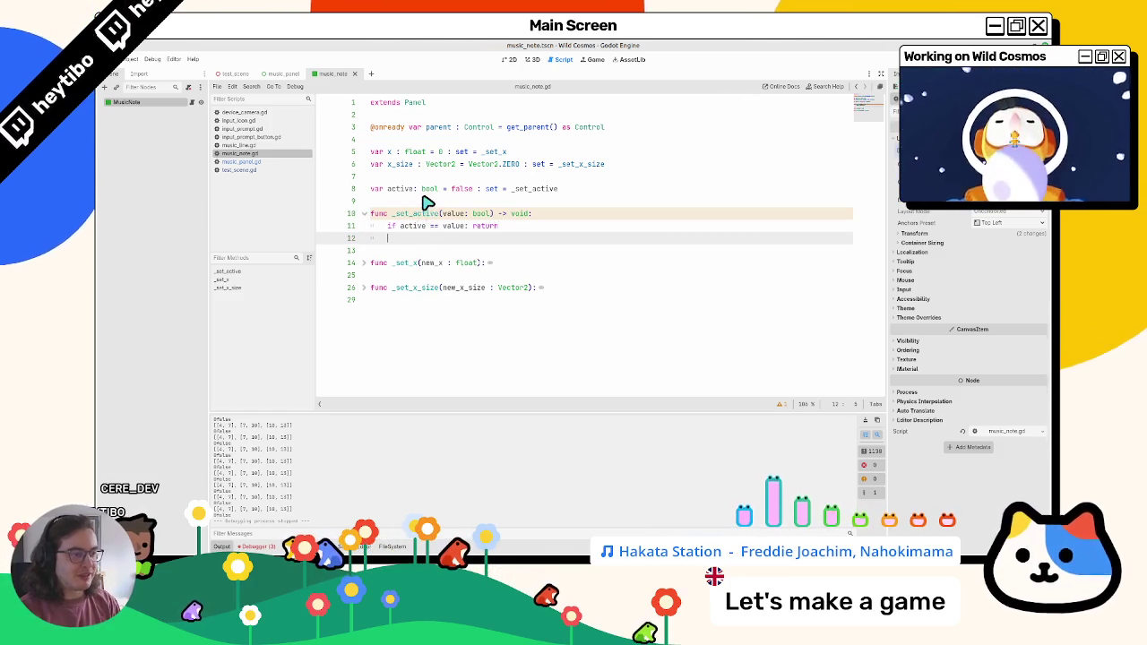
type("active = value")
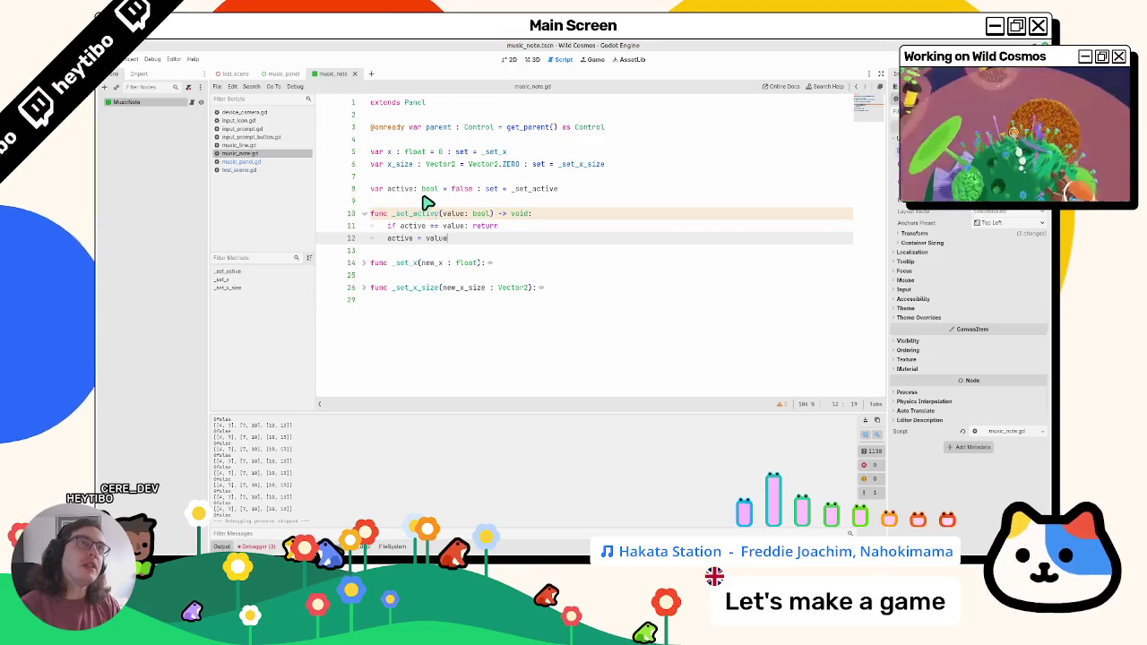
Start a Tween variable declaration defaulting to null below the active variable
left_click(425, 196)
key("Return")
type("var acti")
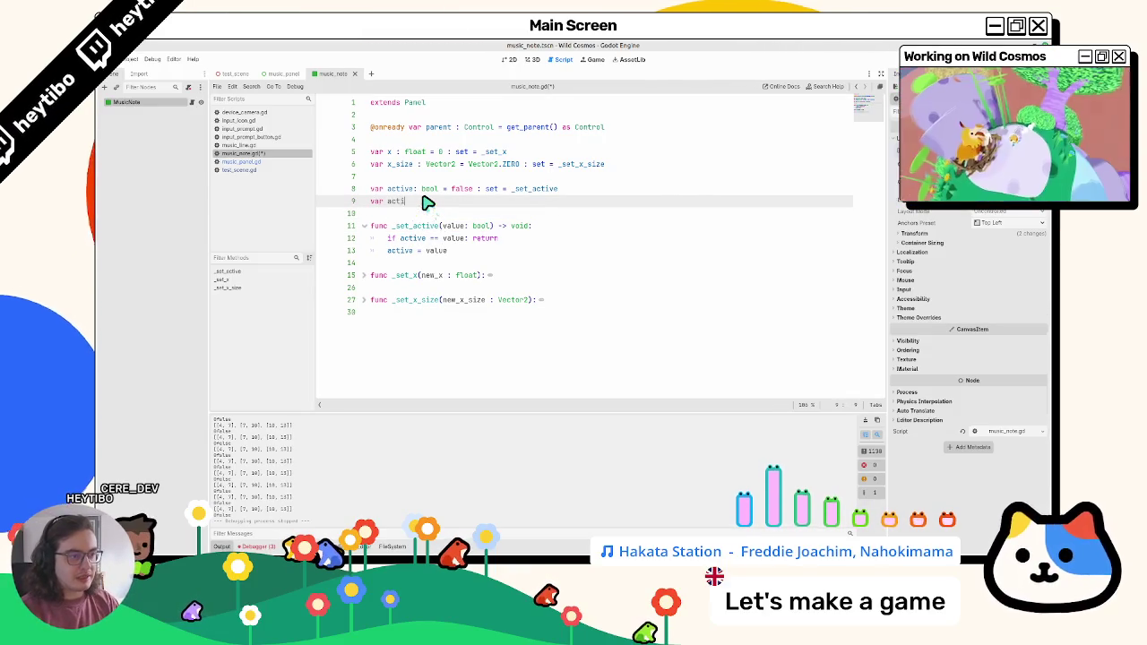
type("Tween = ")
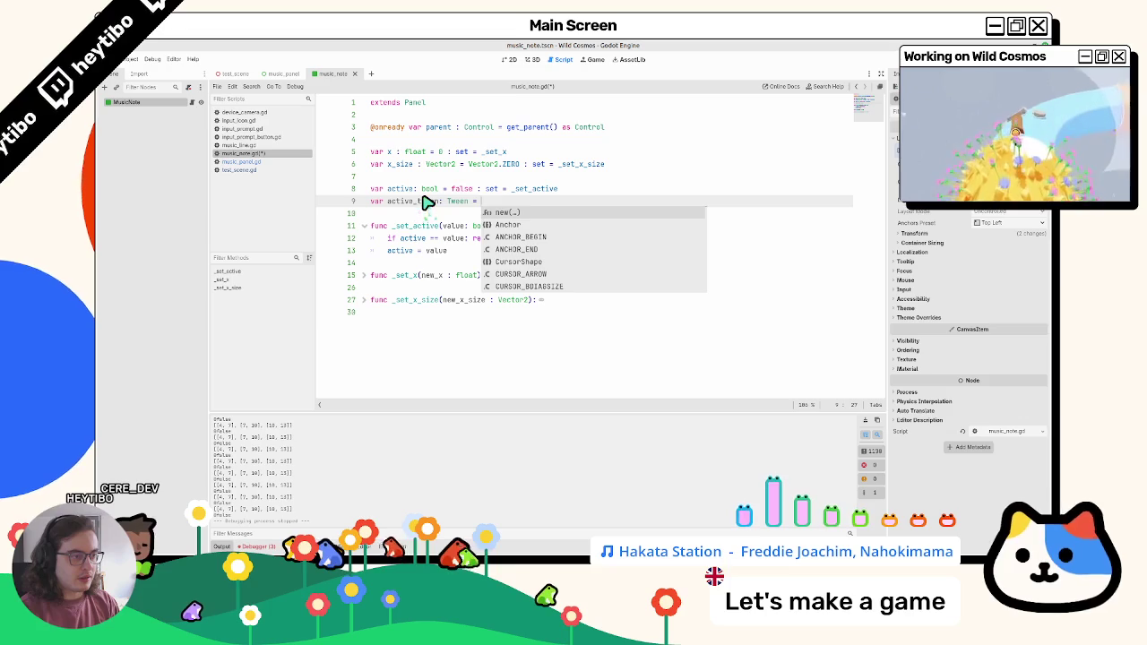
type("nu")
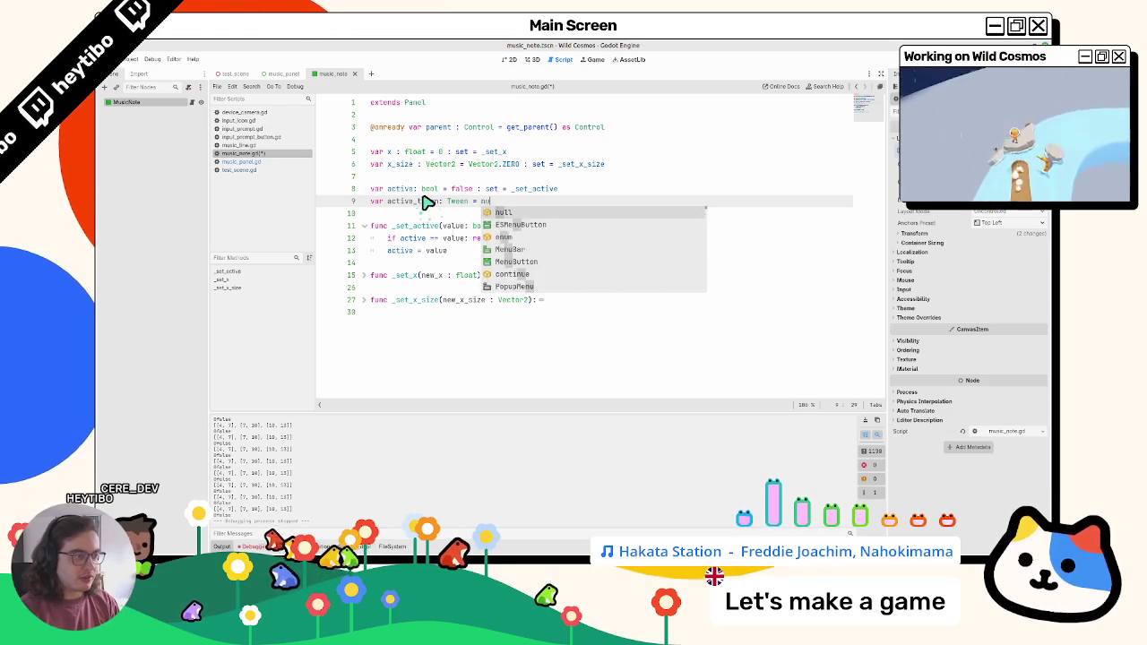
Give active_tween a null default and start an 'if active_tween' check in _set_active
key("Return")
key("Down")
key("Down")
key("Down")
key("Return")
key("Return")
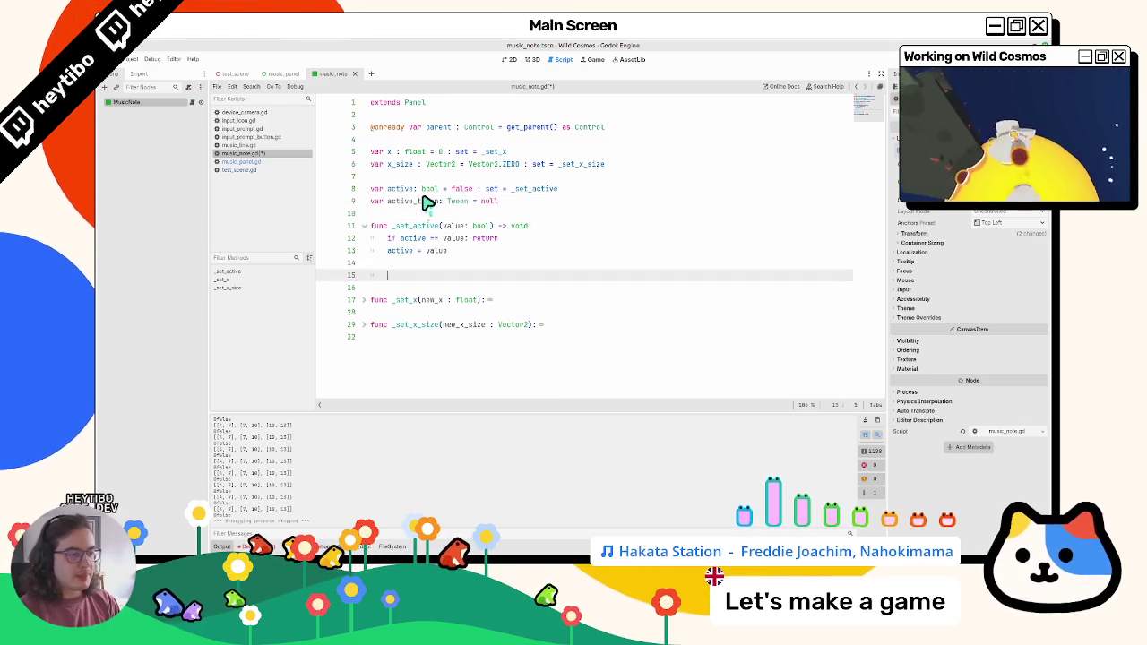
type("if ")
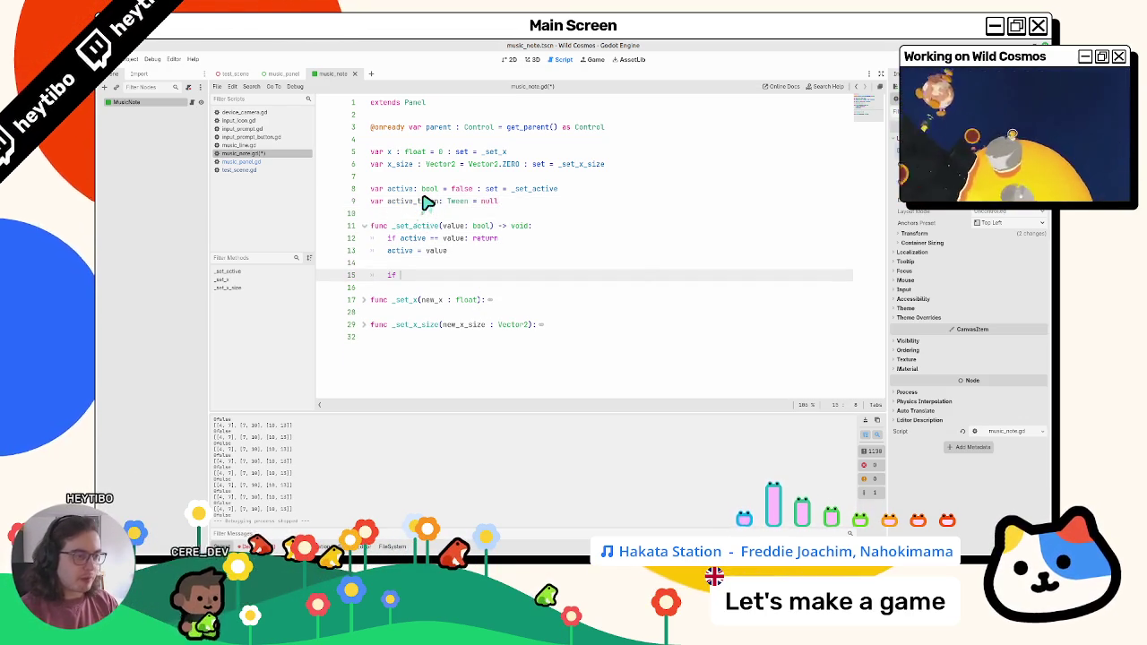
type("acti")
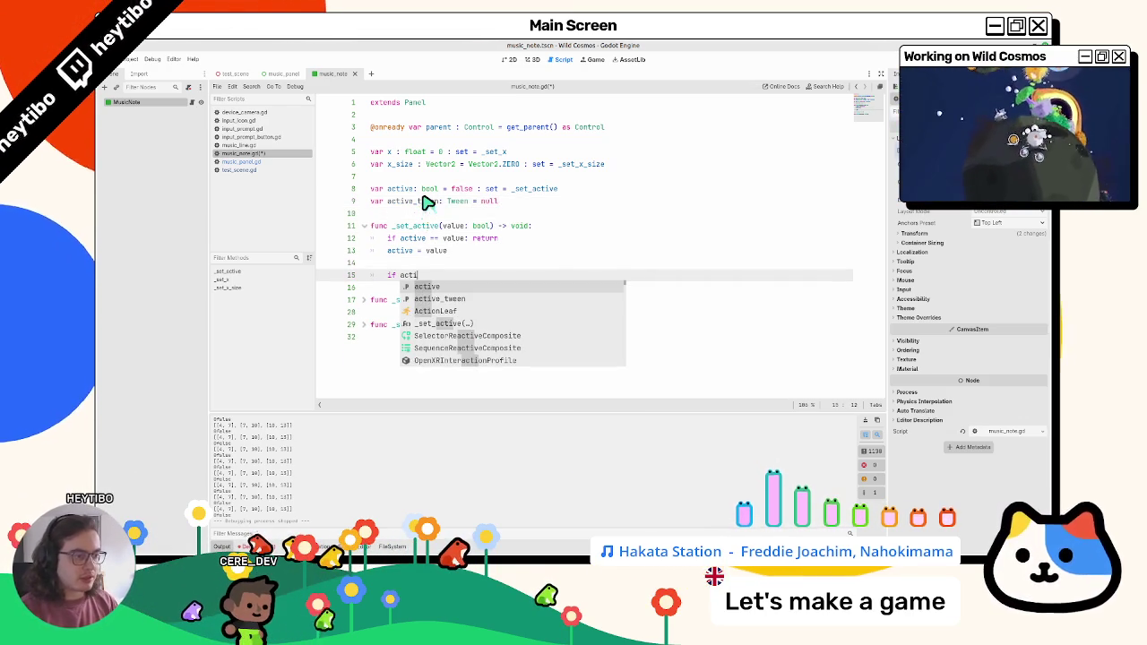
key("Down")
key("Return")
type(".")
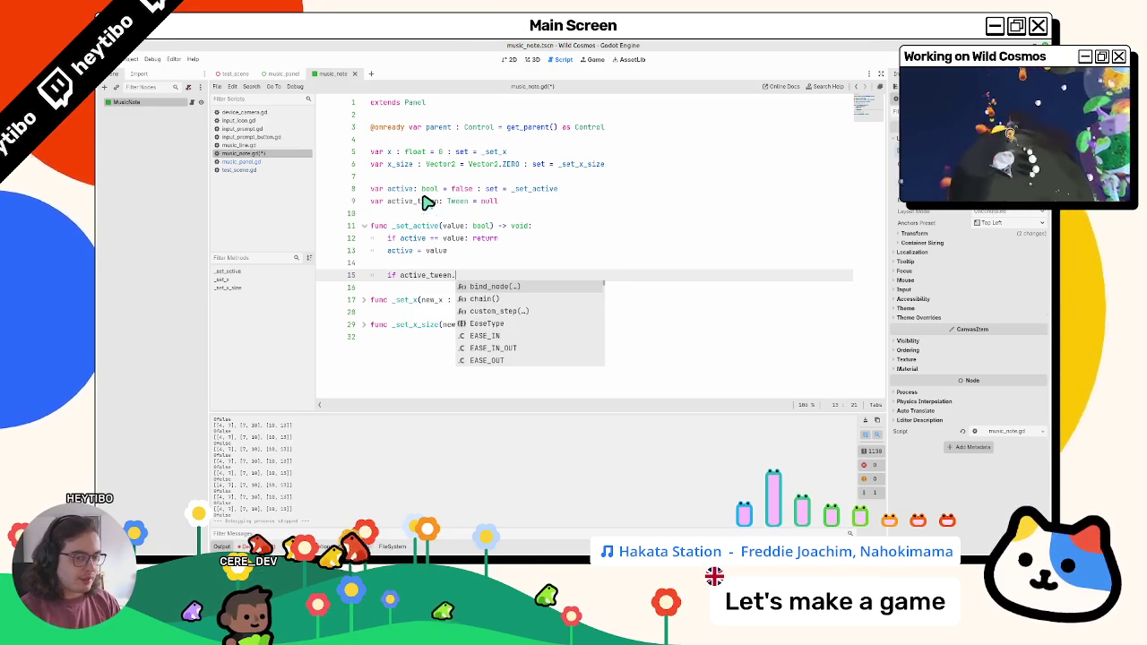
key("Escape")
type("&&")
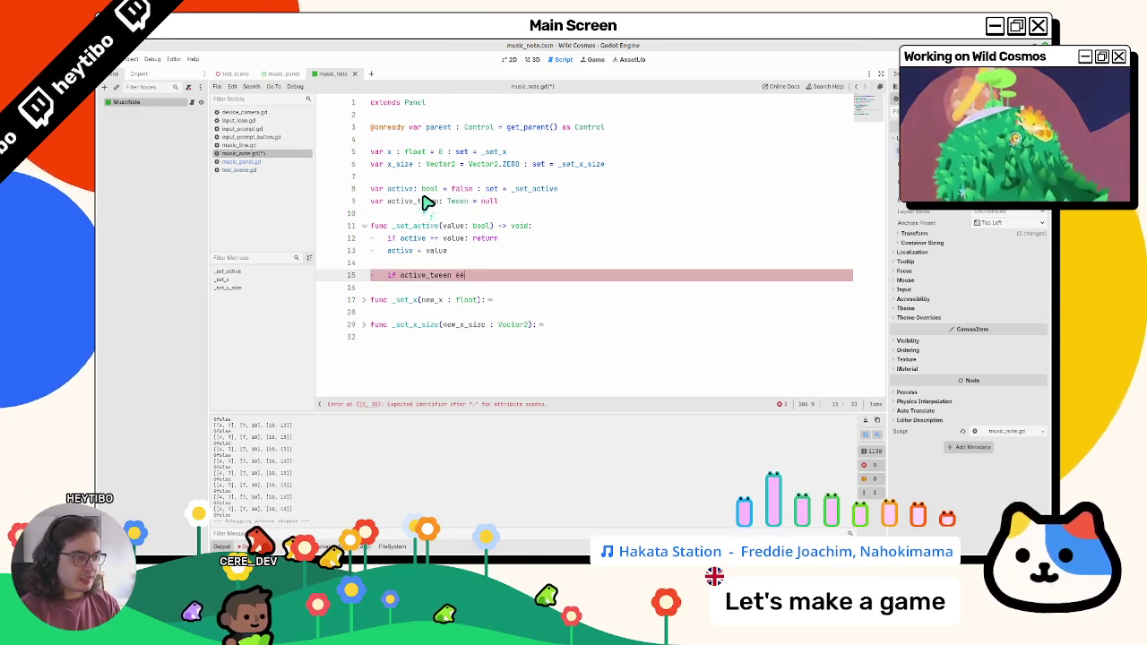
Complete the guard: if active_tween.is_valid(), call active_tween.kill()
type(" act")
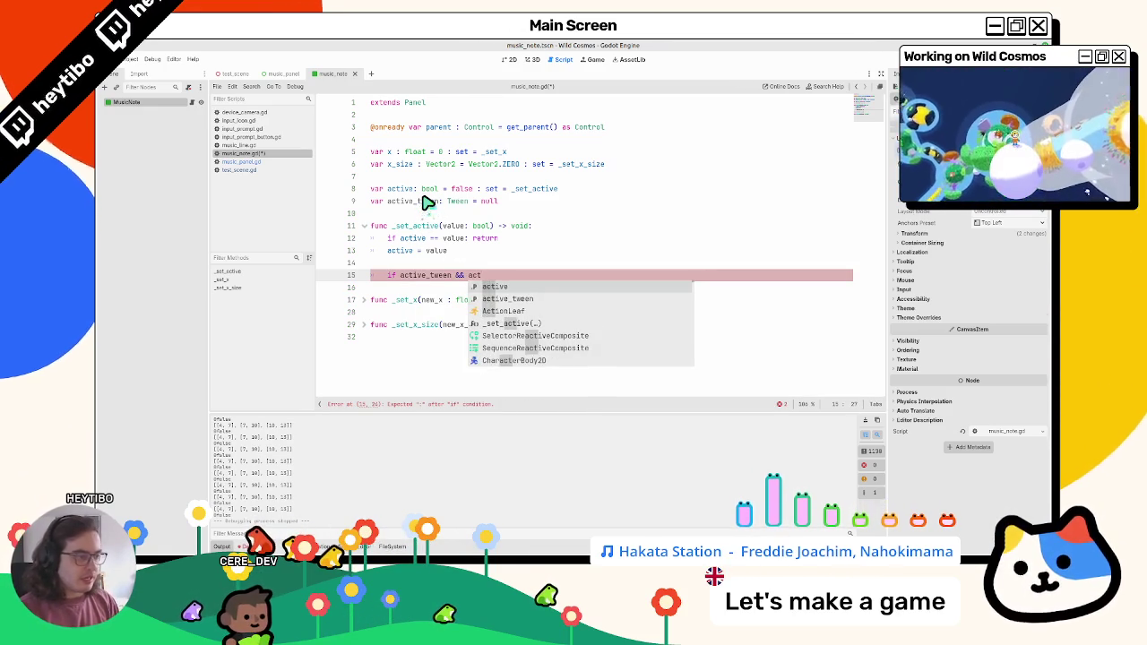
key("Down")
key("Return")
type(".")
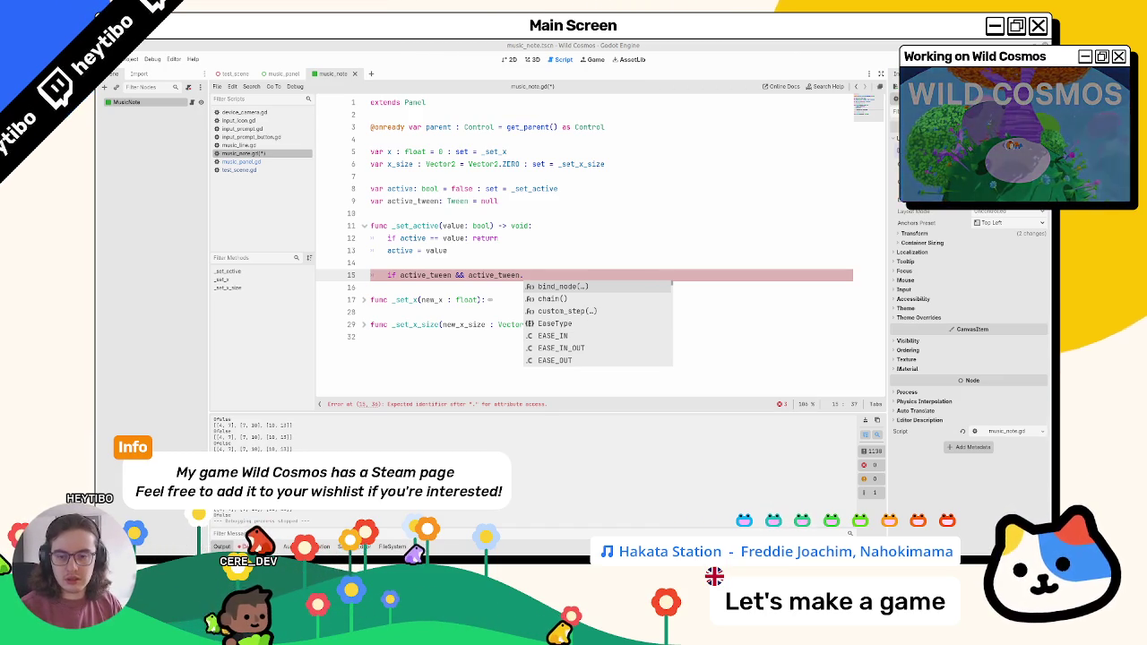
triple_click(565, 280)
left_click(565, 280)
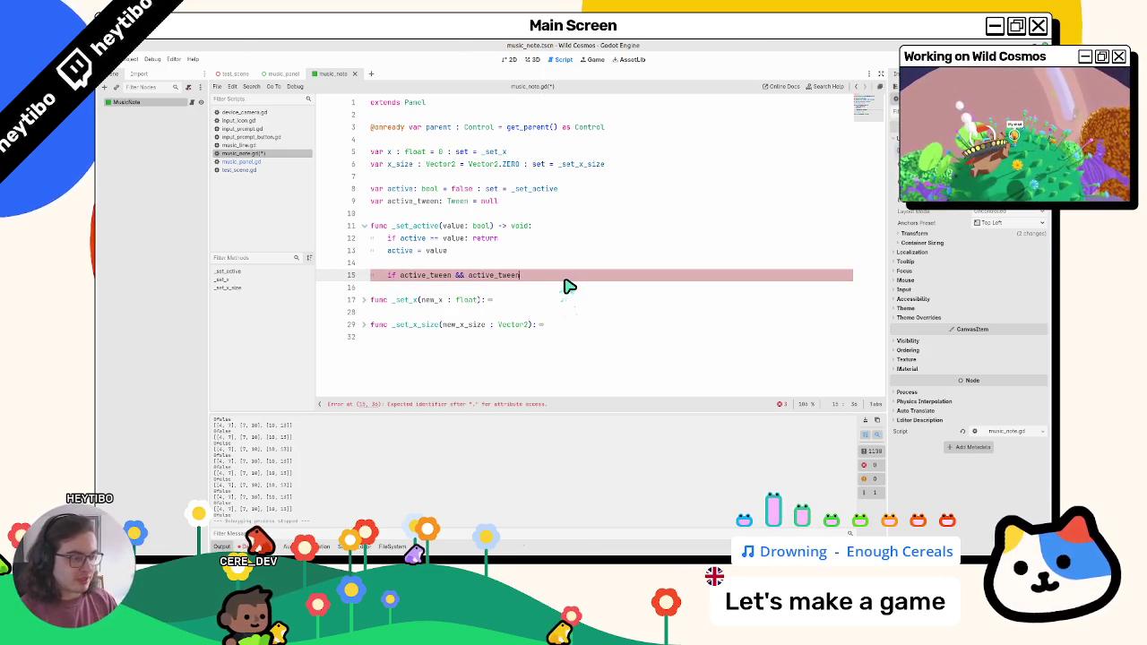
type("is_")
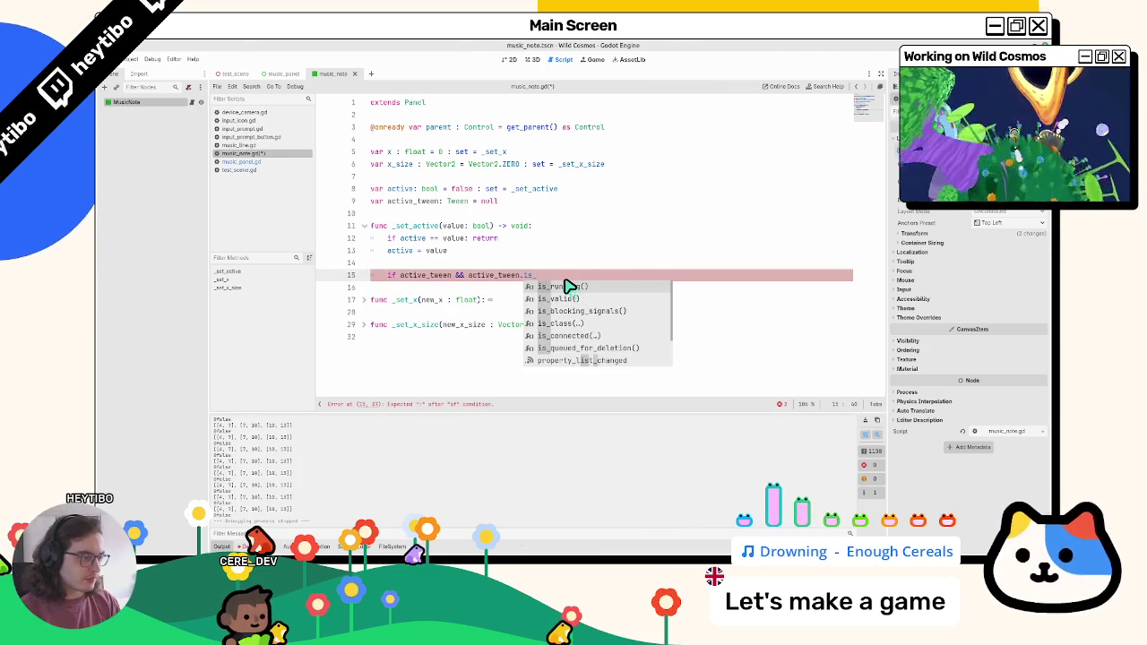
type("v")
key("Return")
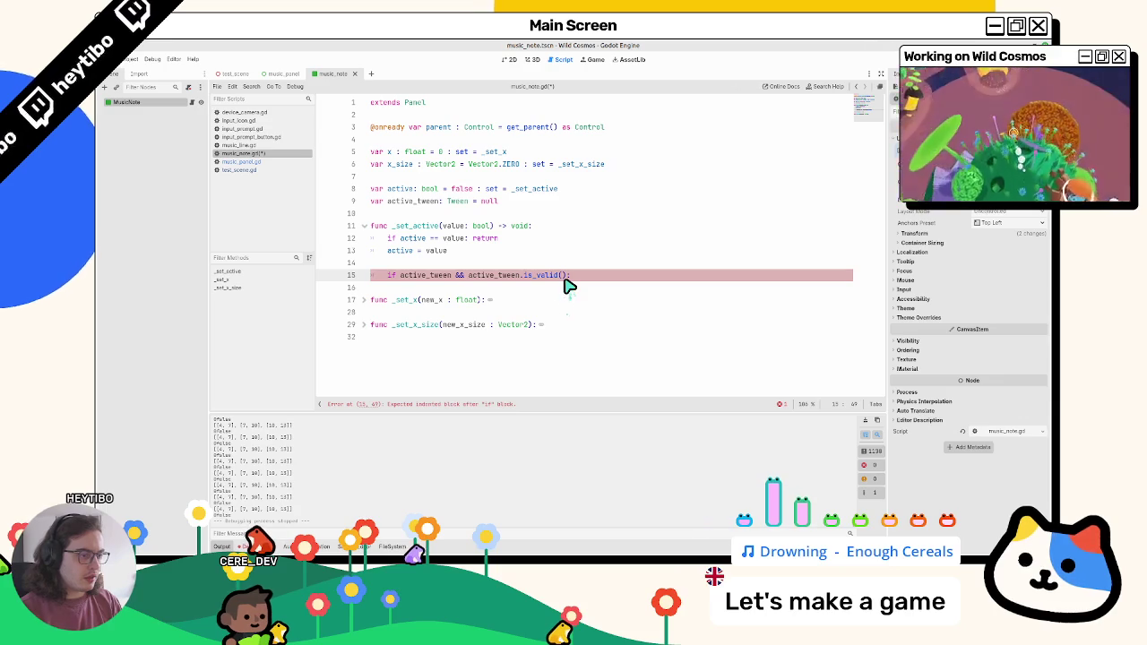
type(" active_tween.kill()")
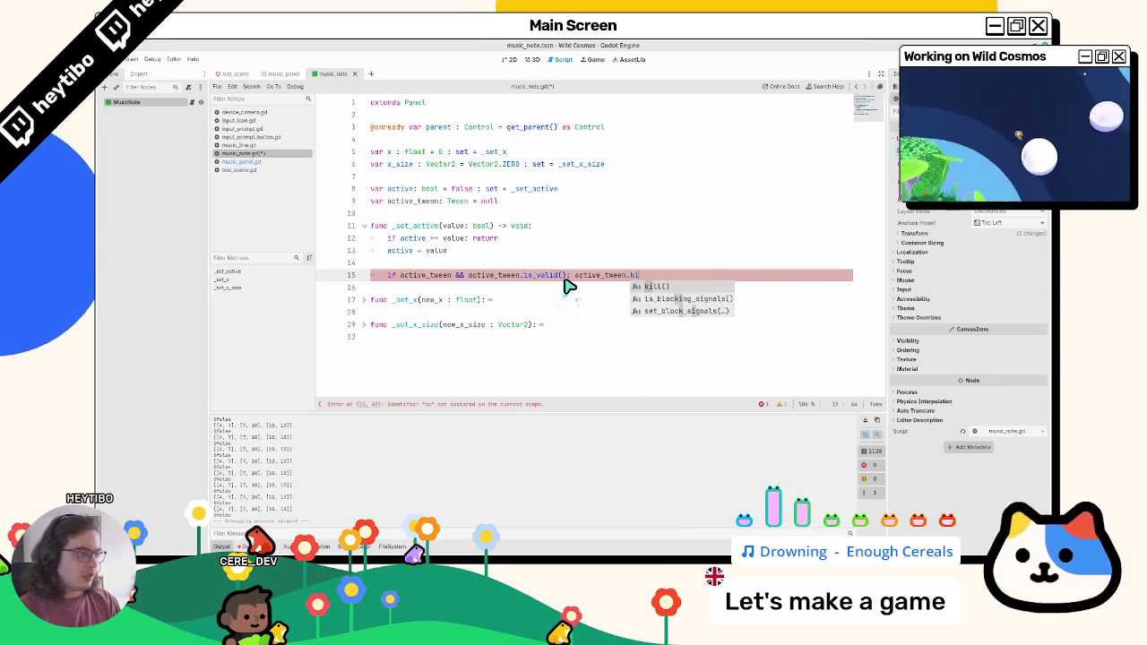
key("Return")
key("Return")
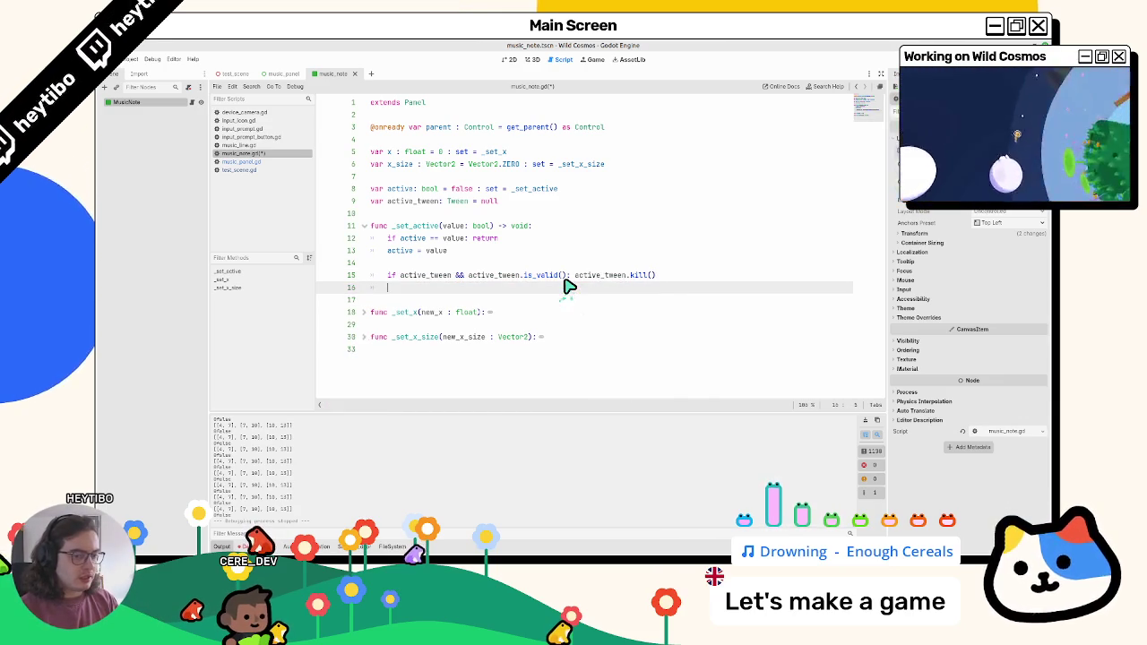
Start an active_tween.tween_property() call on line 17, then show the MusicNote scene in 2D
type("active_tween.tween")
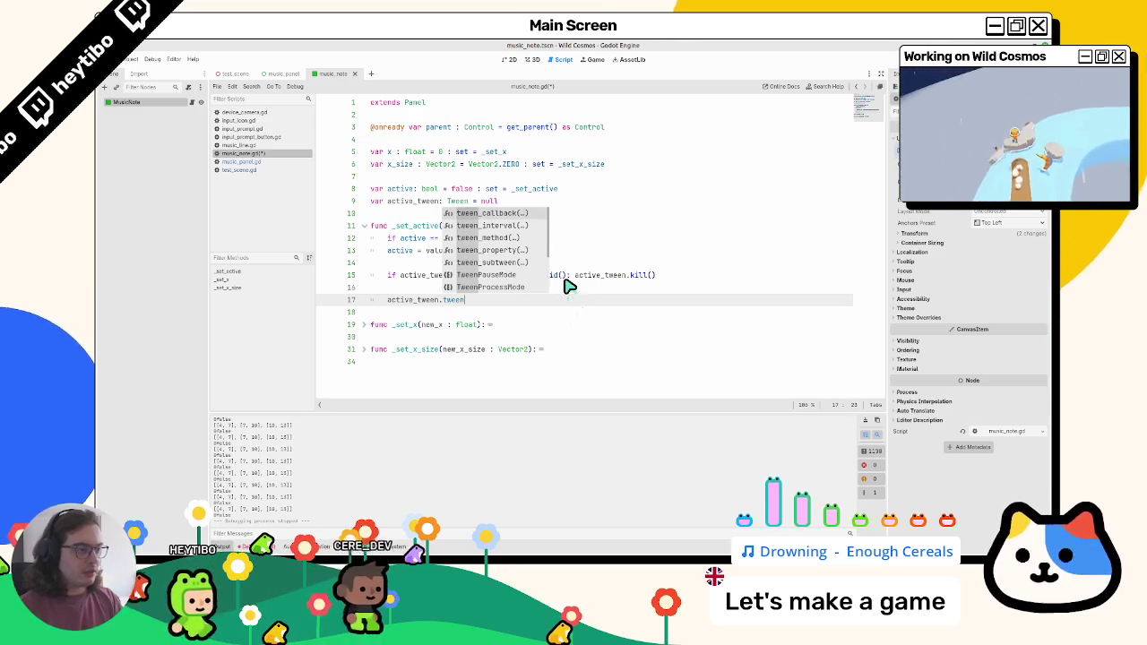
key("Return")
key("Return")
key("ctrl+z")
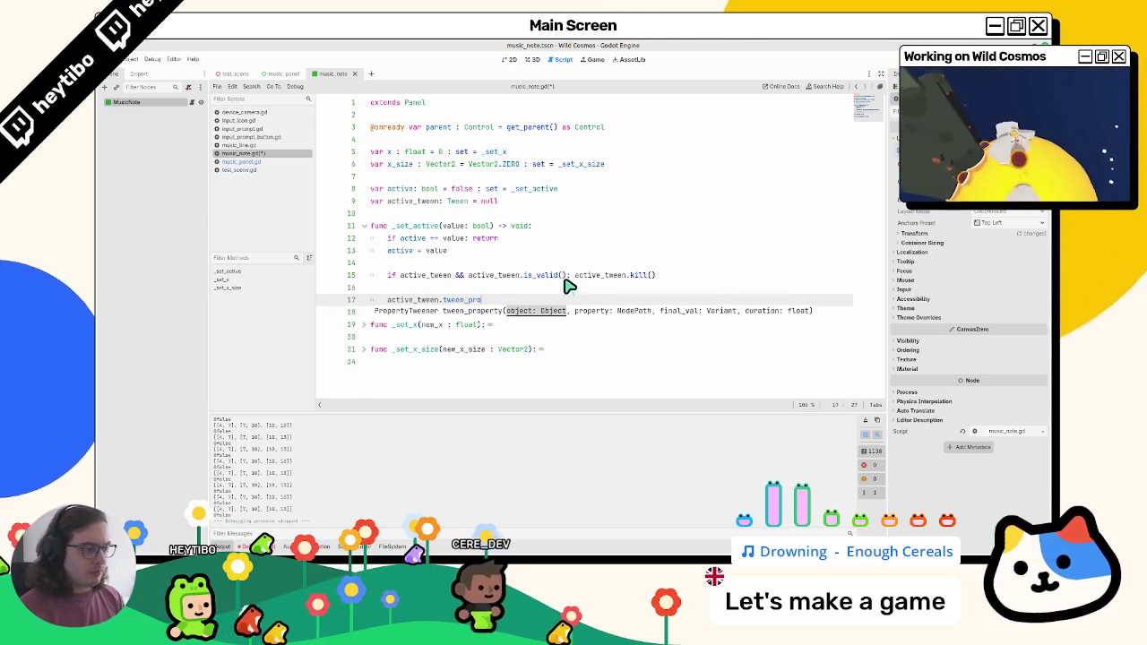
key("Left")
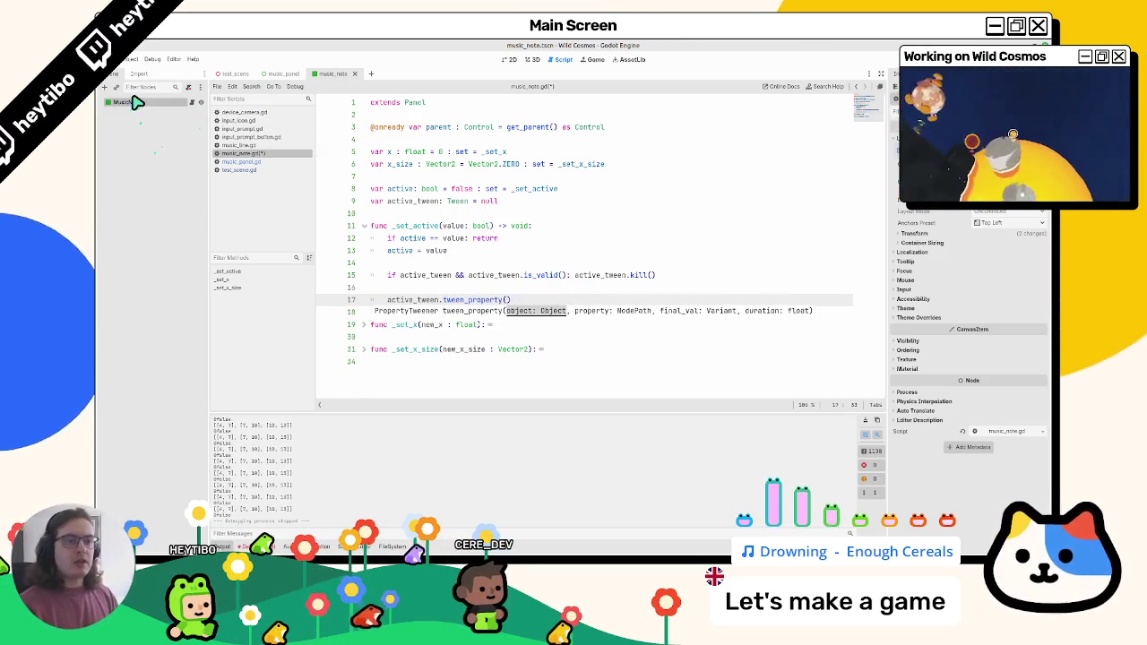
left_click(532, 60)
left_click(514, 59)
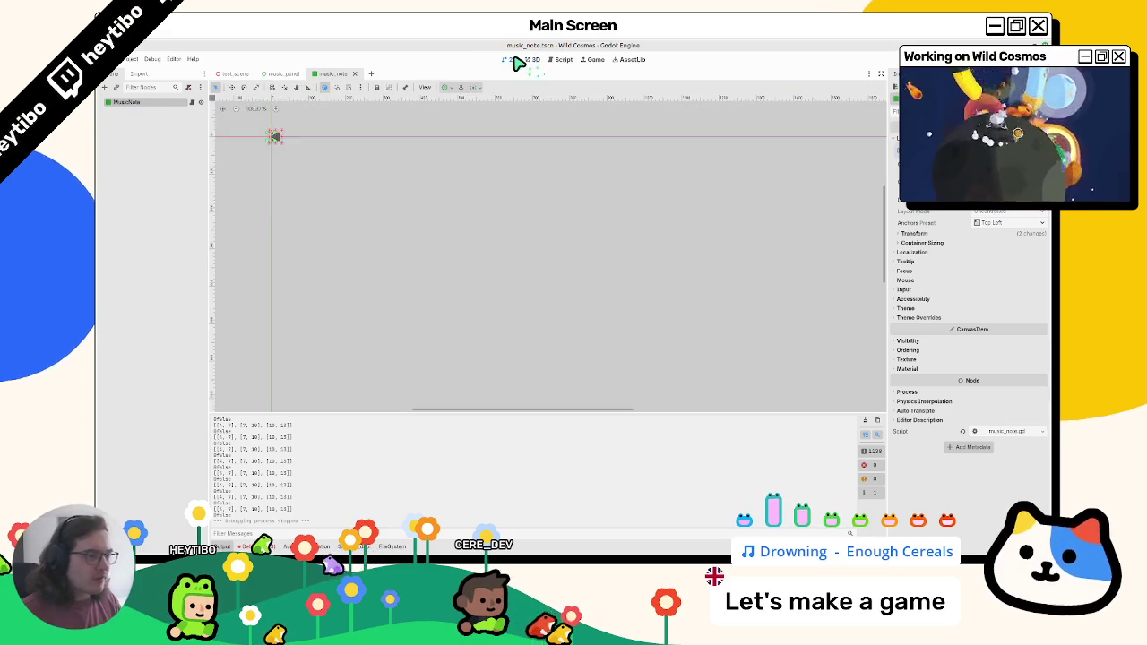
Expand the Panel style override, filter FileSystem by 'music_n', then open music_panel.gd from the music_panel scene
left_click(916, 318)
left_click(899, 326)
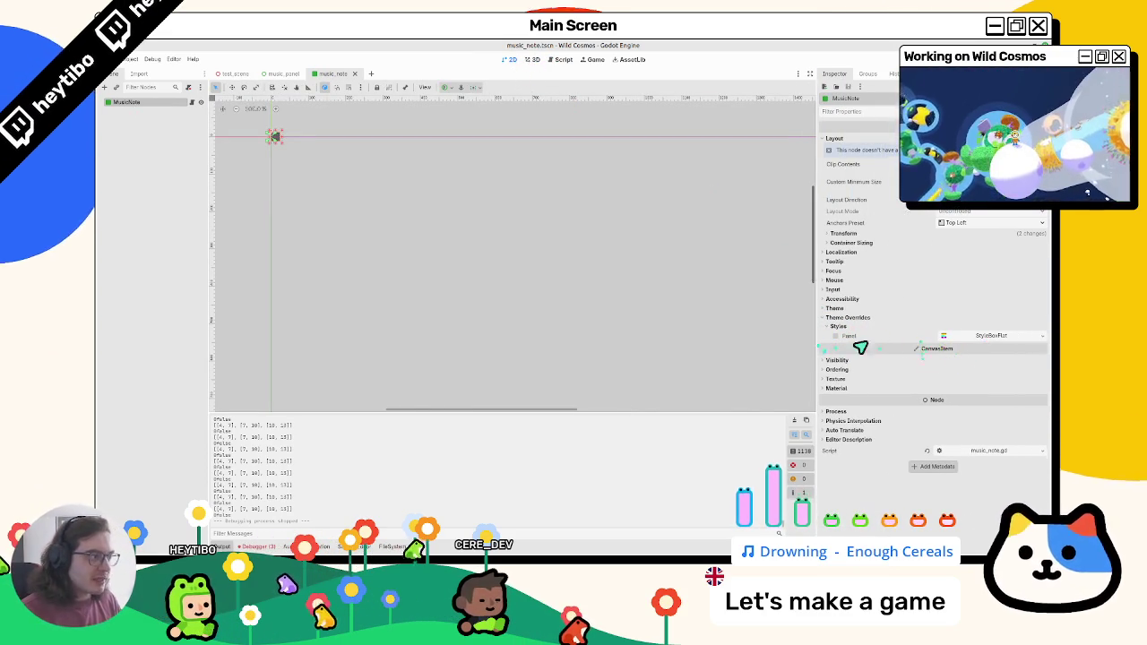
left_click(392, 546)
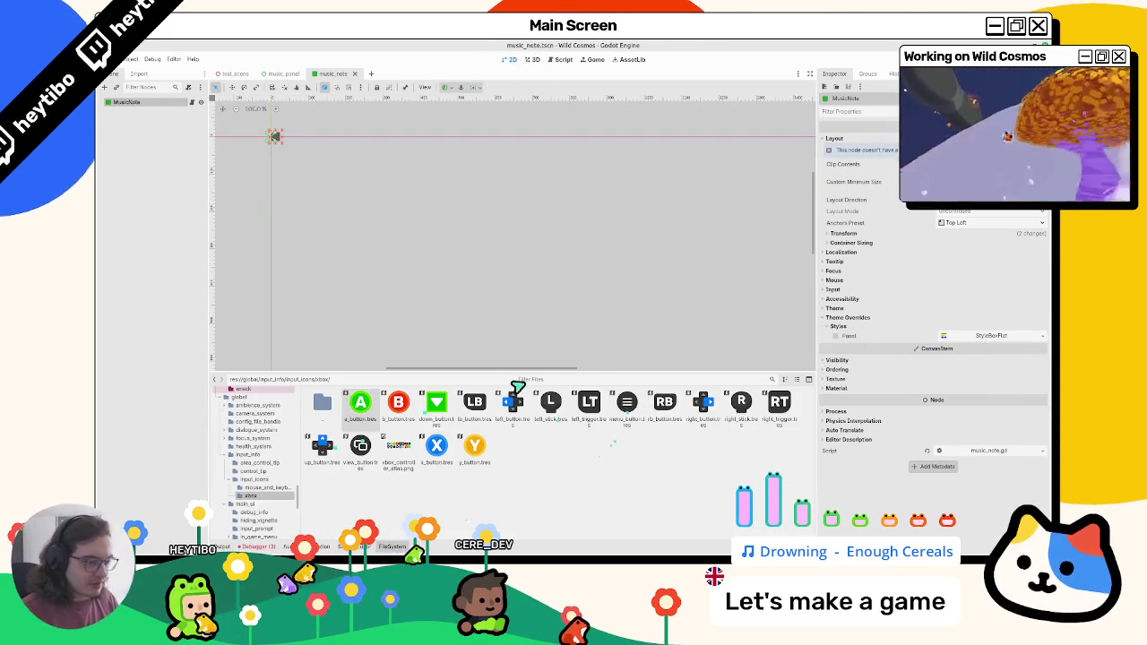
type("music_not")
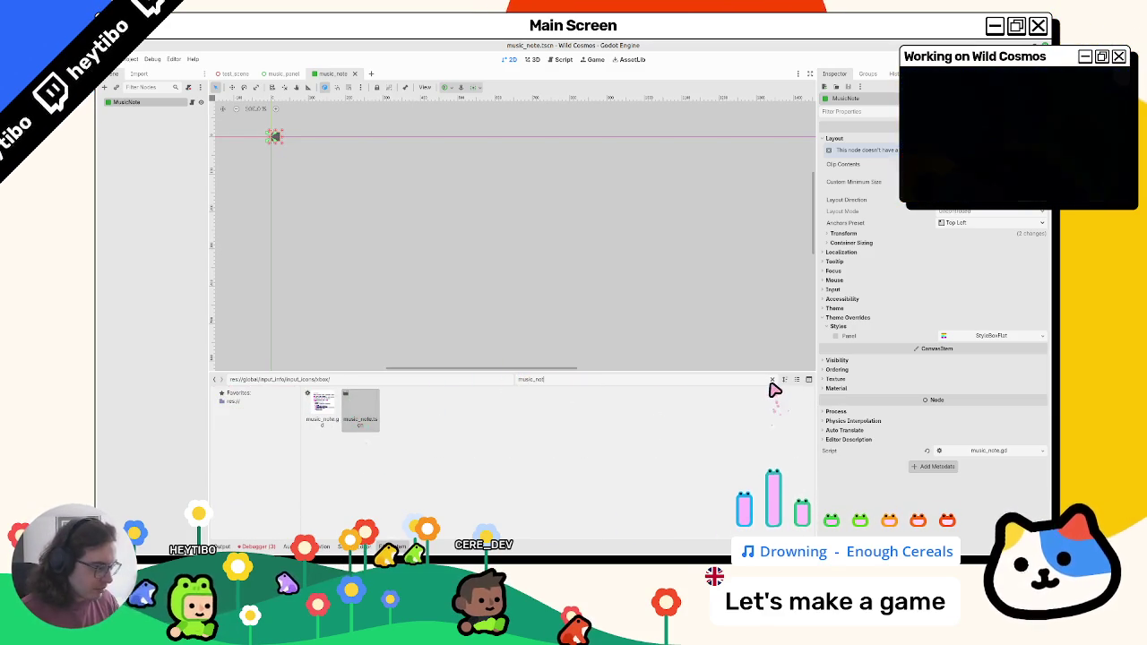
left_click(772, 380)
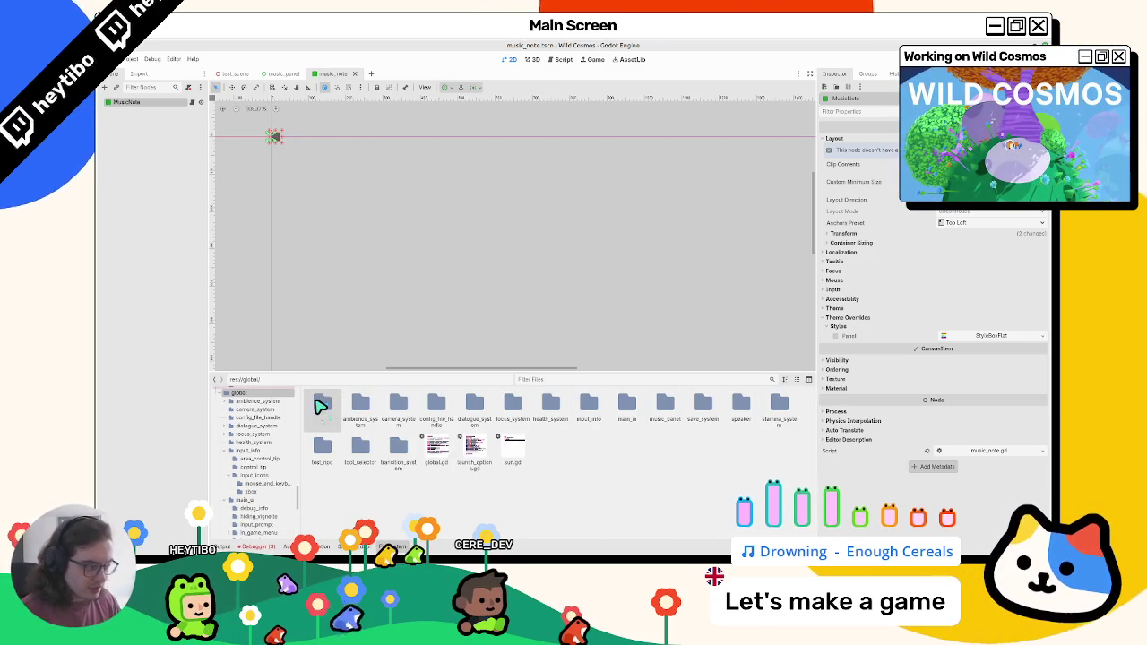
left_click(277, 74)
left_click(197, 104)
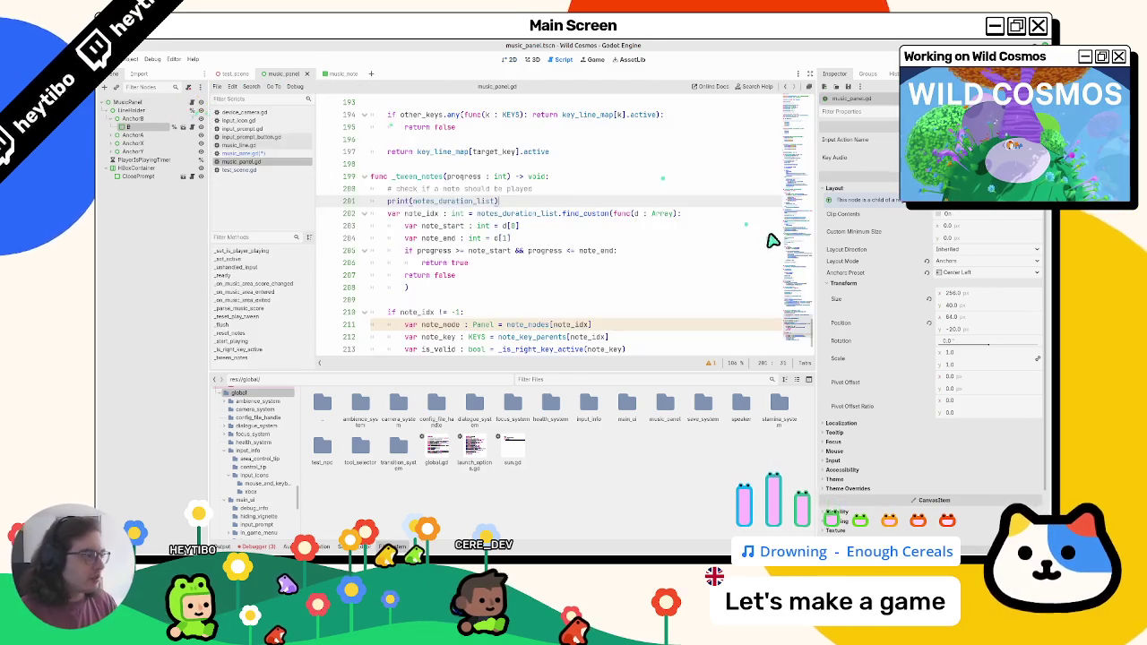
Find the note preload lines and make the note_y StyleBox local to scene
scroll(612, 227, "up", 10)
scroll(583, 238, "down", 5)
scroll(582, 237, "down", 5)
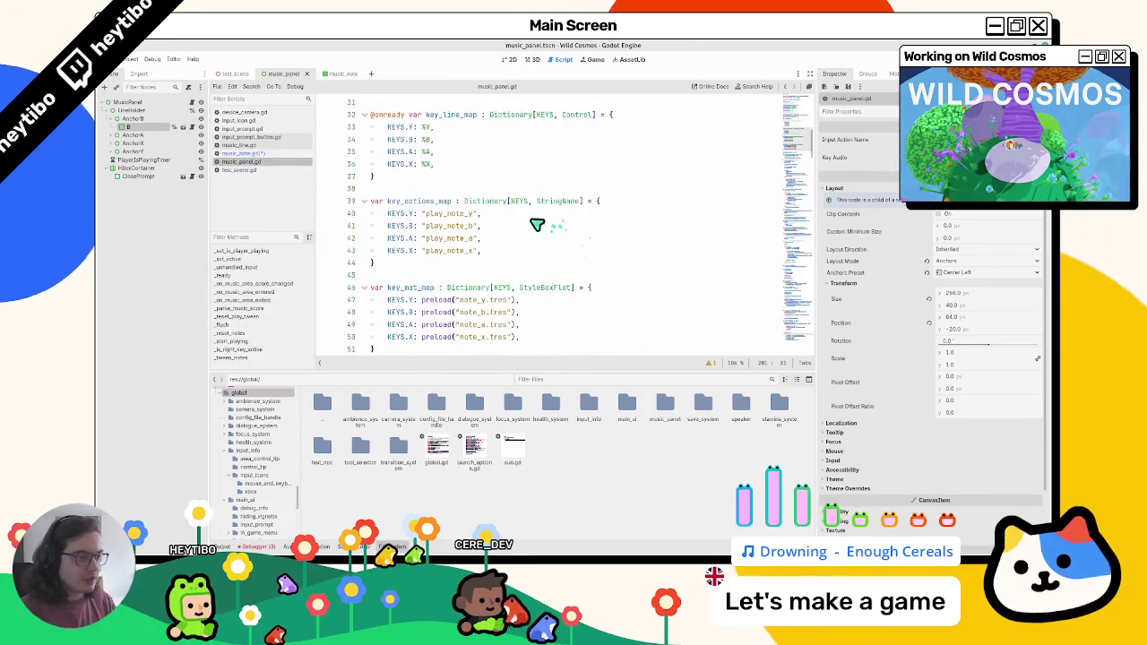
scroll(525, 223, "down", 2)
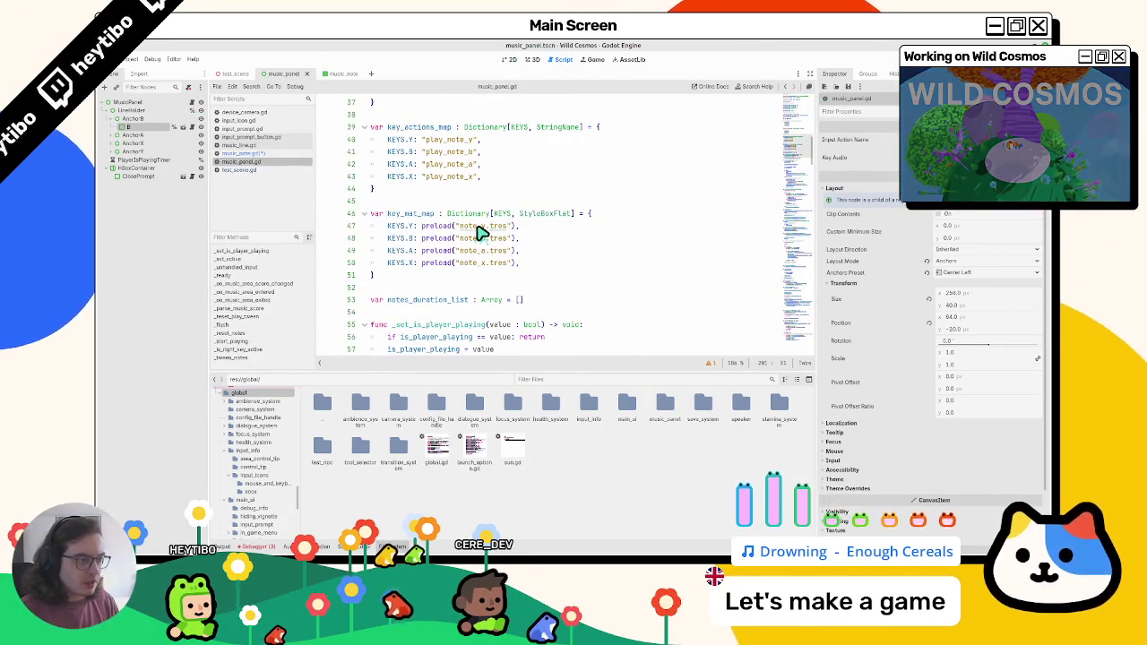
left_click(481, 228, "ctrl")
left_click(476, 240, "ctrl")
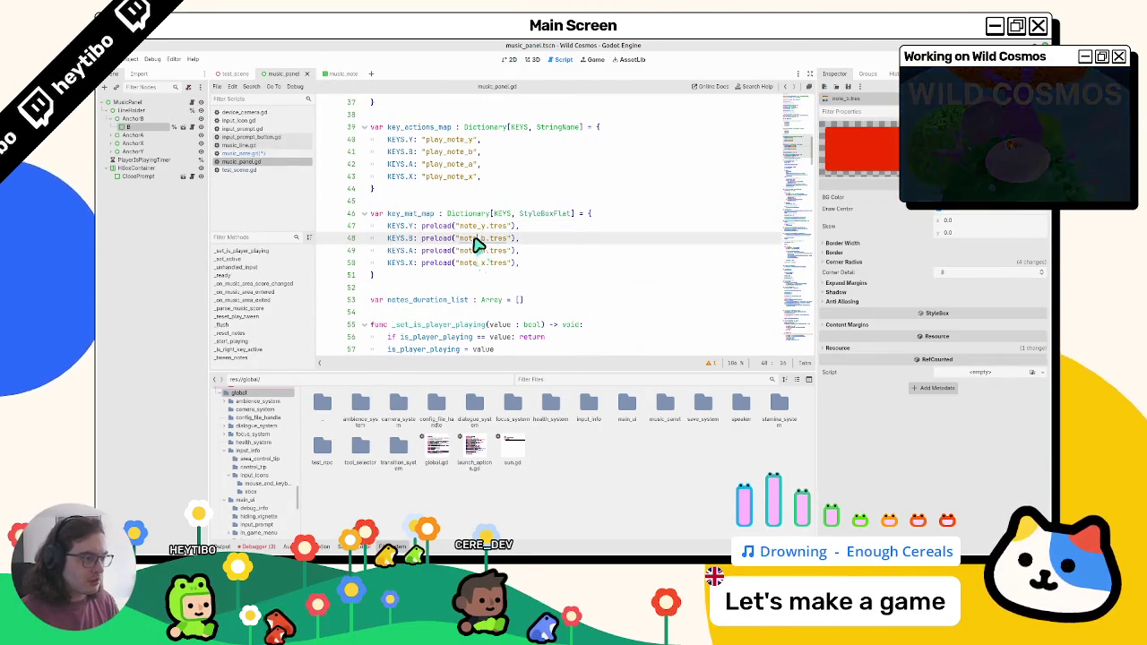
left_click(475, 227, "ctrl")
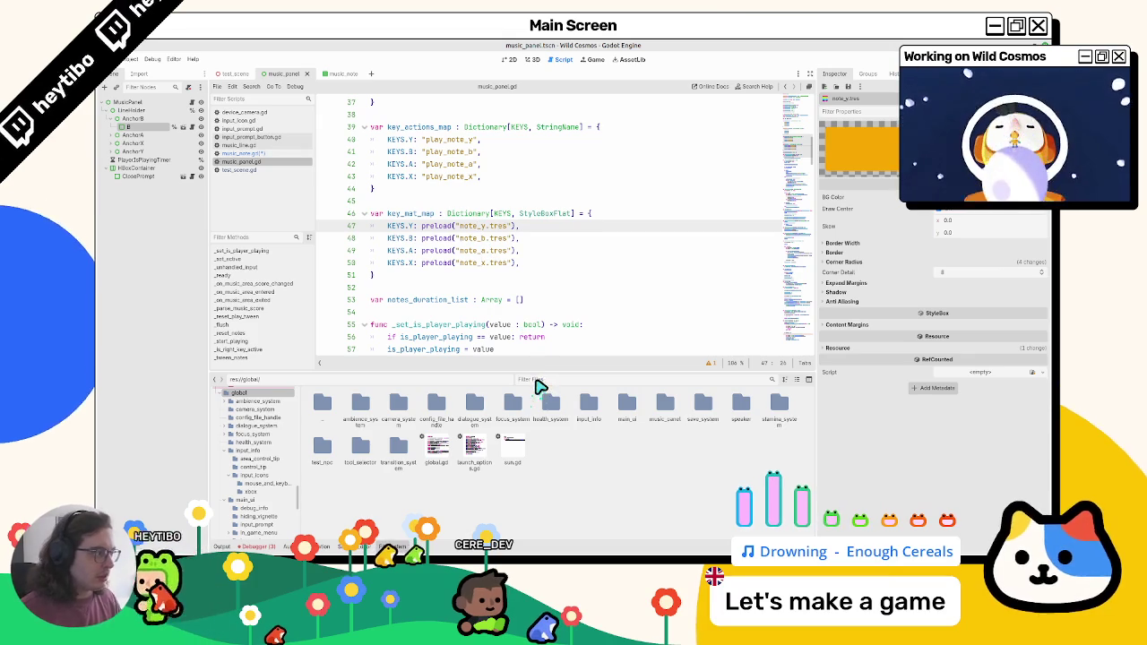
left_click(860, 348)
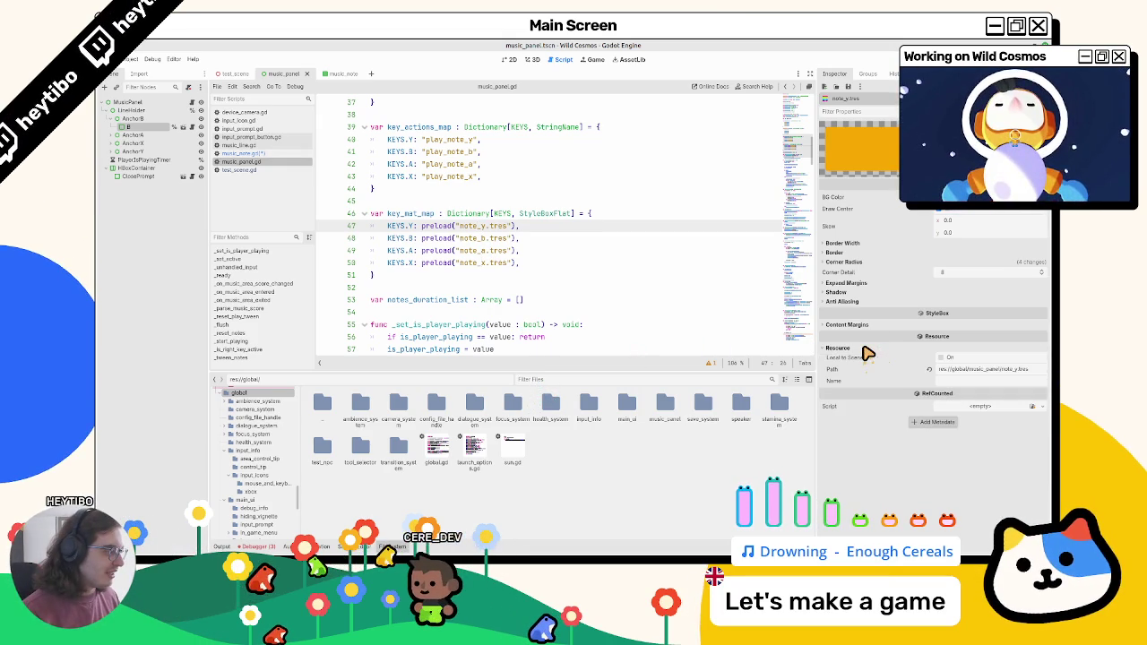
left_click(476, 239, "ctrl")
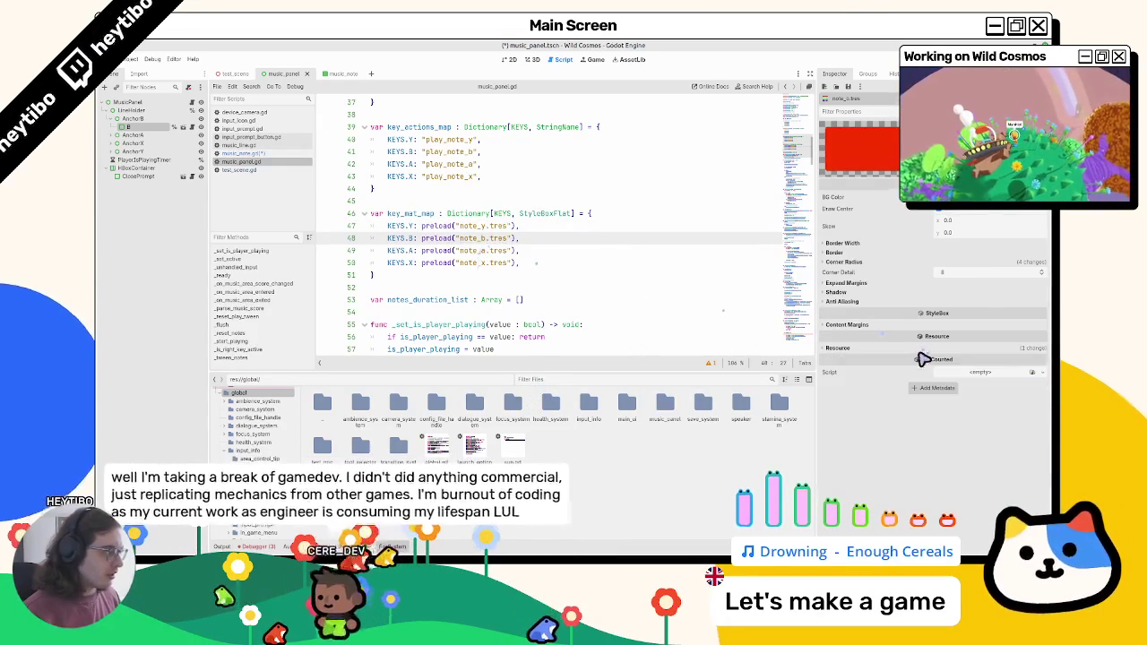
Make the note_x StyleBox local to scene and save with Ctrl+S
left_click(940, 357)
left_click(476, 251, "ctrl")
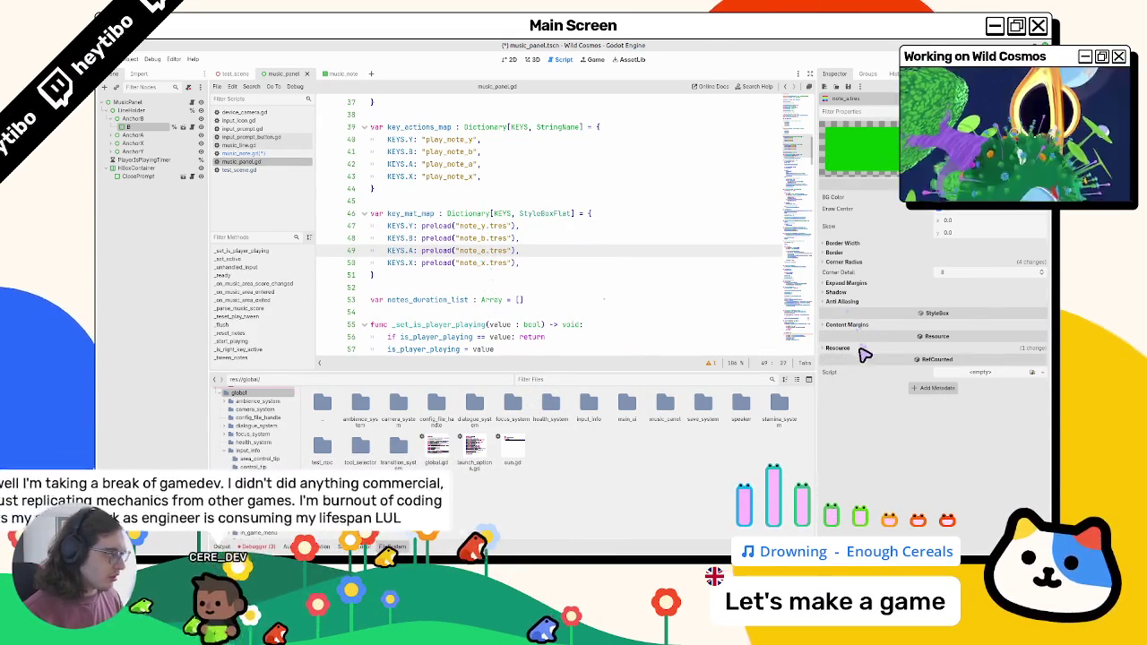
left_click(475, 262, "ctrl")
left_click(937, 357)
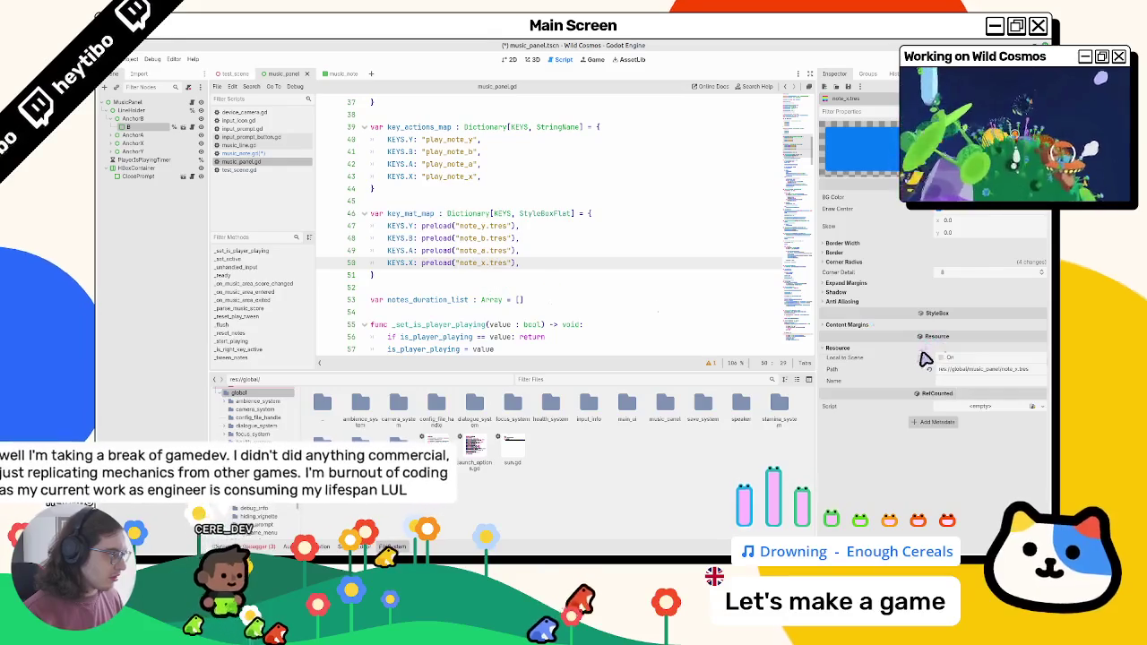
key("ctrl+s")
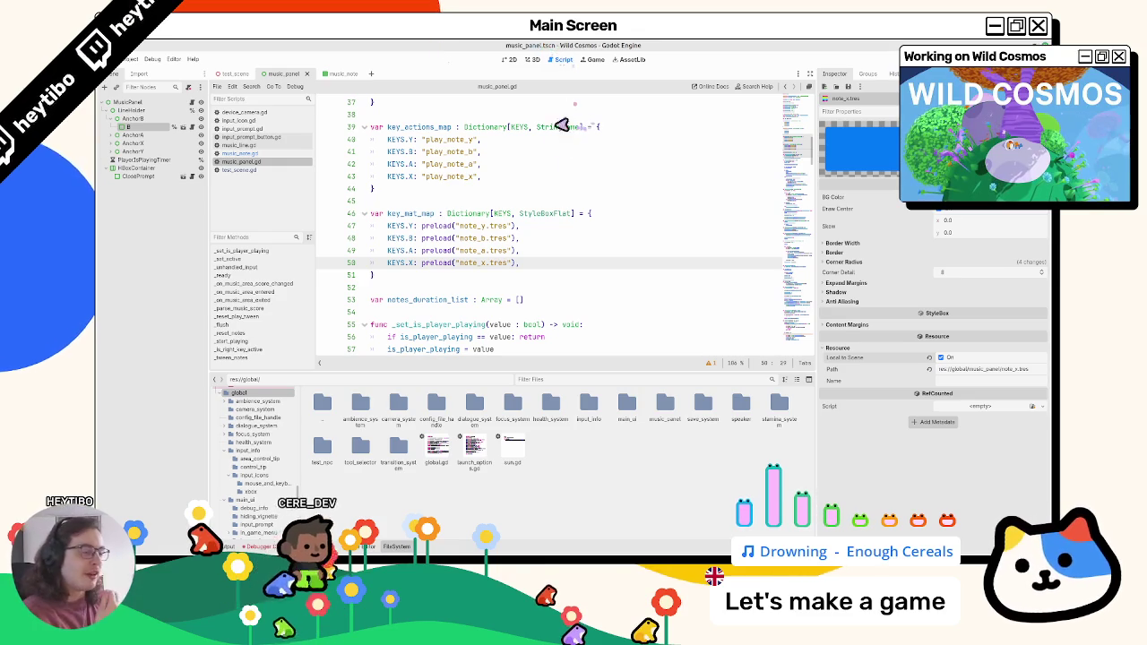
Recheck the note_b, note_x, note_a and note_y styles, then return to music_note.gd
left_click(481, 239)
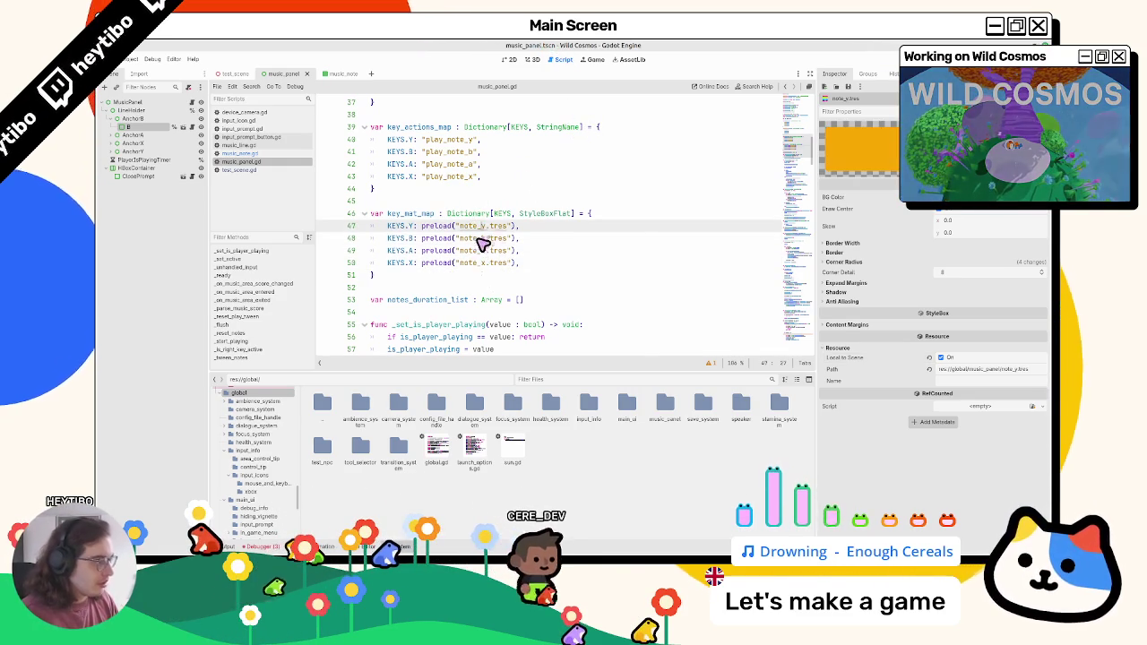
left_click(481, 262)
left_click(481, 238)
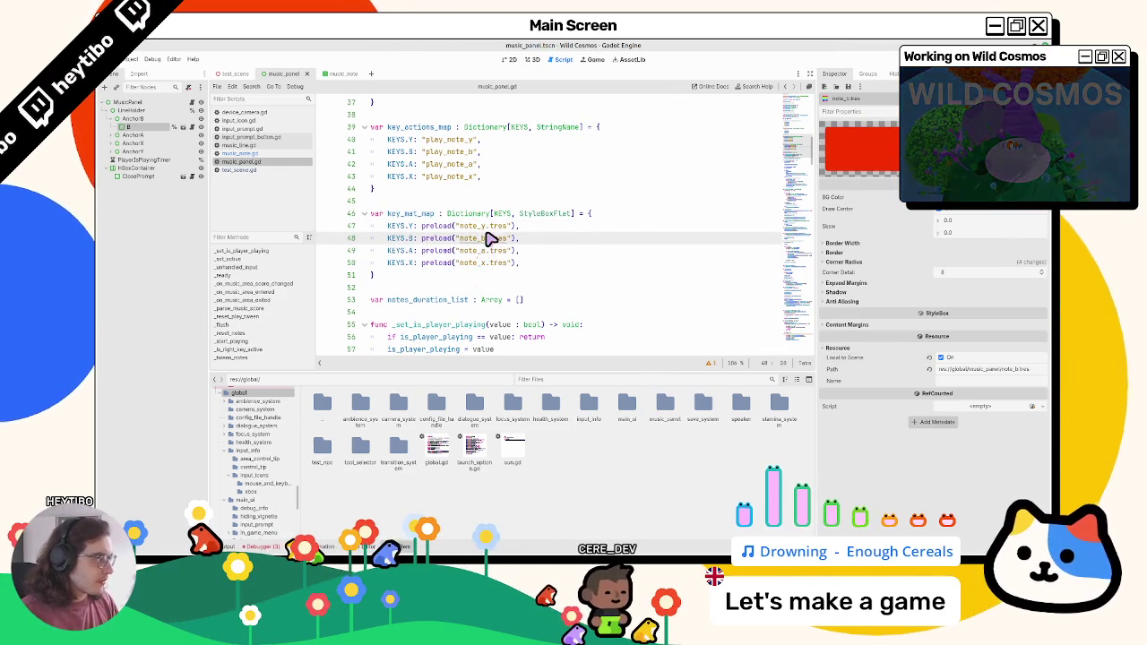
left_click(481, 250)
left_click(481, 226)
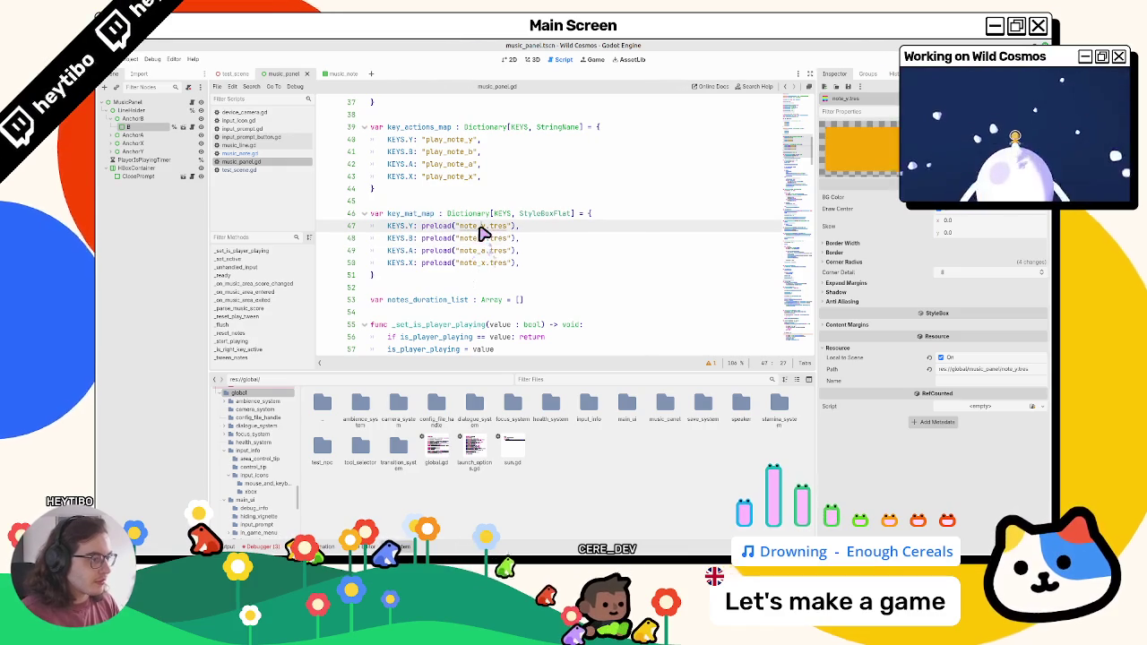
left_click(268, 153)
key("Escape")
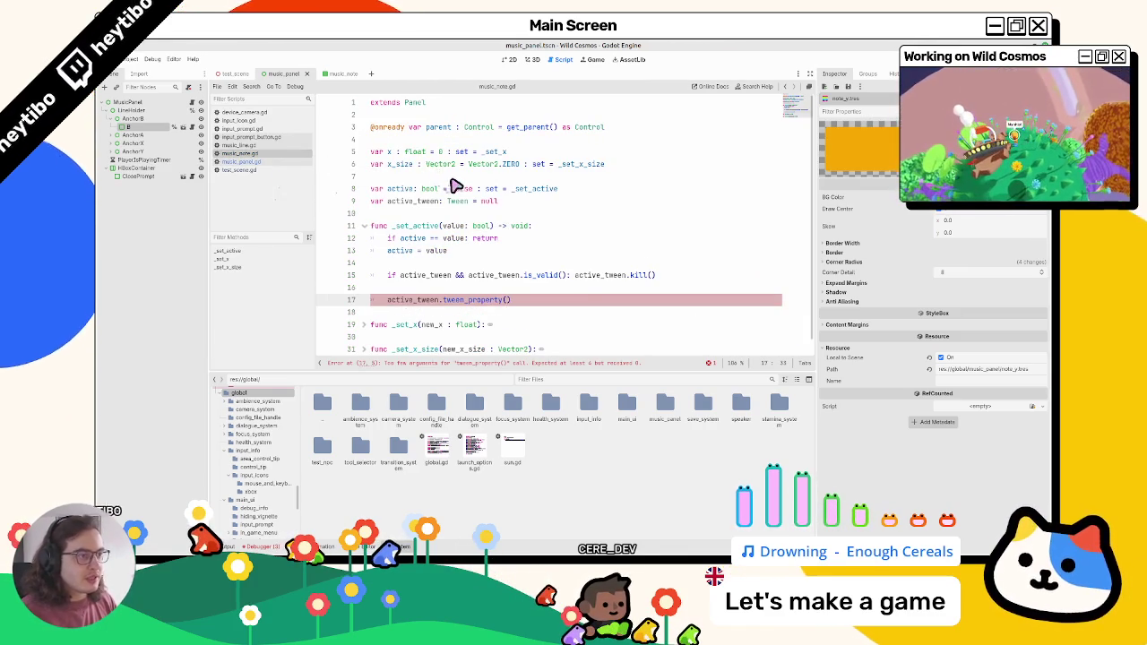
Search music_panel.gd for key_mat_map uses and select the add_note call on line 141
left_click(269, 162)
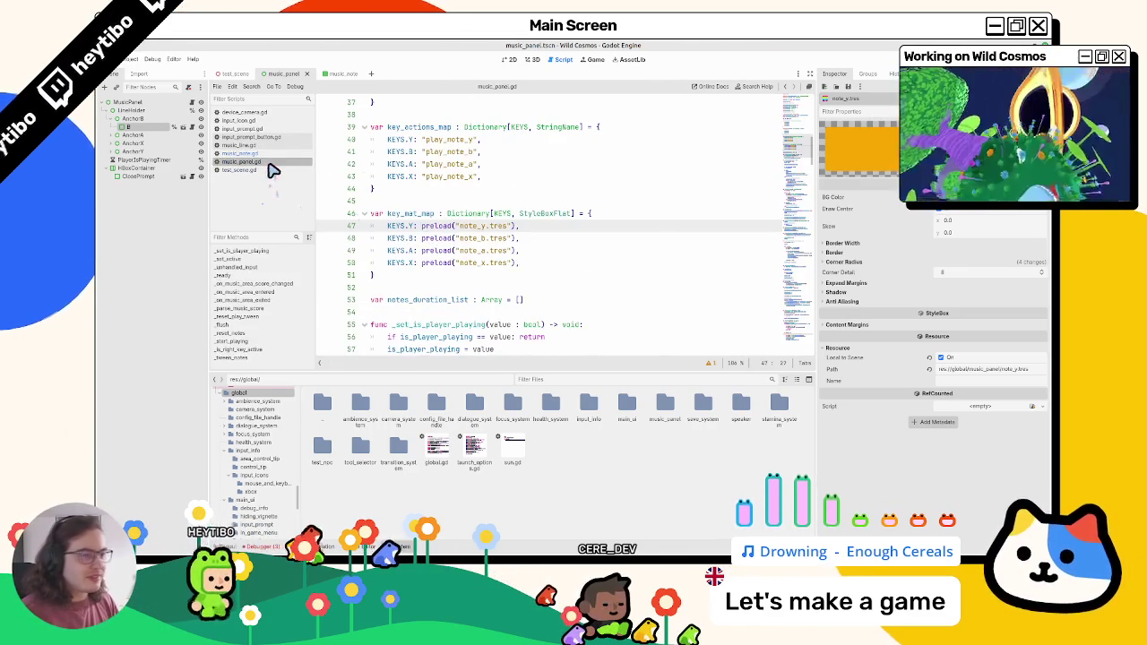
left_click(399, 215)
key("ctrl+f")
key("Return")
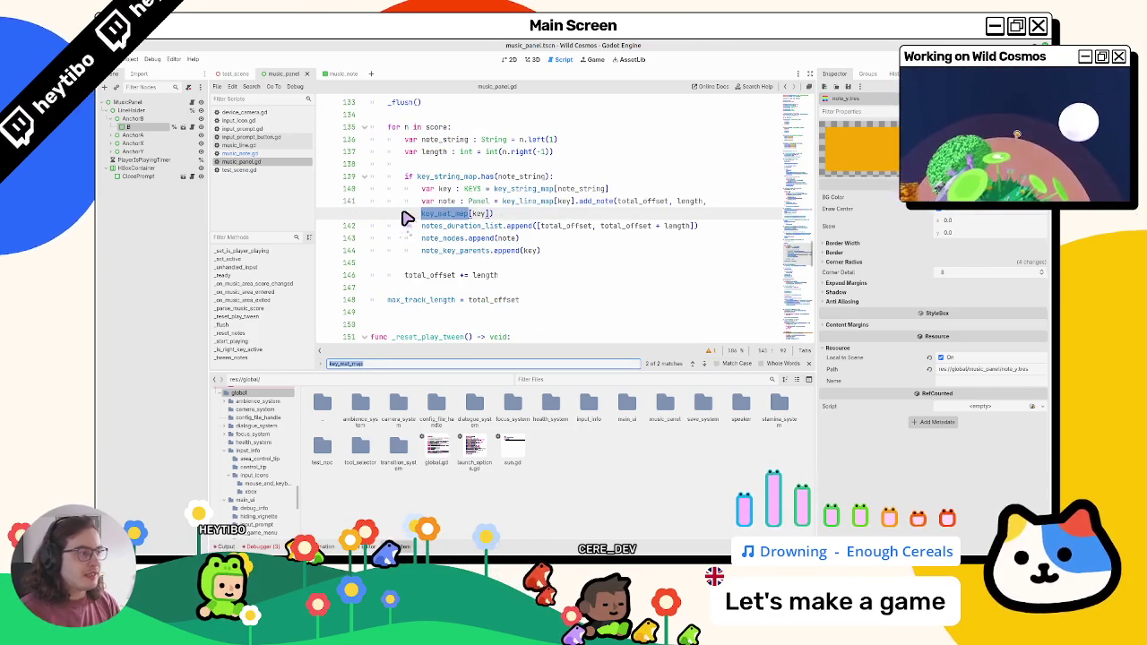
key("Return")
key("Return")
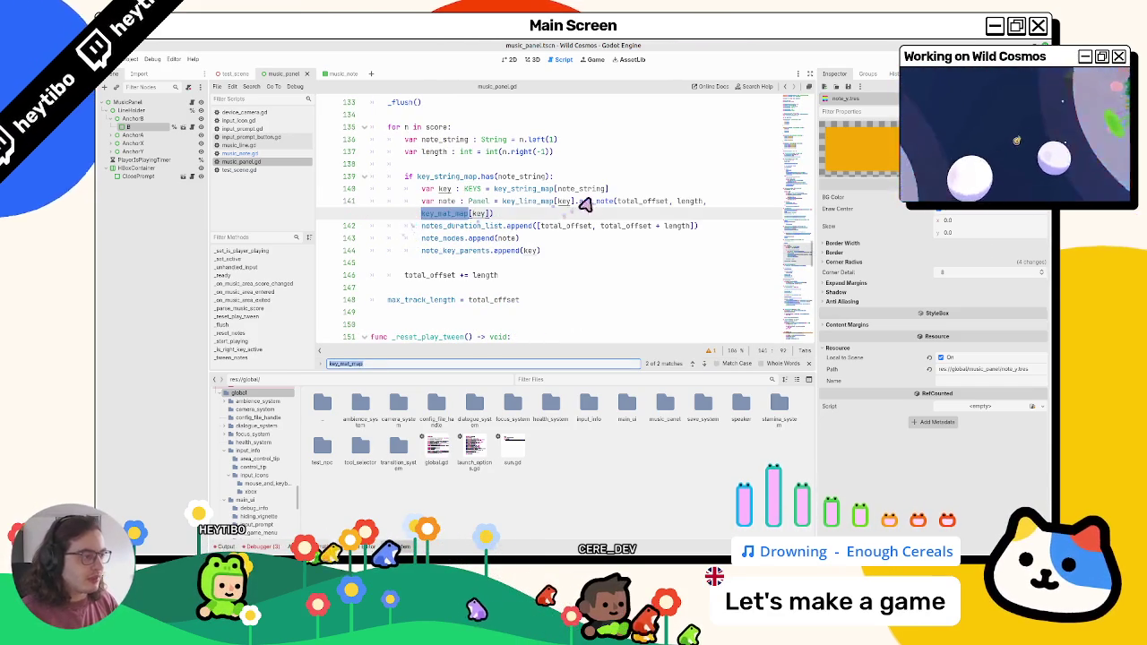
double_click(596, 201)
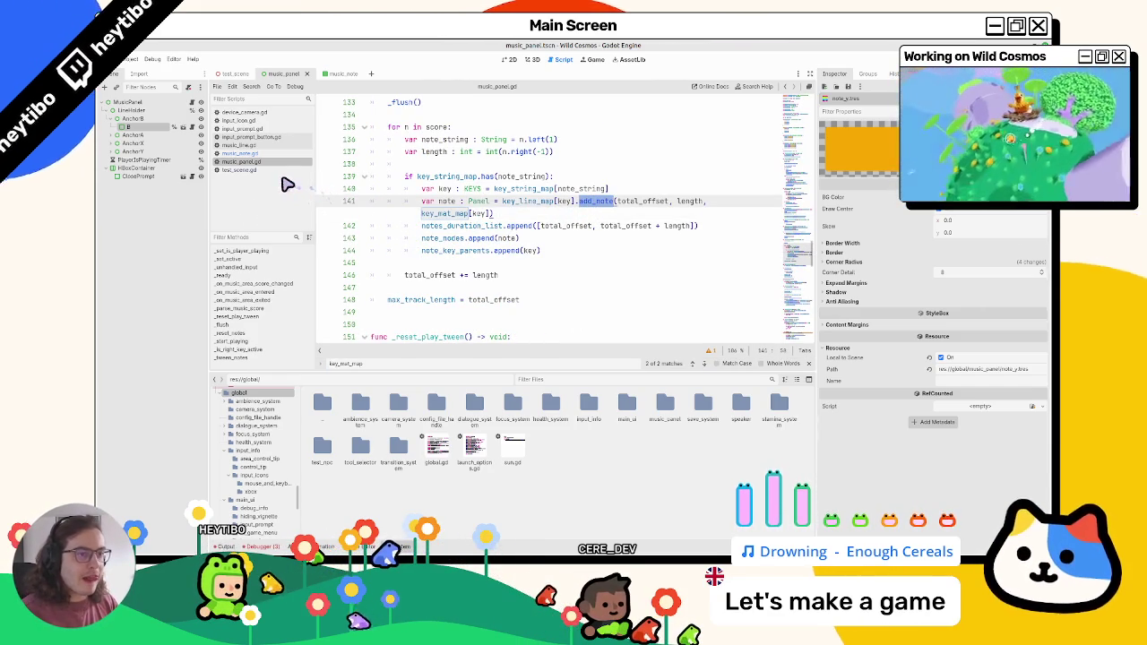
Inspect add_note's style assignment on line 38 of music_line.gd, then go back to music_note
left_click(239, 144)
key("ctrl+f")
type("add_note")
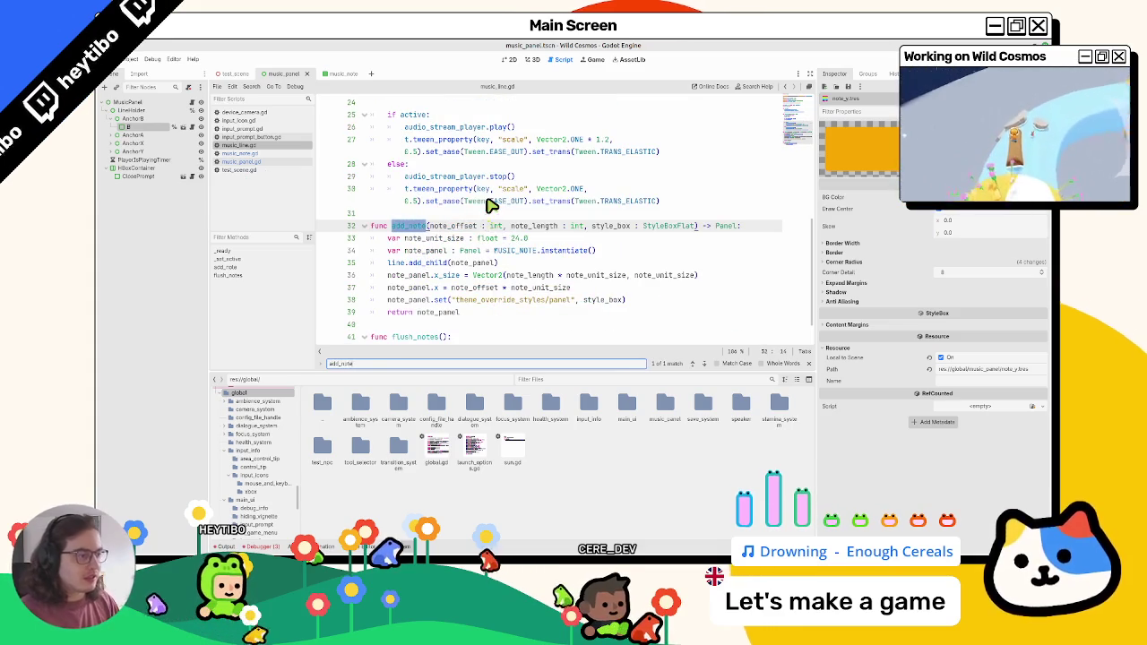
key("Escape")
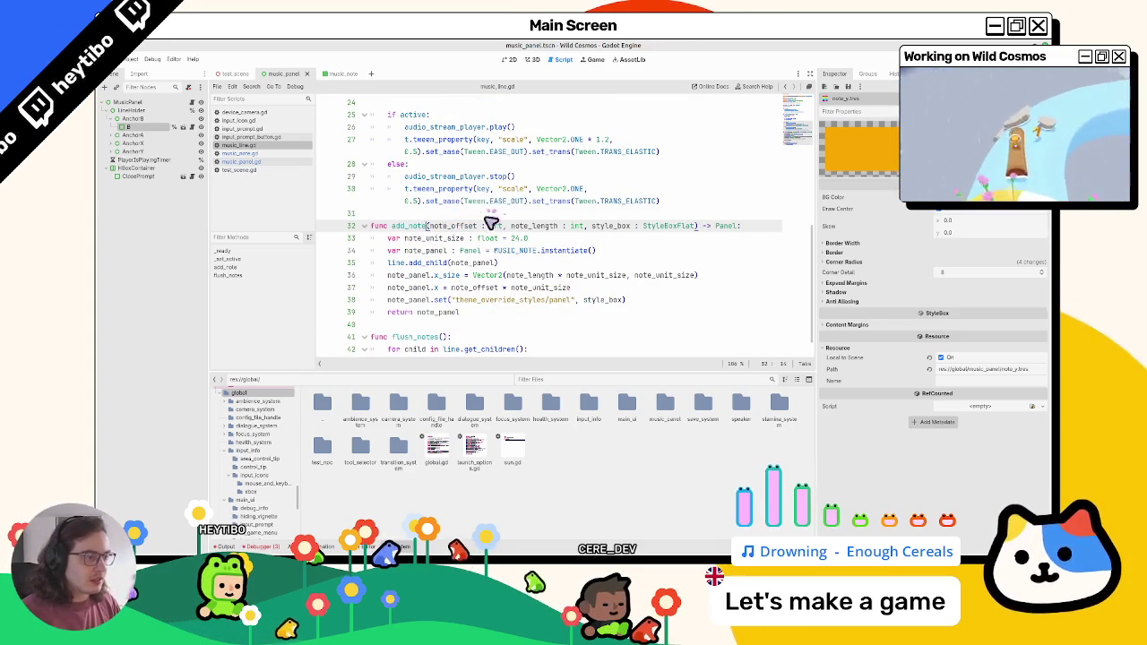
left_click(404, 275)
double_click(400, 301)
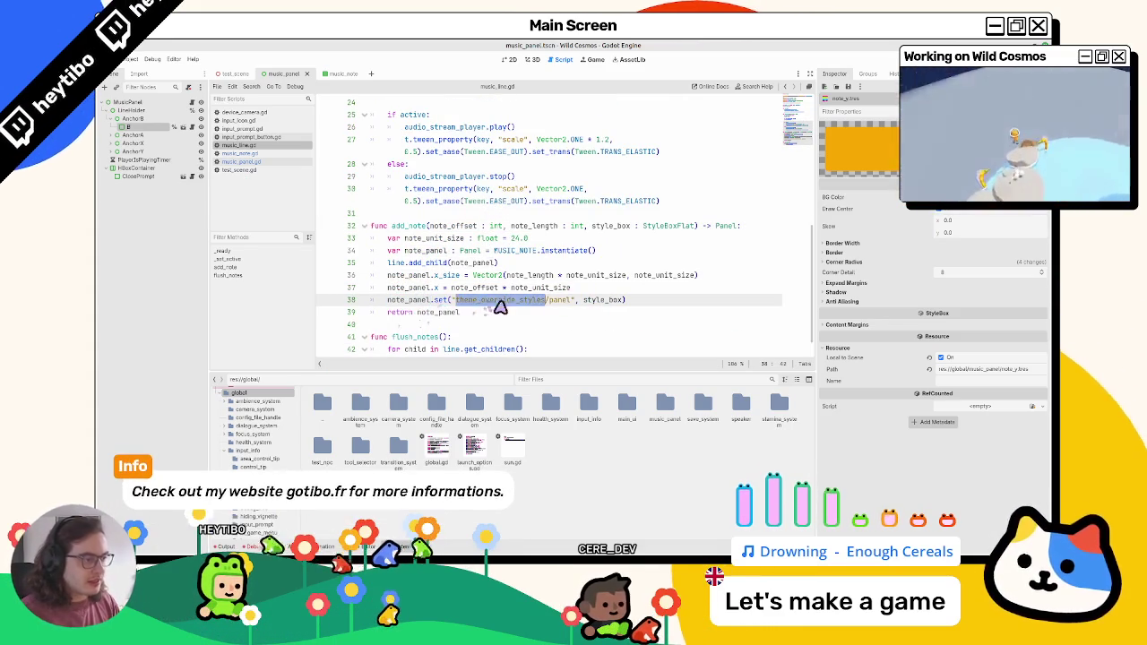
double_click(563, 301)
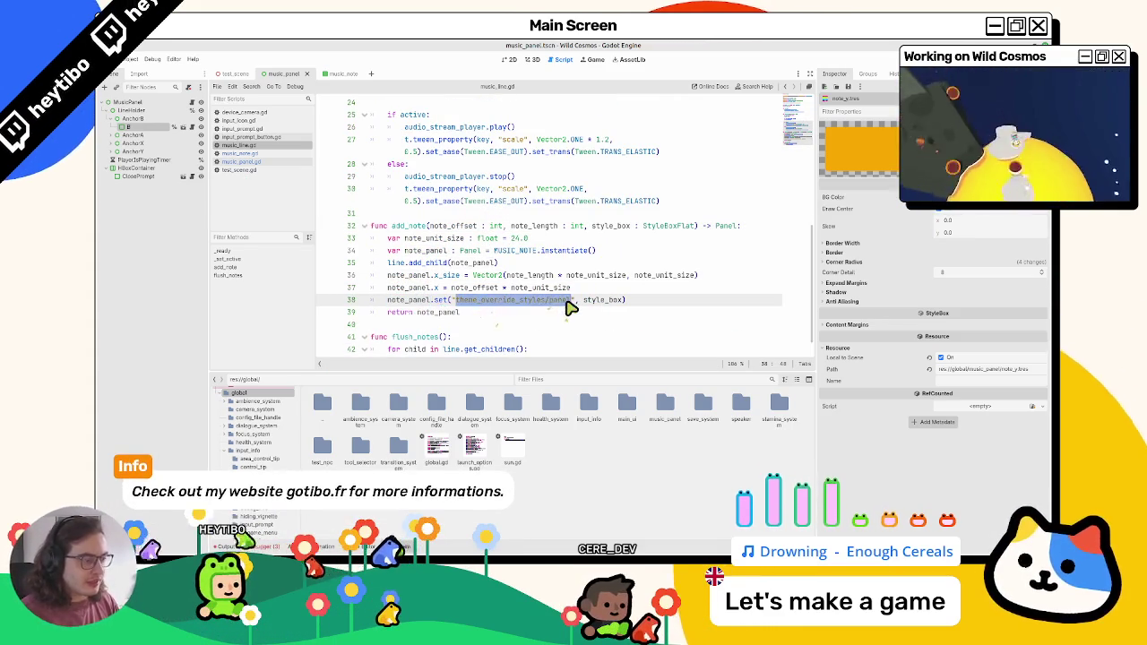
triple_click(428, 301)
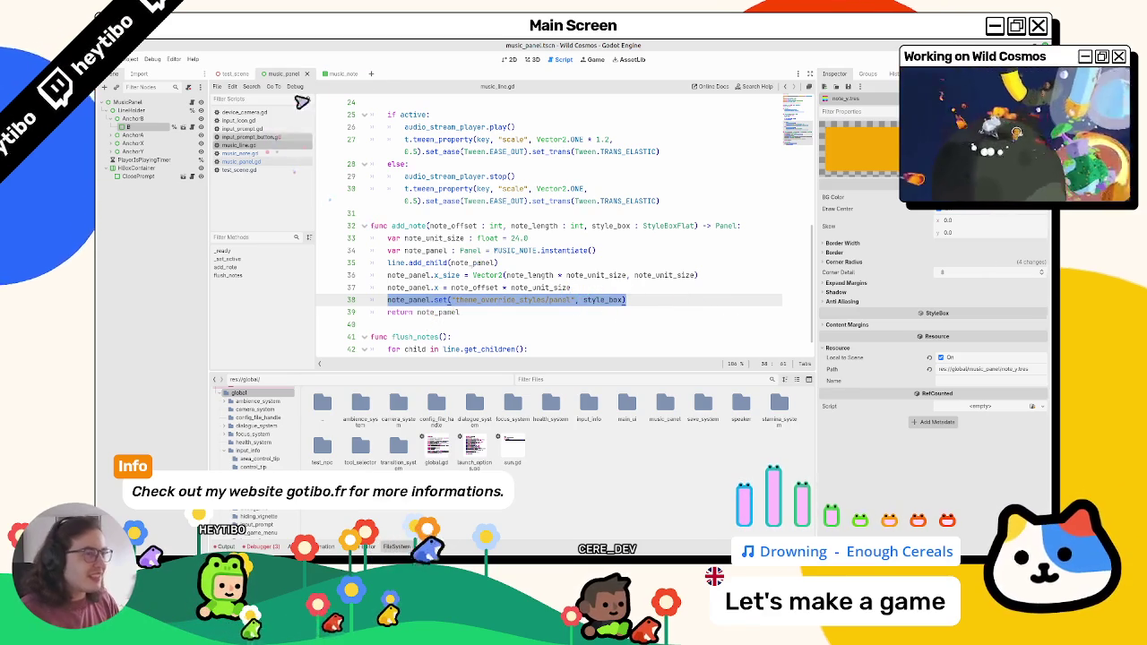
left_click(336, 74)
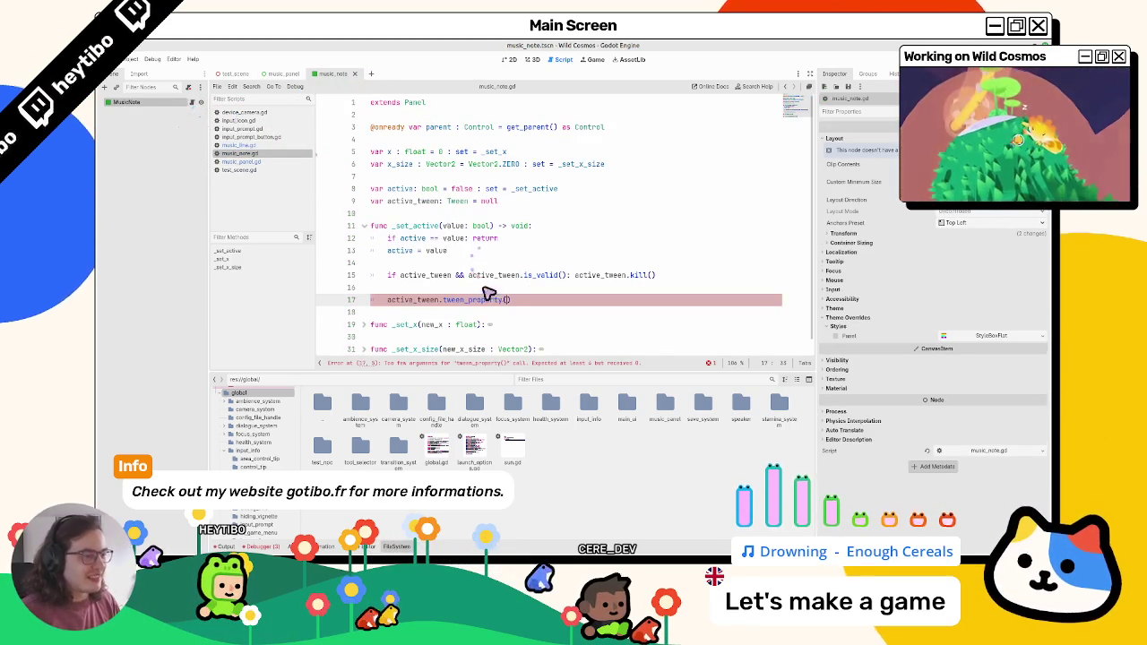
left_click(262, 146)
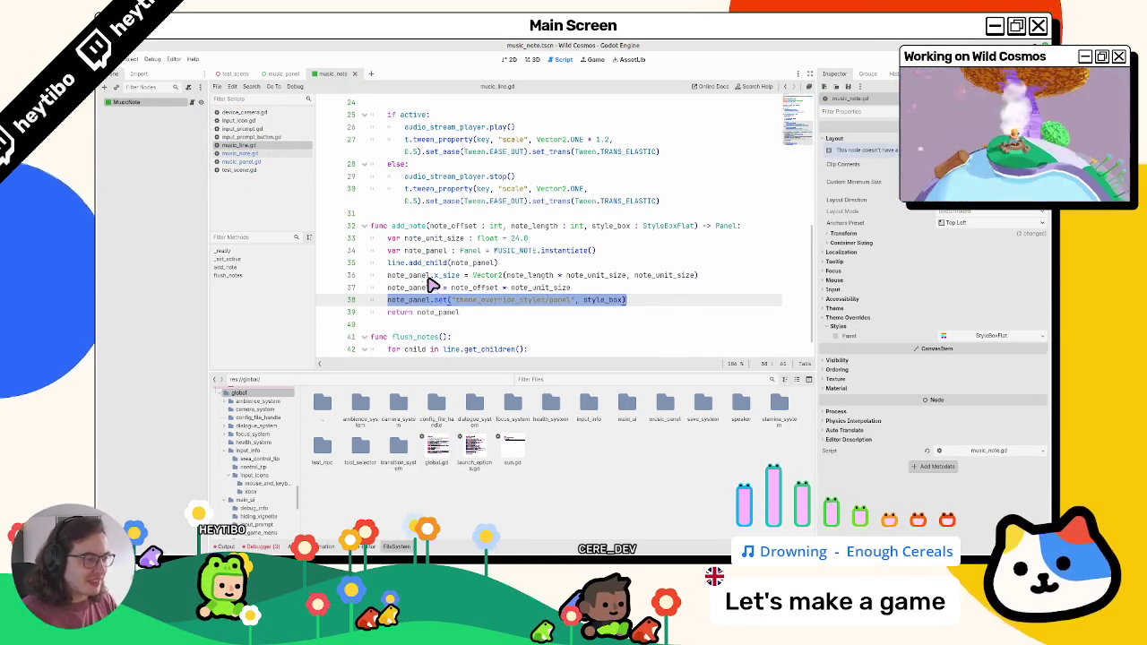
left_click_drag(387, 299, 627, 299)
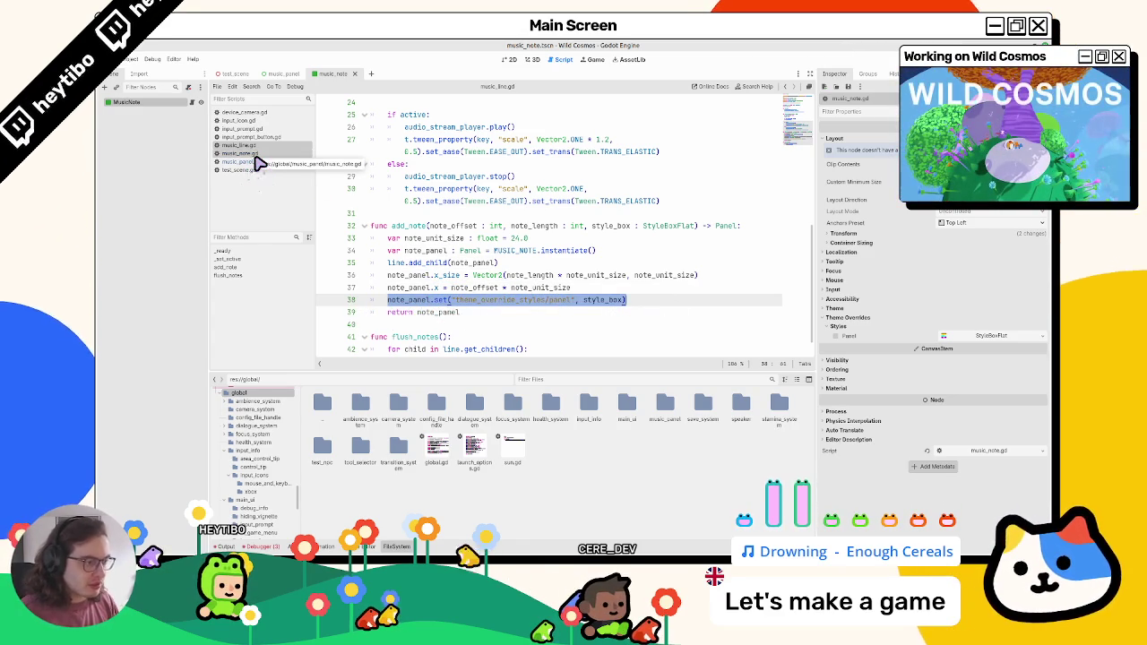
left_click(257, 160)
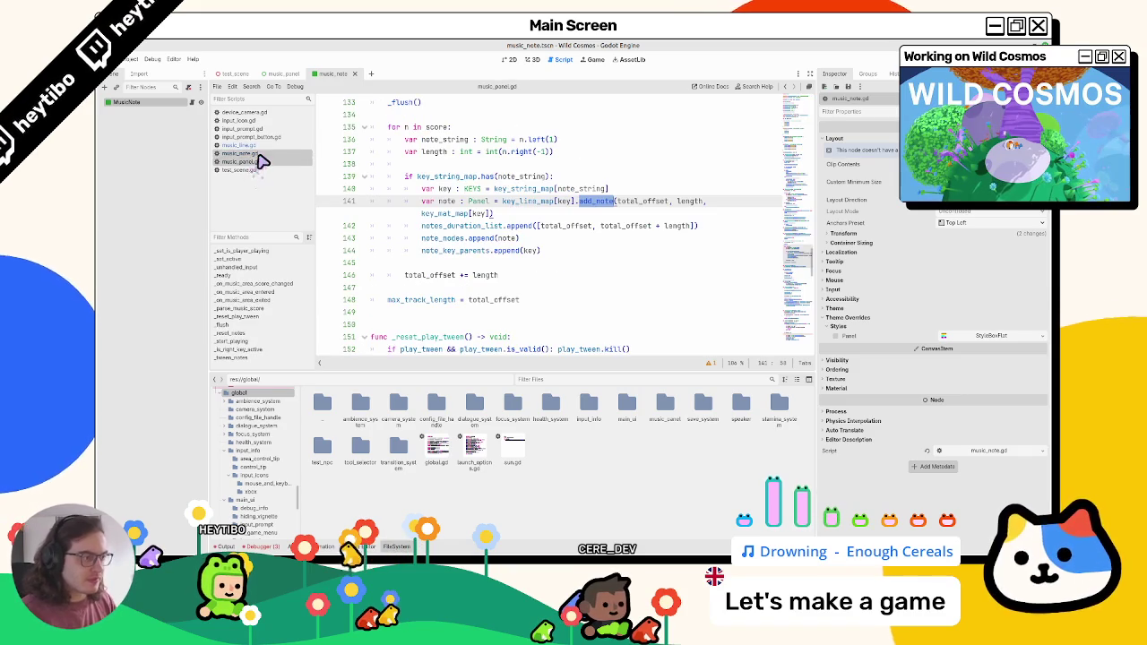
left_click(259, 153)
left_click_drag(260, 156, 257, 171)
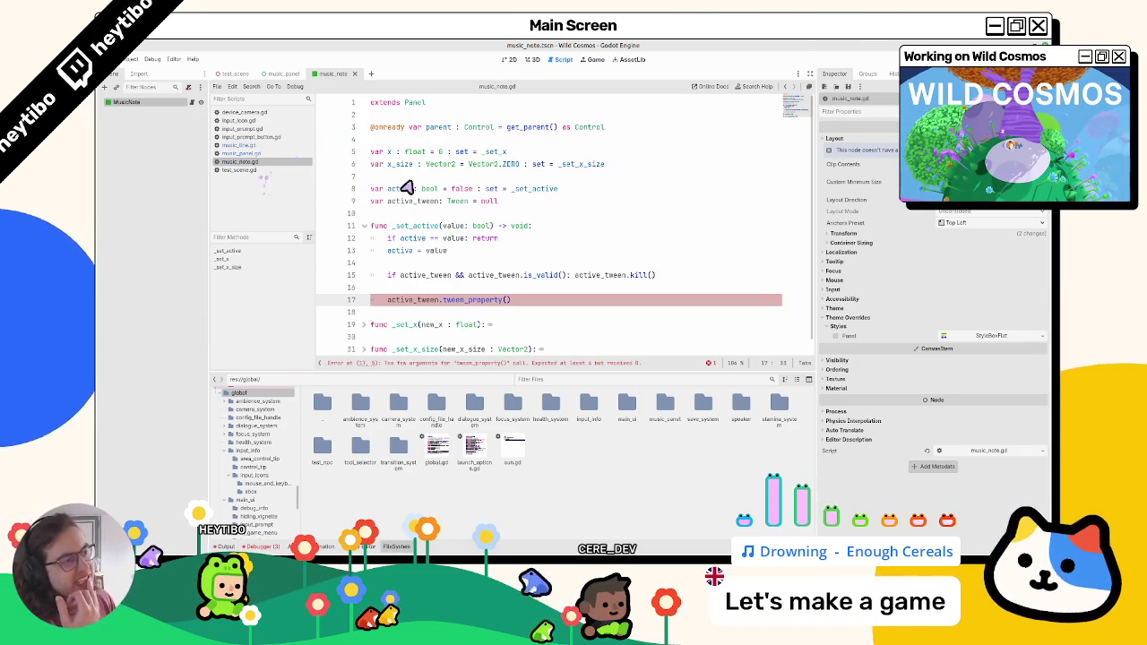
scroll(404, 231, "down", 1)
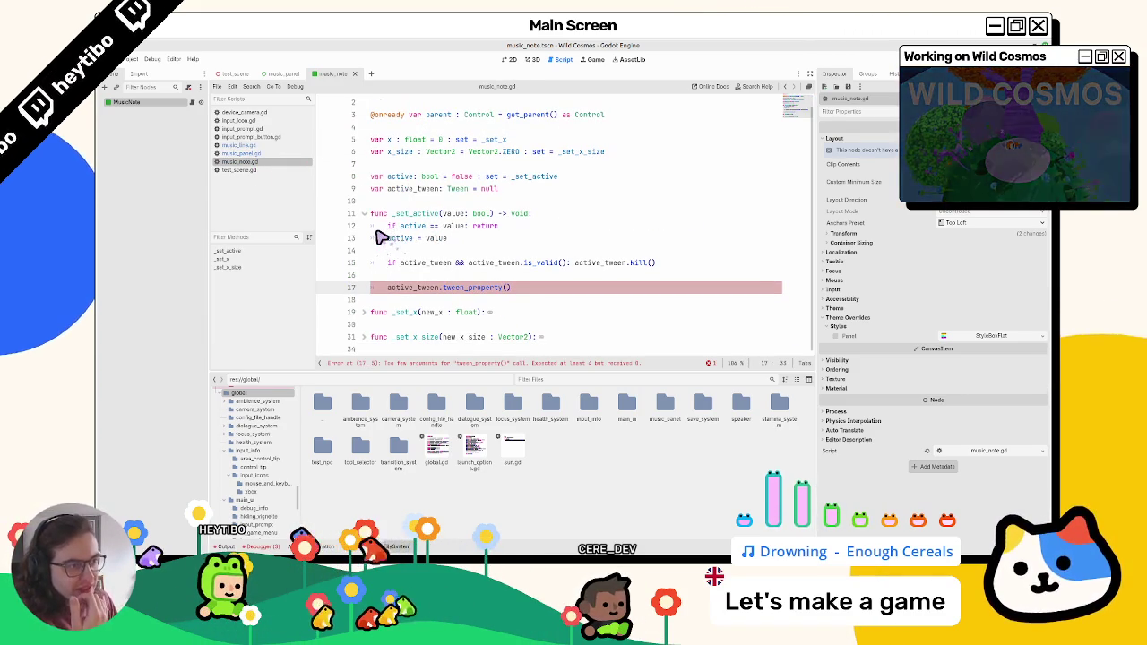
left_click(256, 153)
left_click(256, 146)
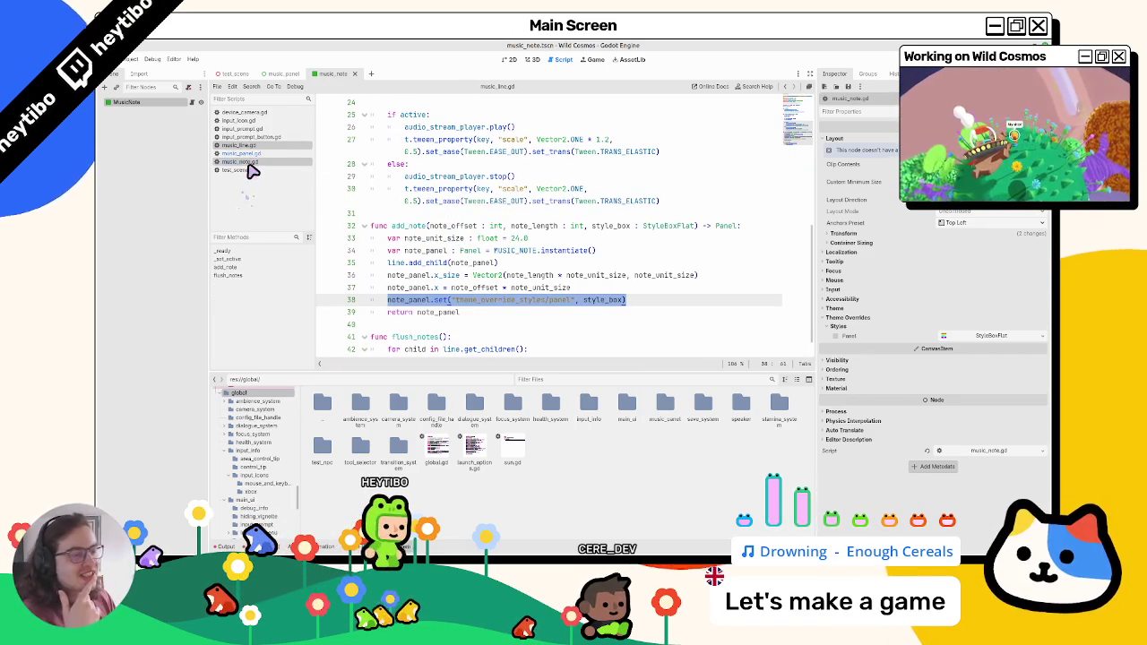
left_click(251, 163)
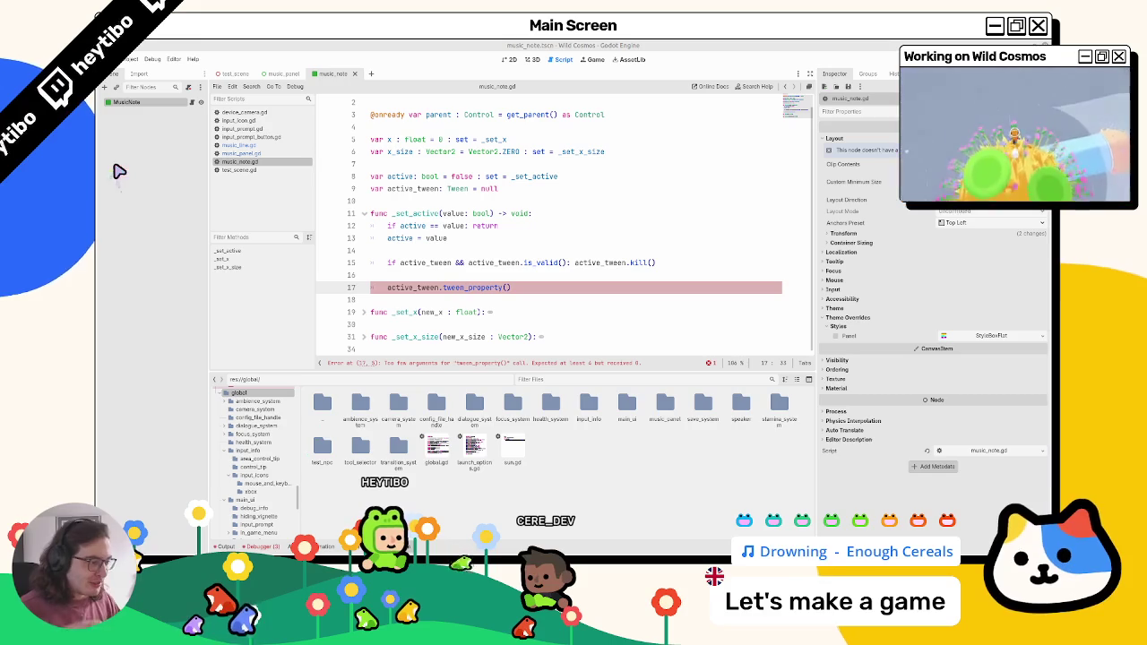
key("Right")
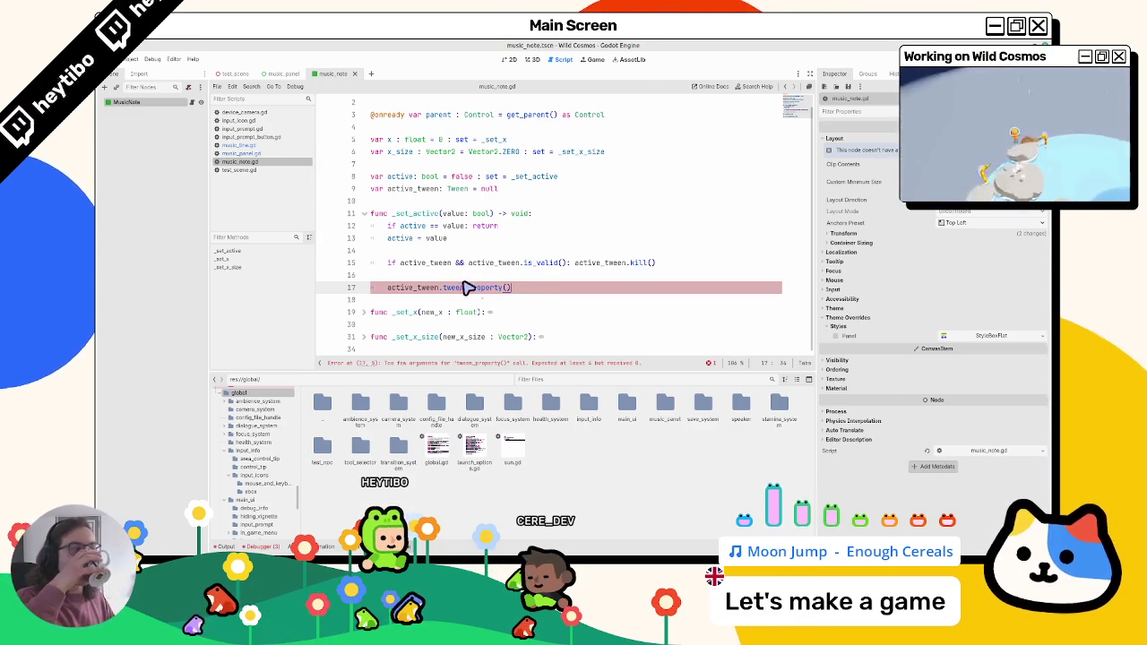
left_click(426, 288)
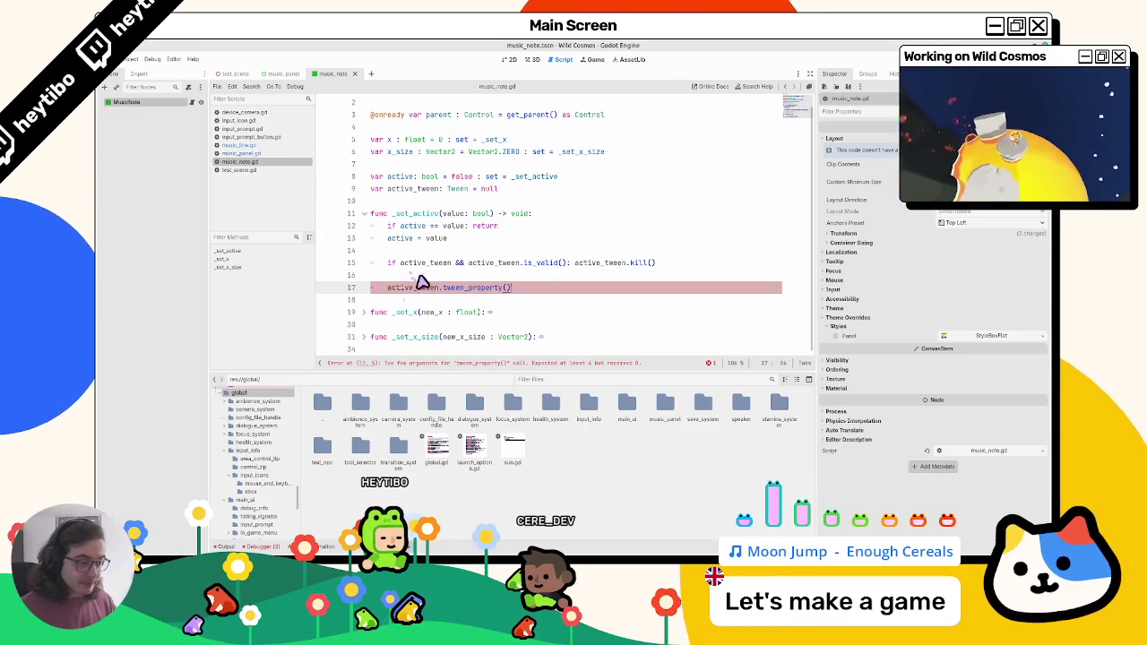
key("ctrl+k")
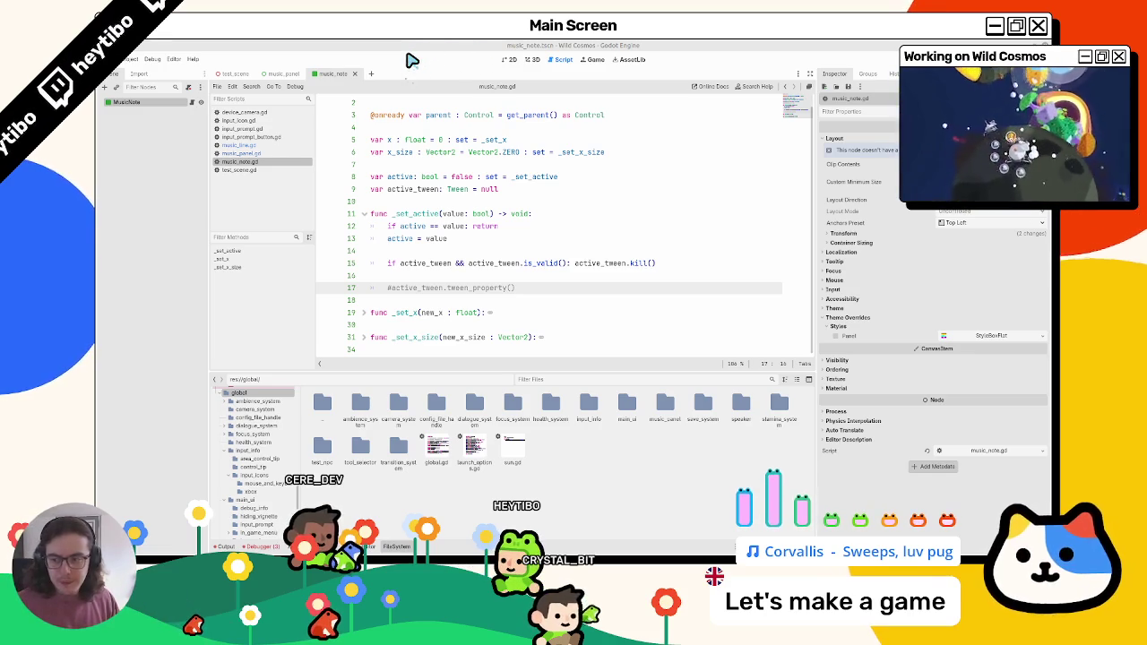
Select the commented active_tween.tween_property line 17 and uncomment it with Ctrl+K
left_click(403, 290)
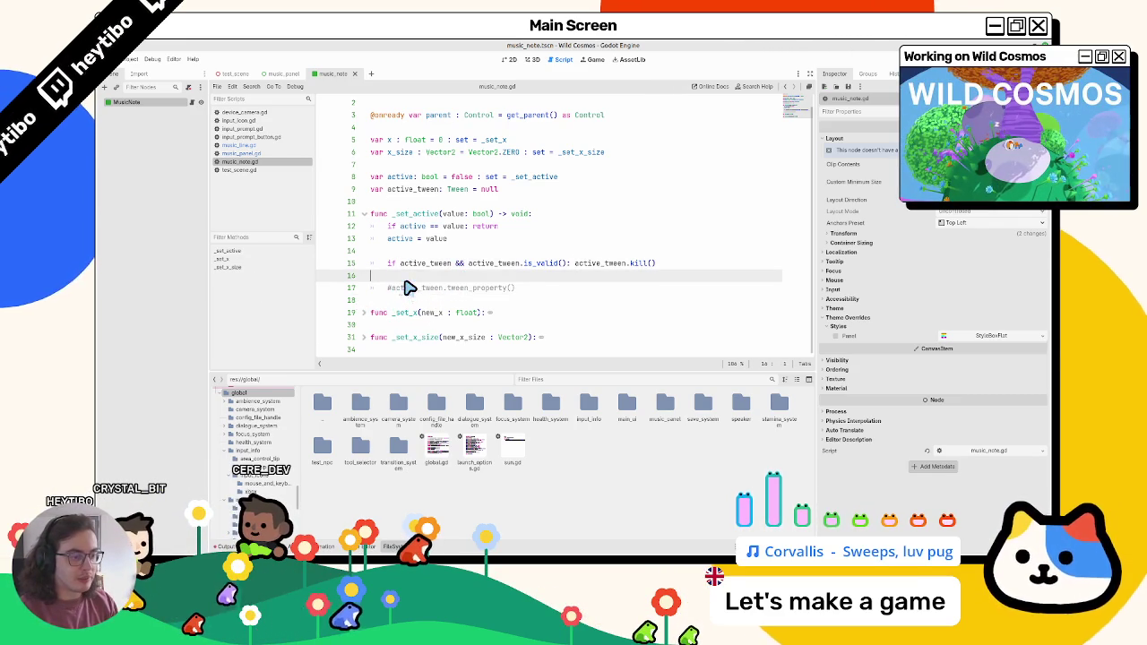
left_click(410, 293)
double_click(437, 292)
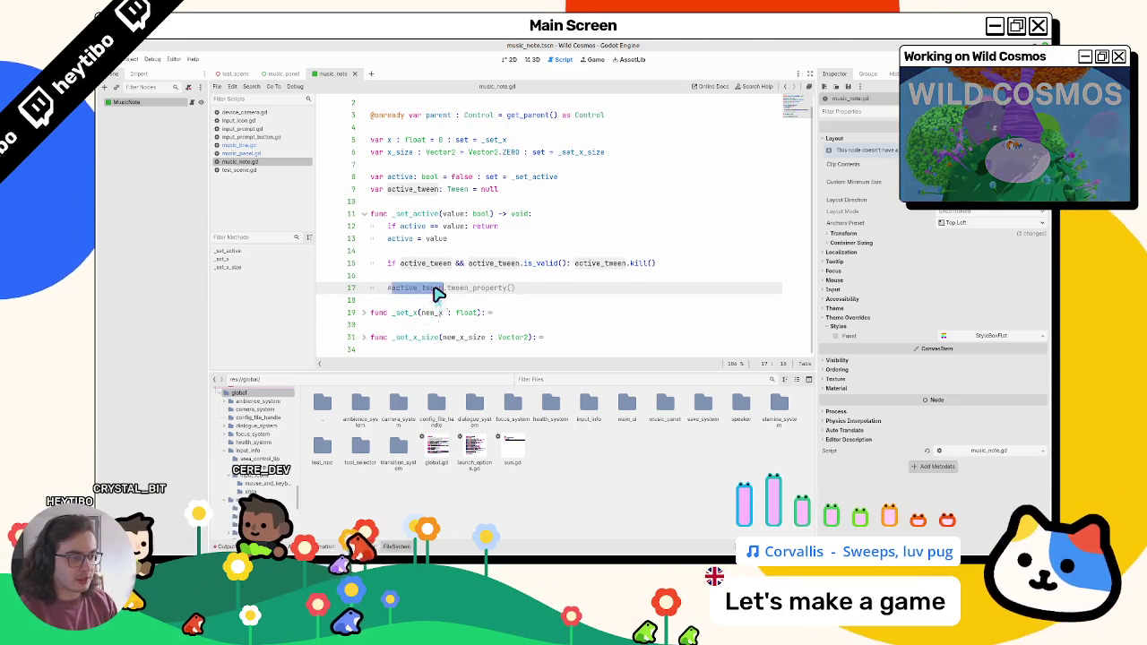
left_click_drag(440, 290, 519, 288)
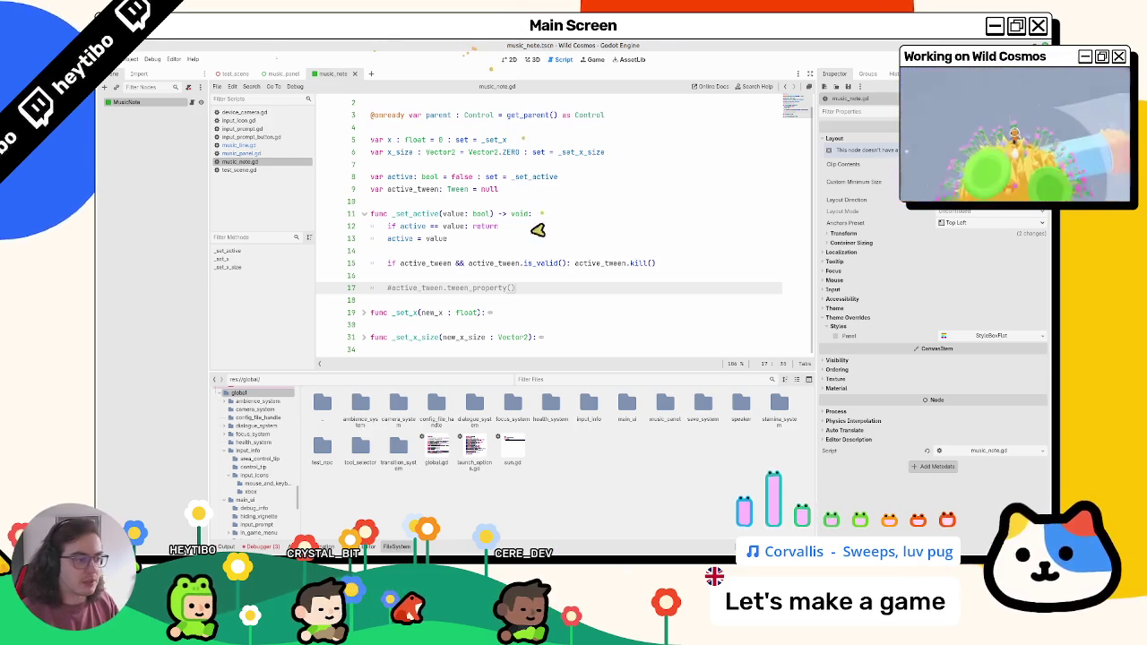
key("ctrl+k")
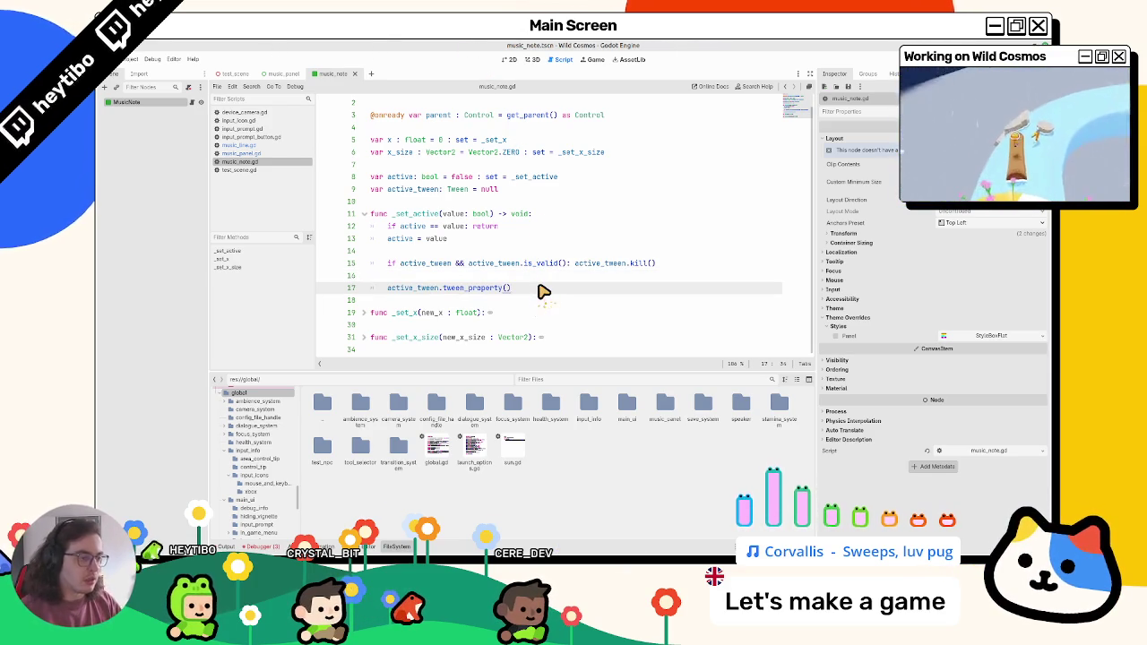
key("Left")
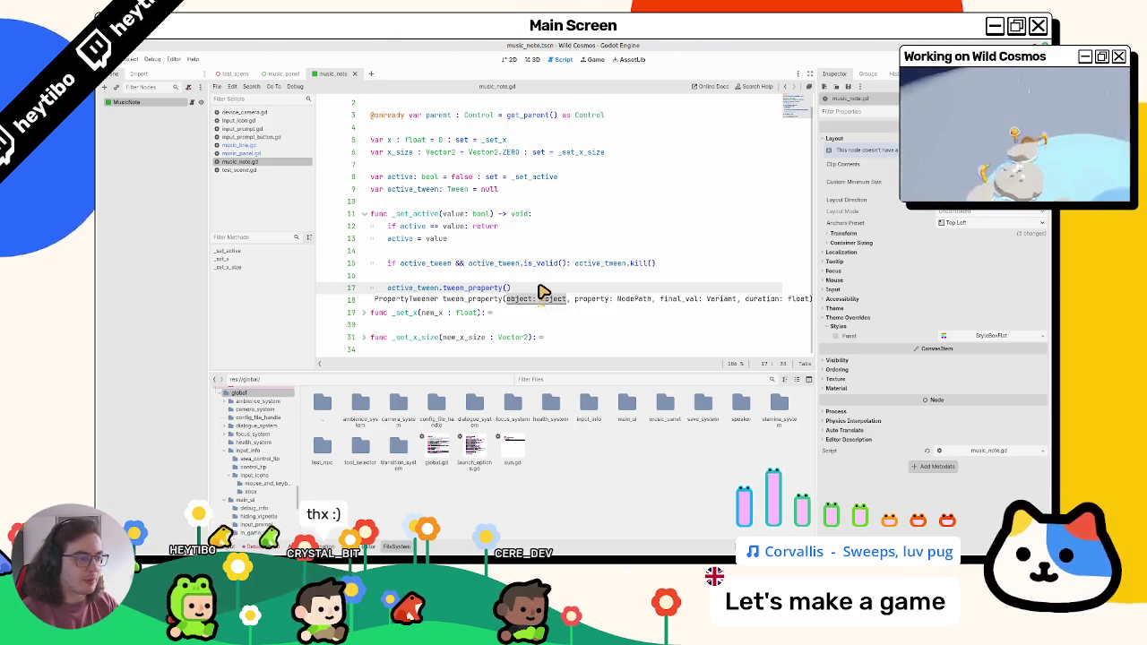
key("ctrl+k")
scroll(530, 277, "up", 1)
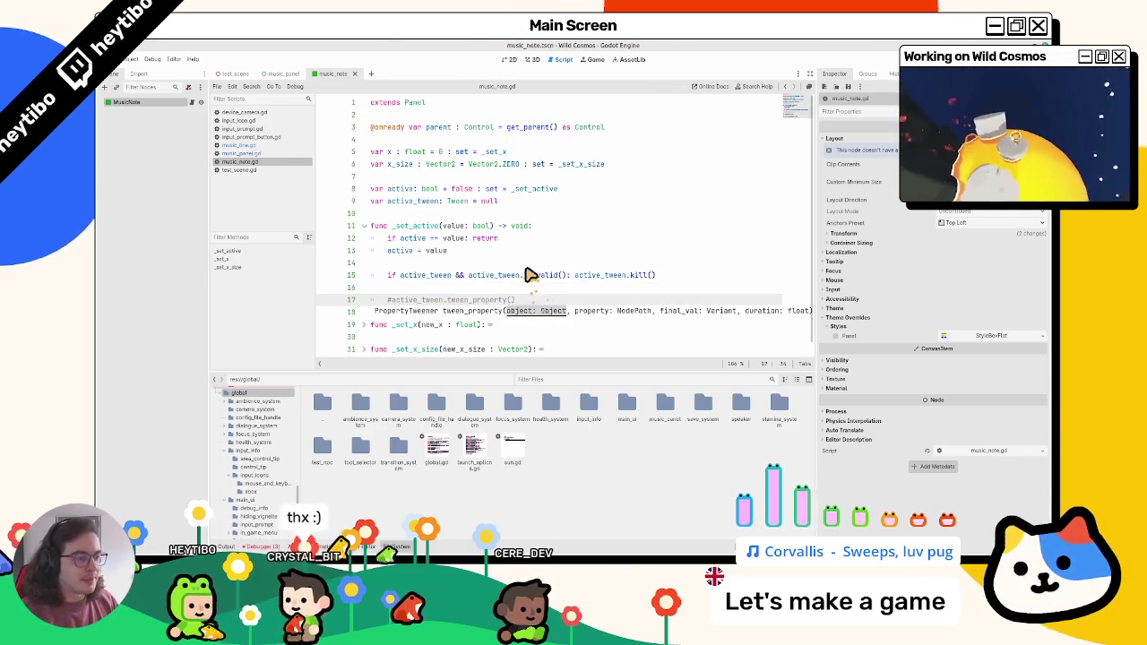
left_click(379, 264)
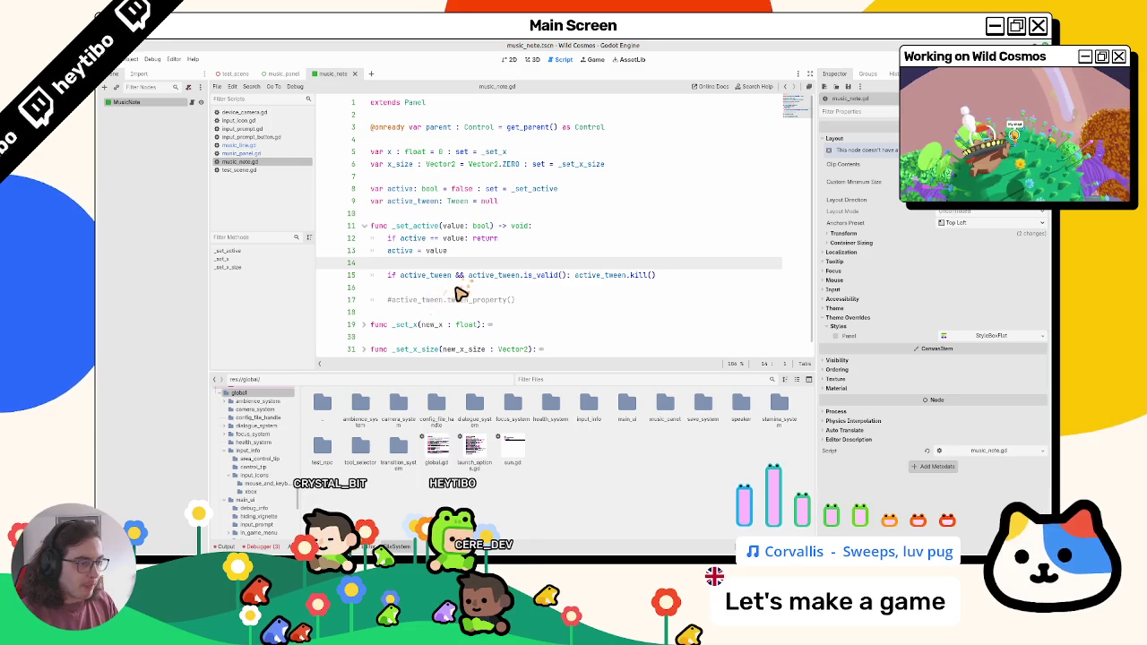
key("Down")
key("Down")
scroll(440, 290, "down", 1)
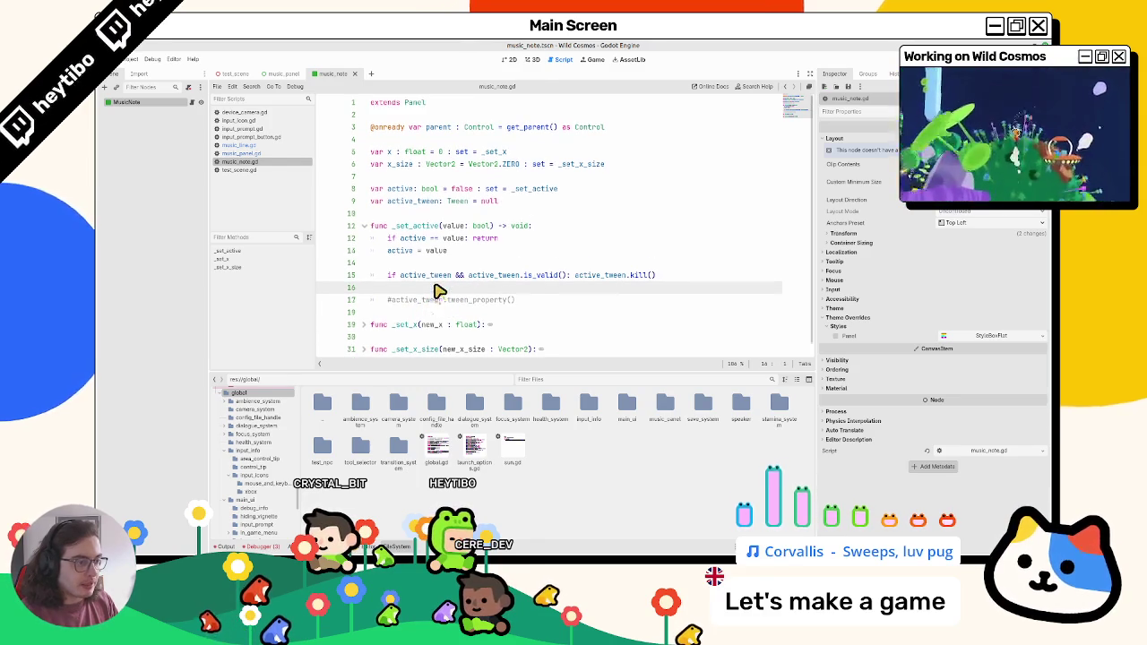
Click through the music scripts and filter the script list by 'music'
left_click(265, 155)
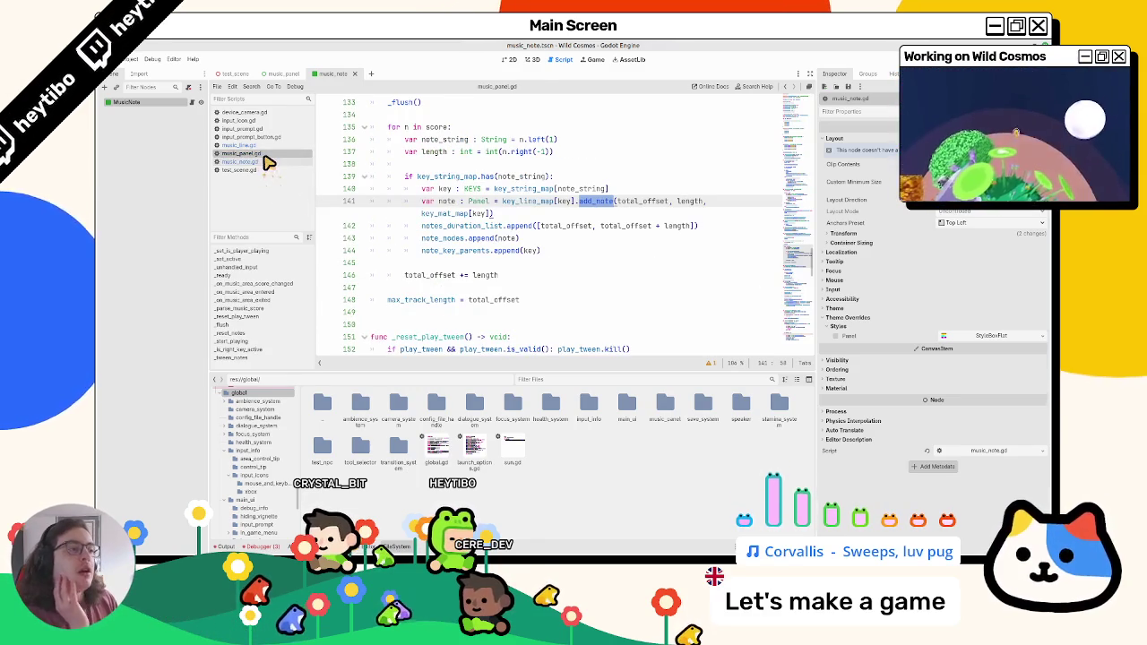
left_click(264, 170)
left_click(265, 162)
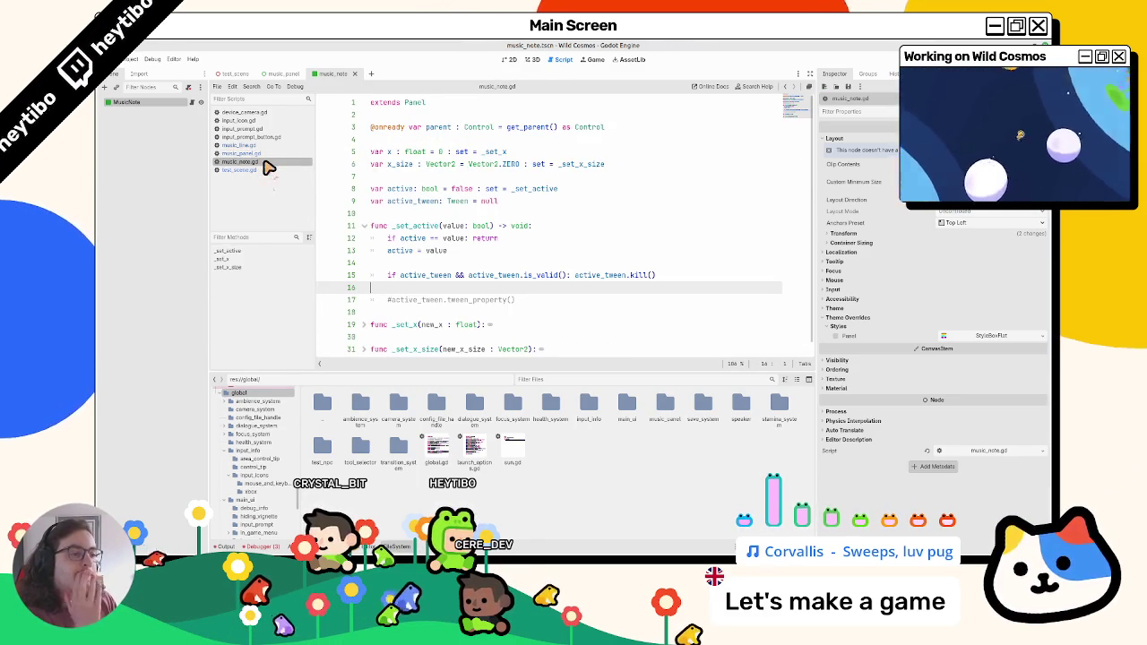
left_click(266, 170)
left_click(266, 162)
left_click(269, 154)
left_click(275, 146)
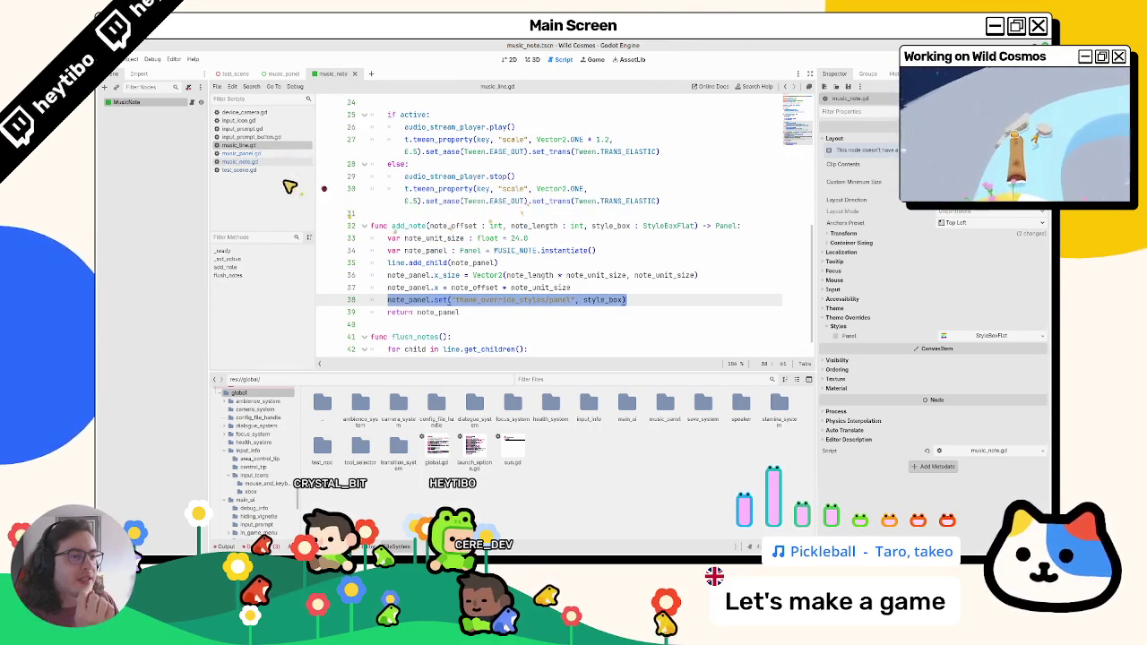
left_click(252, 153)
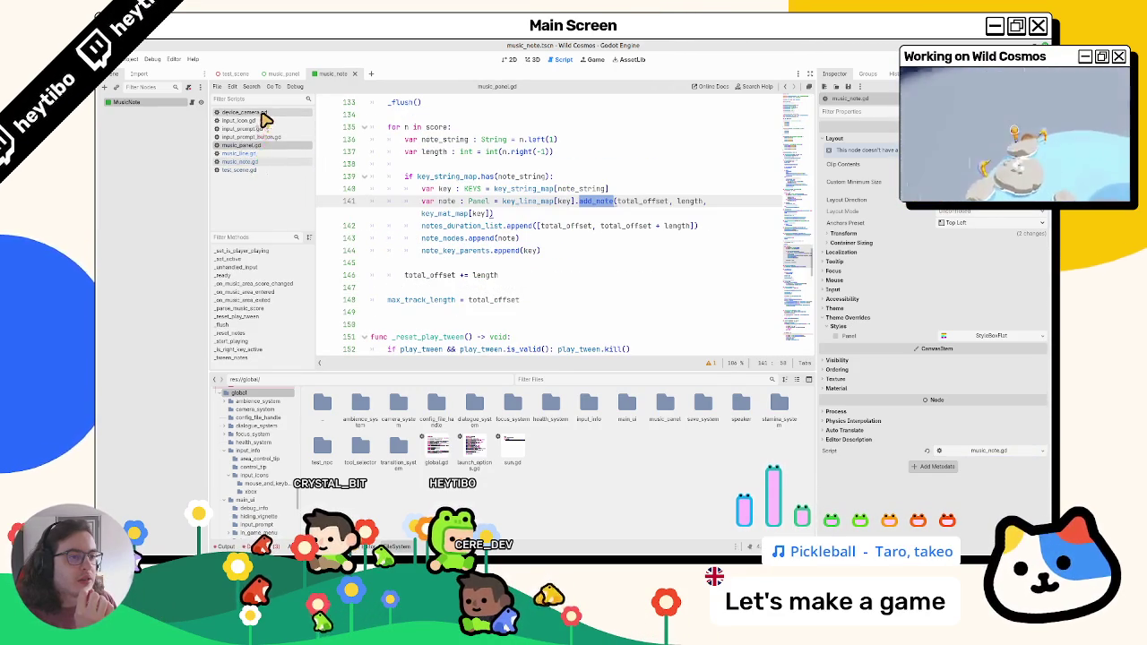
type("music")
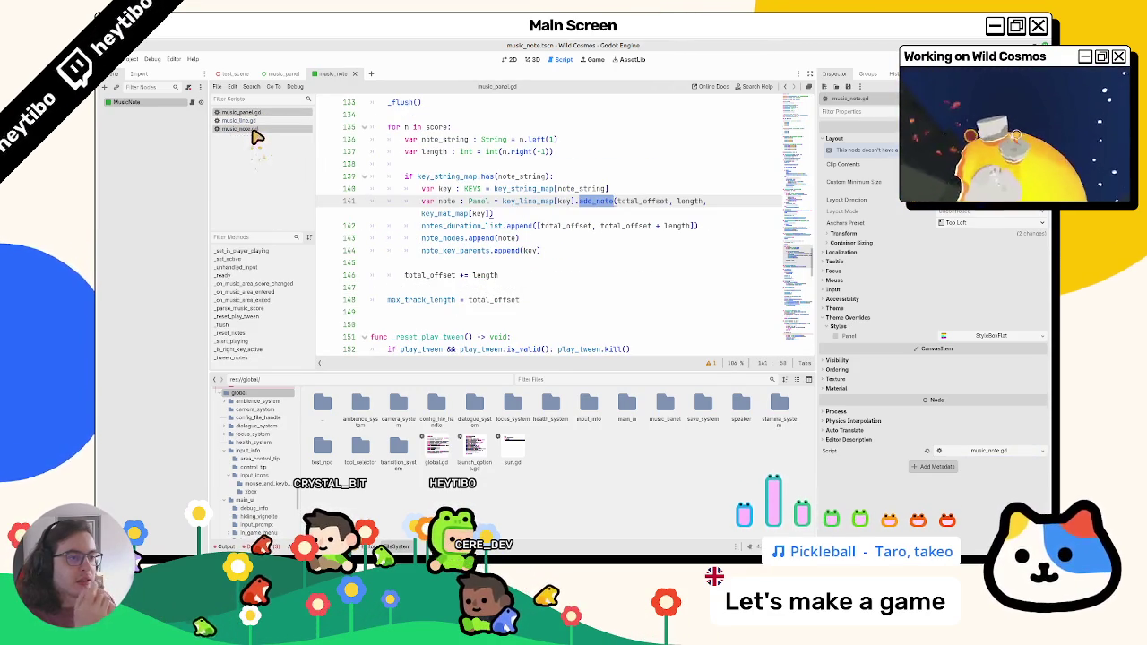
Review add_note's style_box parameter and note_panel line 38 in music_line.gd, then return to music_note.gd
left_click_drag(421, 213, 491, 218)
left_click(269, 120)
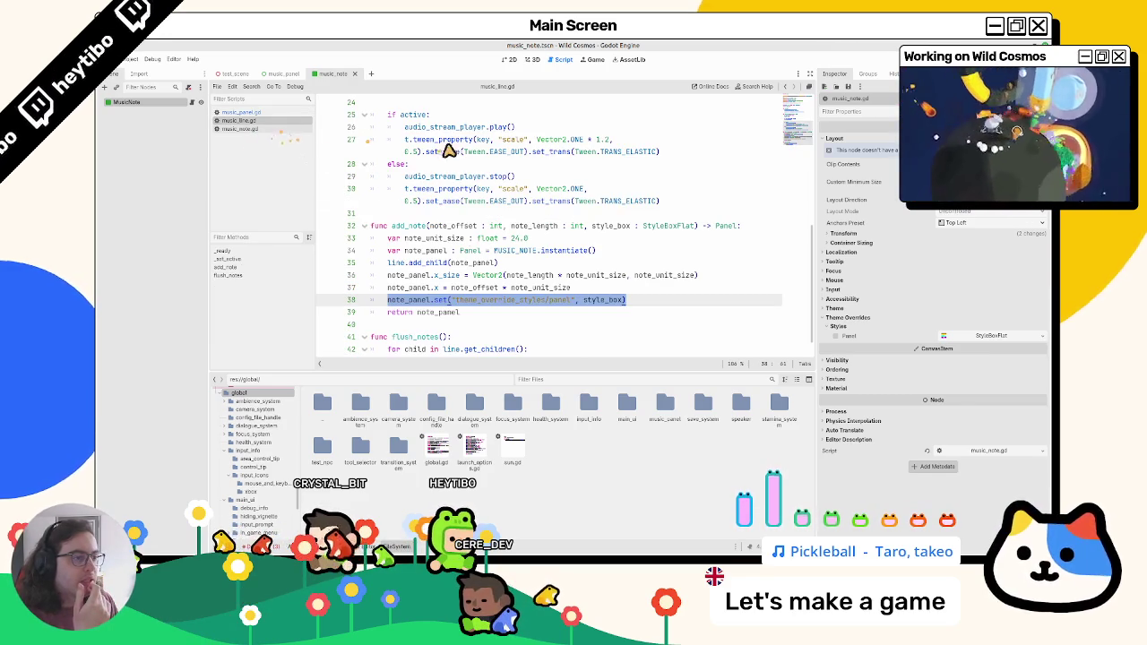
left_click(655, 230)
left_click_drag(655, 231, 594, 230)
double_click(602, 229)
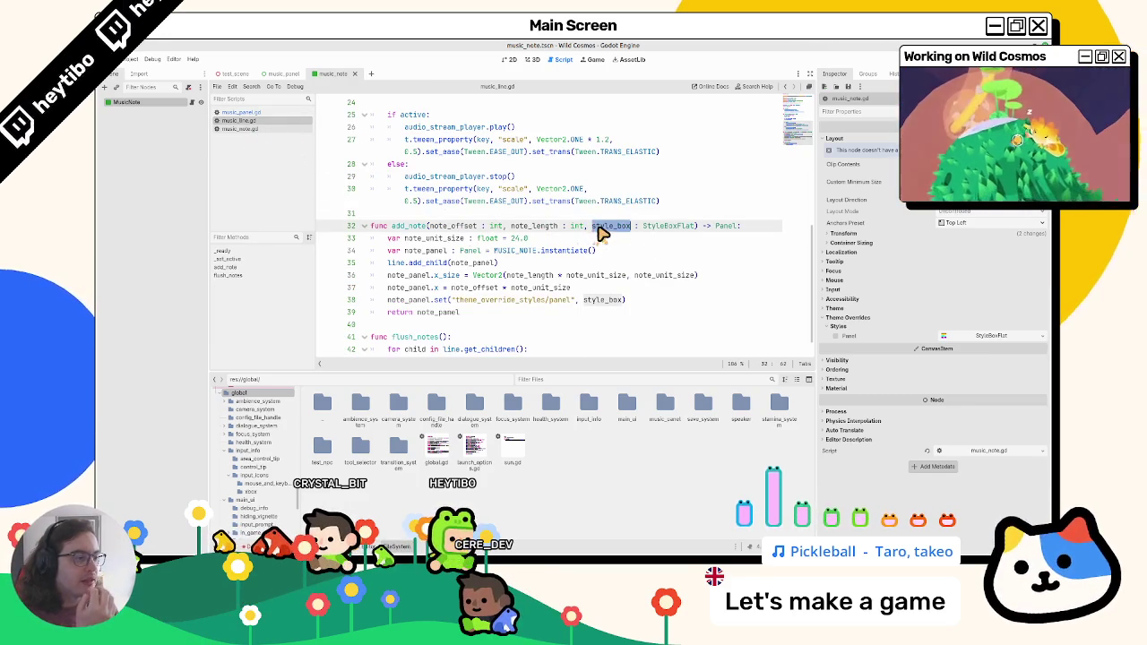
double_click(408, 300)
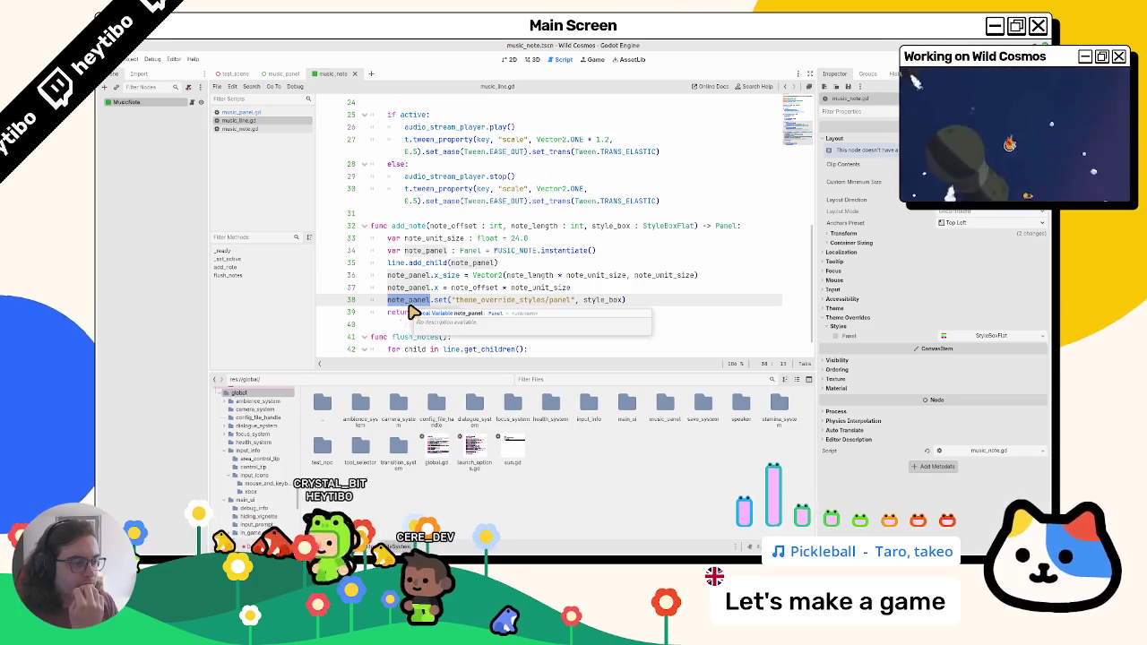
left_click(241, 129)
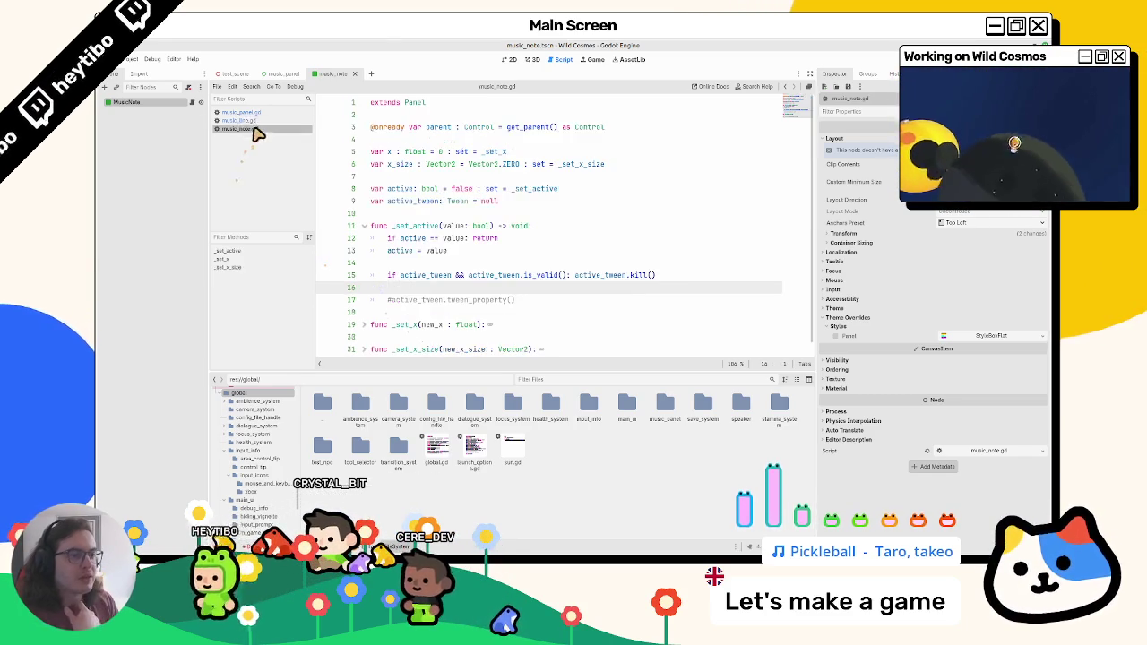
Add a line 17 get() call with the theme_override_styles/panel path copied from music_line.gd
key("Return")
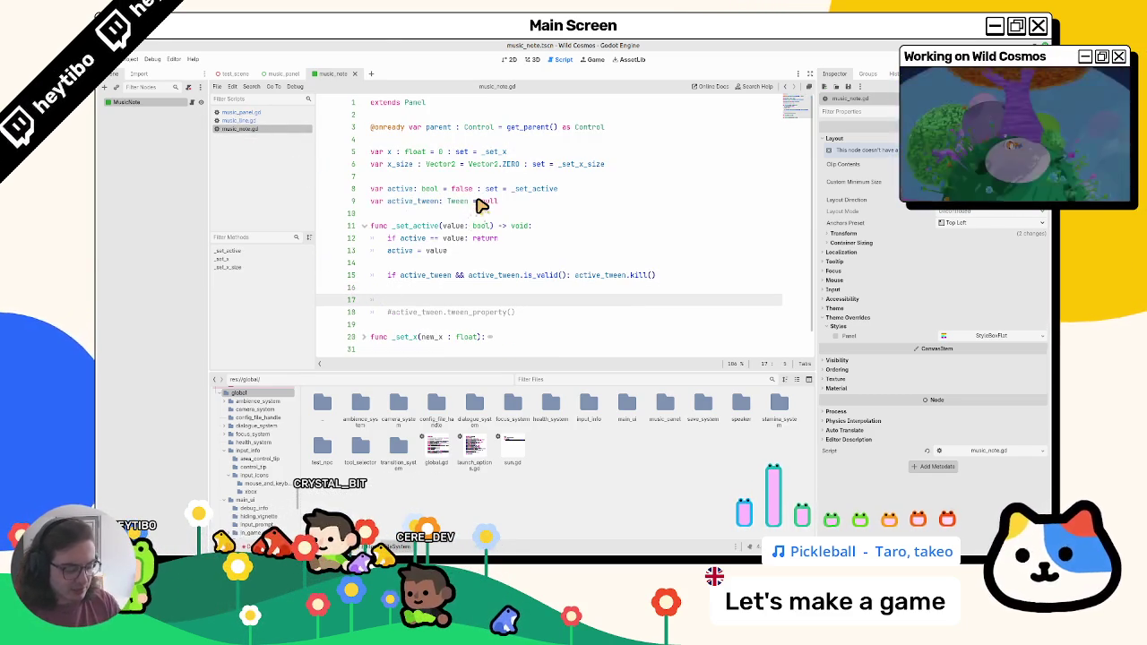
type("stylebox")
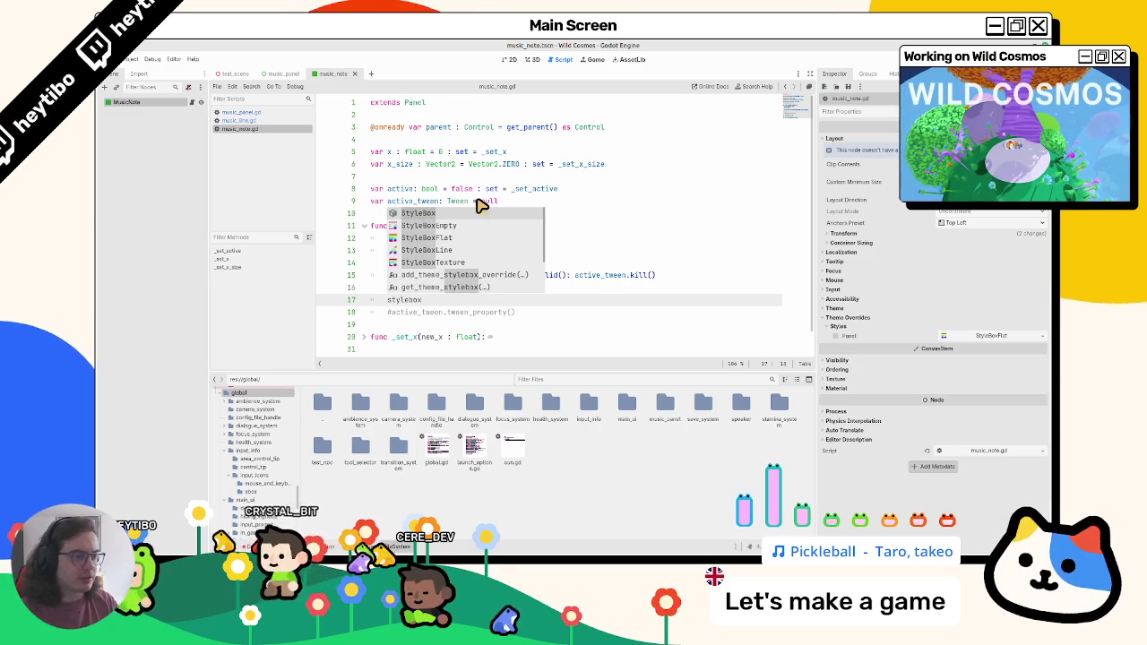
key("Return")
left_click(260, 120)
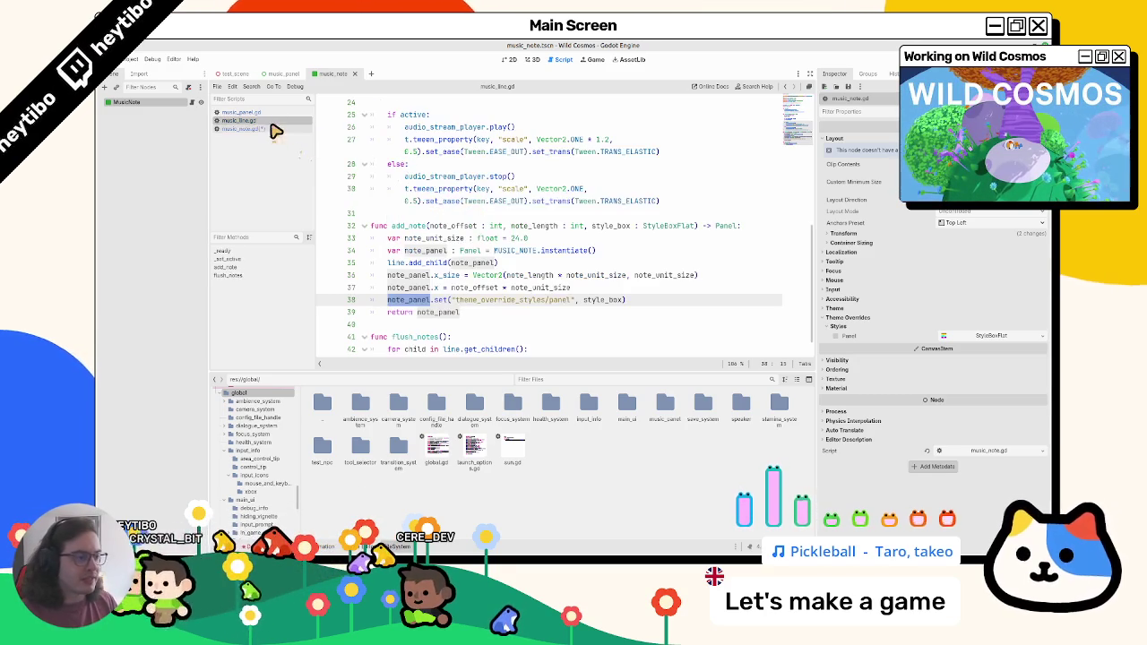
double_click(495, 301)
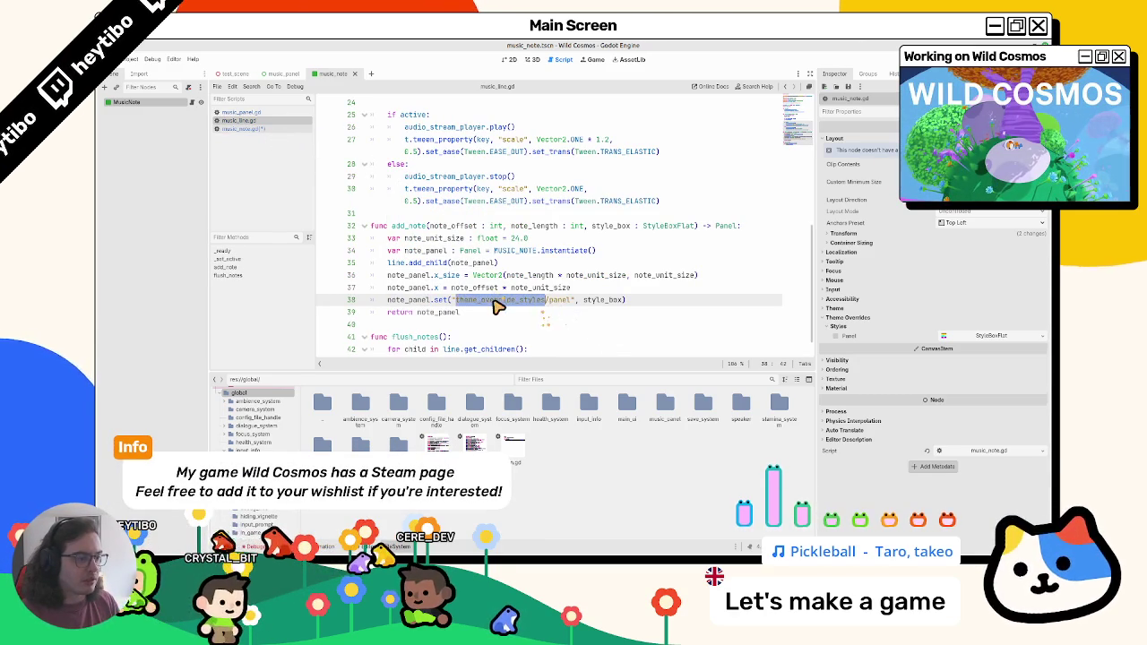
key("alt+Left")
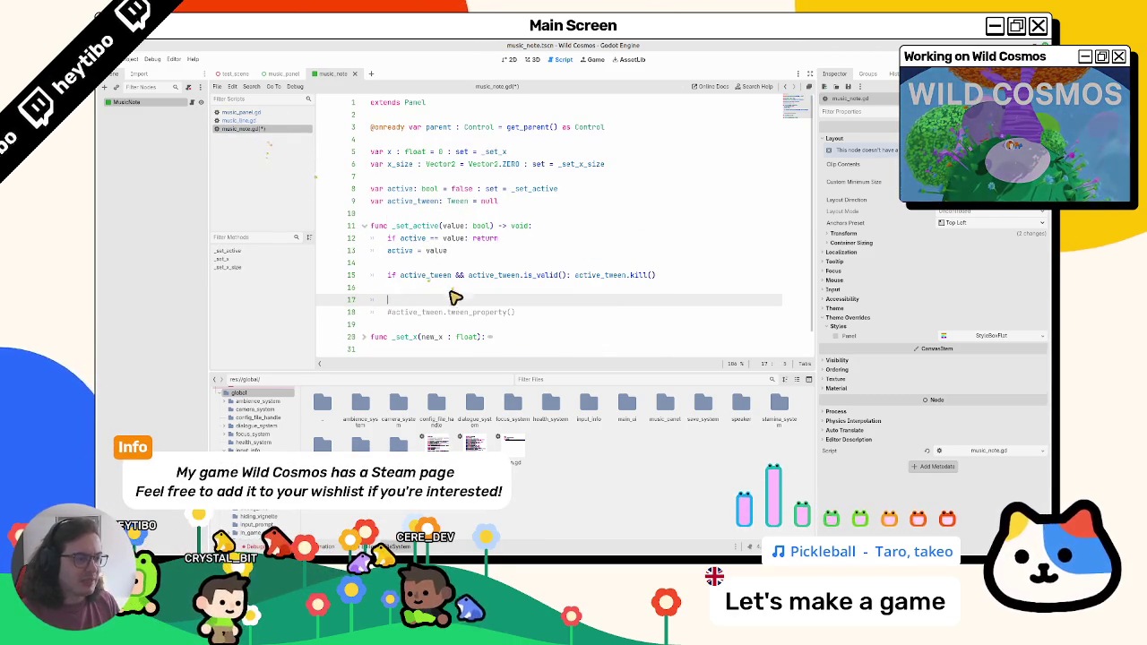
type("get(theme_override_styles/panel")
key("ctrl+v")
type("\"")
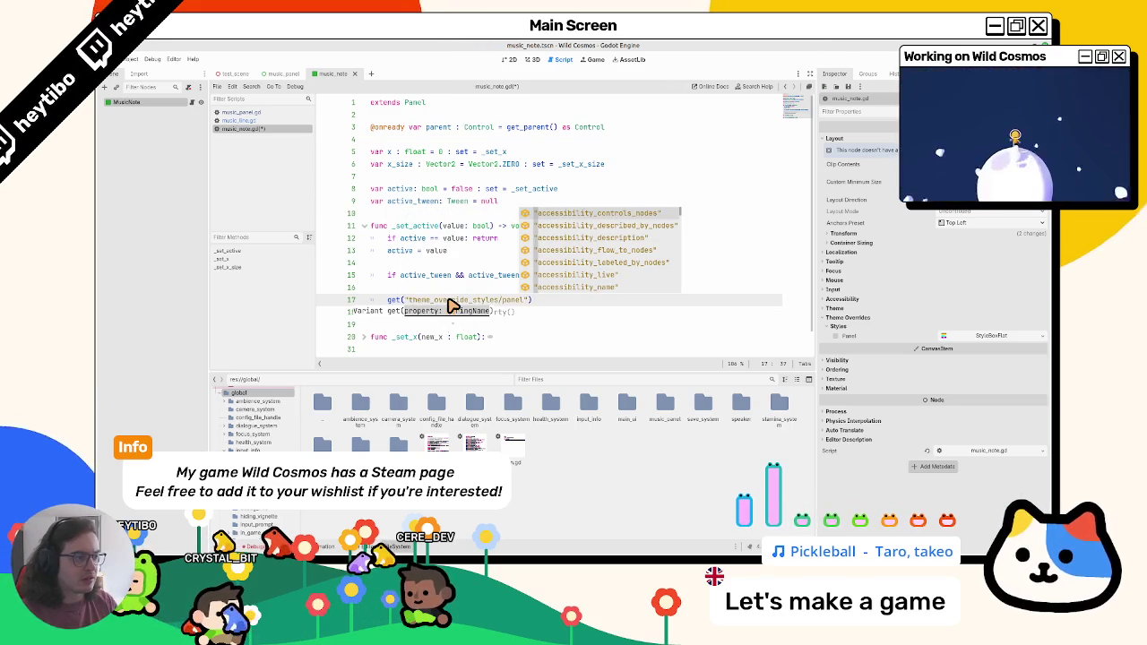
key("BackSpace")
key("BackSpace")
key("BackSpace")
type("l")
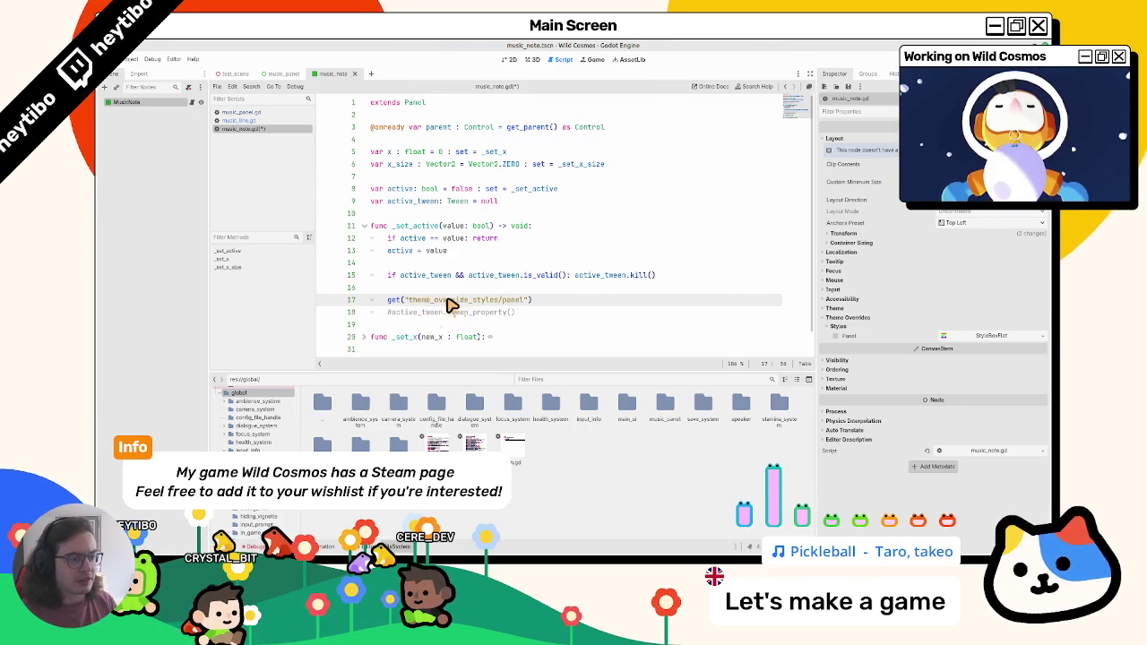
Turn line 17 into var style_box: StyleBox = get("theme_override_styles/panel")
left_click(249, 120)
left_click(246, 129)
key("BackSpace")
type("g")
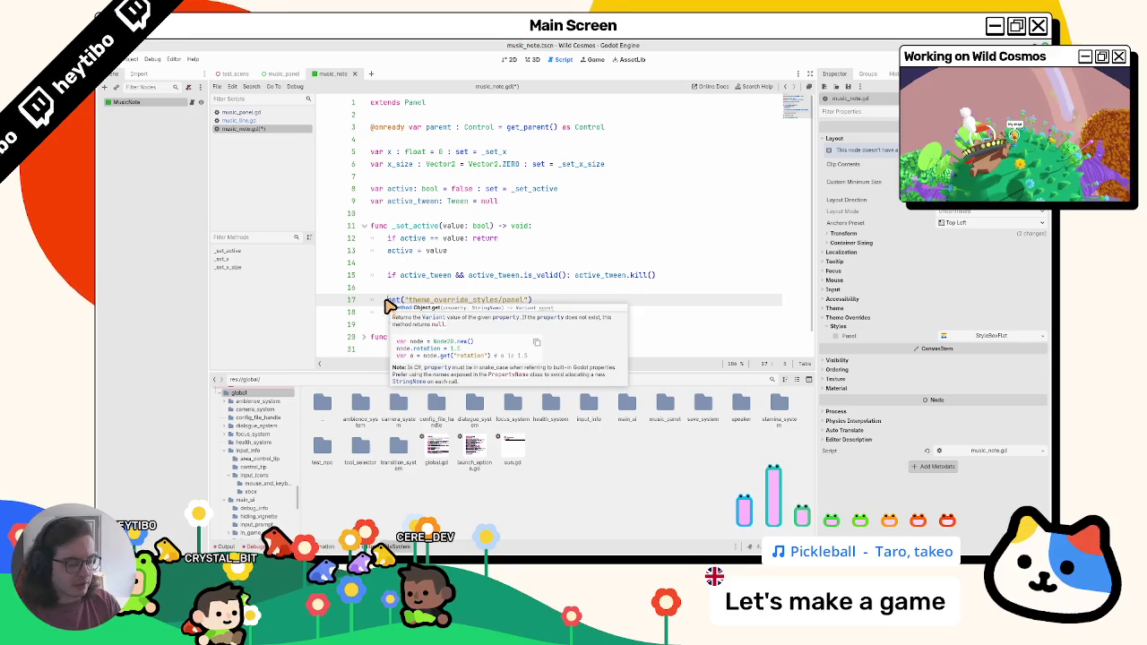
key("Home")
type("var st")
type("yle_box ")
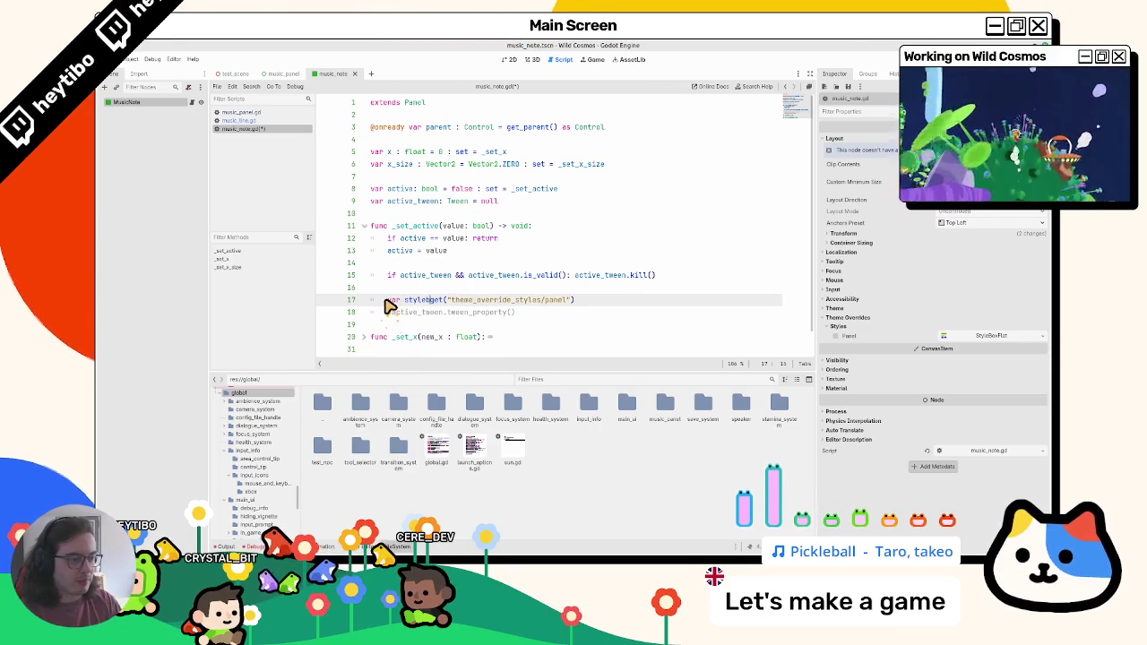
type("= ")
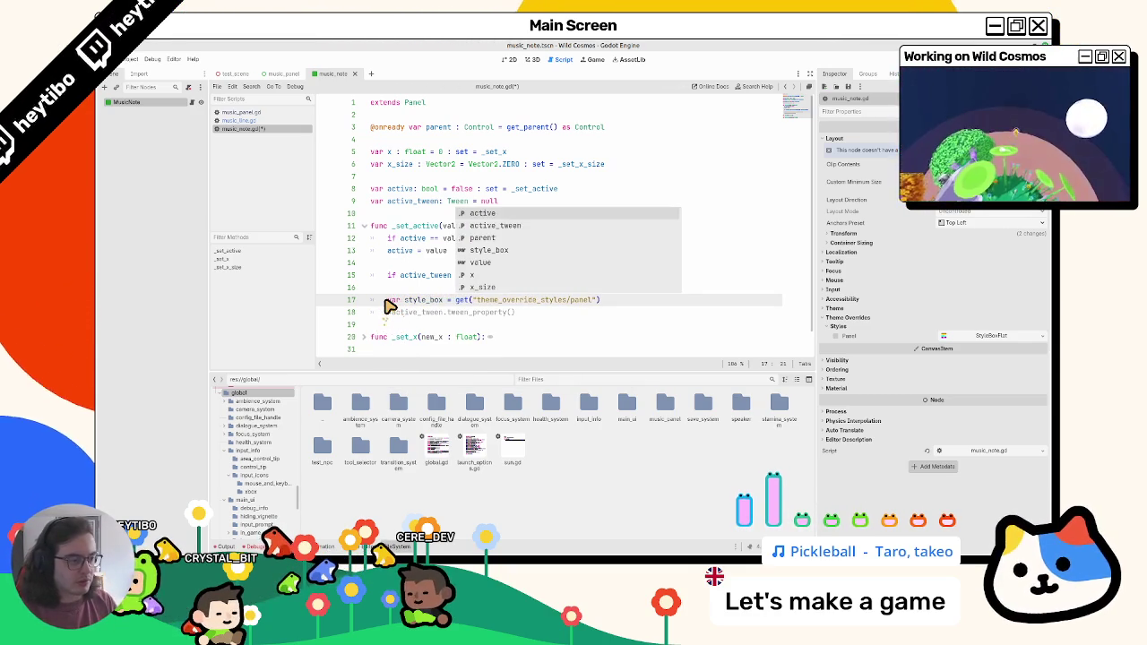
type(":")
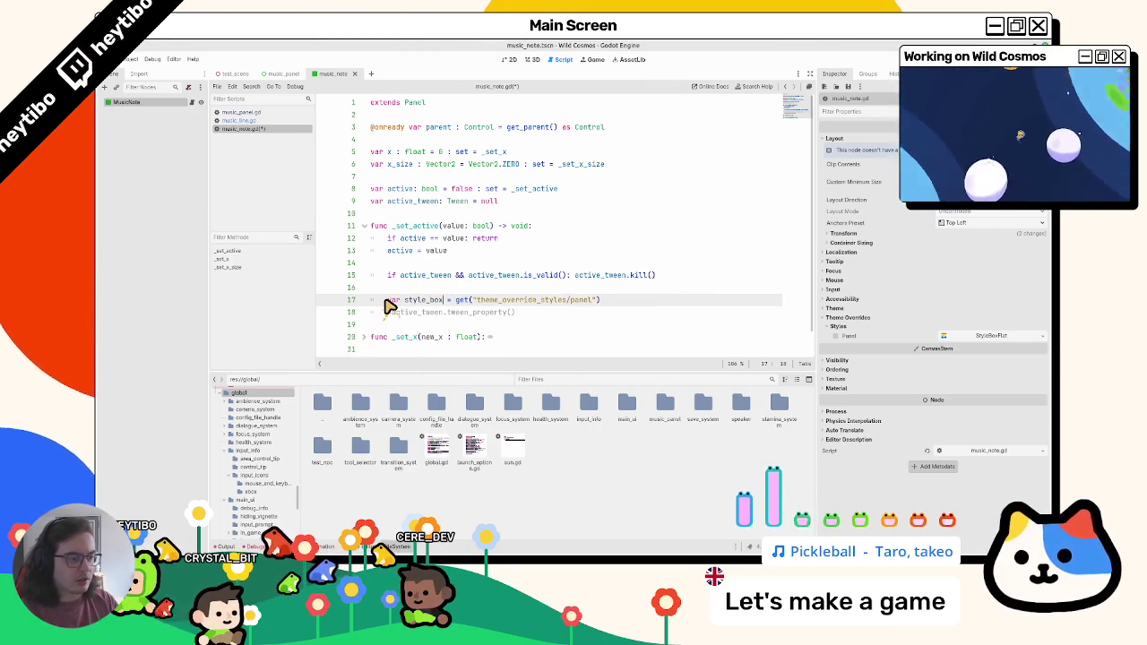
type("StyleBox")
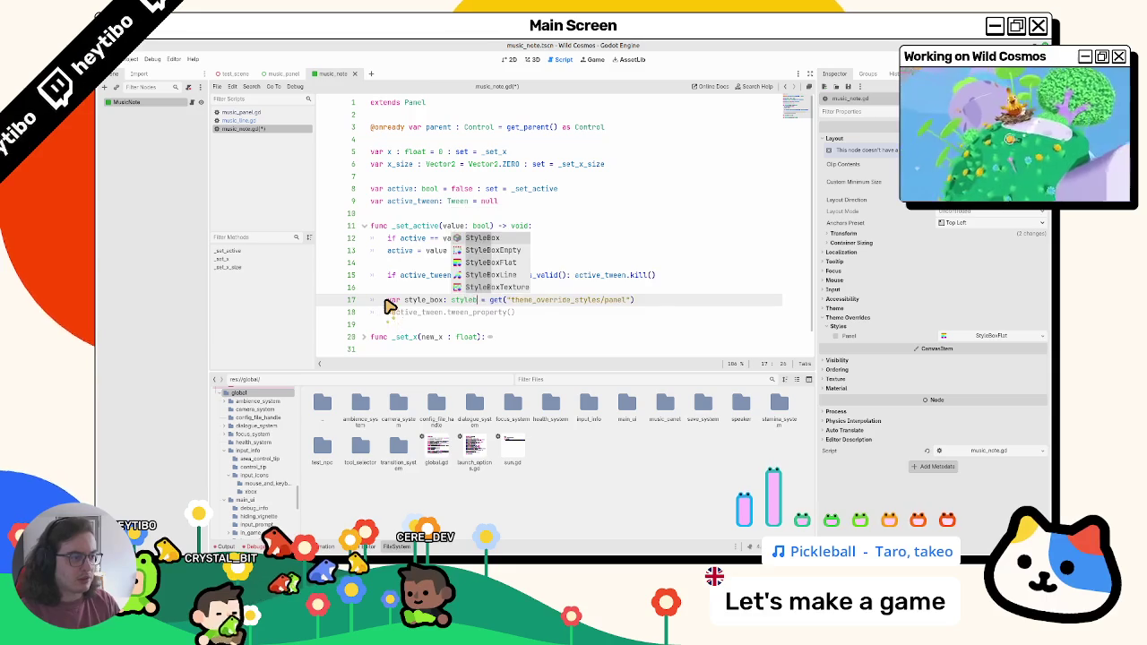
key("Return")
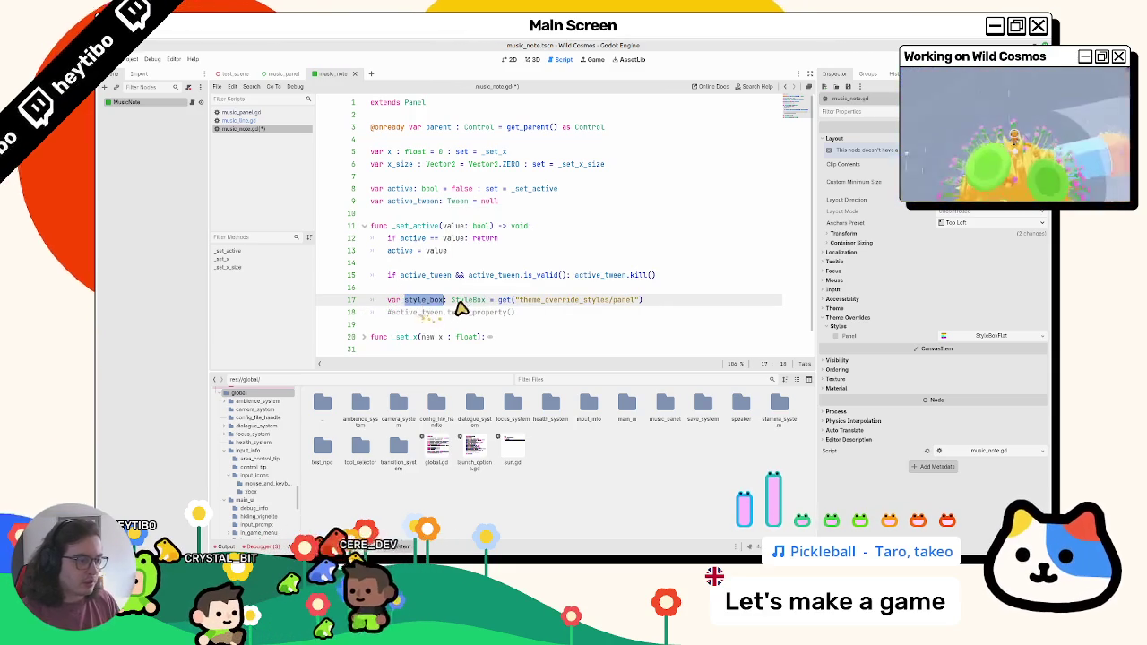
double_click(466, 301)
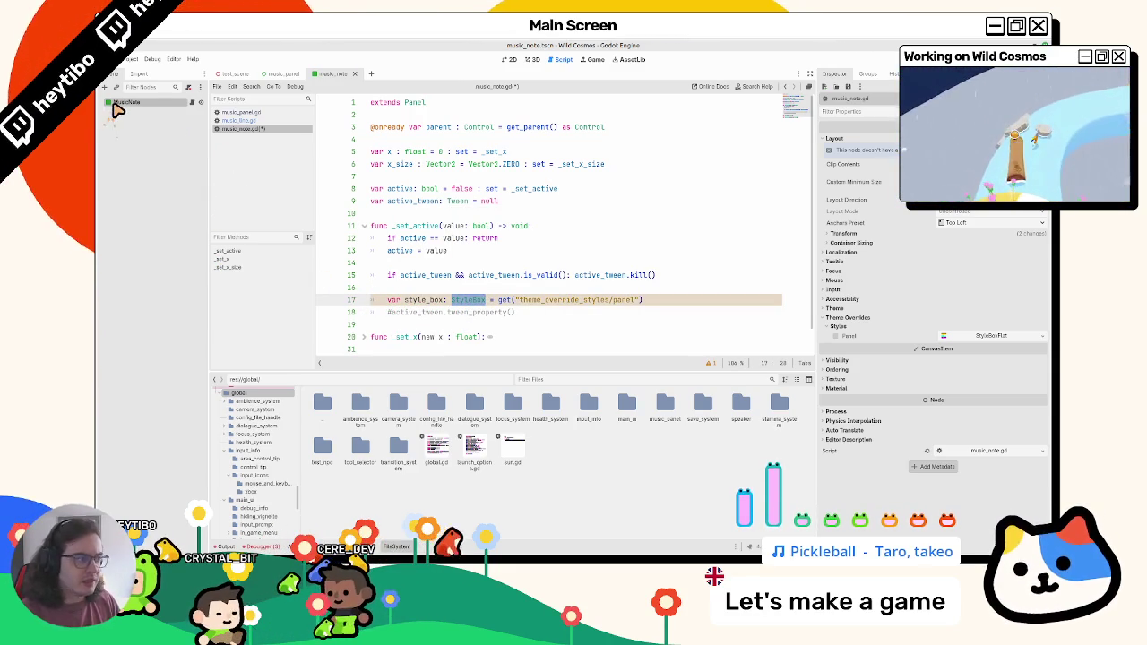
Uncomment the tween_property call on line 18 with Ctrl+K
left_click(116, 104)
left_click(431, 295)
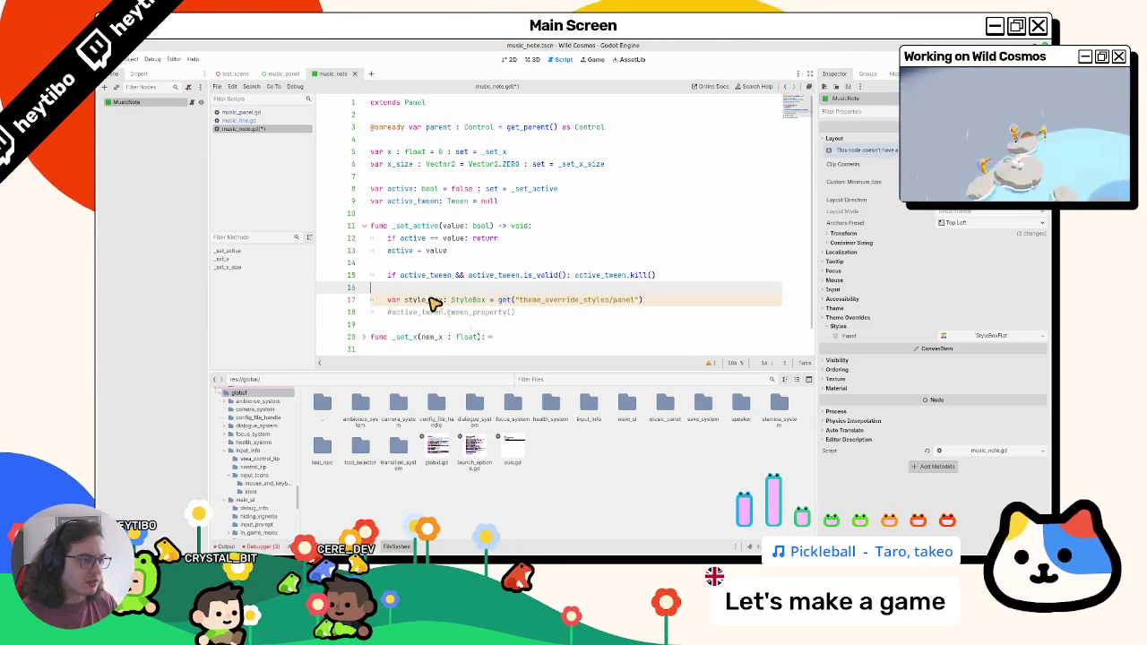
left_click(432, 300)
left_click(478, 314)
key("ctrl+k")
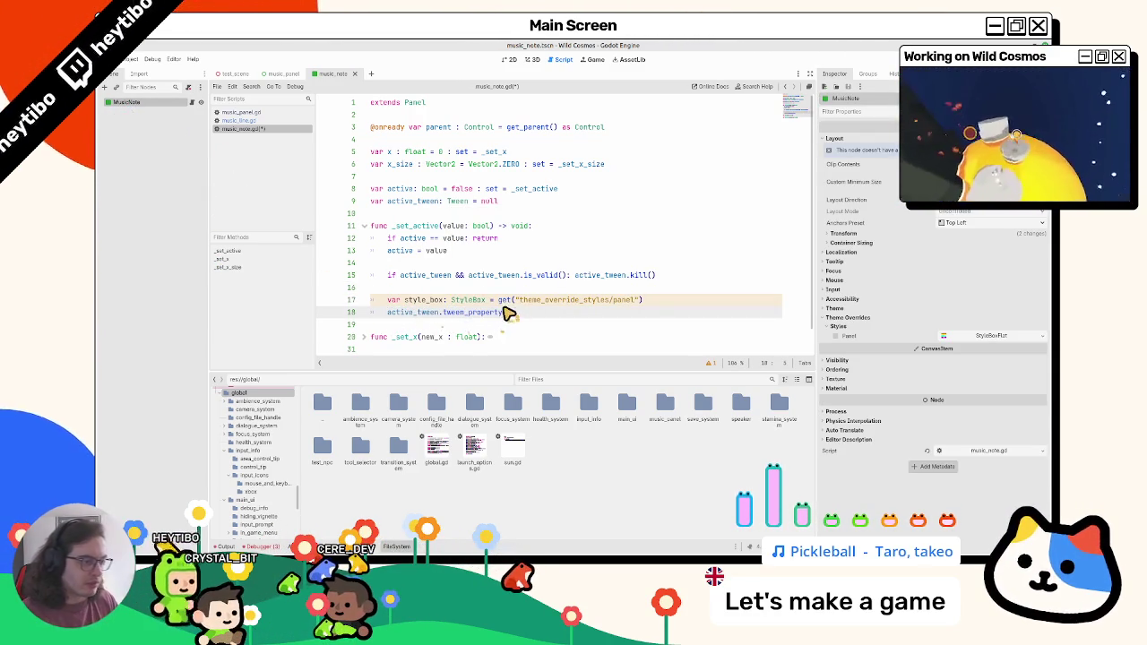
Check note_a.tres's BG Color, then pass style_box and "bg_color" to tween_property
type("style_box, \"")
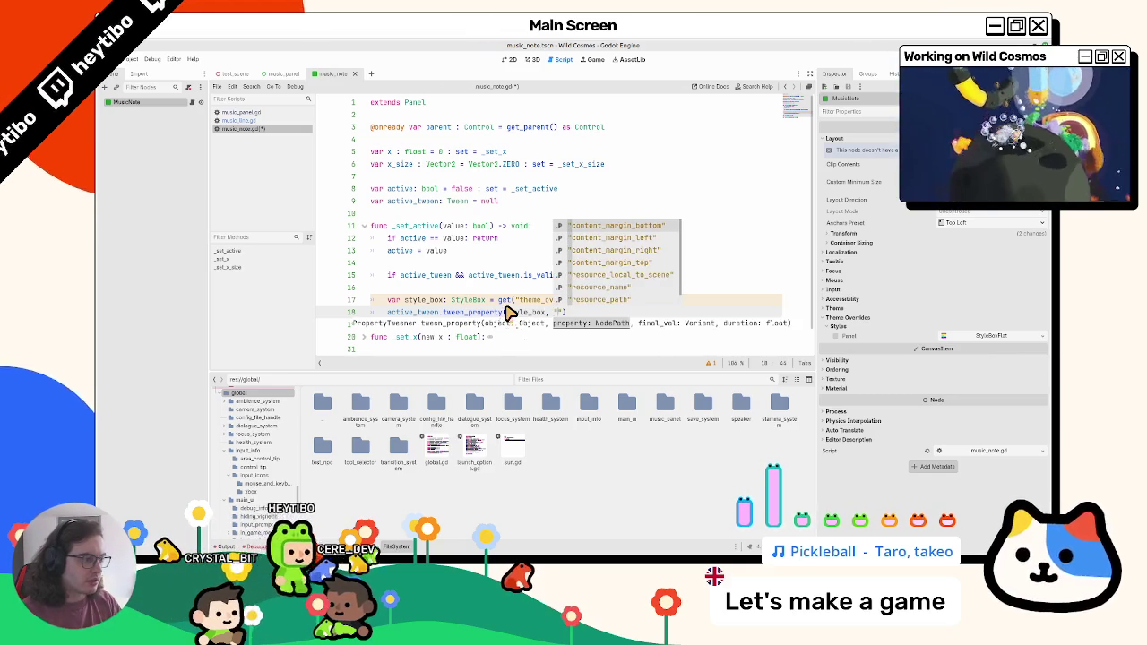
key("Escape")
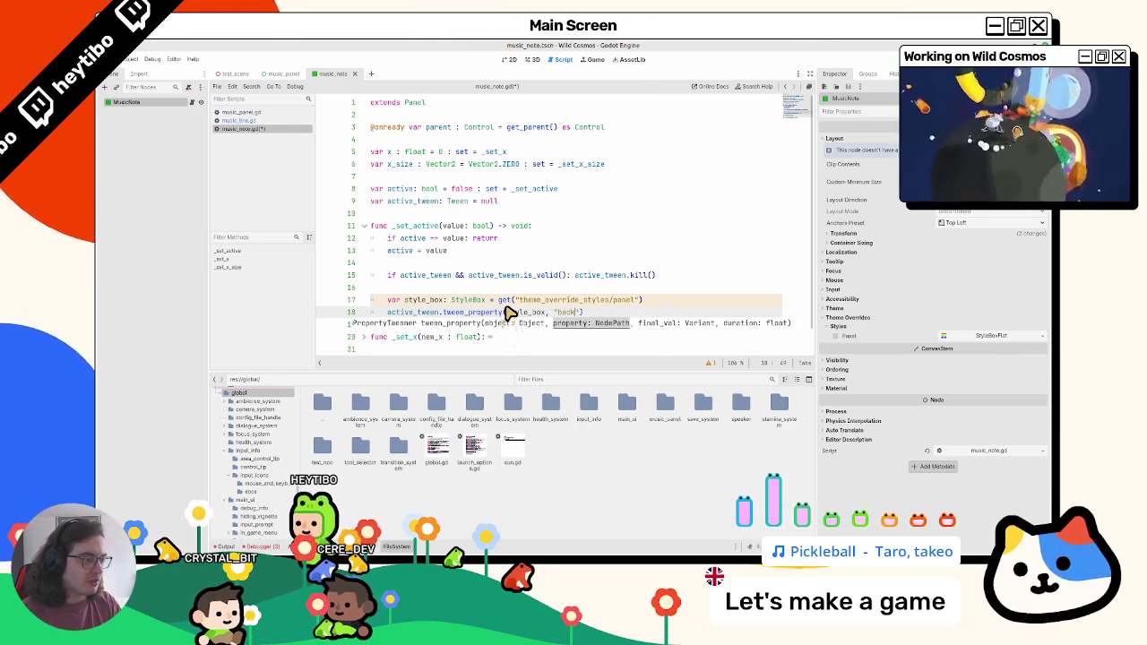
left_click(283, 74)
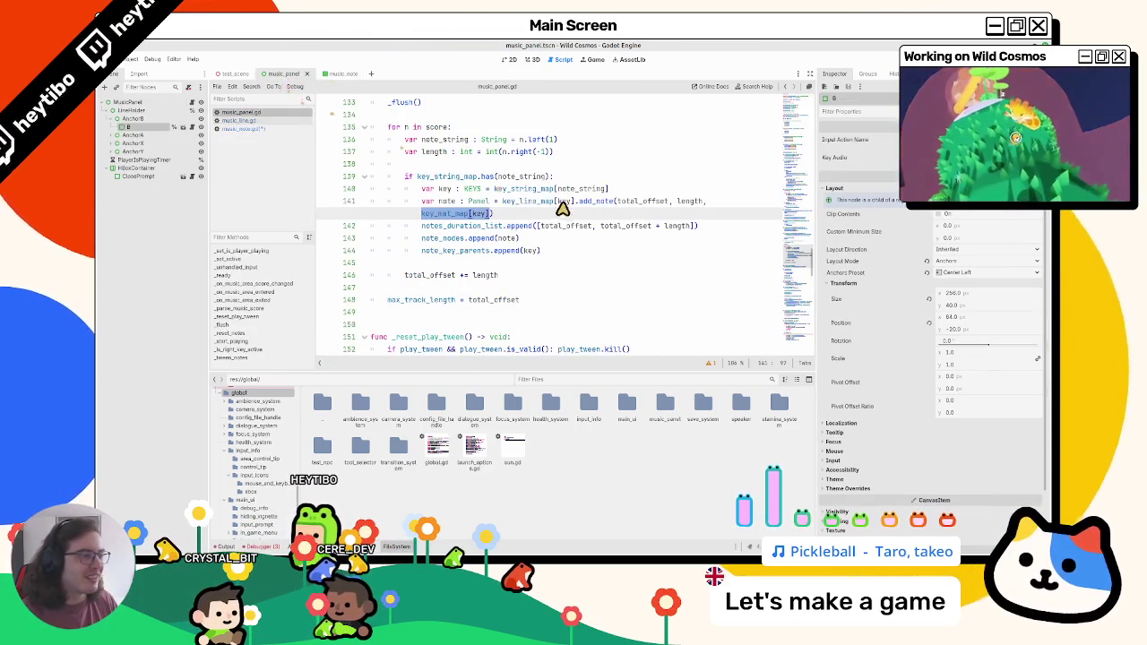
scroll(546, 210, "up", 3)
scroll(546, 210, "up", 20)
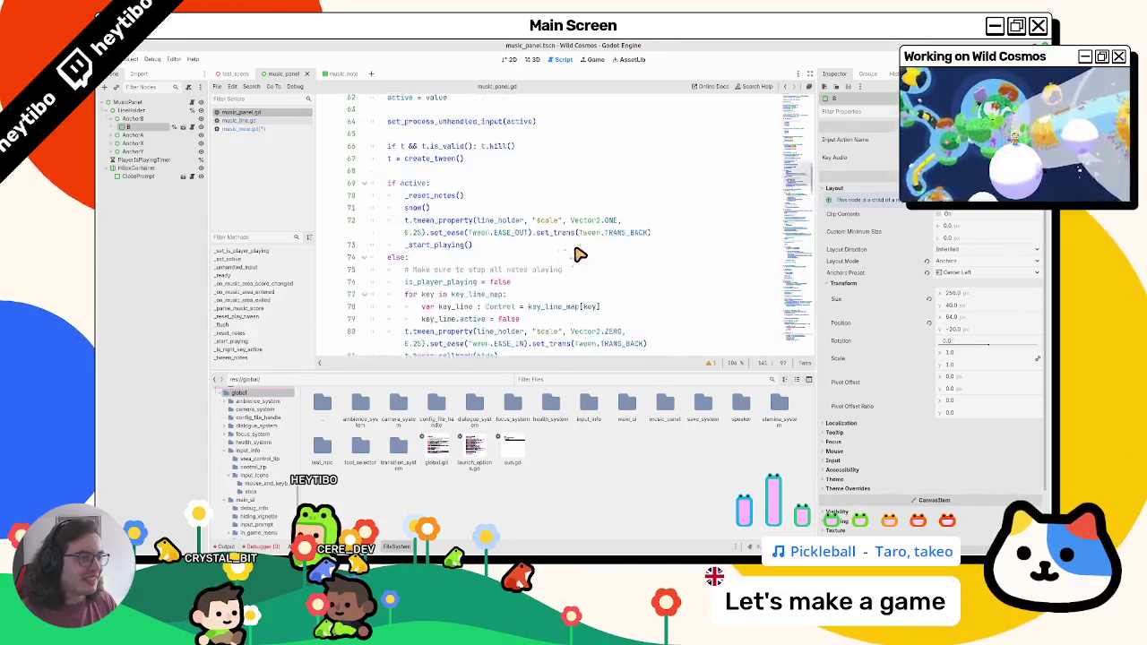
left_click(479, 262, "ctrl")
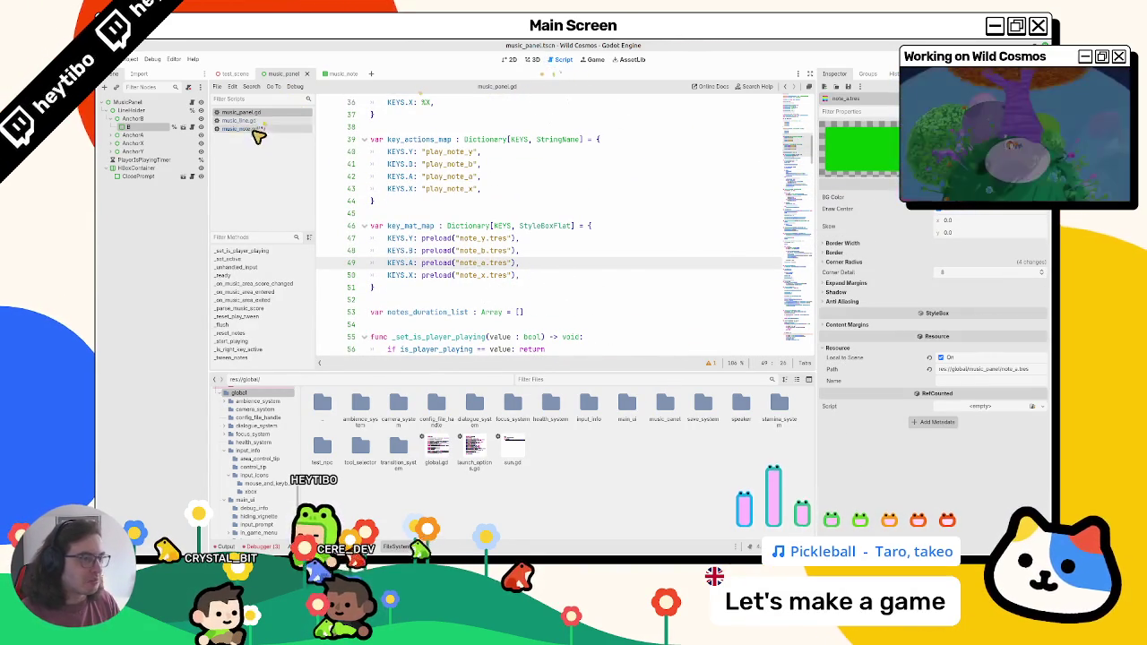
key("alt+Left")
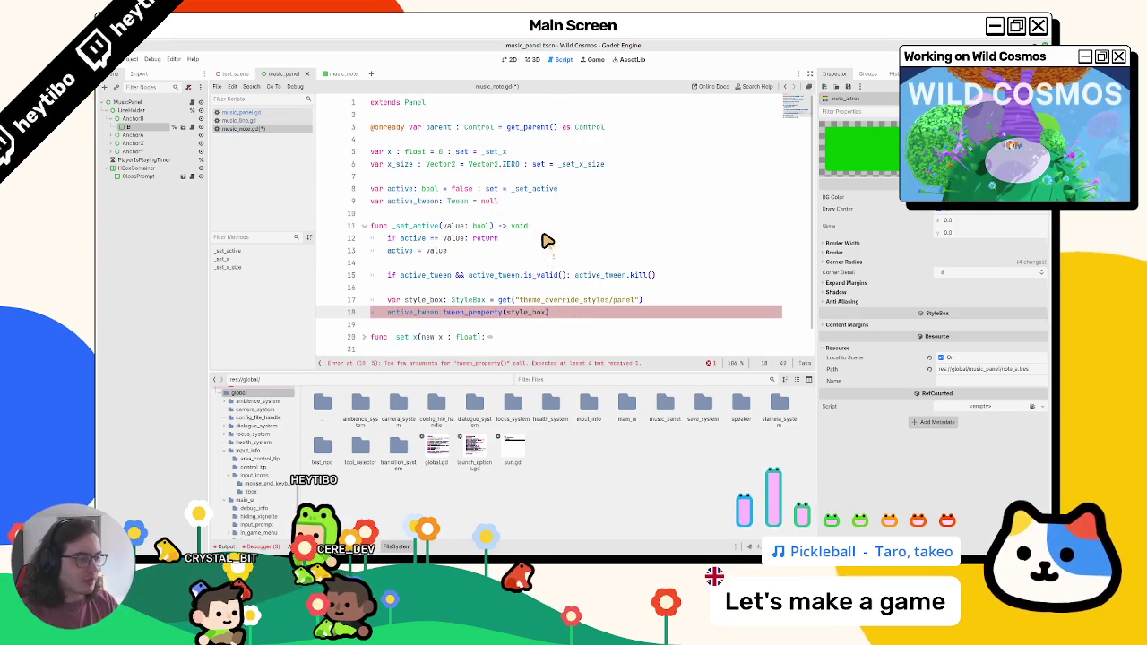
type("bg")
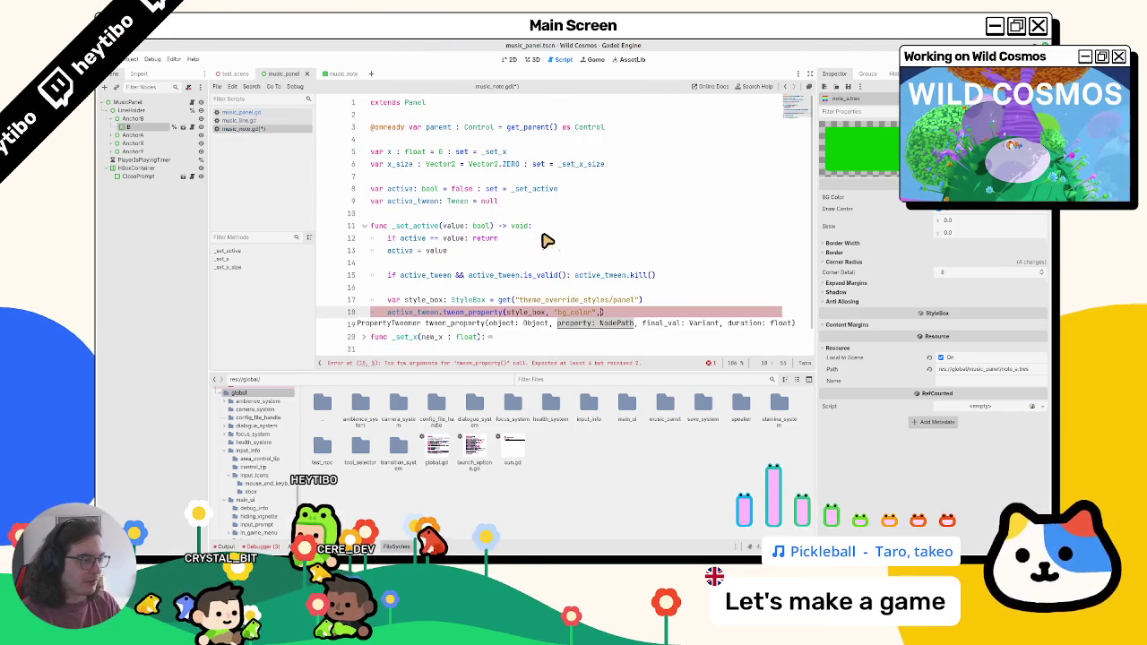
type("_color\",")
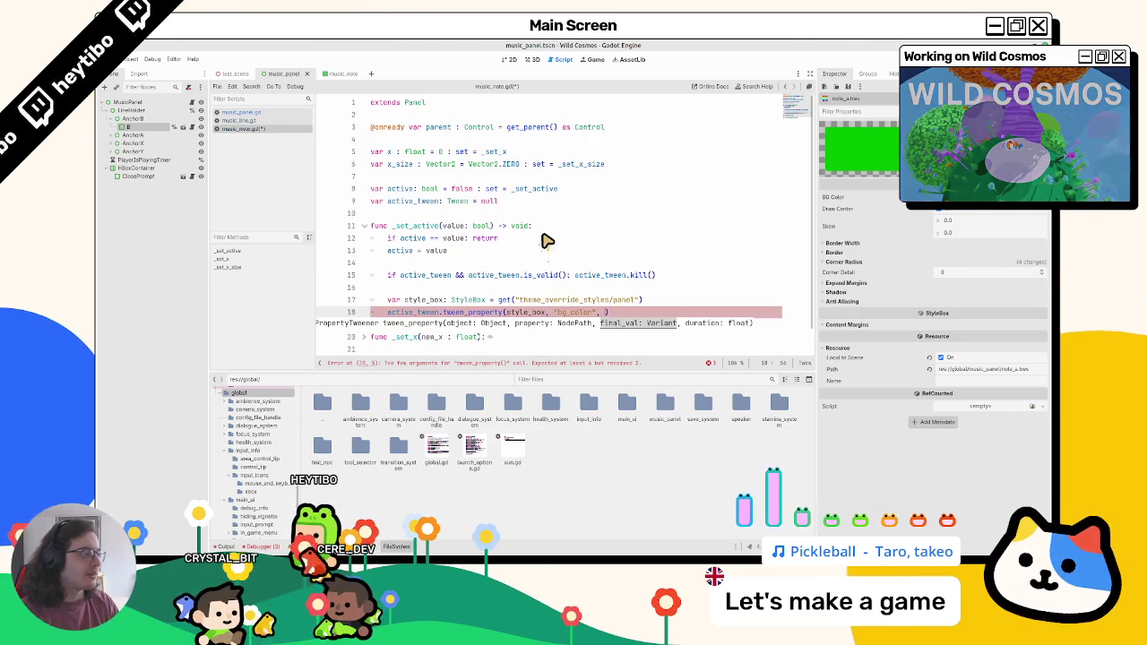
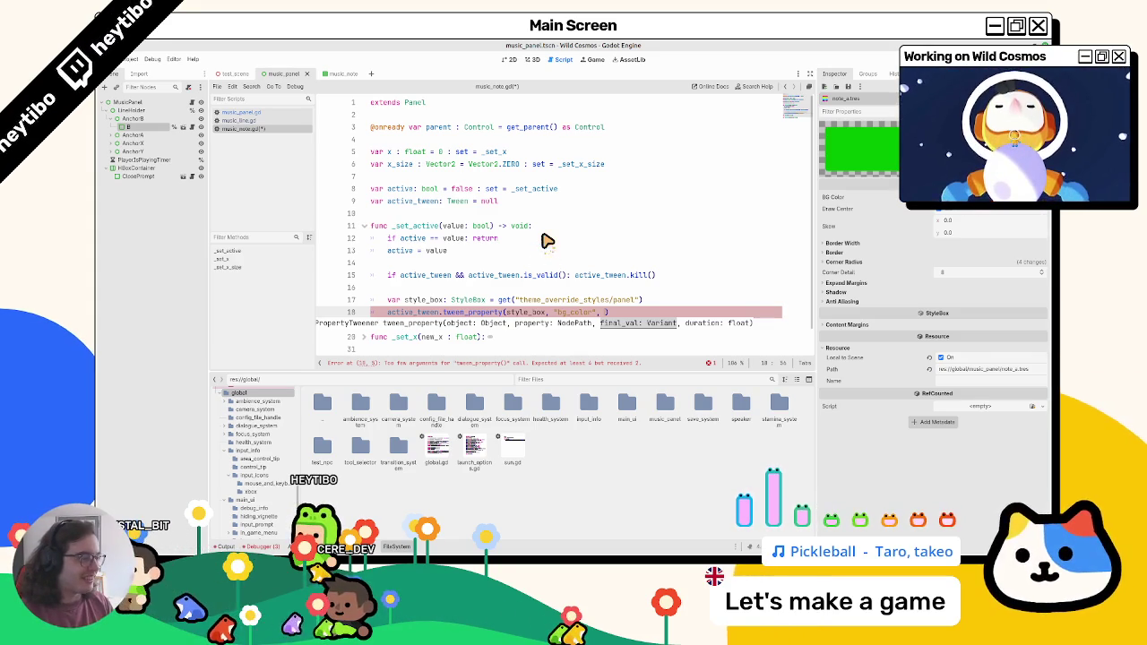
Inspect the StyleBox's expand margin and corner radius sections in the Inspector
key("Escape")
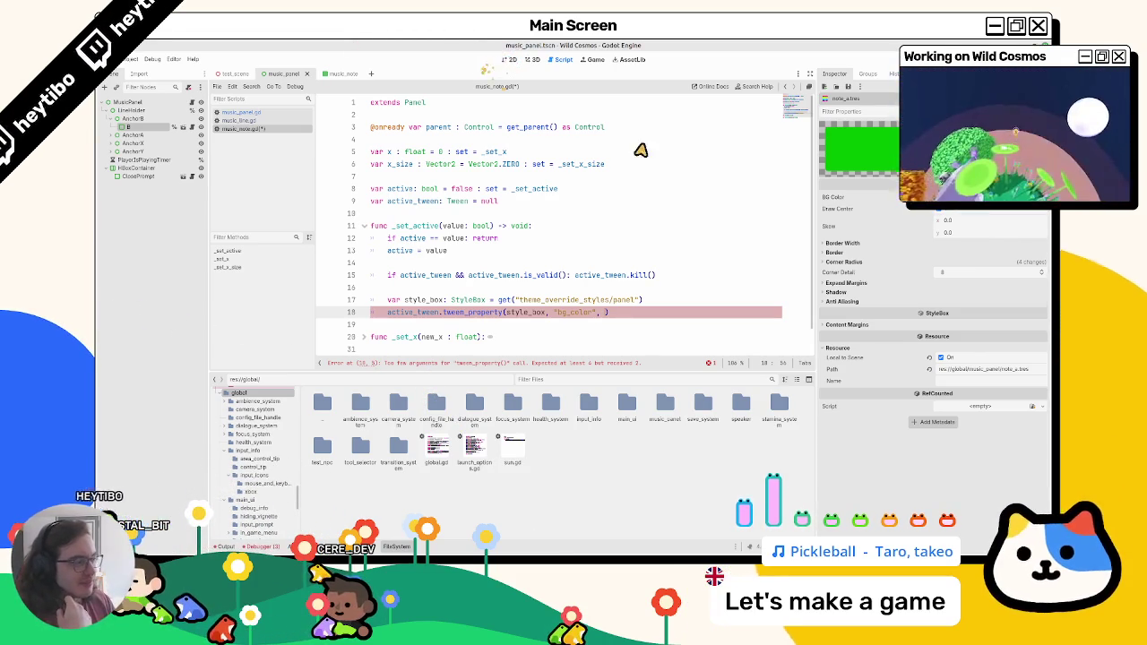
left_click(851, 261)
left_click(847, 328)
left_click(851, 262)
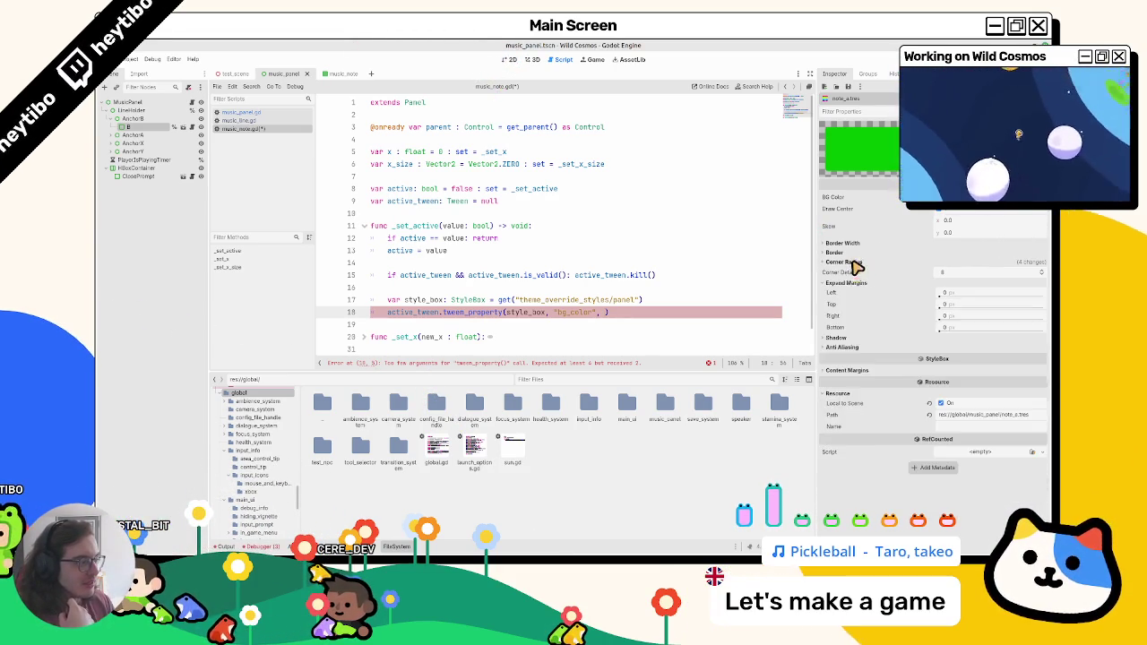
left_click(847, 283)
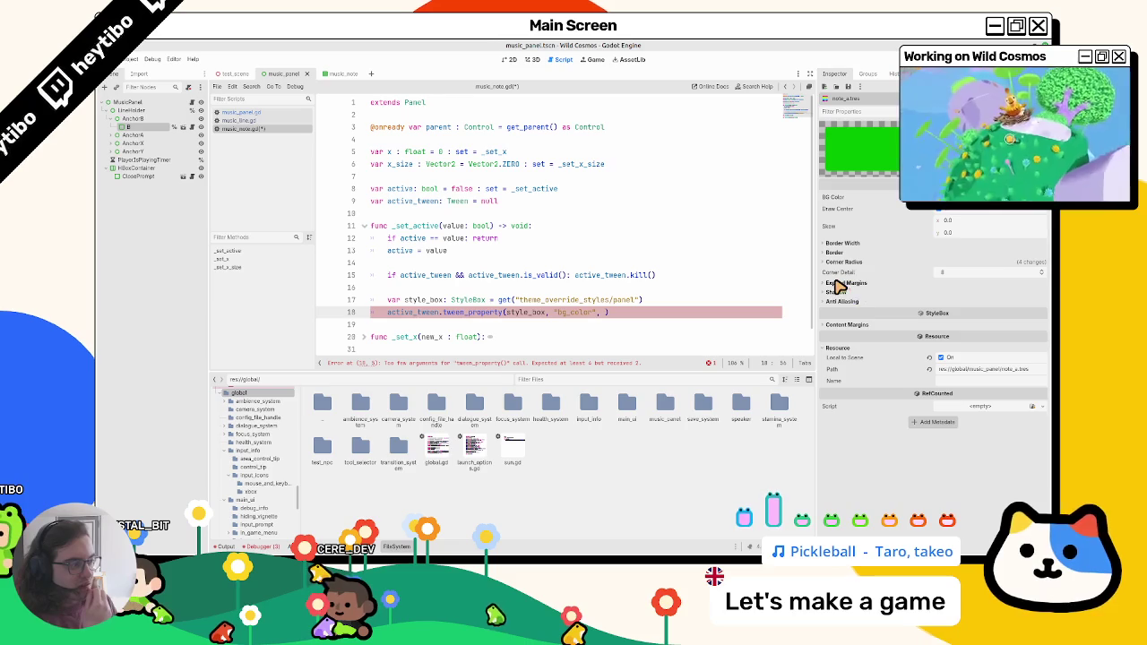
left_click(842, 263)
left_click(842, 263)
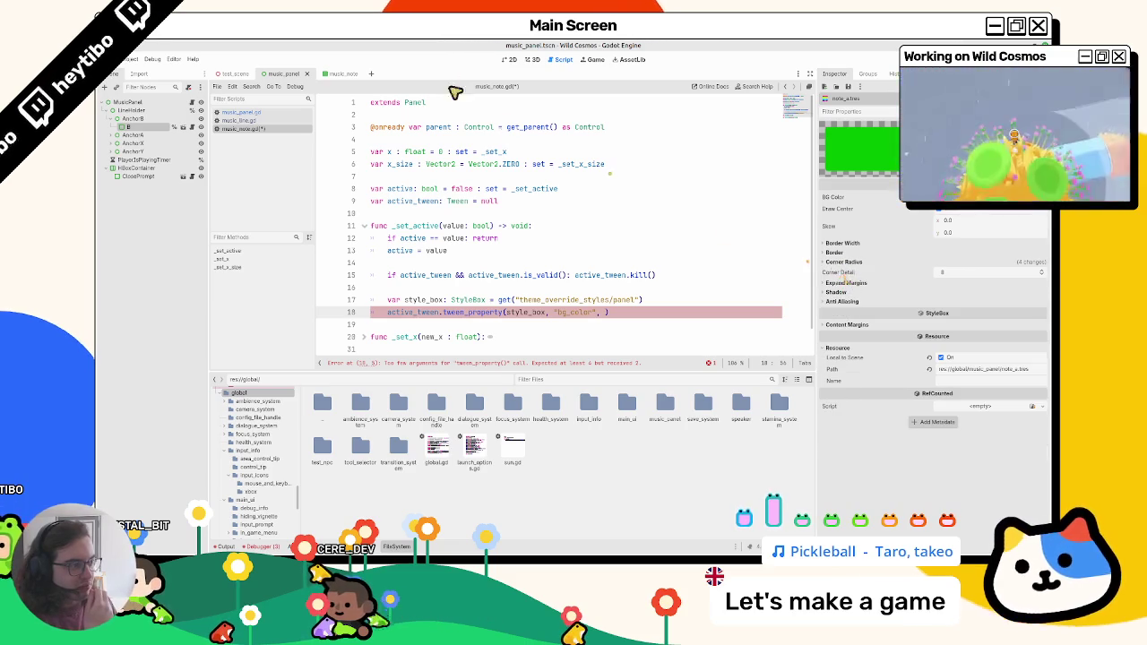
Bring up the music_note scene in the 2D editor
left_click(534, 61)
left_click(510, 59)
left_click(349, 74)
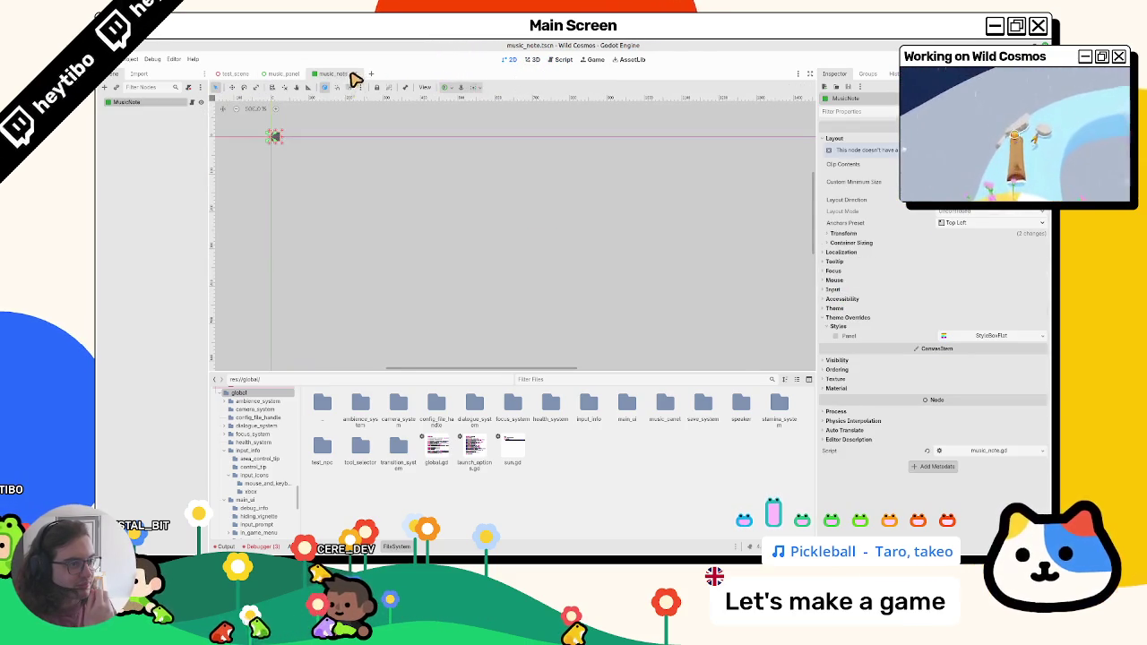
Open the MusicNote node's script and glance through the other scripts and views
left_click(191, 102)
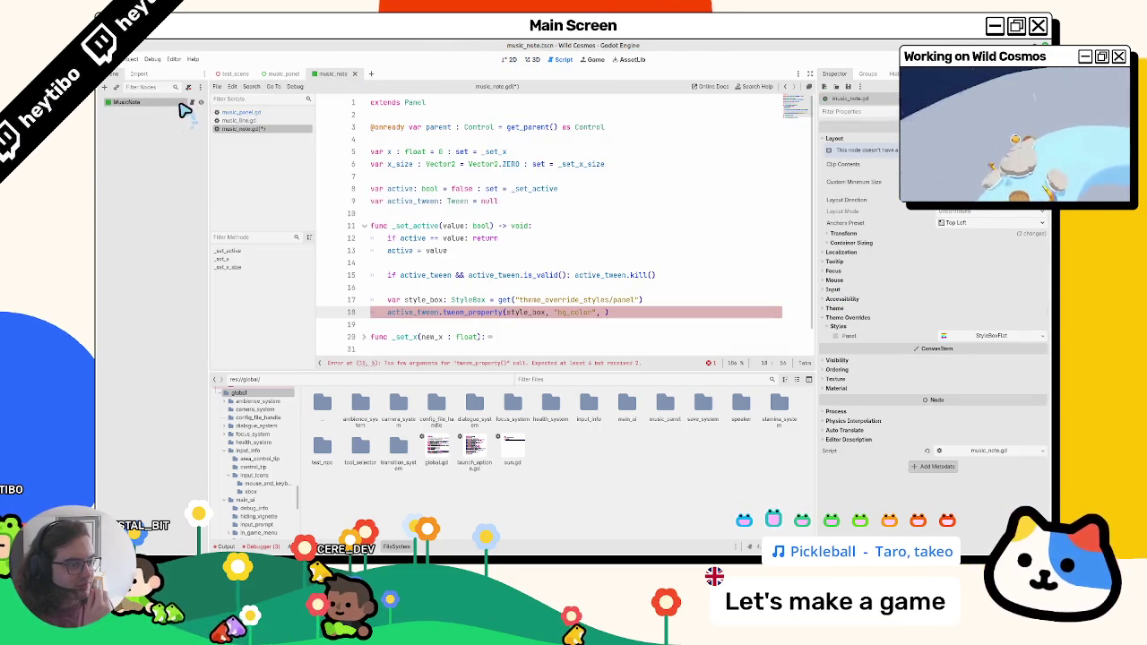
left_click(241, 120)
left_click(244, 129)
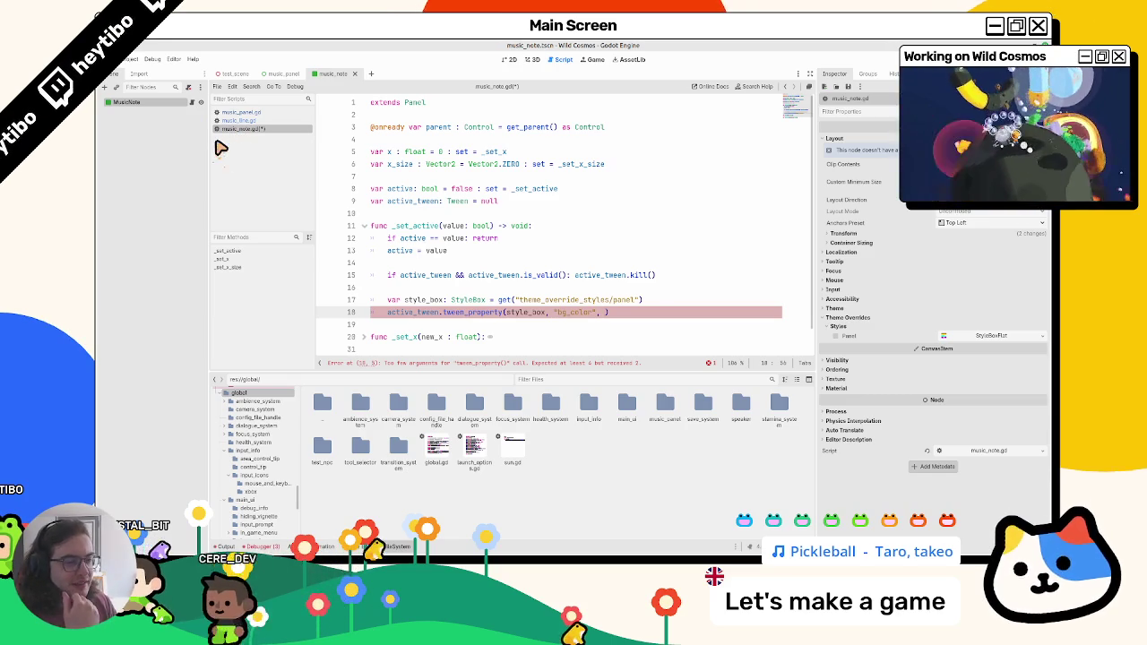
left_click(531, 60)
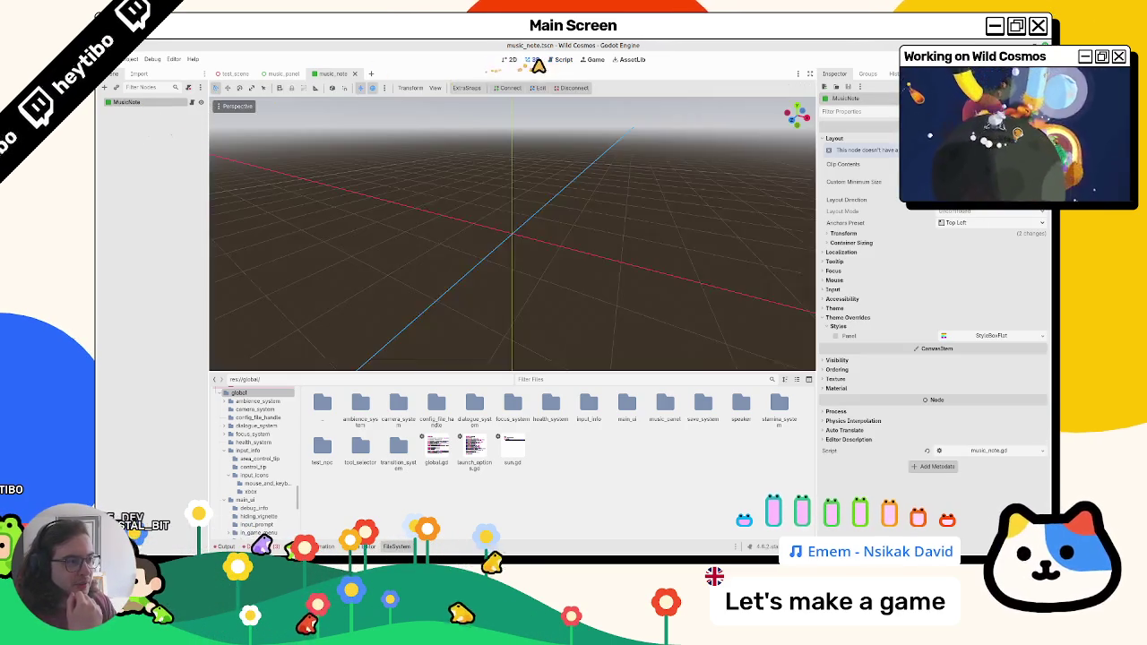
key("ctrl+F3")
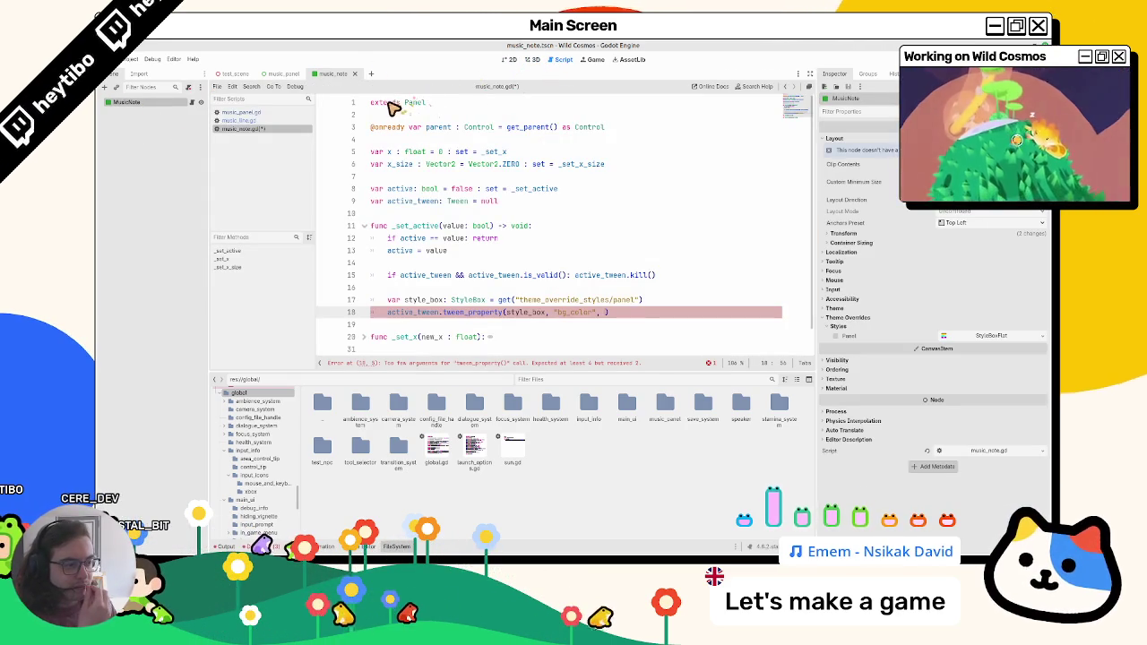
Open music_panel.gd at the key_mat_map declaration
left_click(164, 113)
left_click(163, 104)
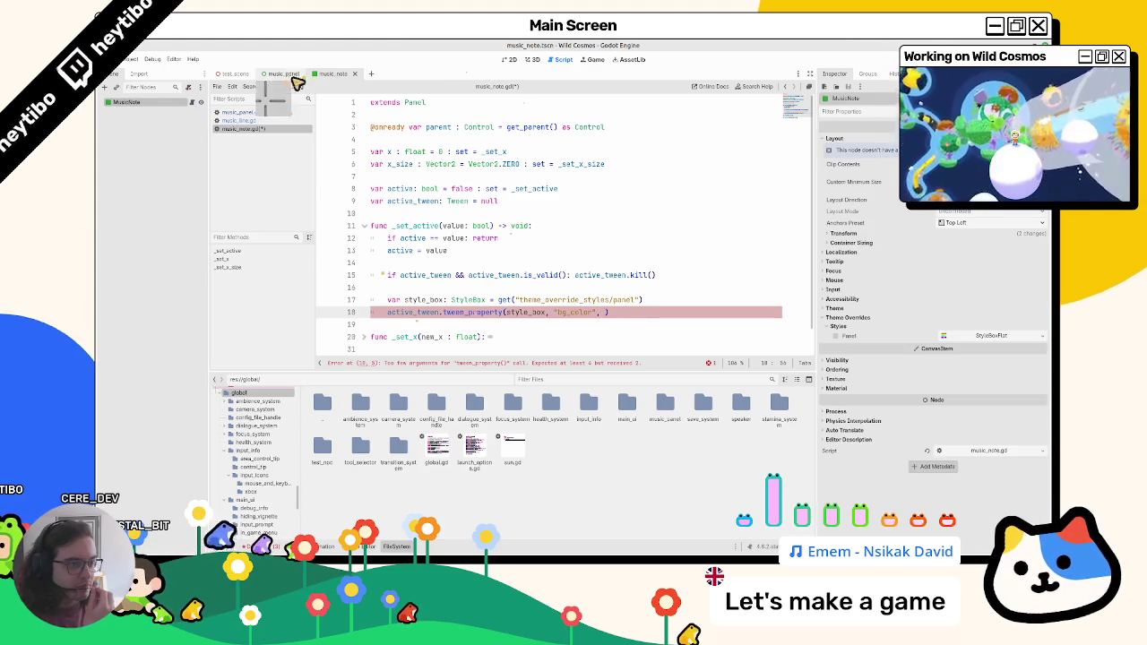
left_click(269, 120)
left_click(275, 113)
left_click(489, 238, "ctrl")
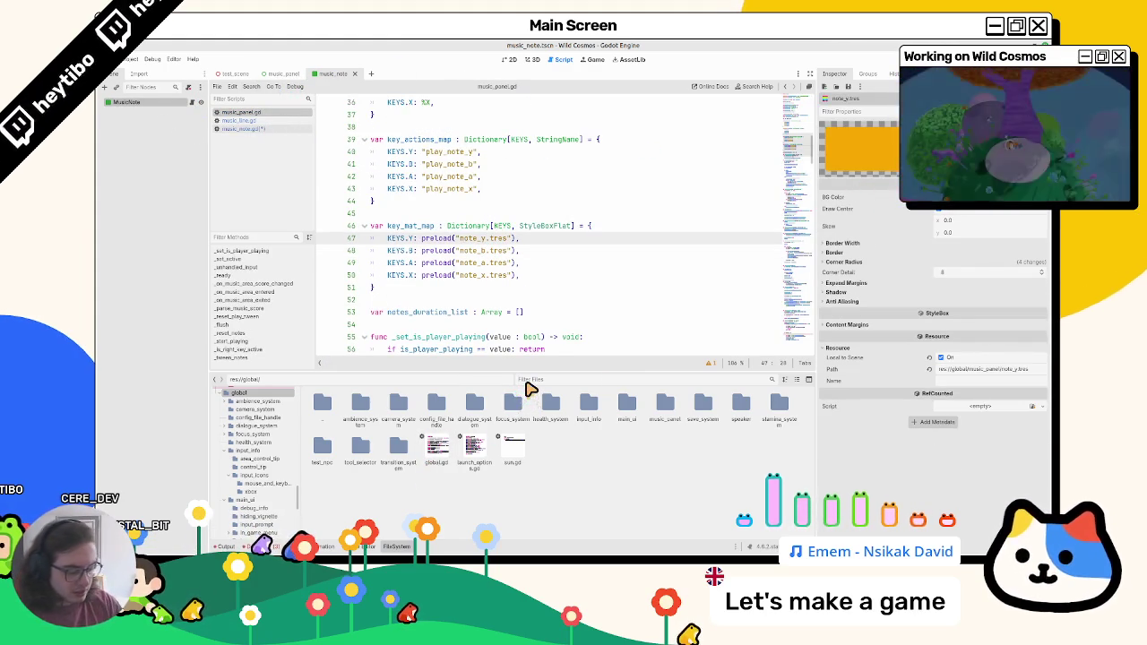
Filter the FileSystem for 'note_y' and select note_y.tres in music_panel
left_click(527, 380)
type("note_y")
left_click(331, 405)
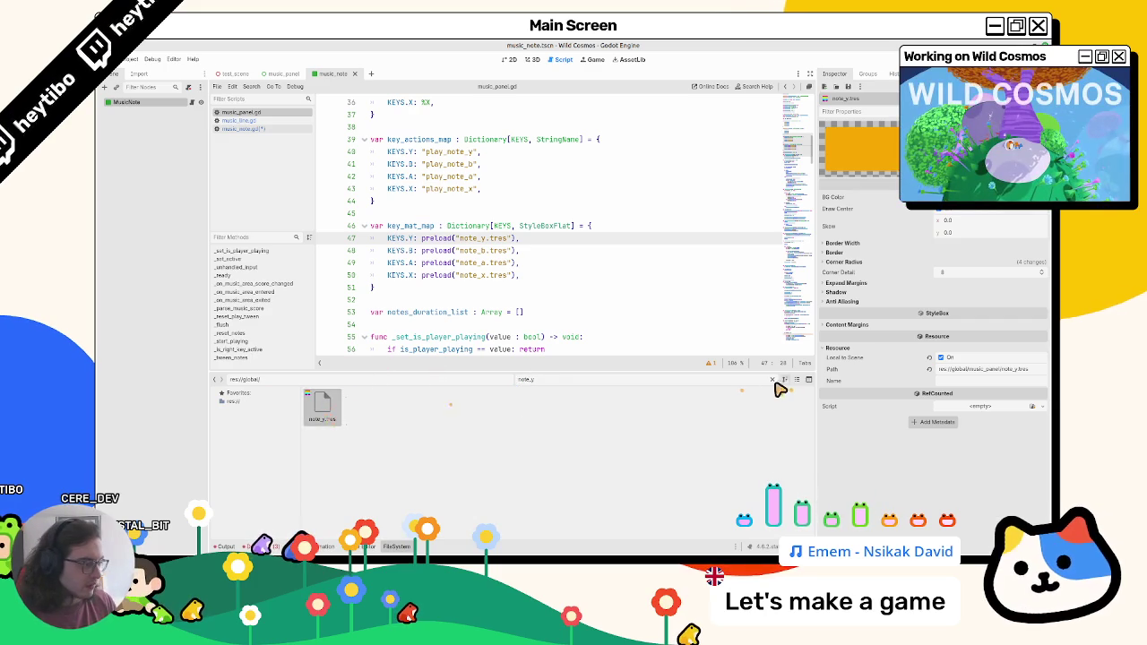
left_click(771, 379)
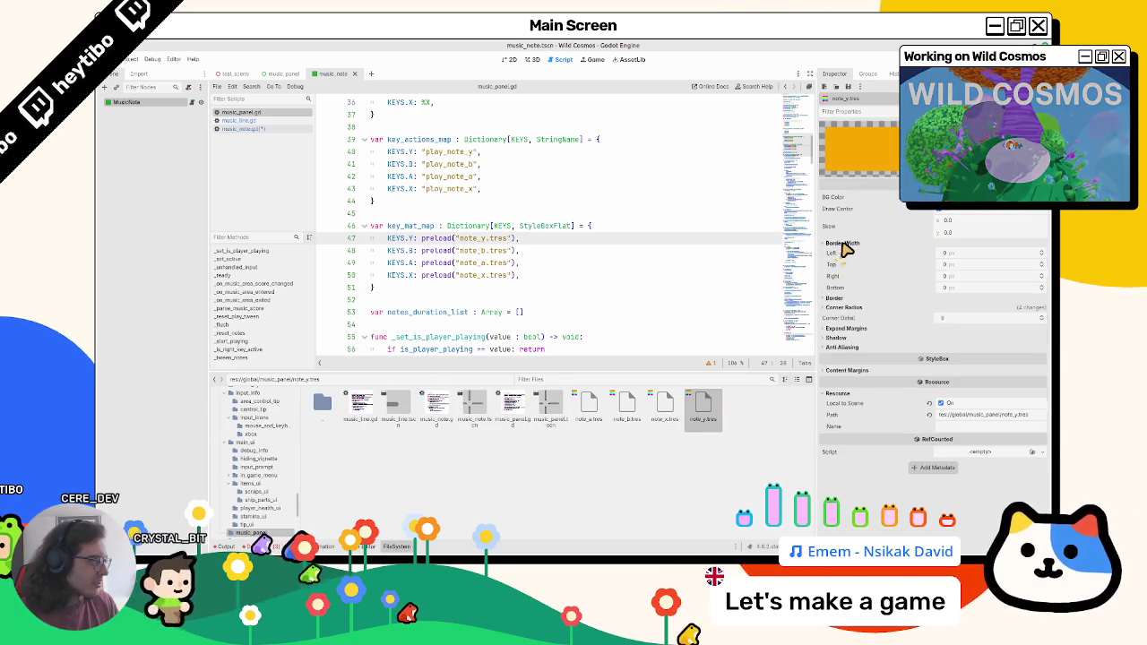
Return to the 2D view and select the MusicNote node
left_click(841, 262)
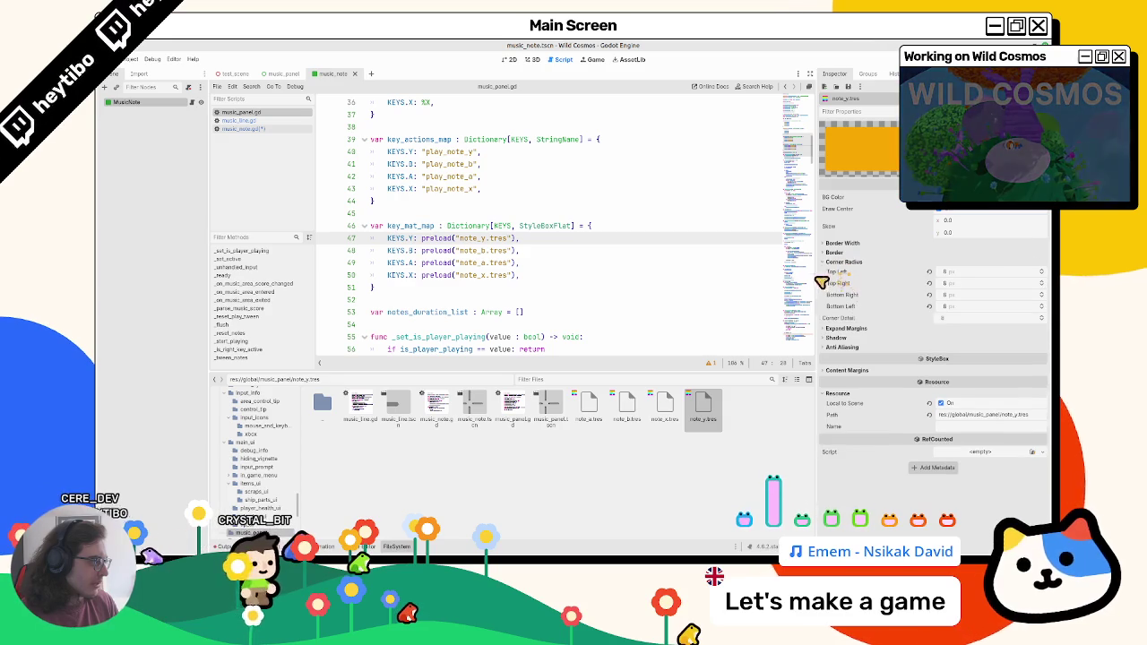
left_click(533, 59)
left_click(134, 102)
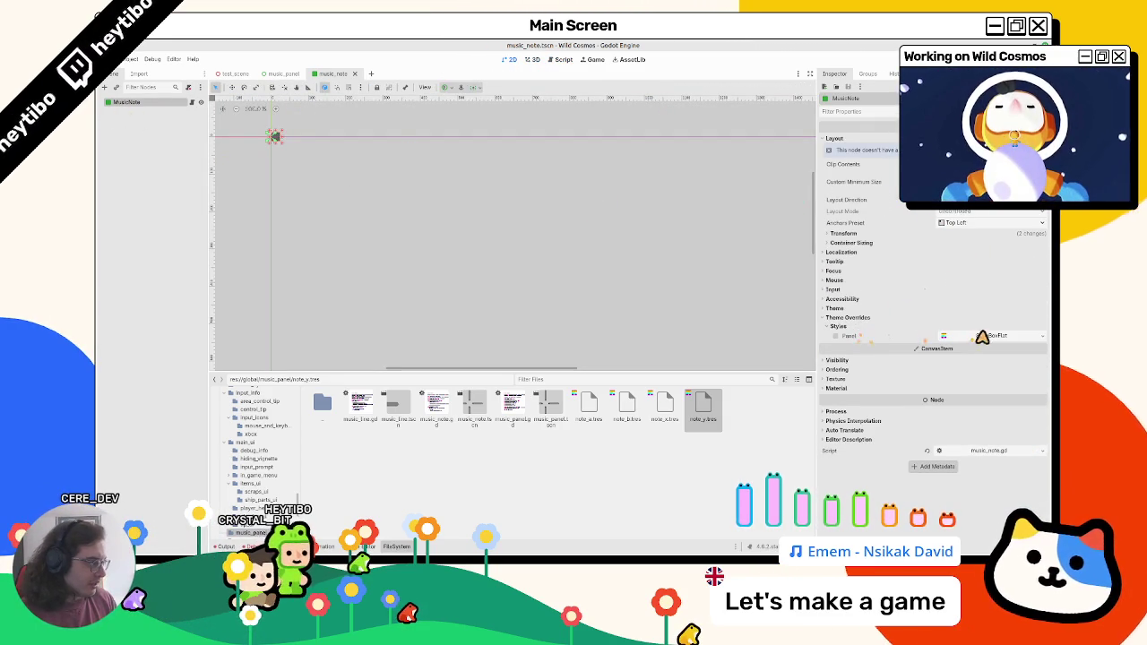
Override MusicNote's Panel style with a new StyleBoxFlat, save music_note, and switch to music_panel
left_click(1042, 339)
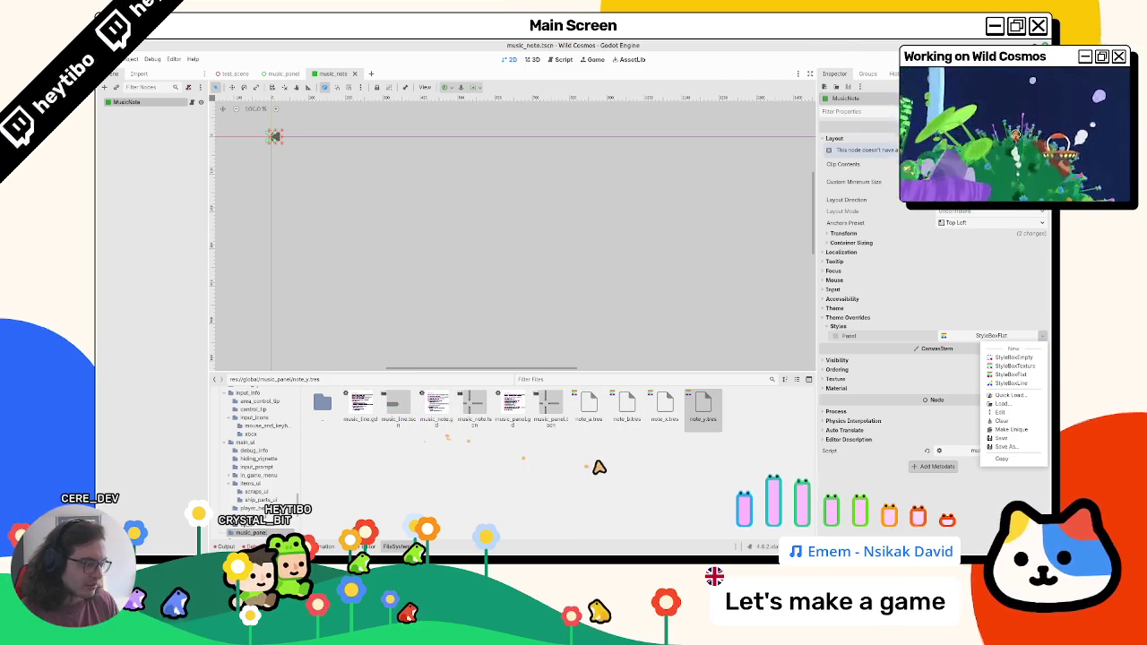
left_click(1021, 375)
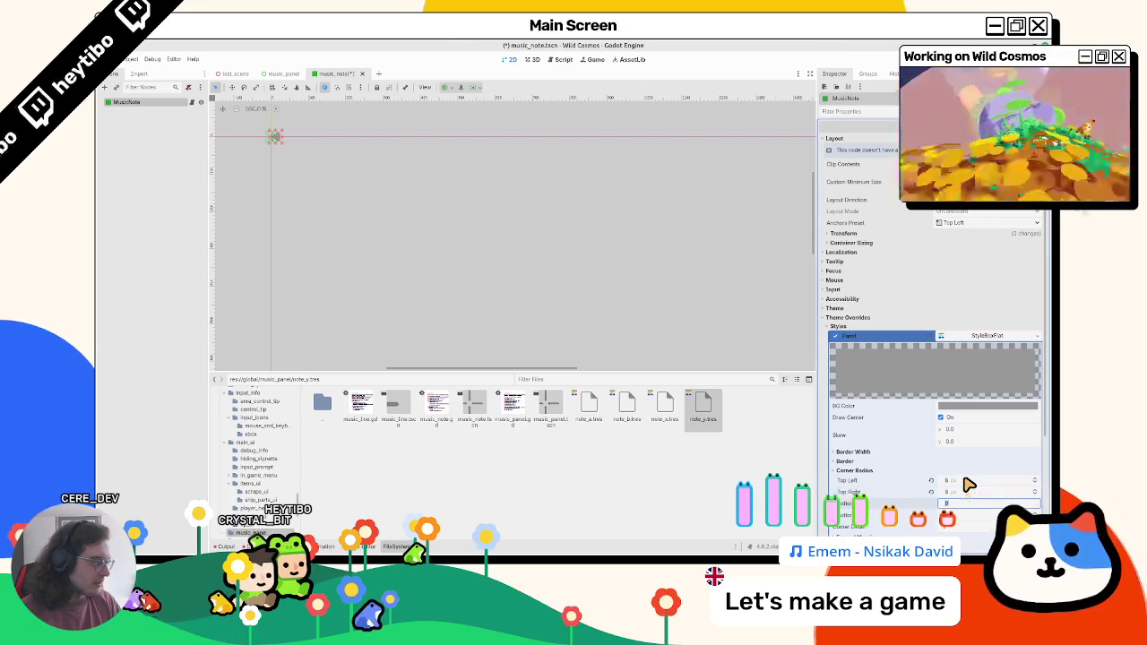
scroll(967, 484, "down", 5)
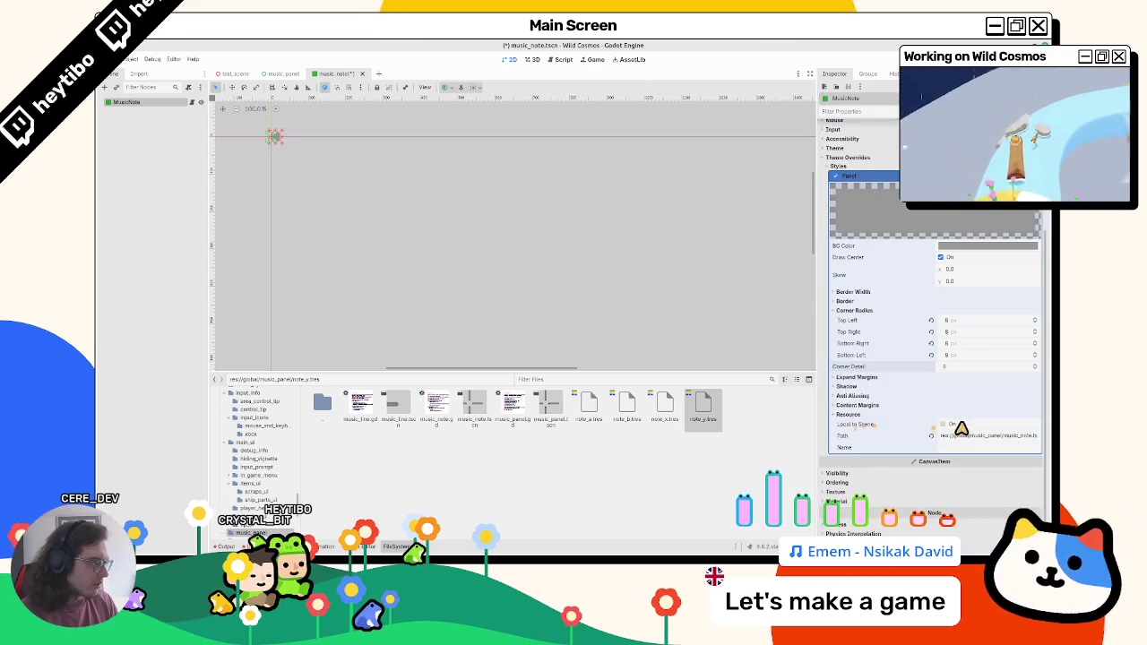
scroll(711, 315, "down", 1)
left_click(966, 248)
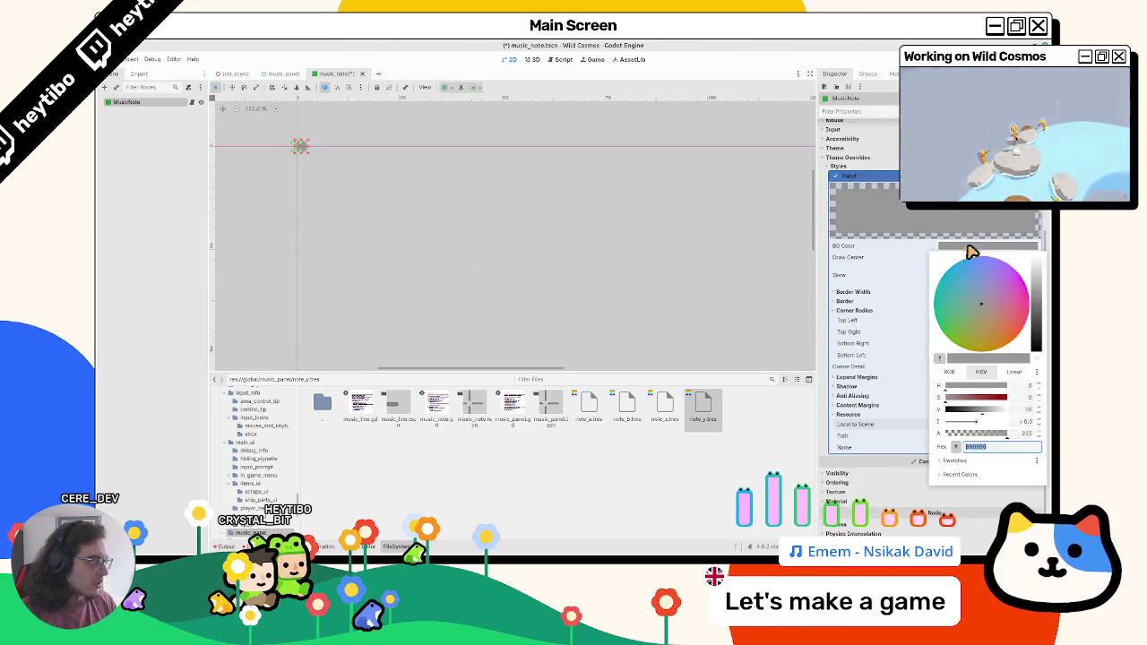
left_click(543, 302)
key("ctrl+s")
left_click(283, 73)
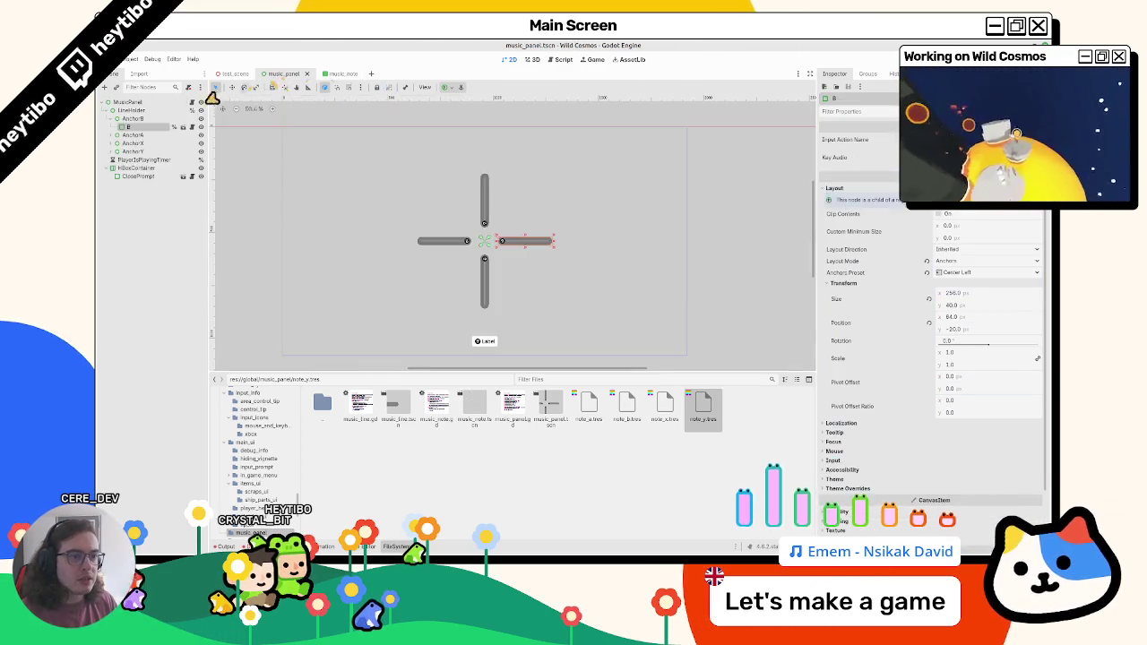
In the MusicPanel script, try retyping line 39's StringName to Color, then undo it
left_click(192, 103)
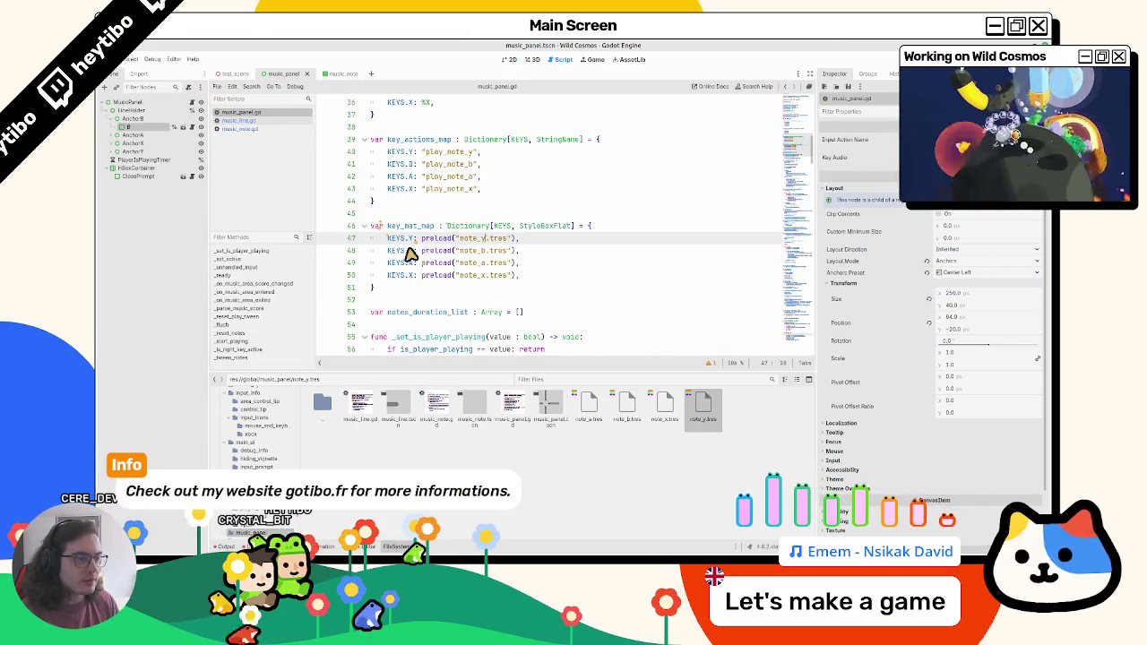
double_click(466, 152)
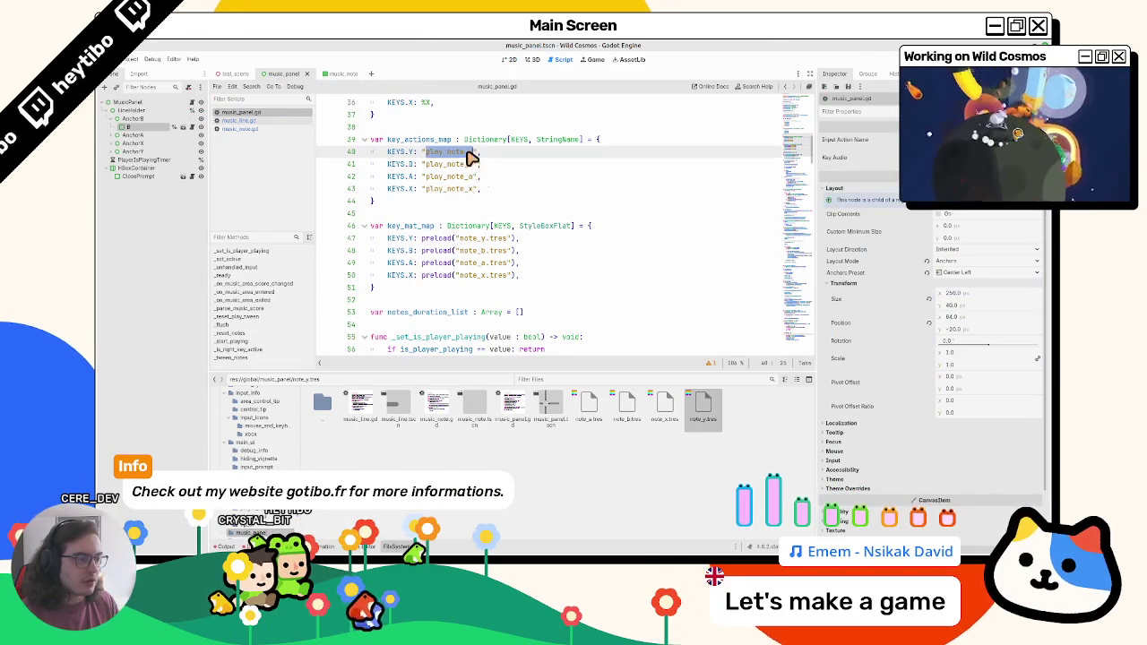
double_click(564, 139)
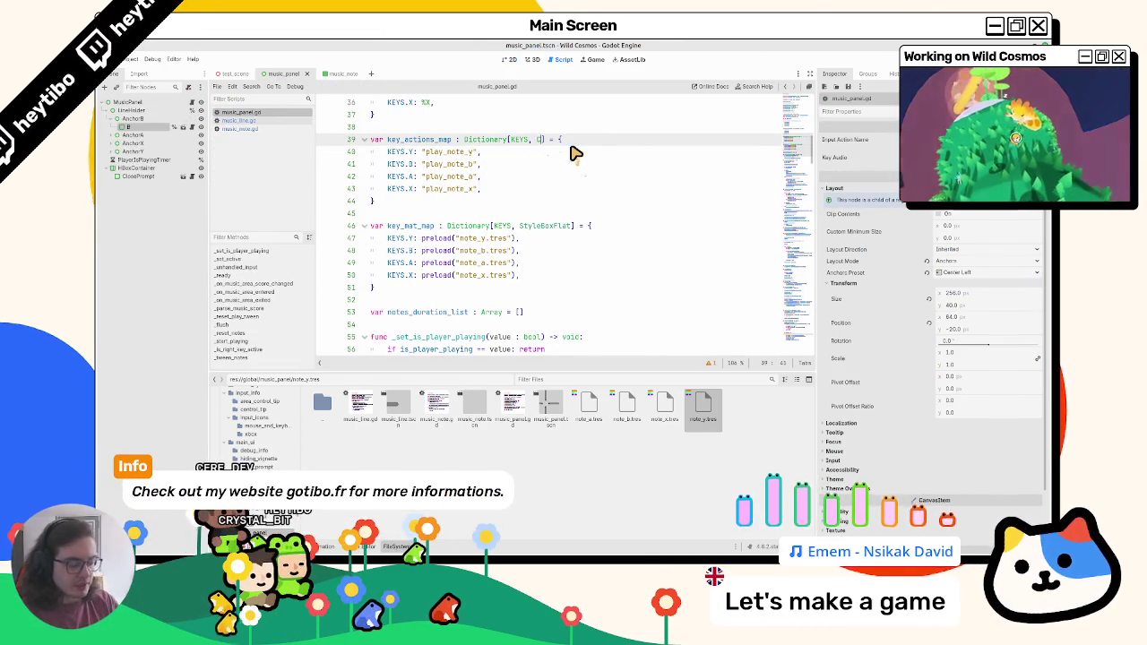
type("olor")
double_click(416, 140)
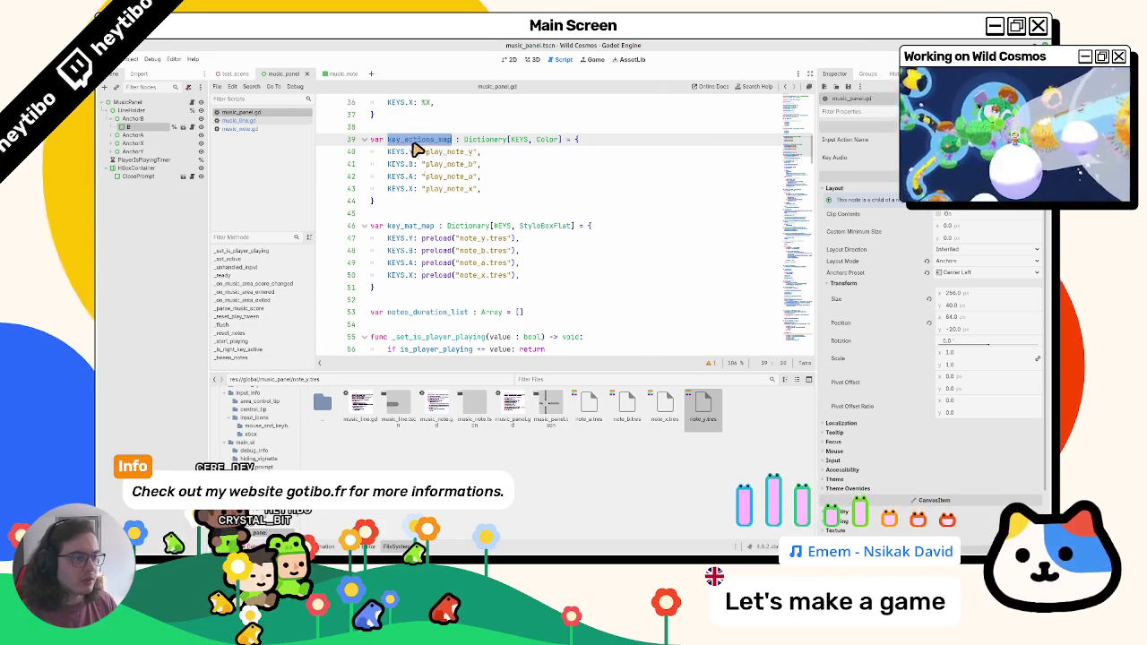
key("ctrl+z")
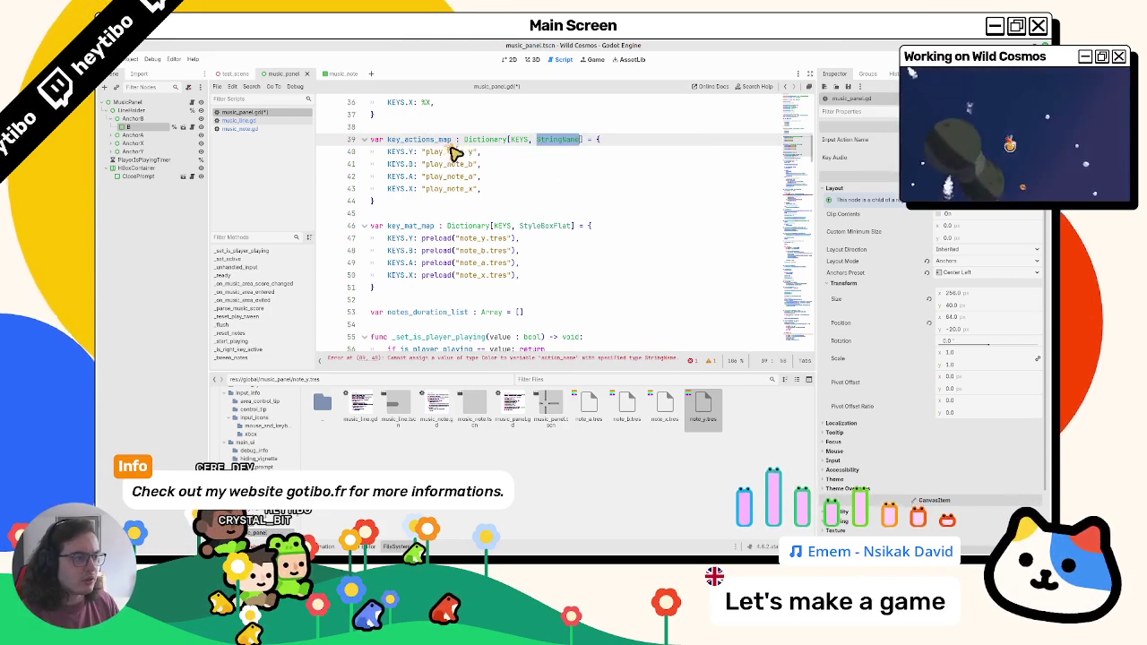
scroll(457, 159, "down", 6)
scroll(486, 170, "up", 5)
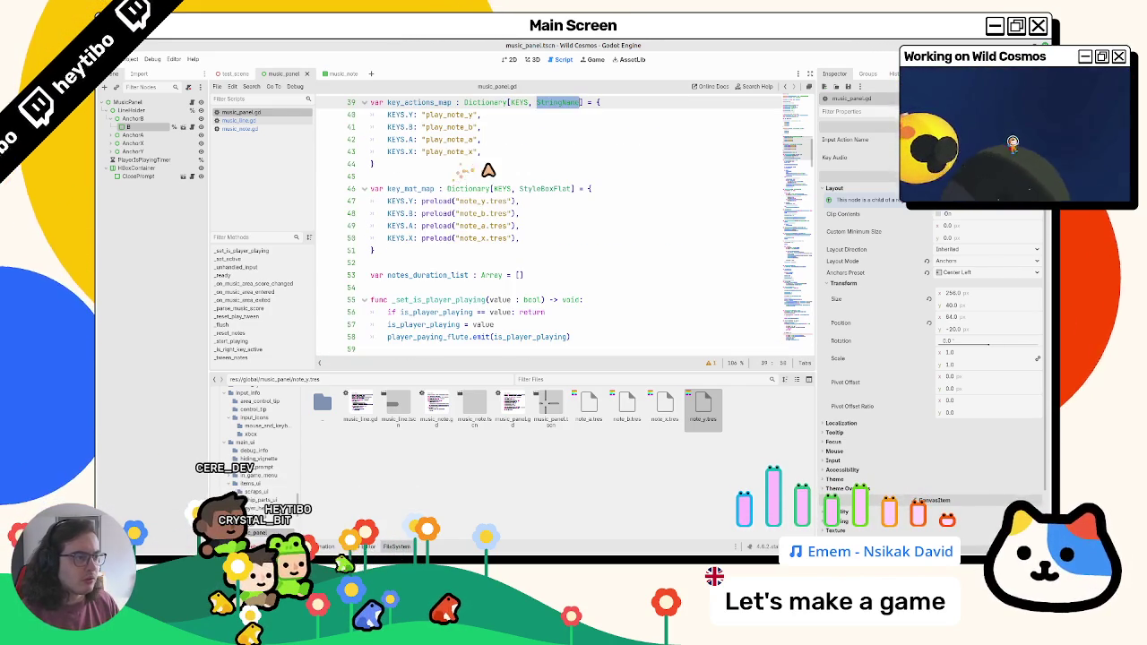
Change key_mat_map's value type to Color and set all four entries to Color()
double_click(543, 189)
type("C")
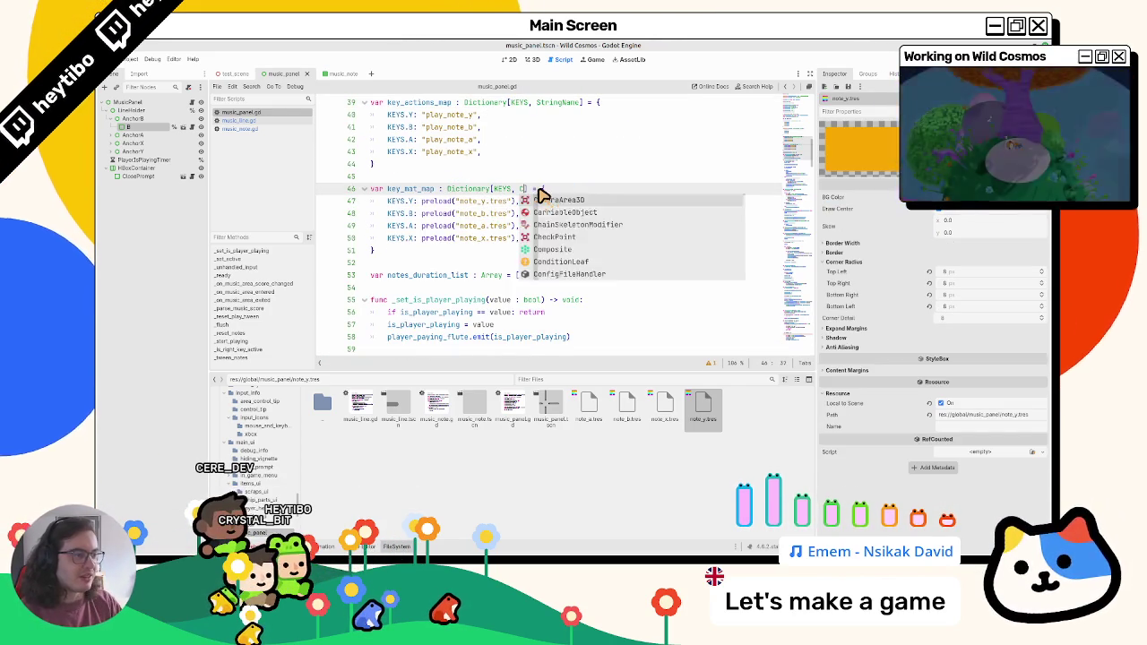
type("olor] = {")
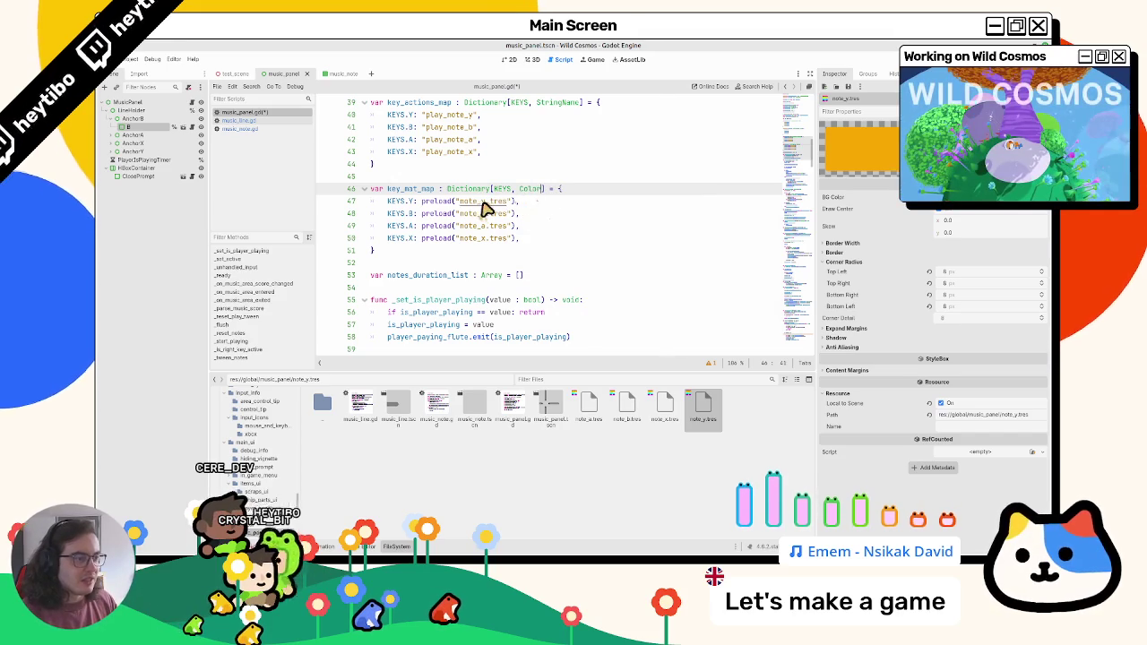
left_click(515, 202)
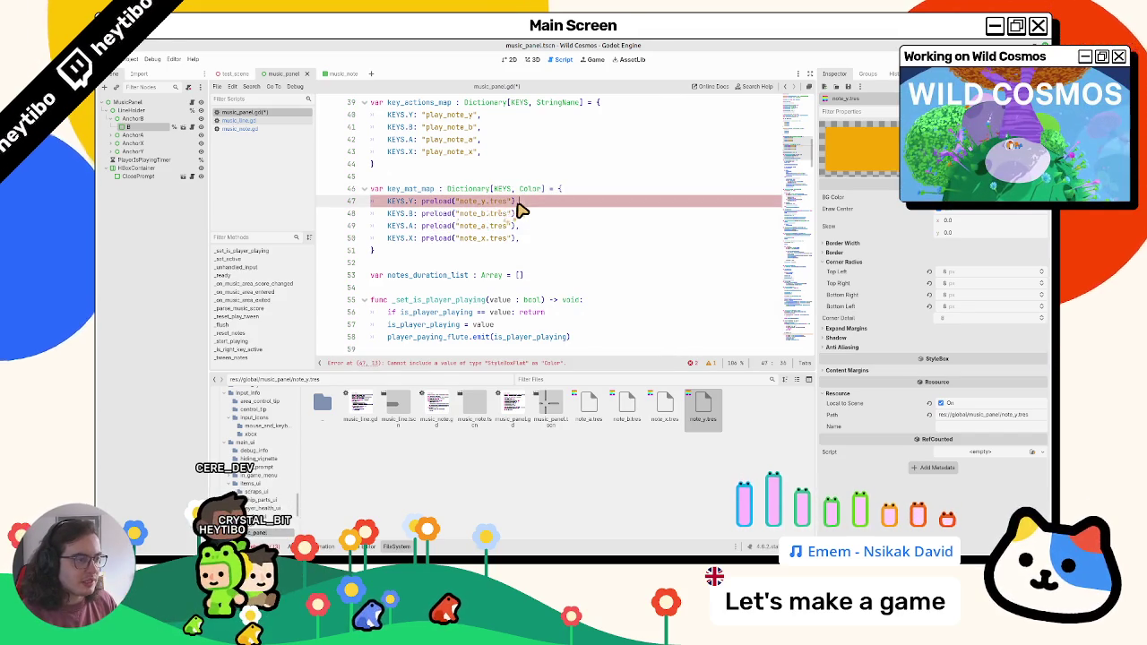
key("Down")
key("Down")
key("Down")
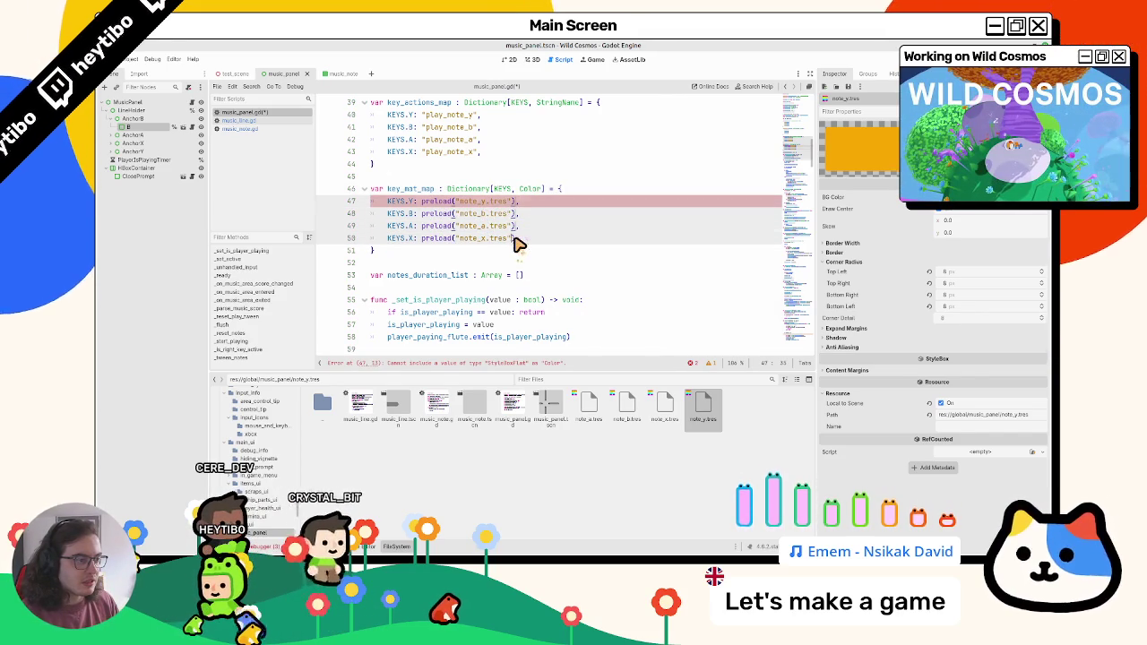
key("Up")
key("Up")
key("Up")
key("ctrl+BackSpace")
key("ctrl+BackSpace")
key("ctrl+BackSpace")
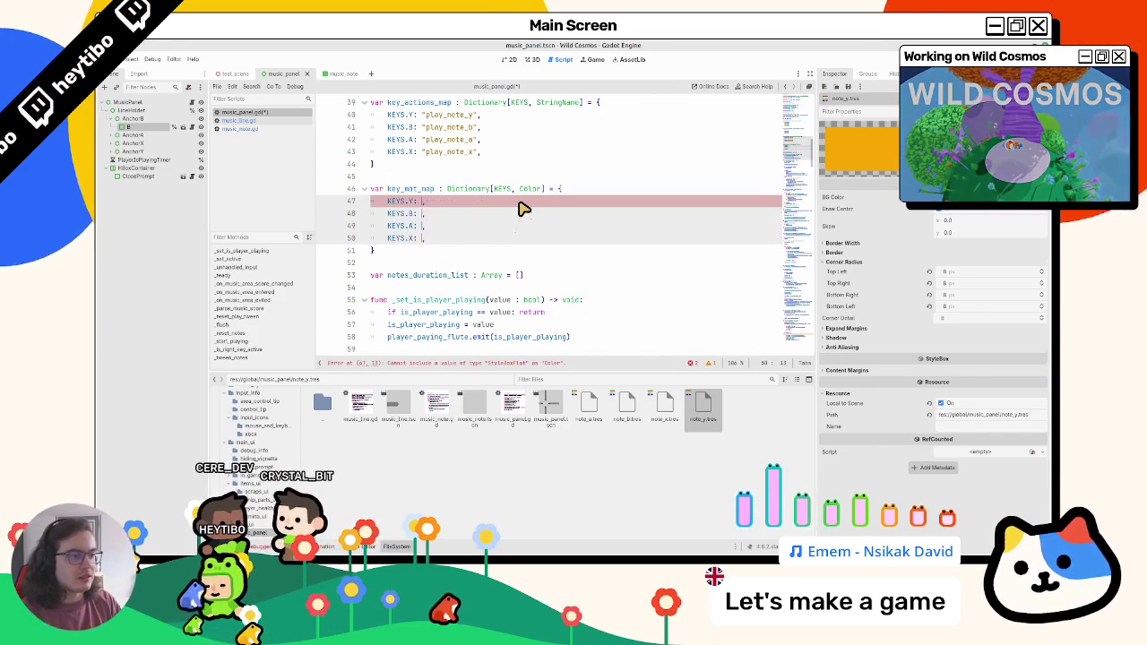
key("ctrl+z")
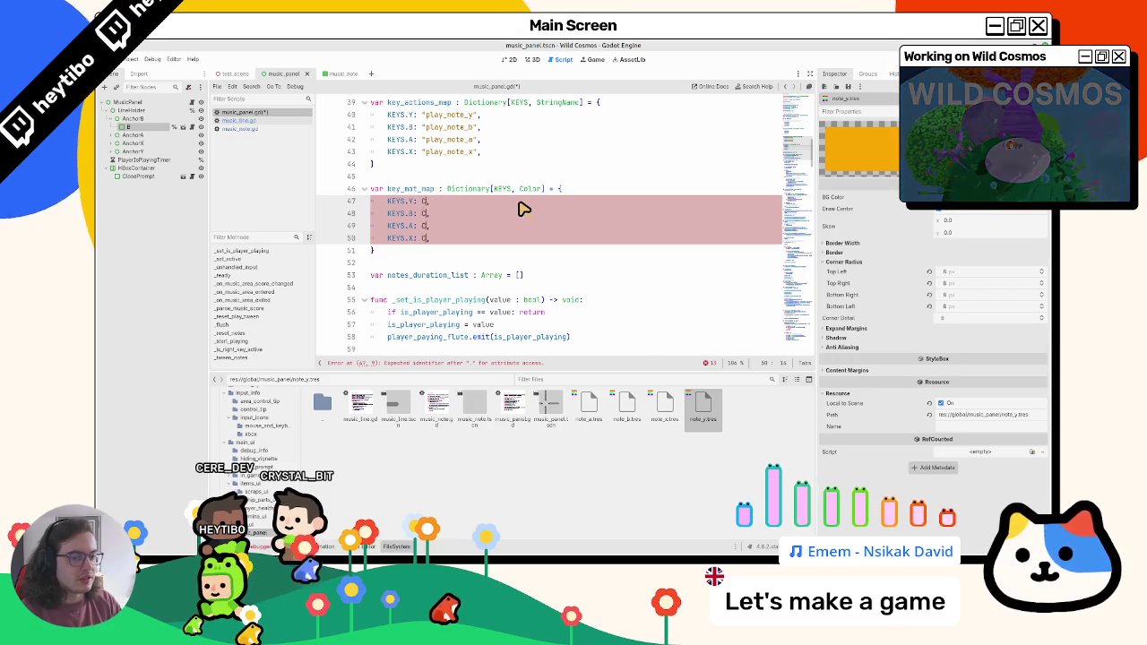
key("Return")
type("(")
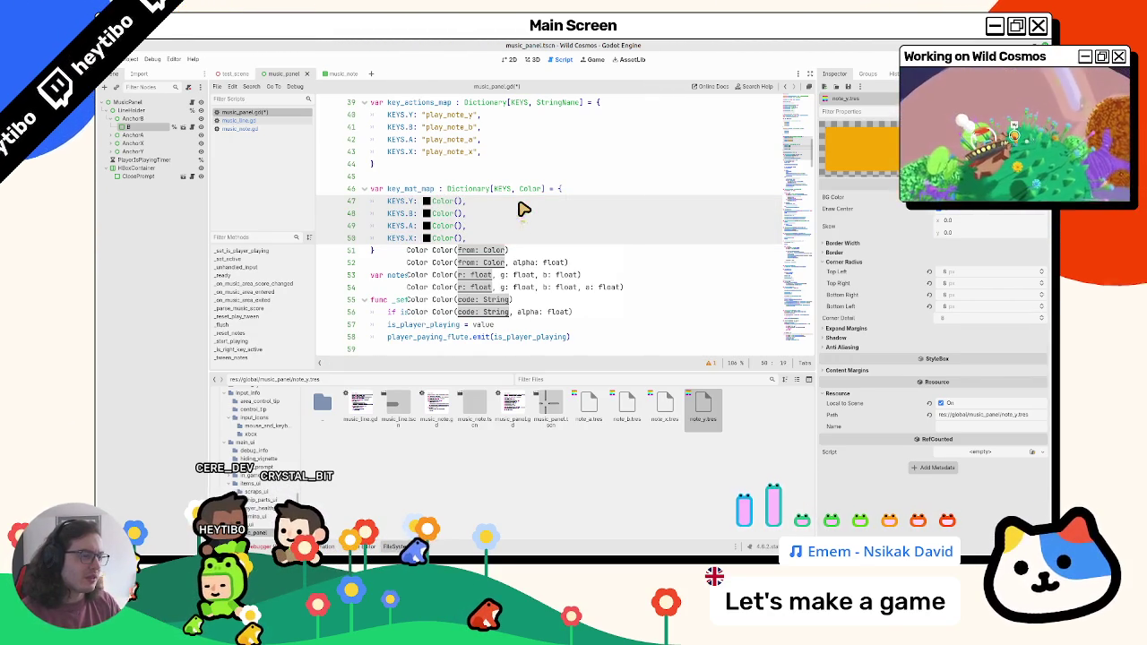
key("Escape")
key("Up")
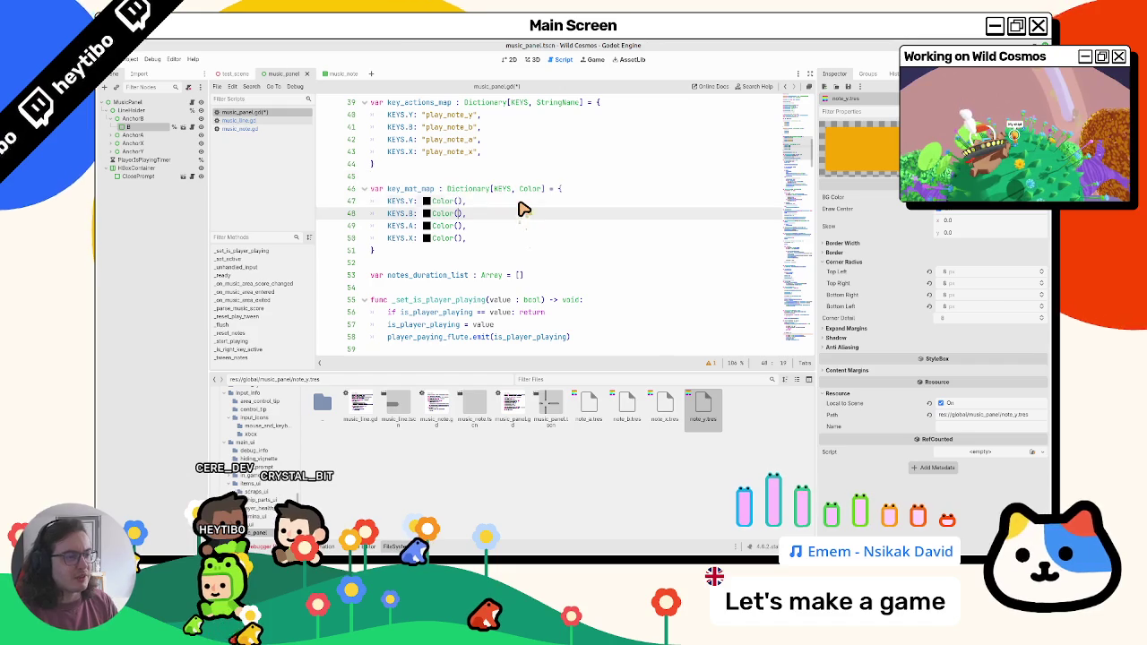
key("Escape")
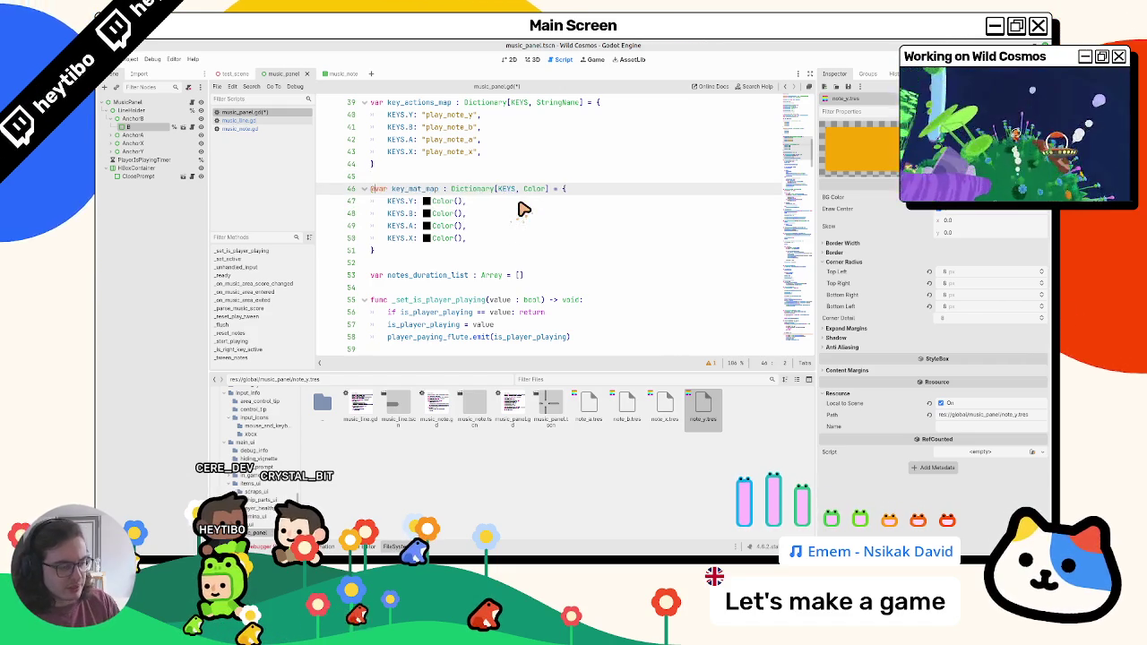
type("@export")
key("ctrl+s")
left_click(165, 101)
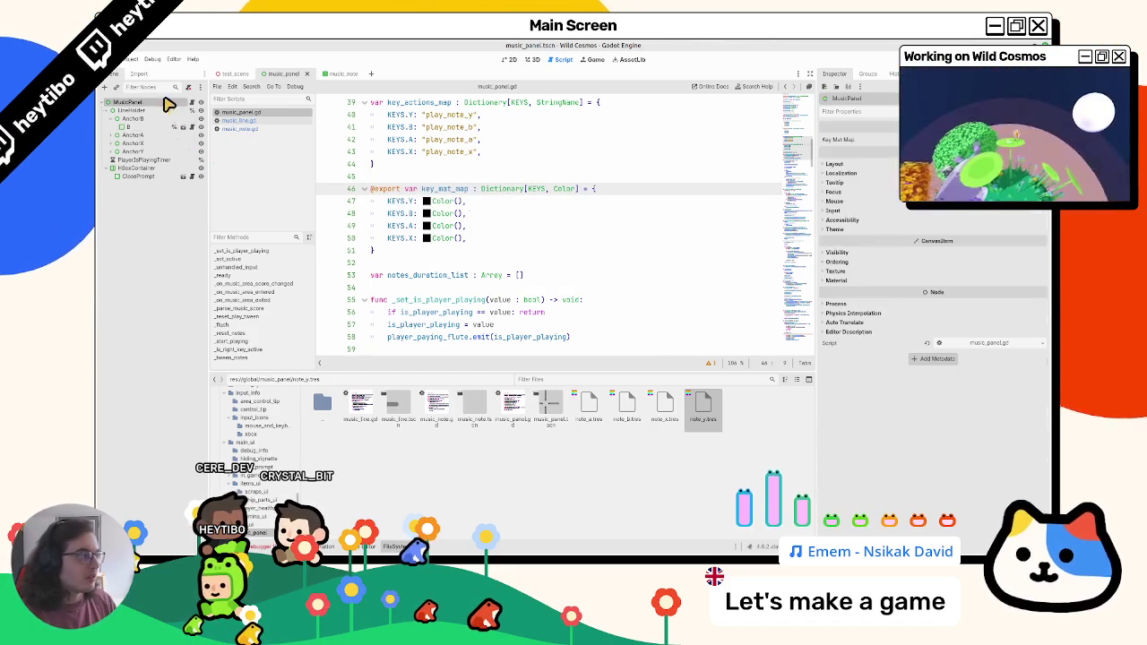
Default all four key_mat_map entries to Color.BLACK using multiple carets
left_click(968, 139)
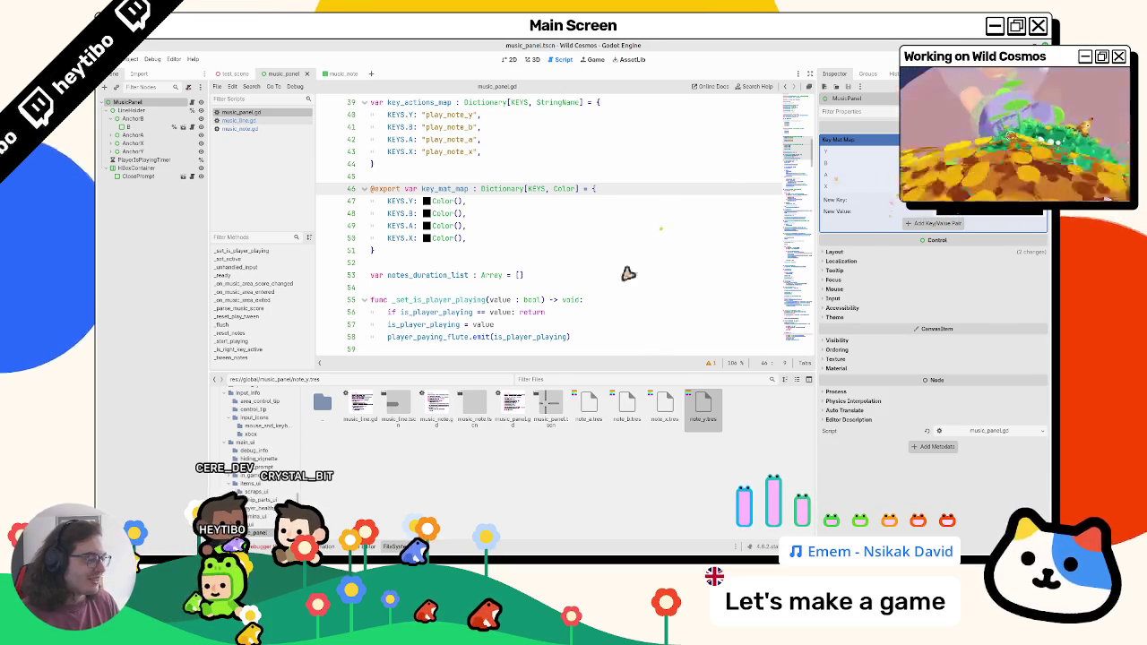
left_click(467, 227)
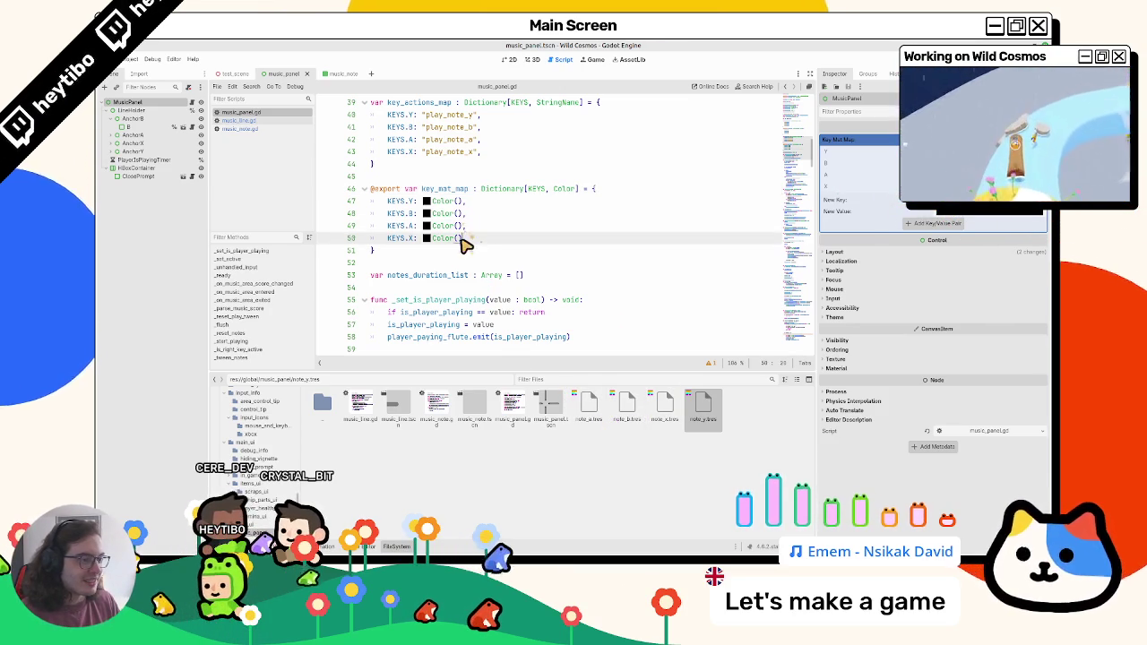
left_click(462, 215)
left_click(468, 228)
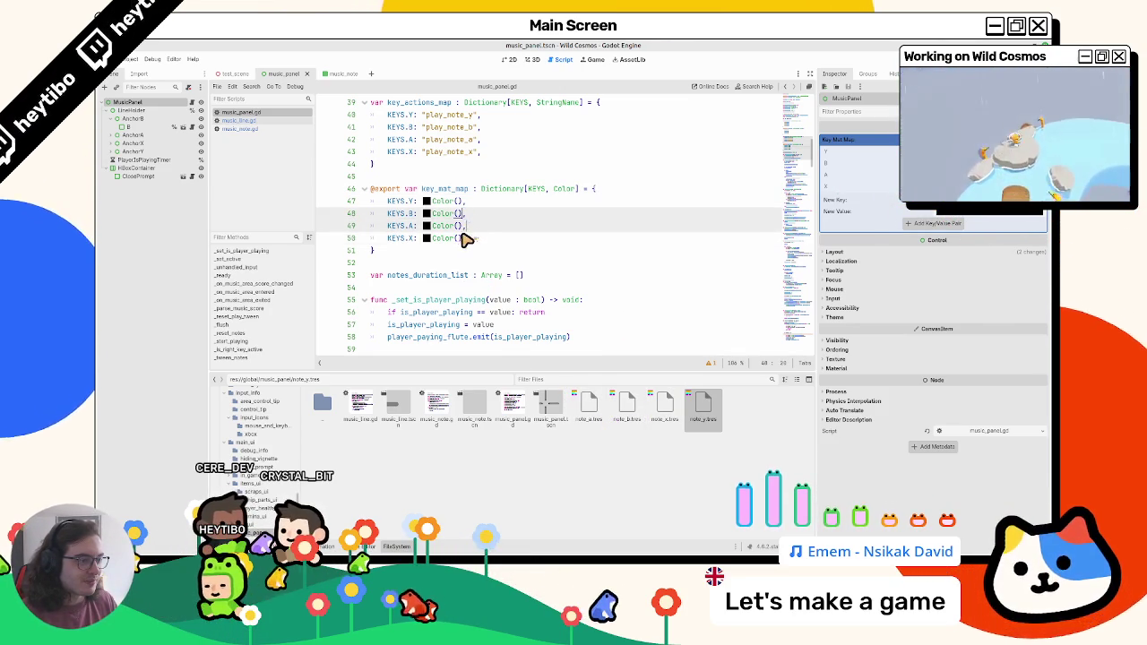
left_click(462, 216)
left_click(462, 208)
key("BackSpace")
key("BackSpace")
key("BackSpace")
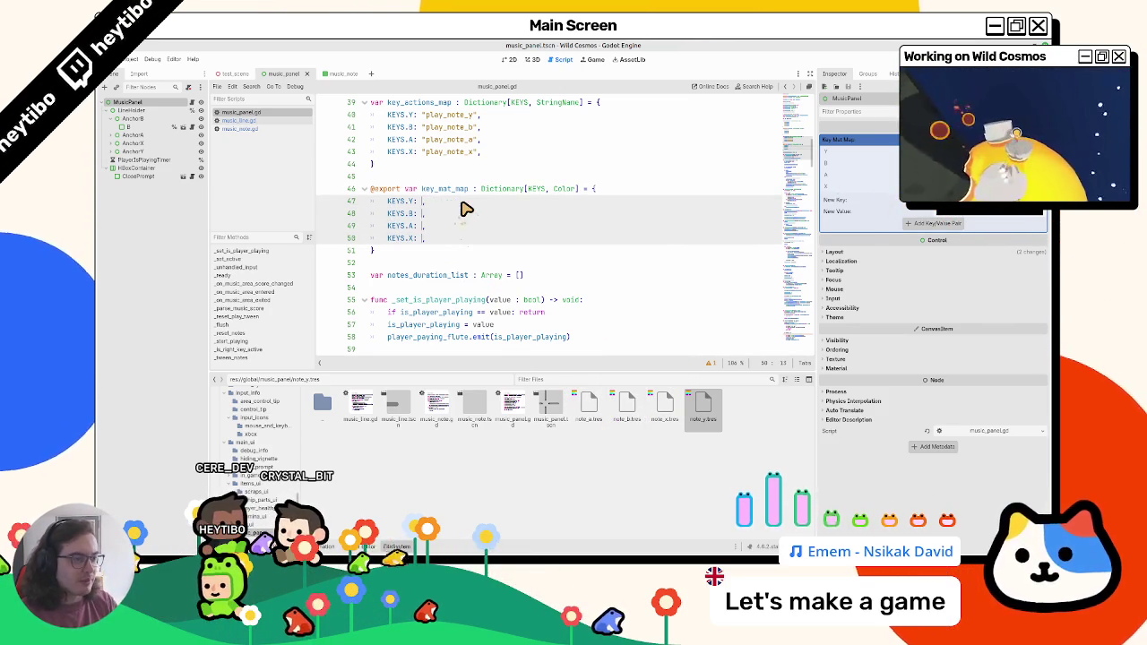
type("\"null")
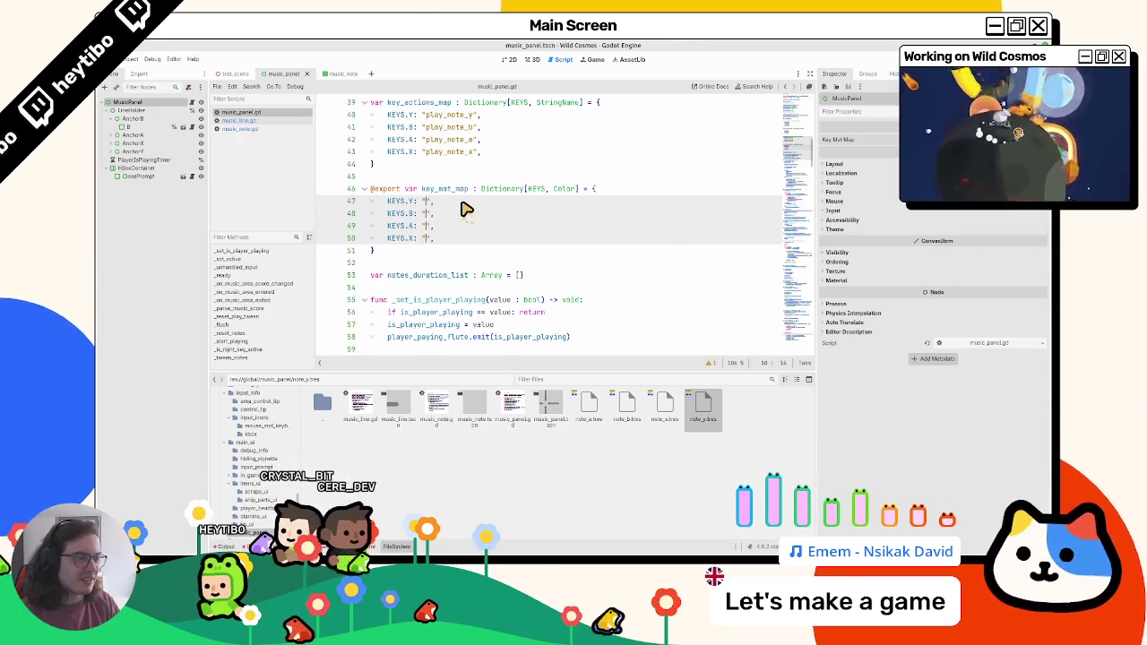
type("Color(")
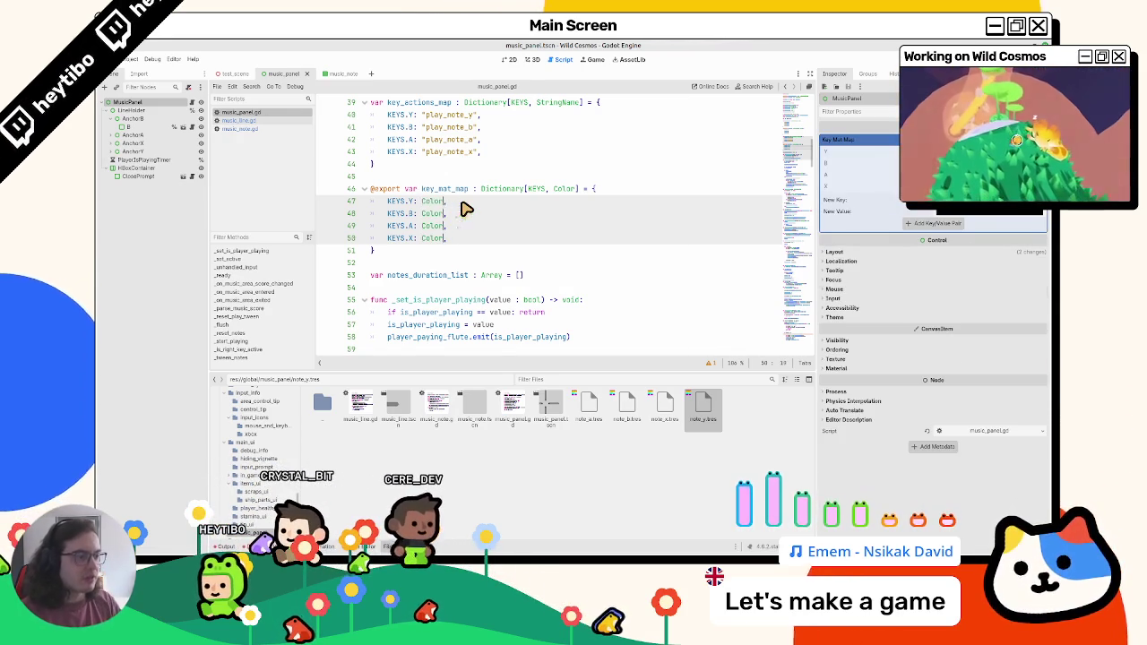
type(".BLACK")
key("Return")
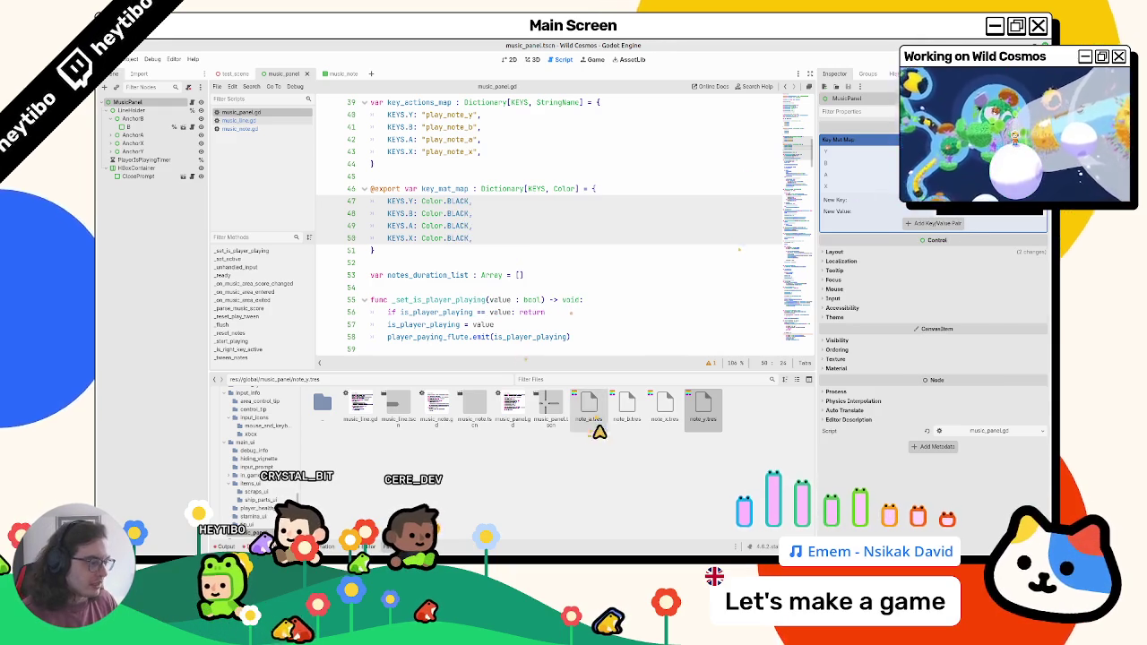
Set MusicPanel's Key Mat Map colours to match note_a, note_b, note_x and note_y styles, then save
left_click(589, 407)
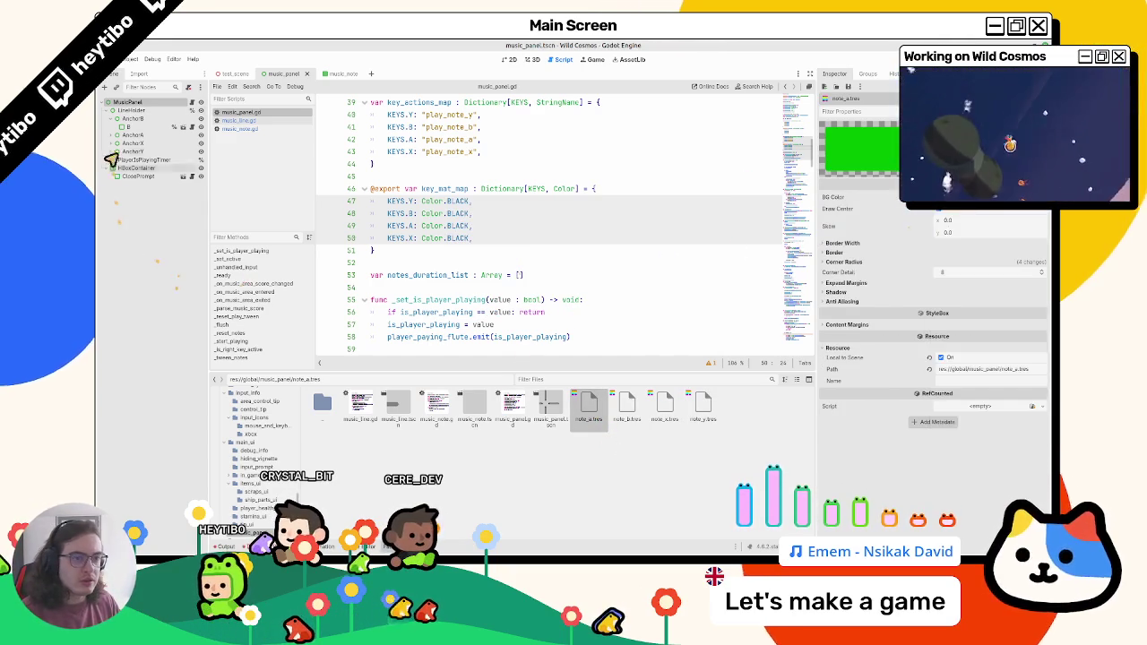
left_click(135, 102)
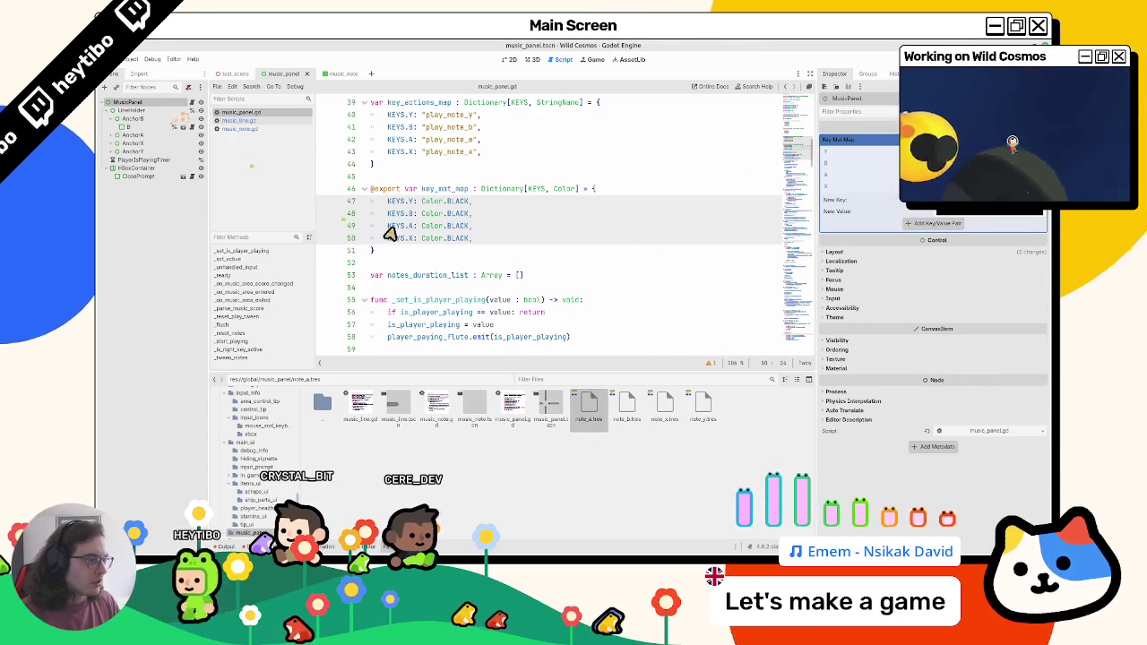
left_click(968, 150)
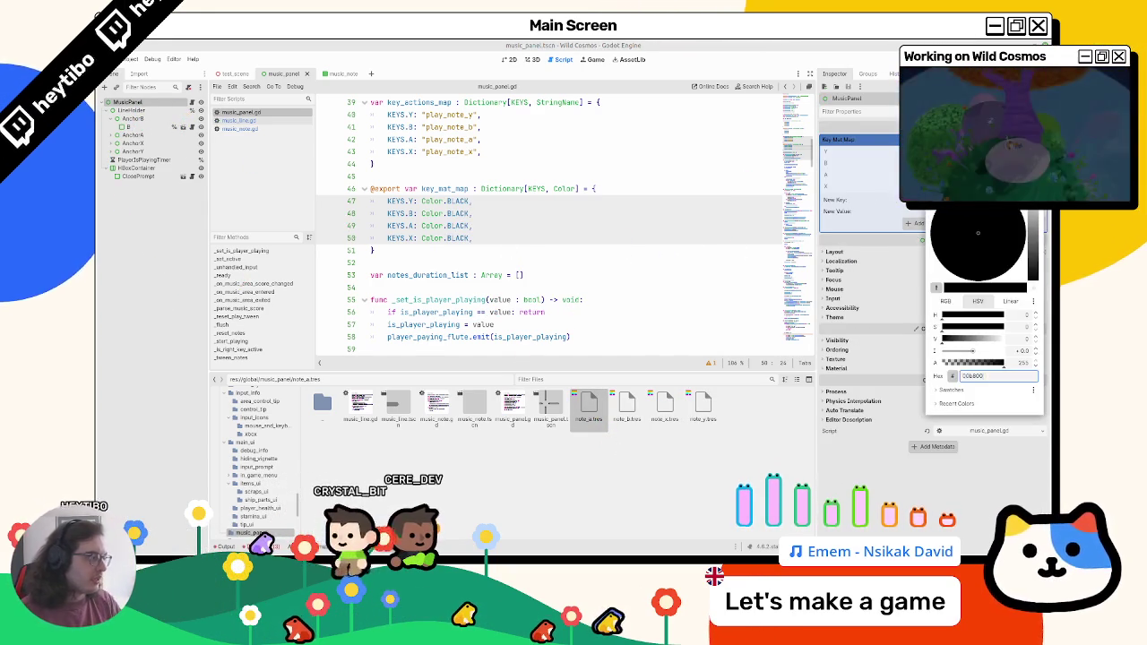
left_click(628, 401)
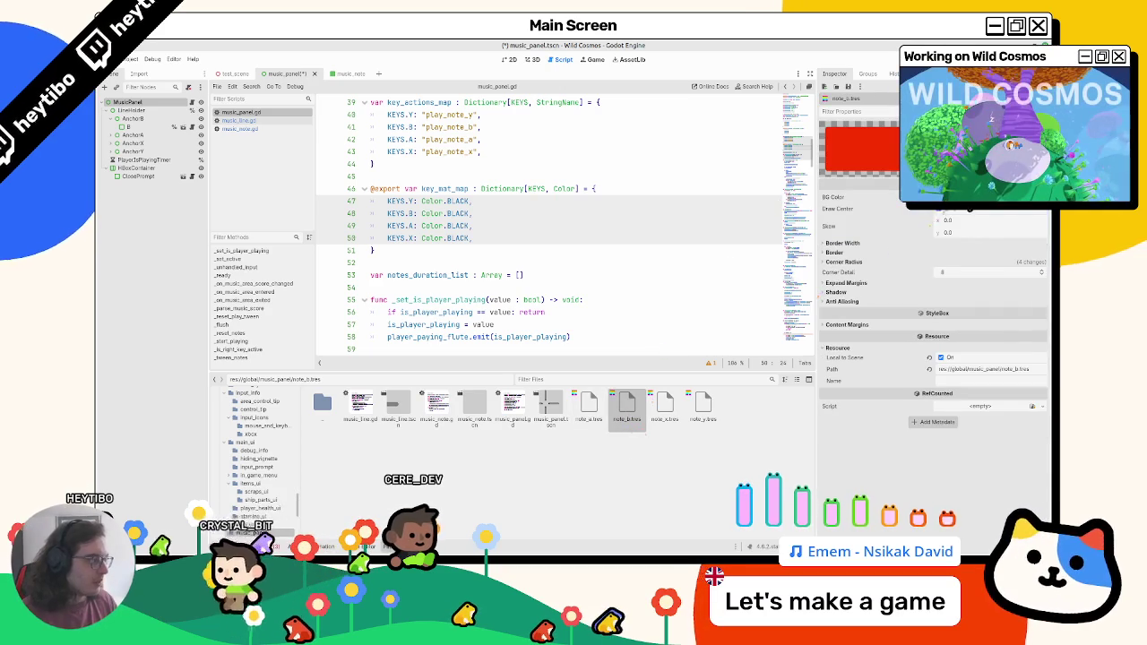
left_click(129, 102)
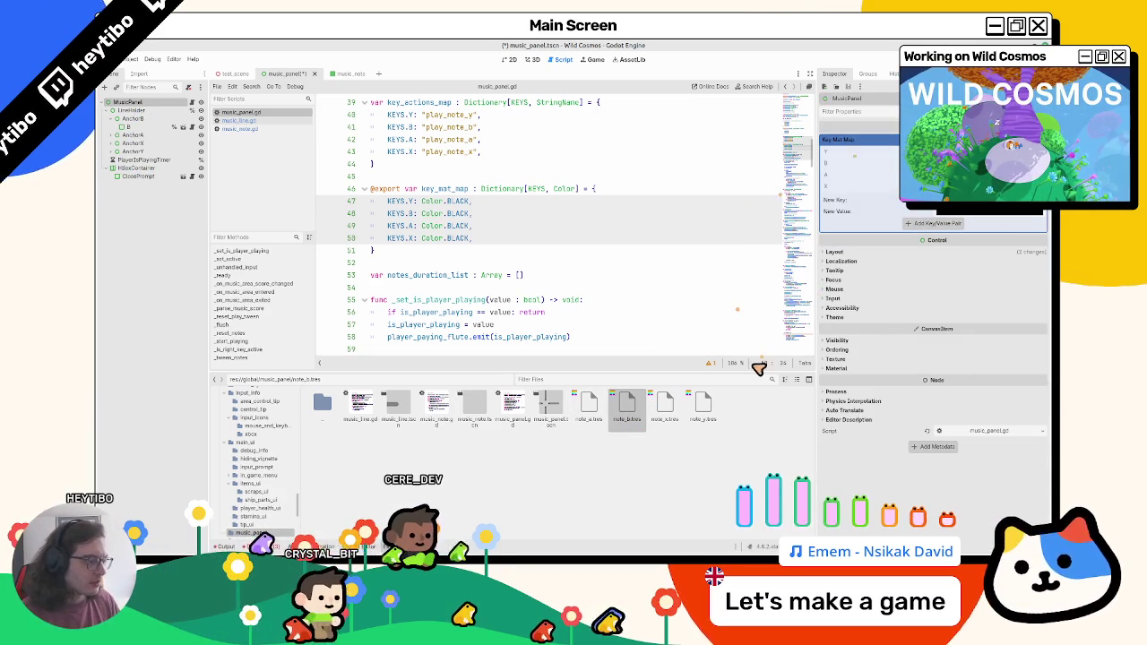
left_click(665, 405)
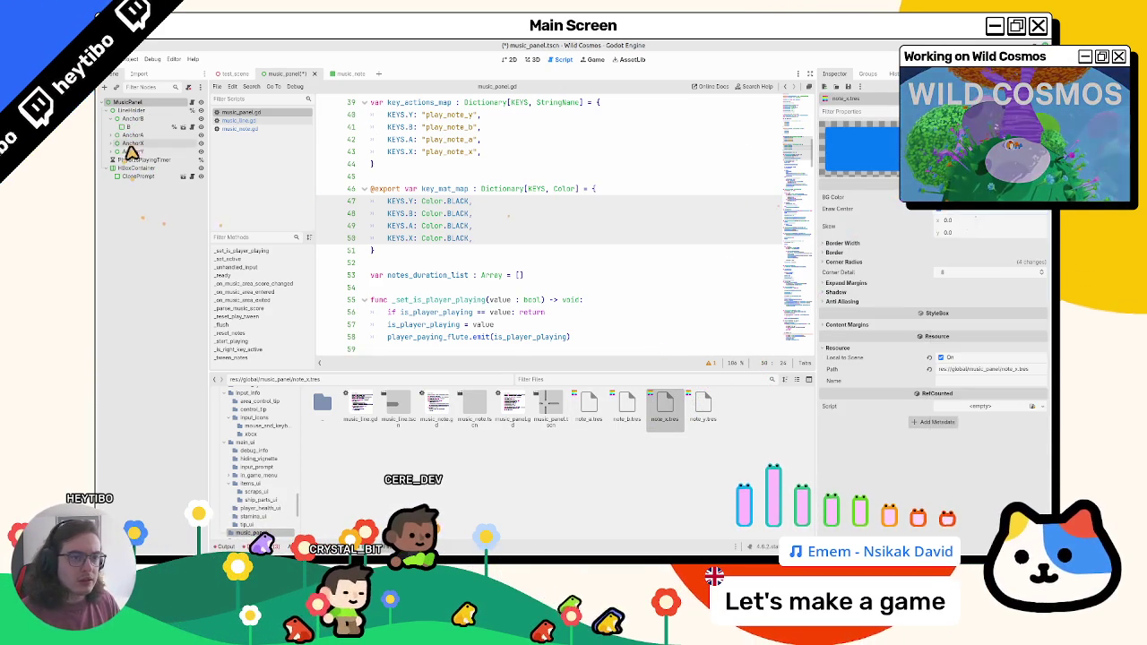
left_click(168, 103)
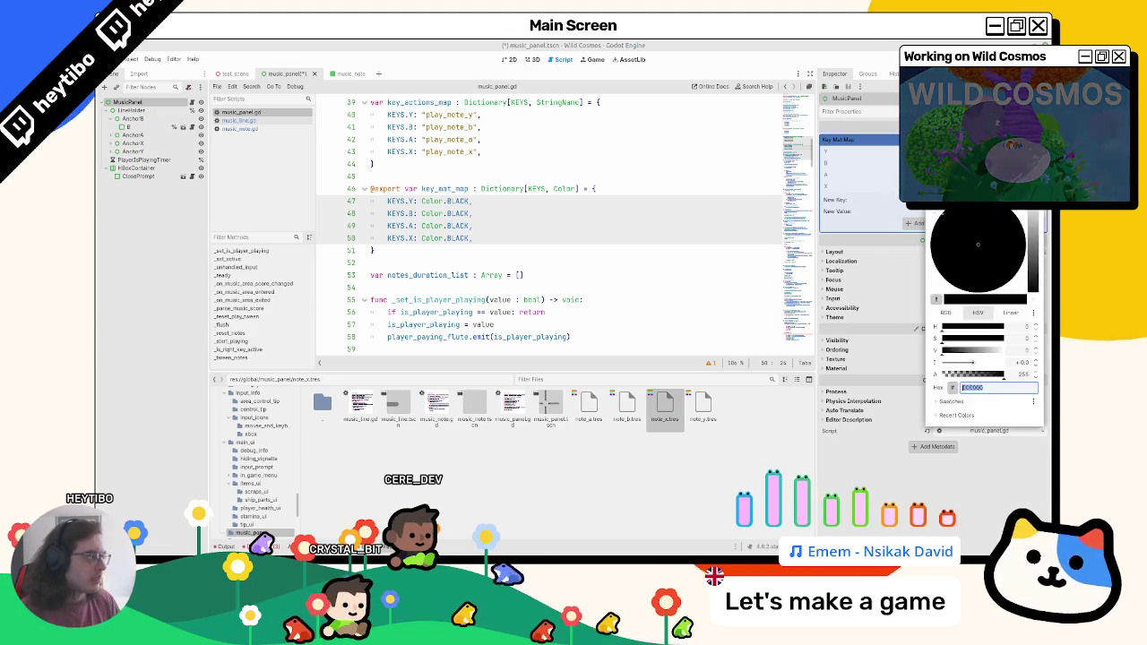
left_click(703, 405)
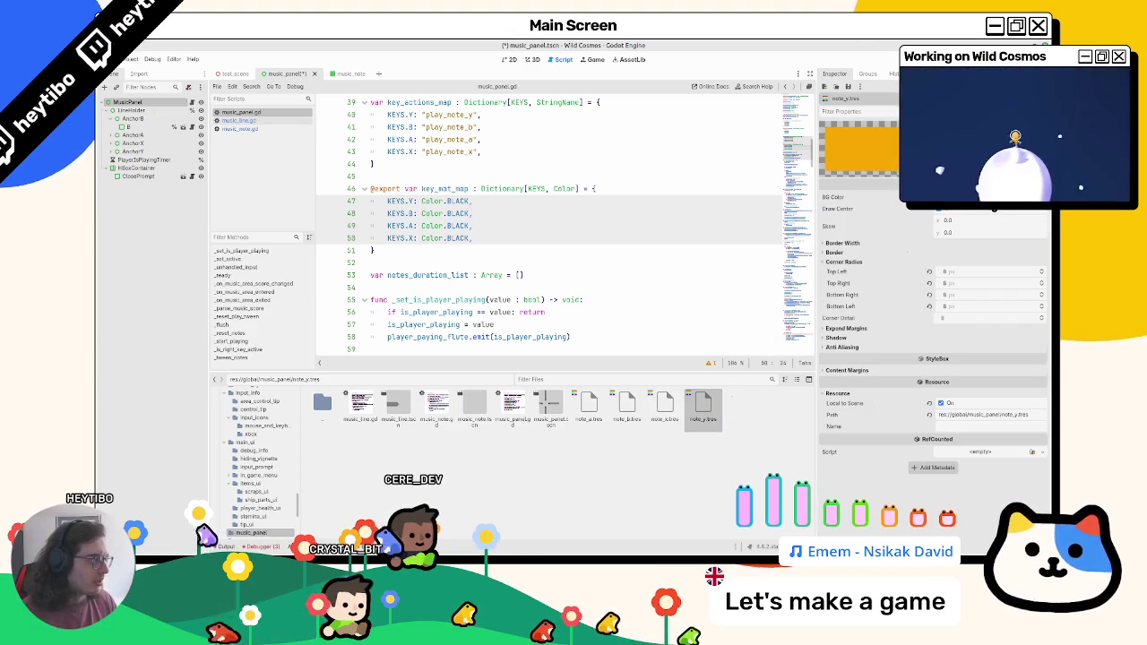
left_click(127, 103)
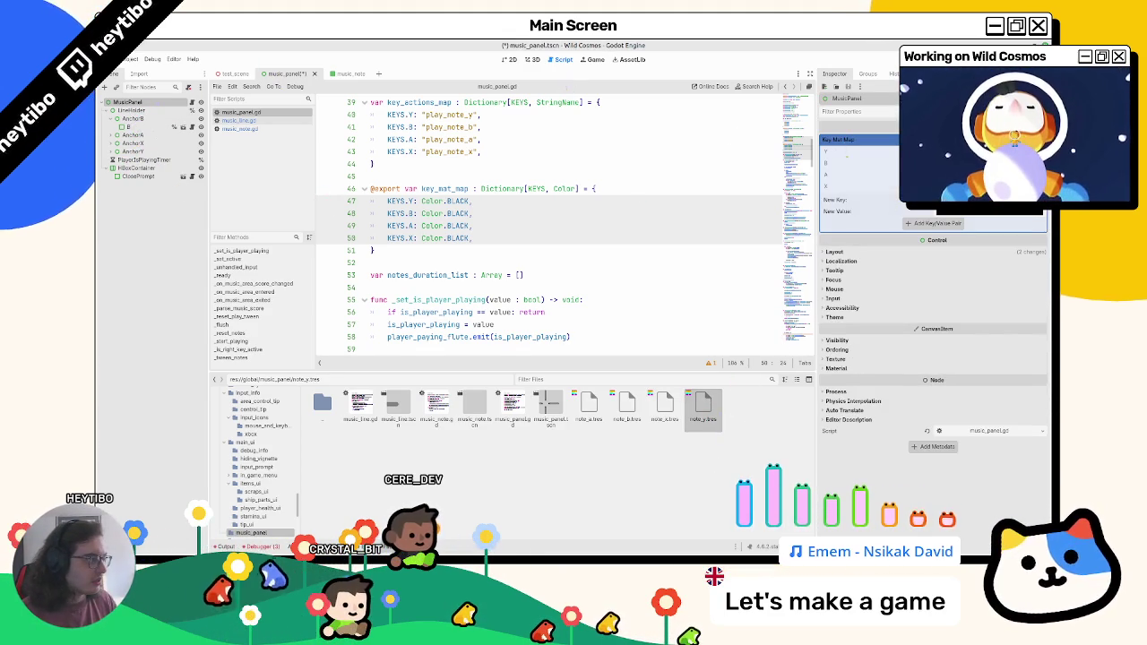
key("ctrl+s")
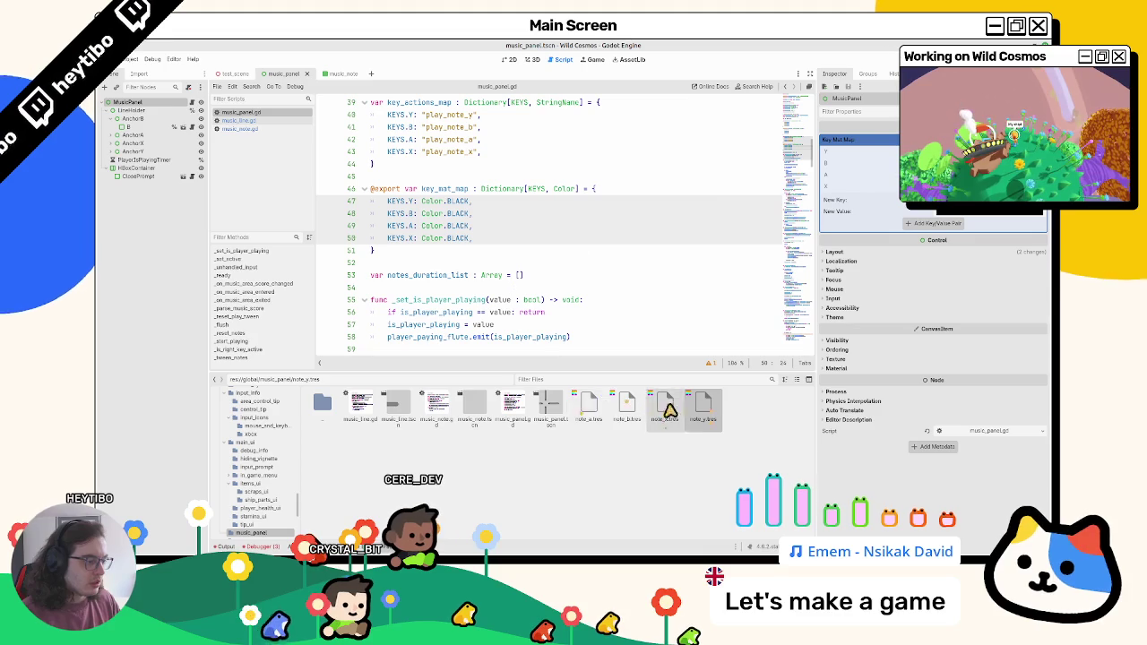
left_click(429, 192)
Rename key_mat_map to key_color_map and pass key_color_map[key] to add_note on line 141
double_click(431, 192)
key("ctrl+f")
key("Return")
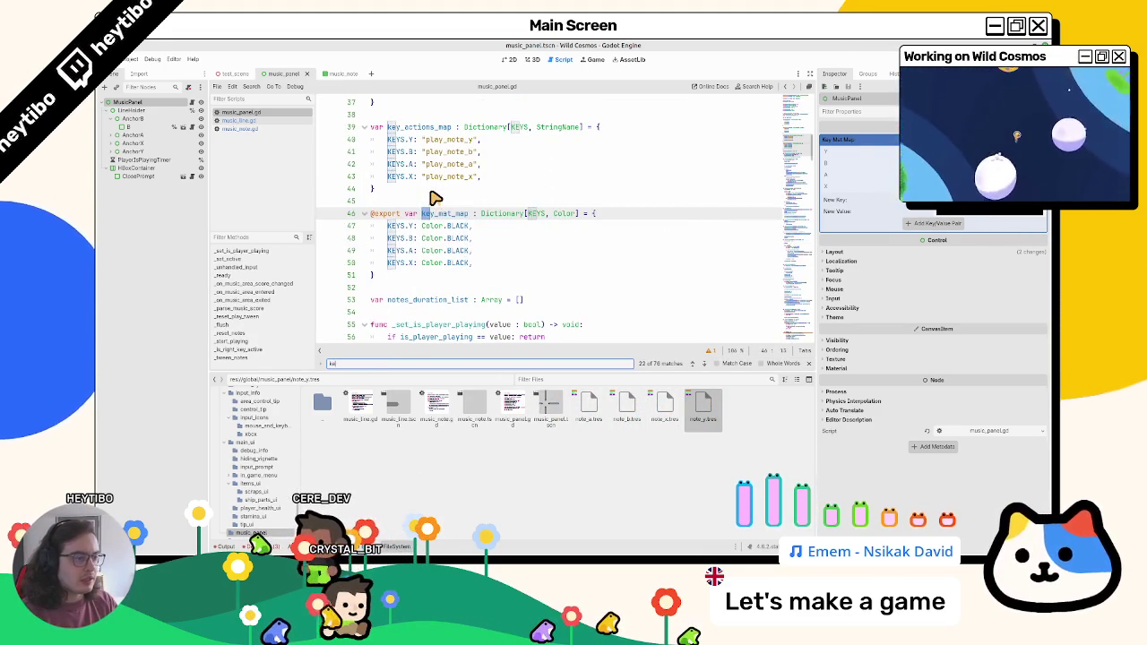
key("Escape")
left_click_drag(441, 213, 455, 215)
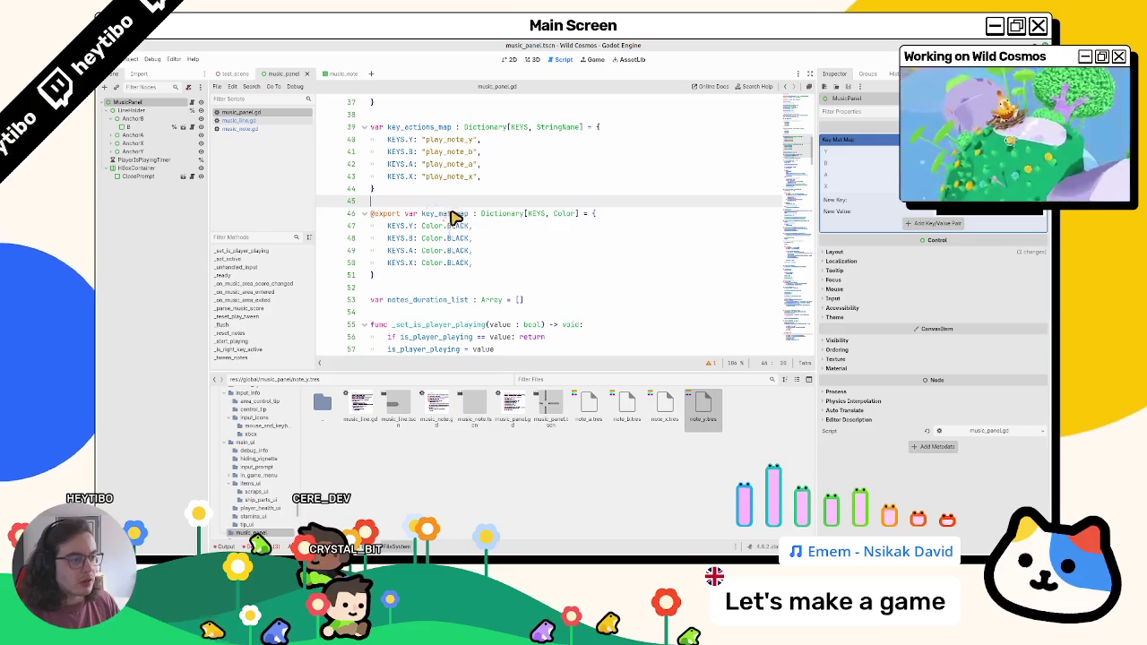
type("color")
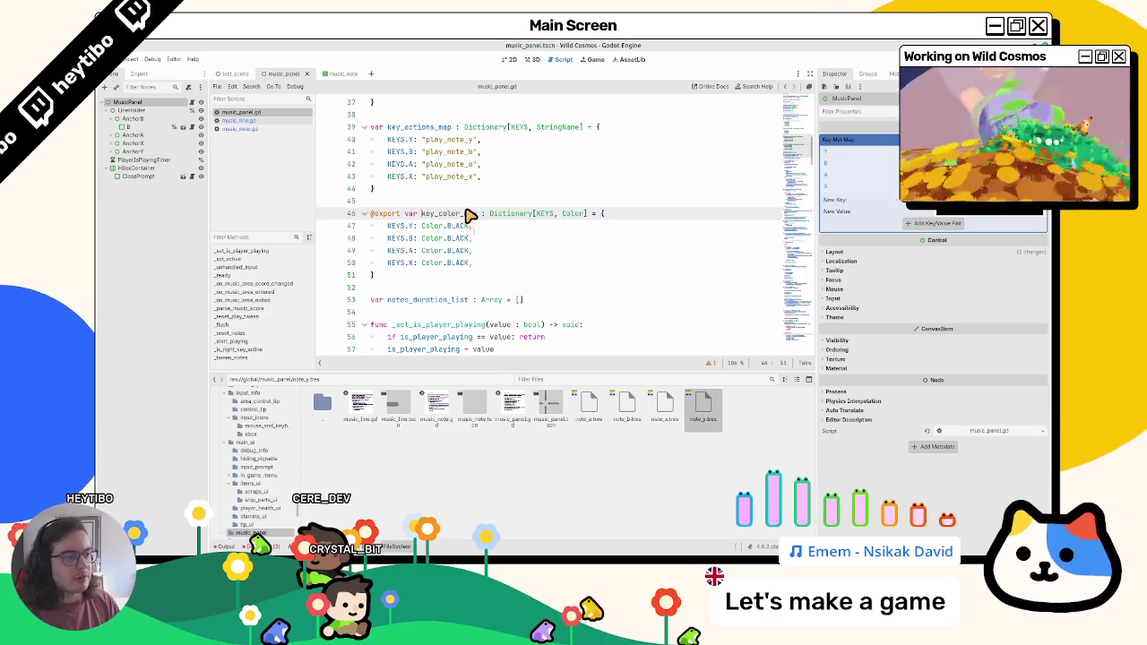
double_click(467, 214)
scroll(473, 328, "down", 20)
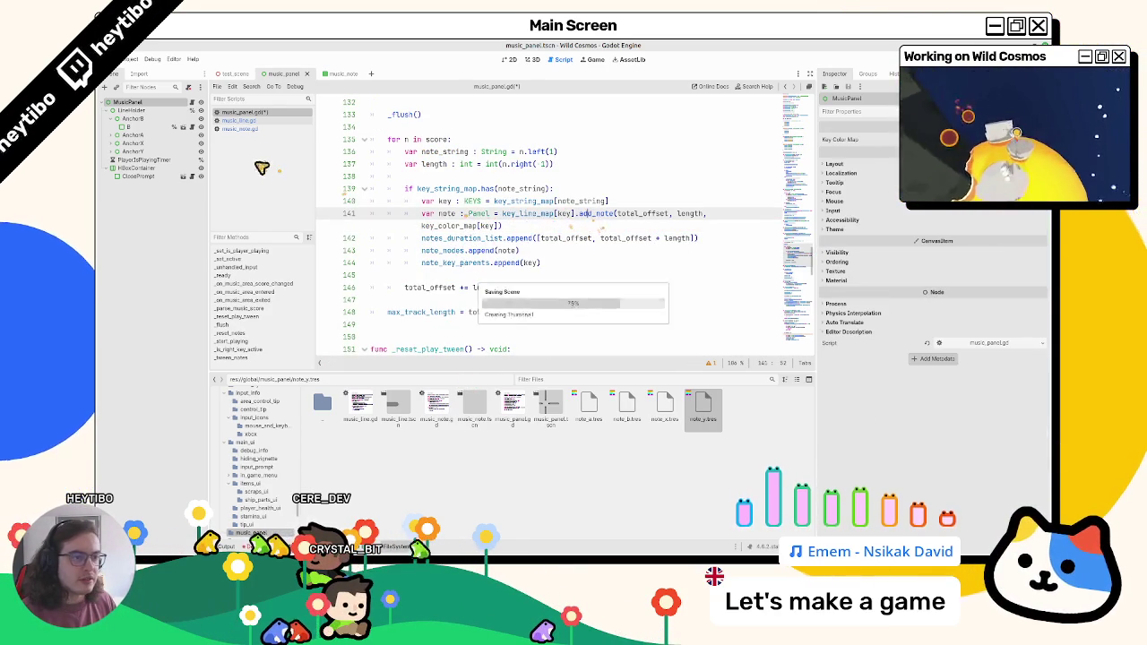
left_click(256, 121)
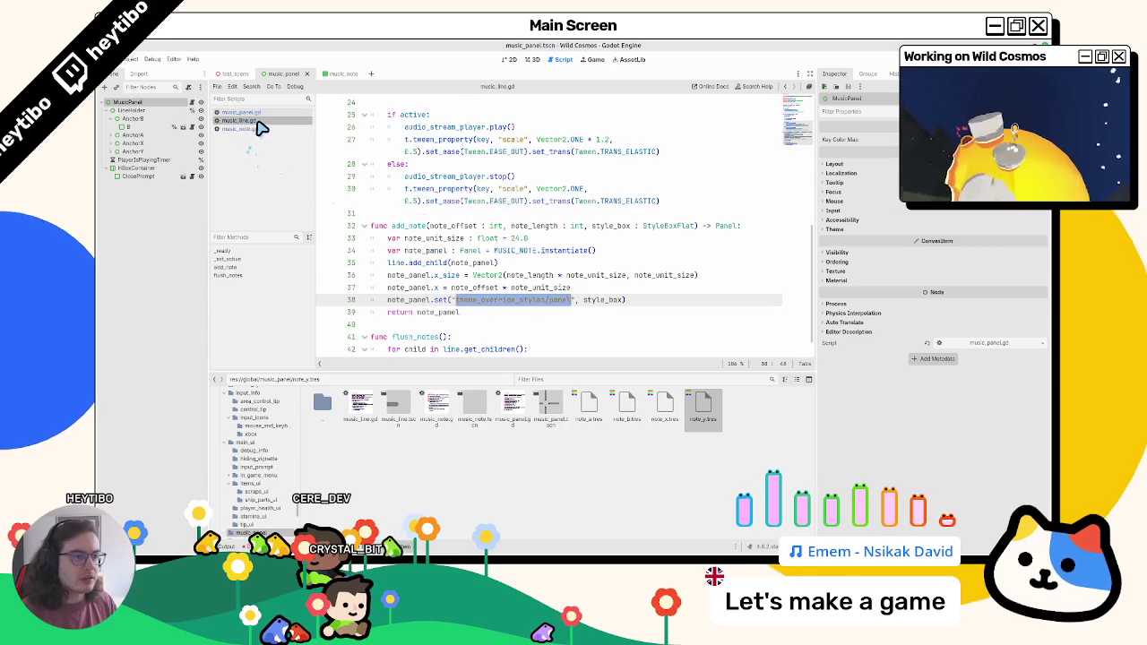
Replace add_note's style_box parameter with note_color: Color and use it on line 38, saving
double_click(670, 226)
key("ctrl+shift+Left")
key("ctrl+shift+Left")
key("ctrl+shift+Left")
type("color")
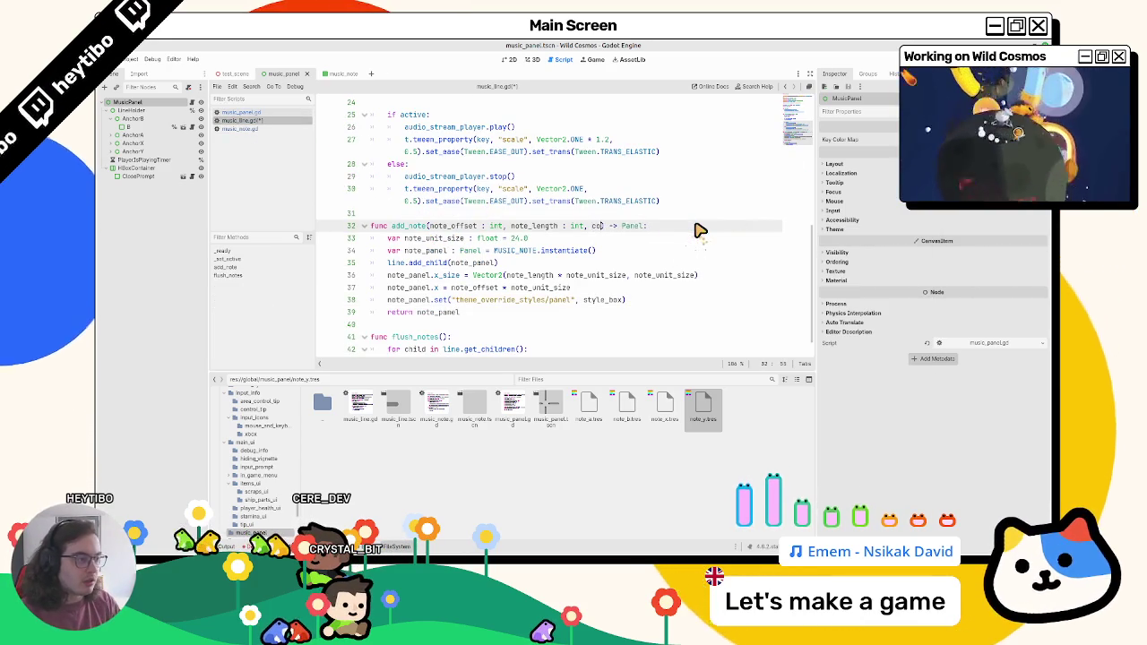
key("BackSpace")
key("BackSpace")
key("BackSpace")
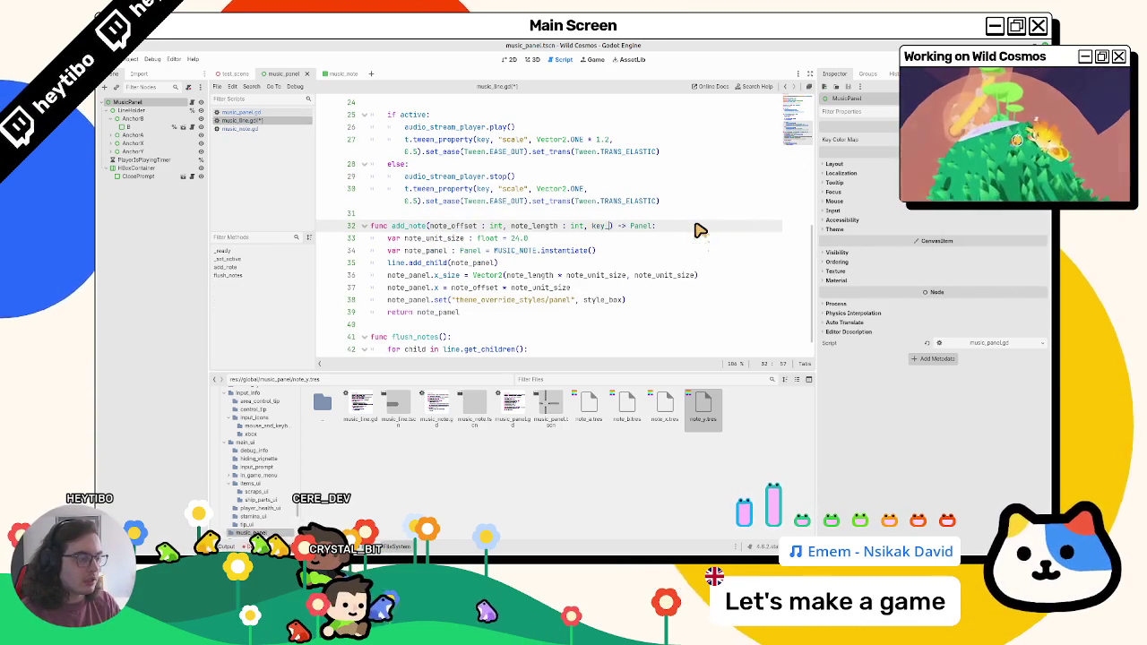
type("note_color: Color")
left_click(452, 303)
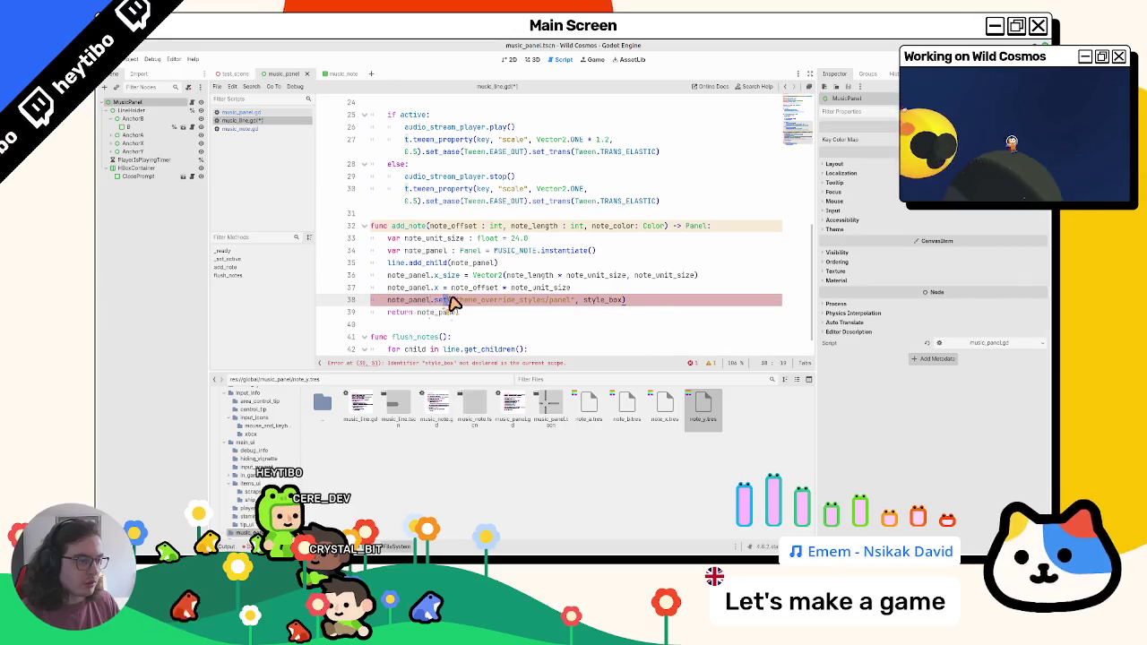
type("col")
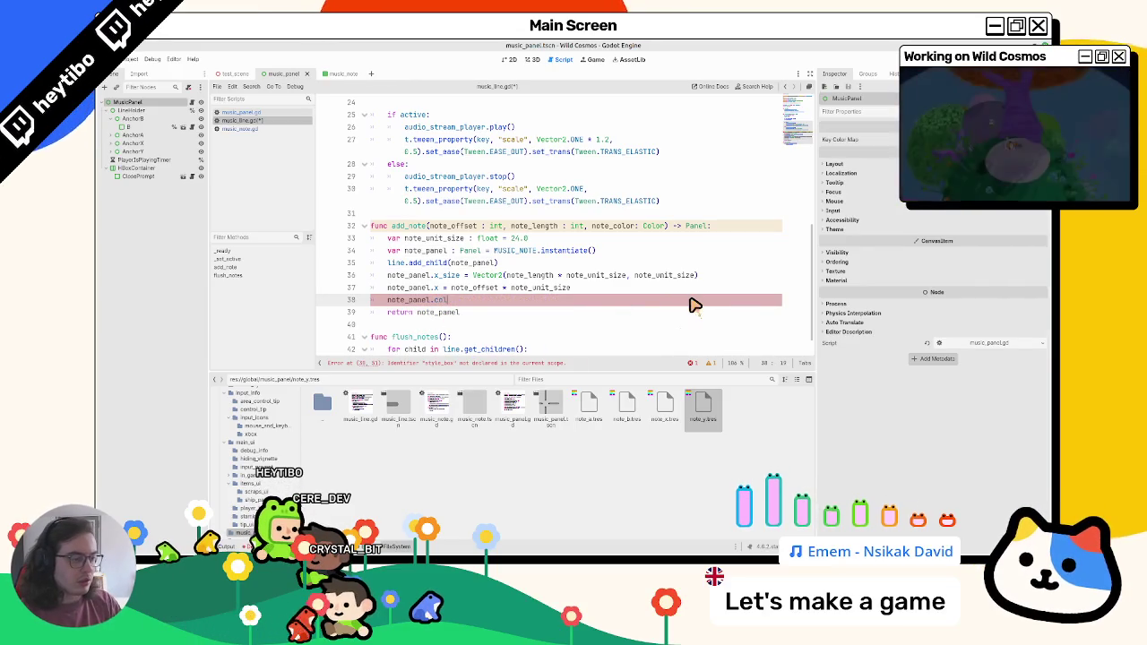
type("or = note_color")
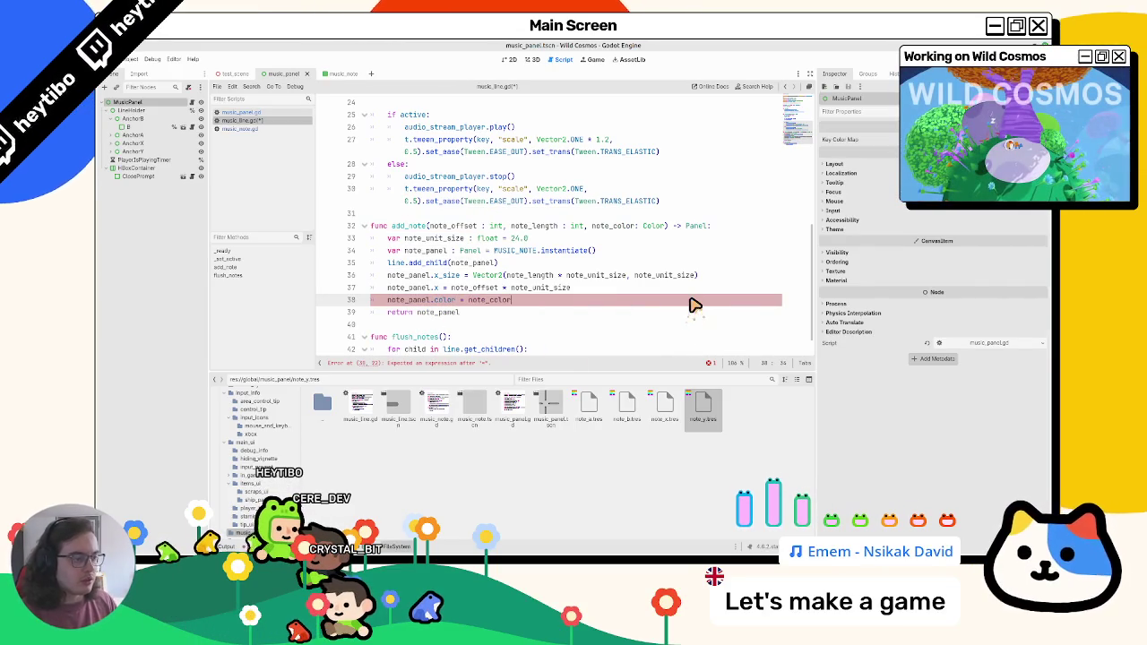
key("Return")
key("ctrl+s")
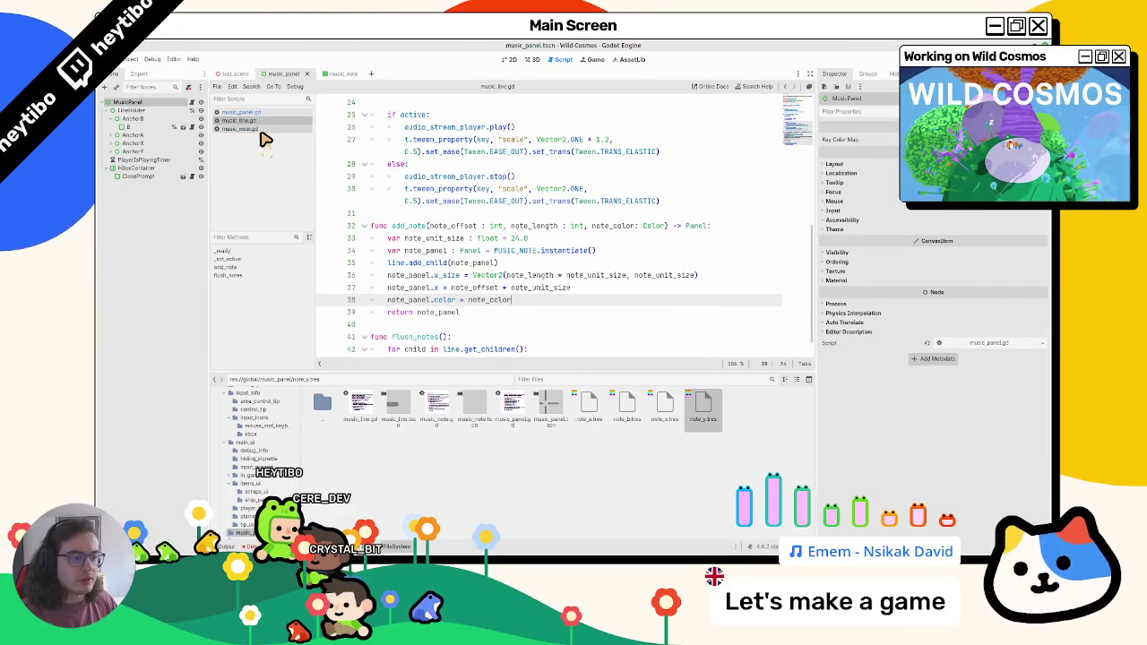
Assign note_color to note_panel.base_color and move add_child below that assignment
double_click(412, 265)
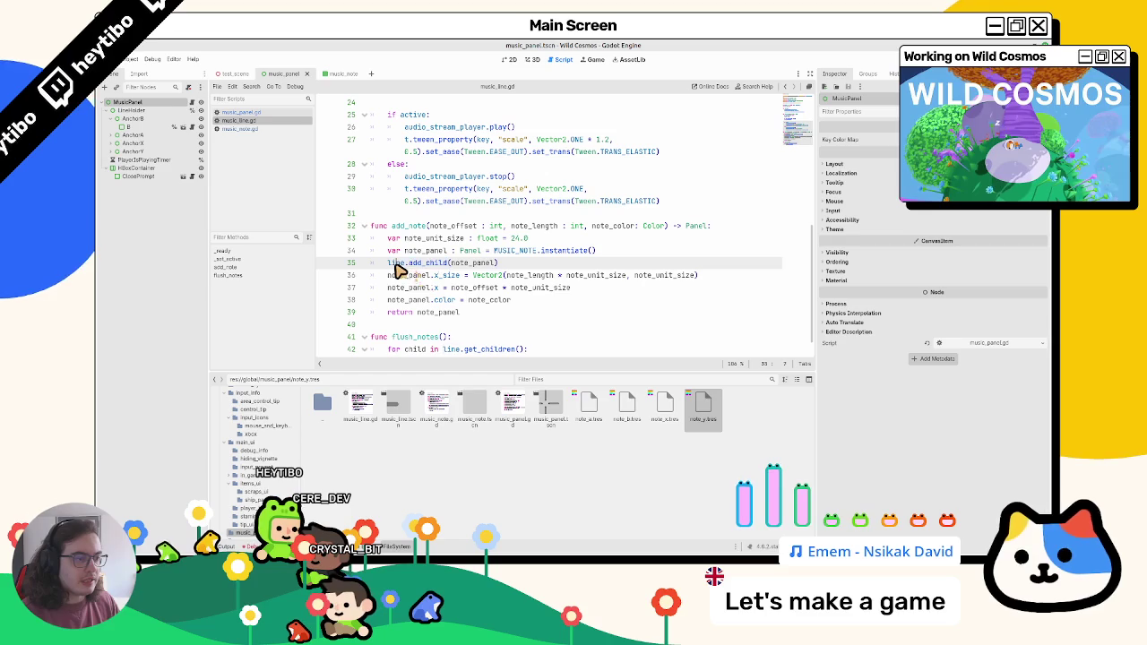
left_click_drag(399, 270, 525, 266)
left_click(525, 266)
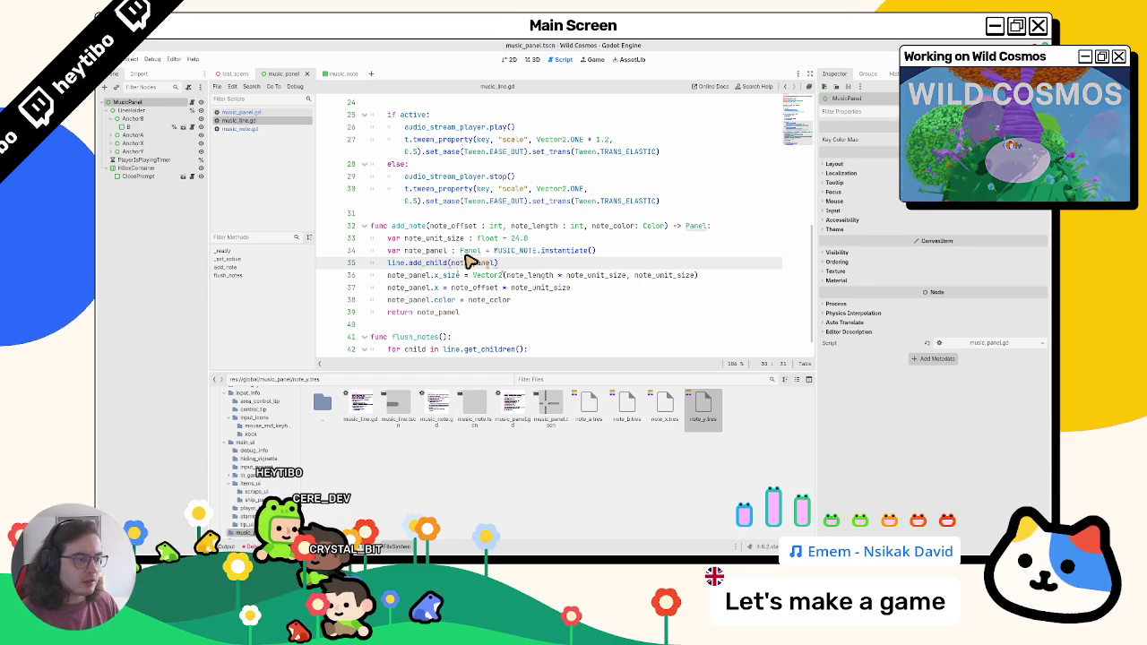
left_click(237, 128)
left_click(239, 120)
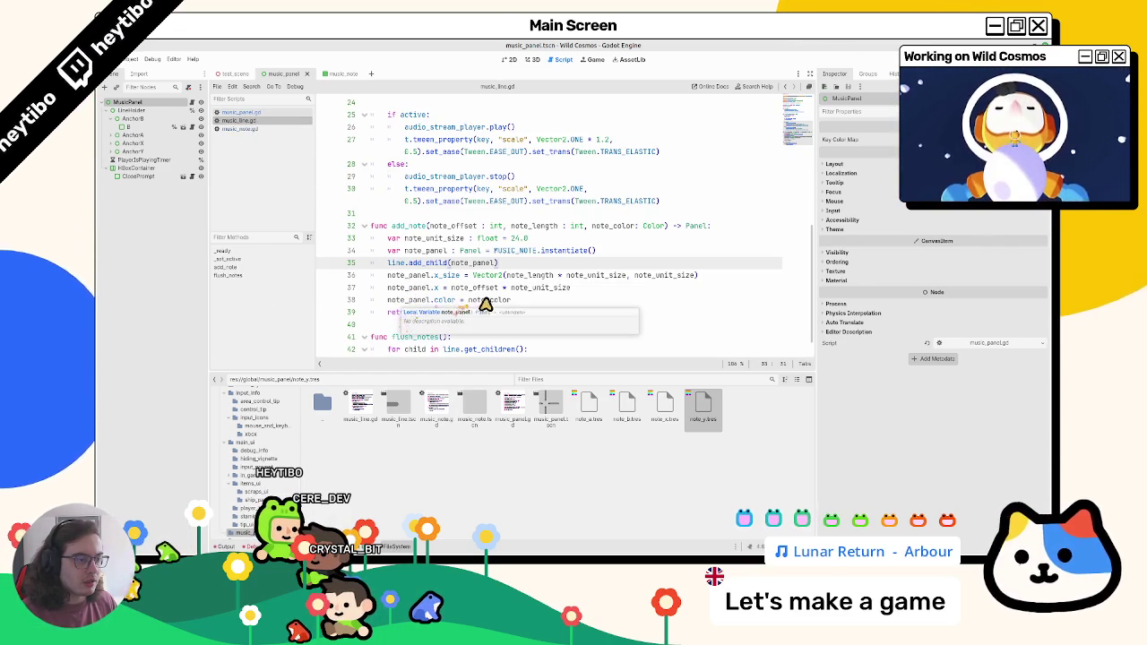
double_click(481, 301)
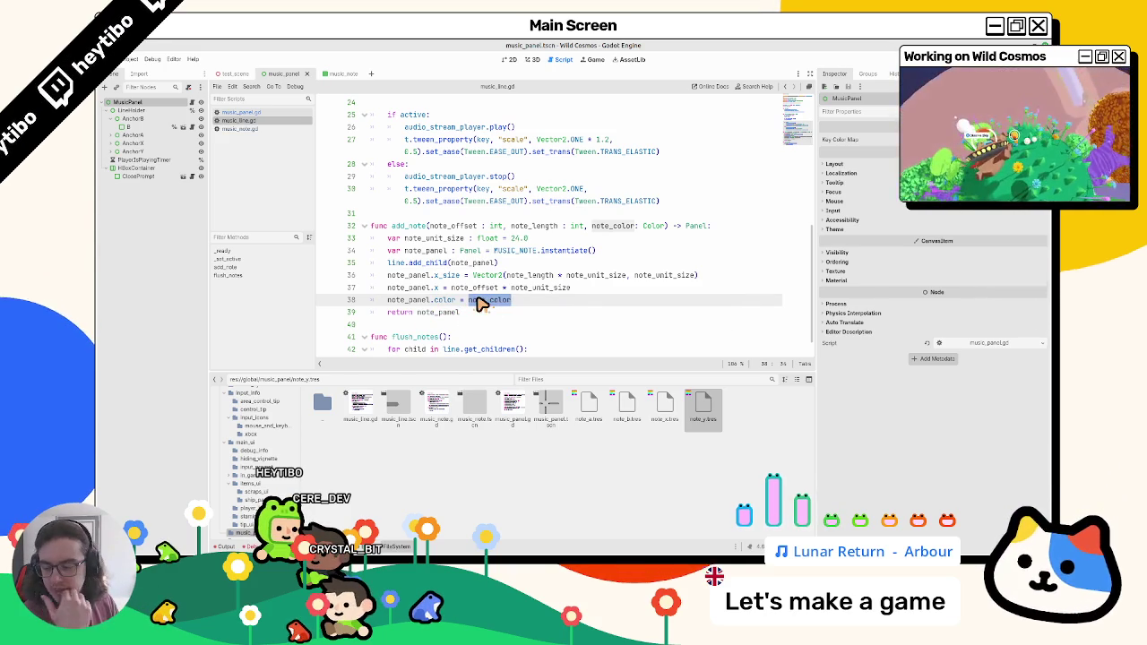
mouse_move(475, 304)
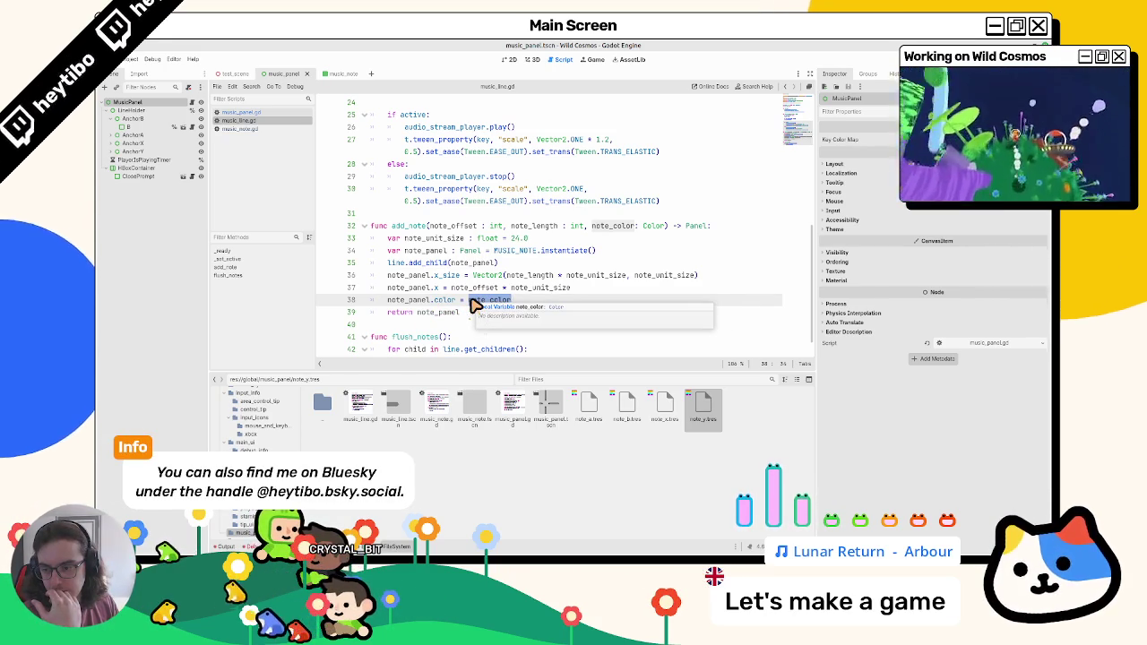
left_click(436, 300)
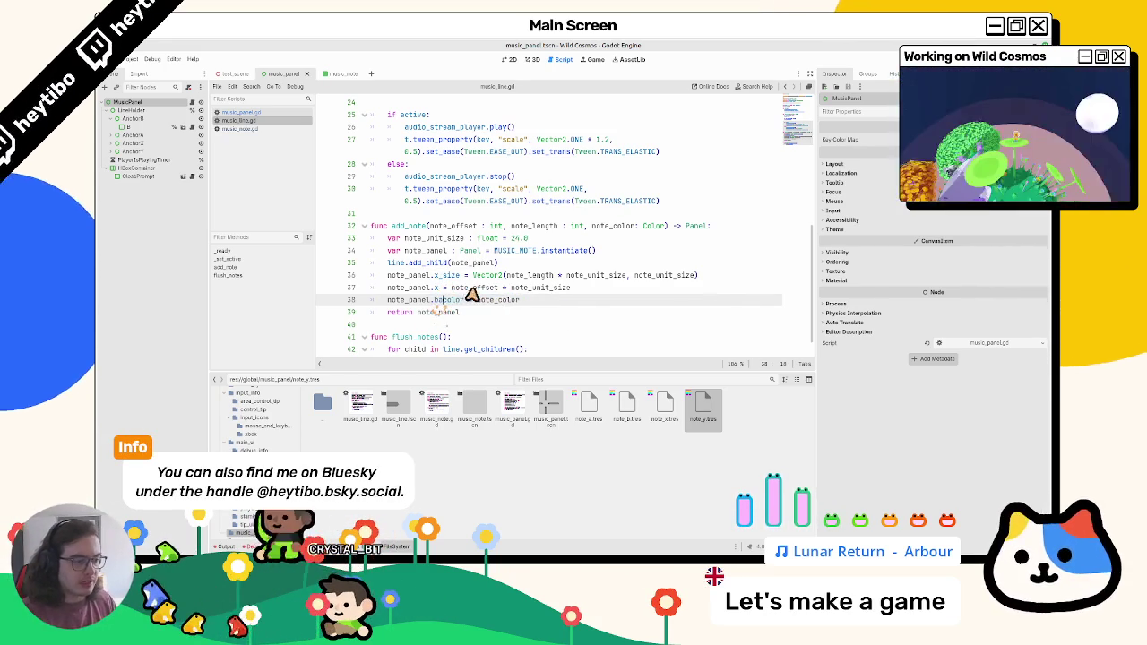
type("ase_")
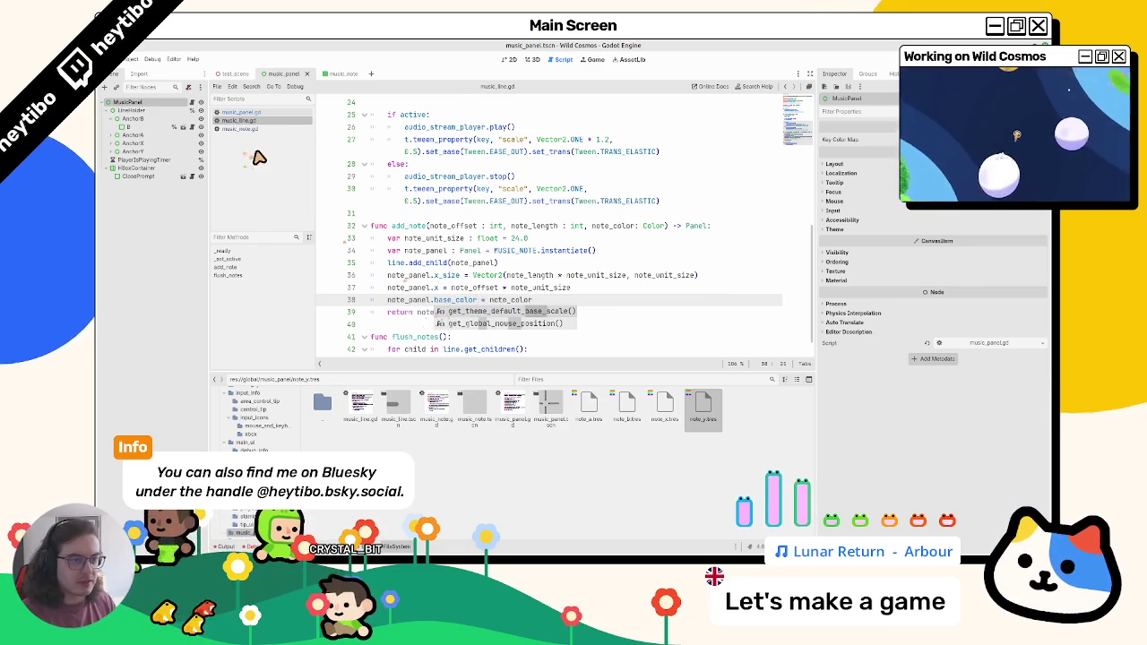
mouse_move(476, 300)
left_mouse_down()
mouse_move(385, 301)
mouse_move(452, 262)
mouse_move(499, 263)
left_mouse_up()
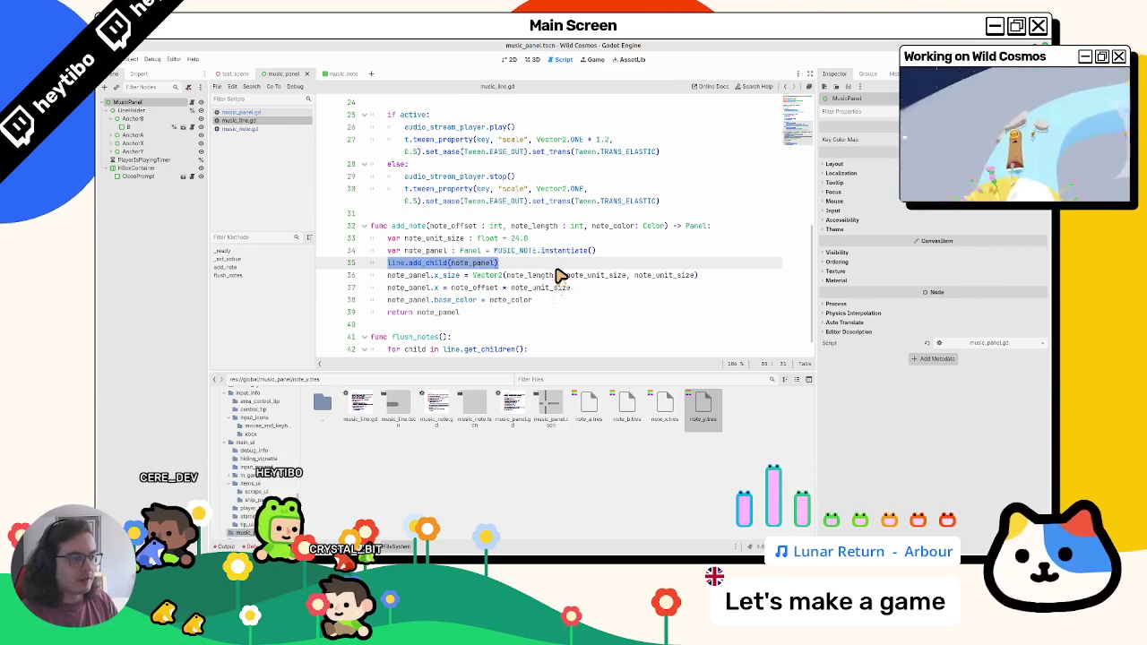
key("alt+Down")
key("alt+Down")
key("alt+Down")
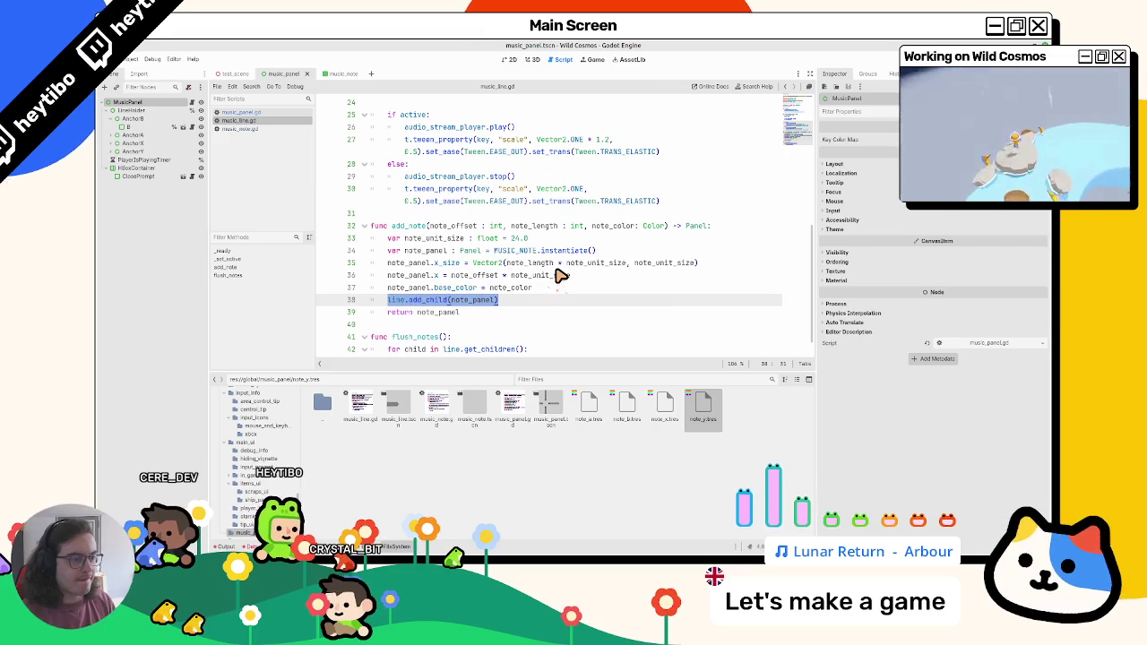
double_click(466, 299)
left_click(260, 128)
In music_note.gd, add a Color variable declaration defaulting to Color.BLACK and save
left_click(271, 114)
left_click(265, 130)
scroll(502, 281, "down", 2)
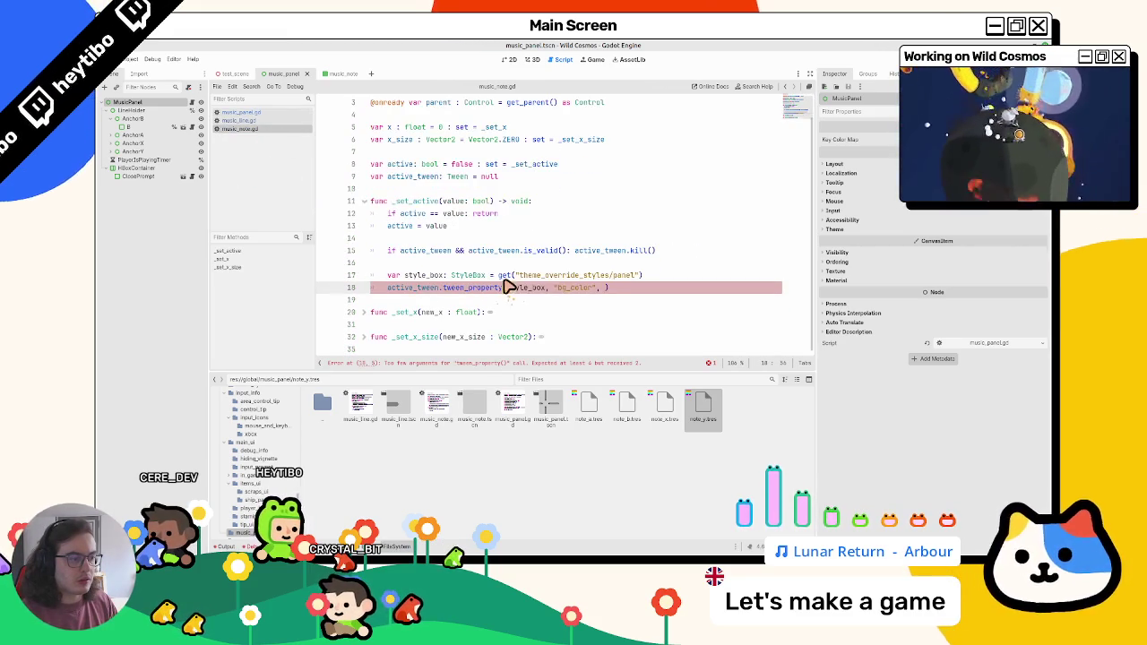
scroll(482, 281, "up", 2)
left_click(541, 138)
key("Return")
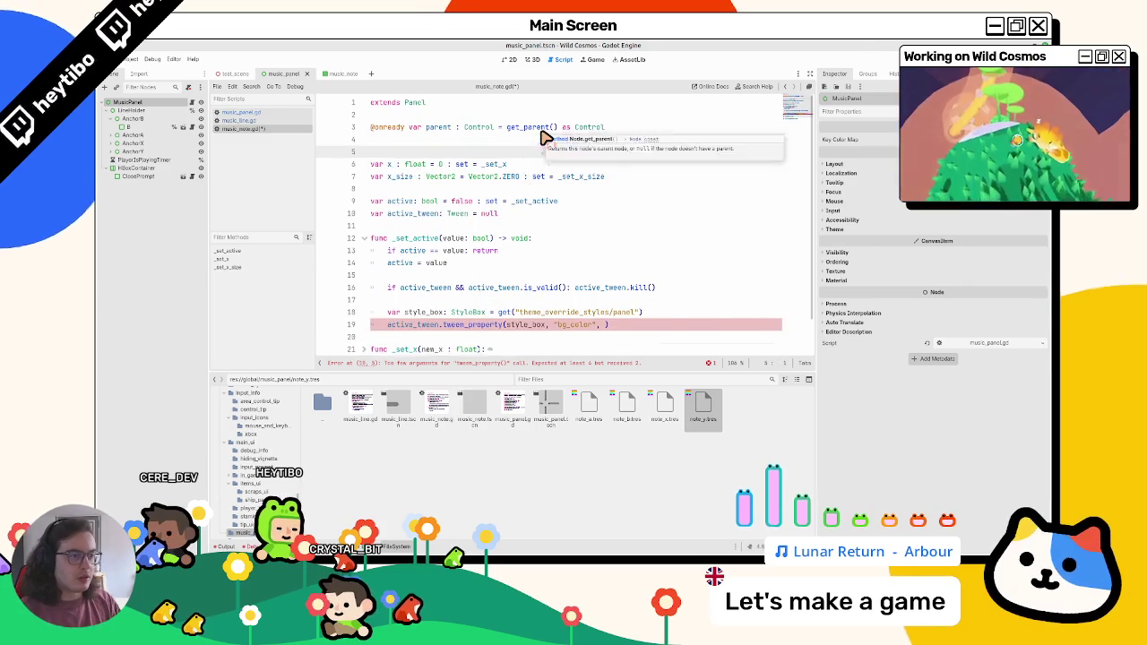
key("Return")
key("Up")
type("va")
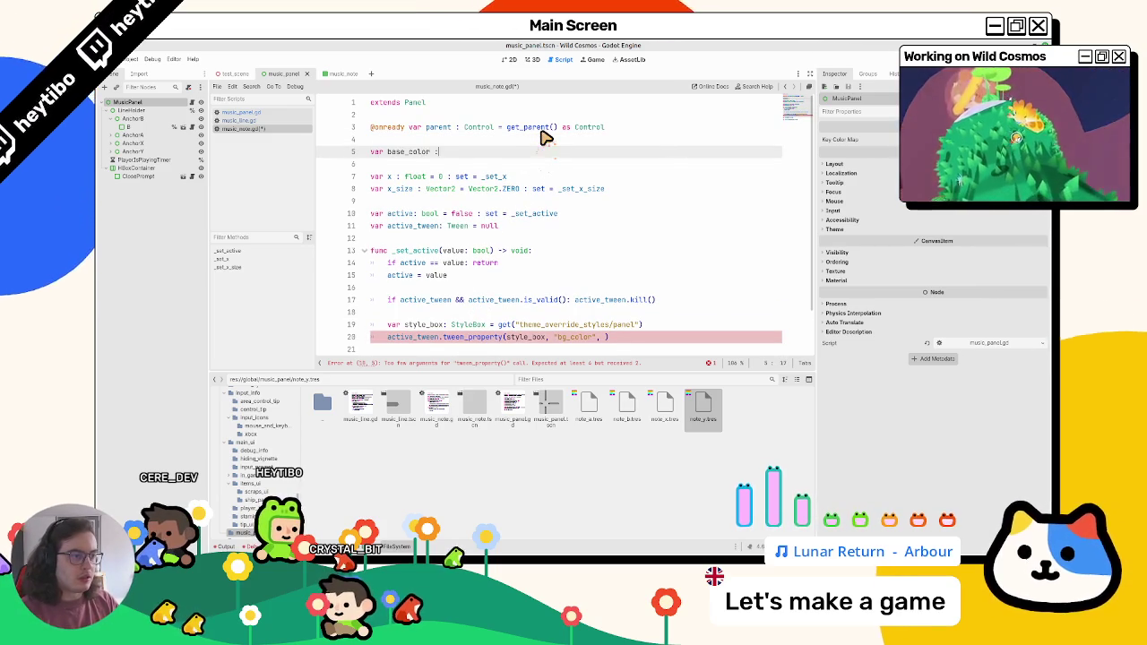
key("Return")
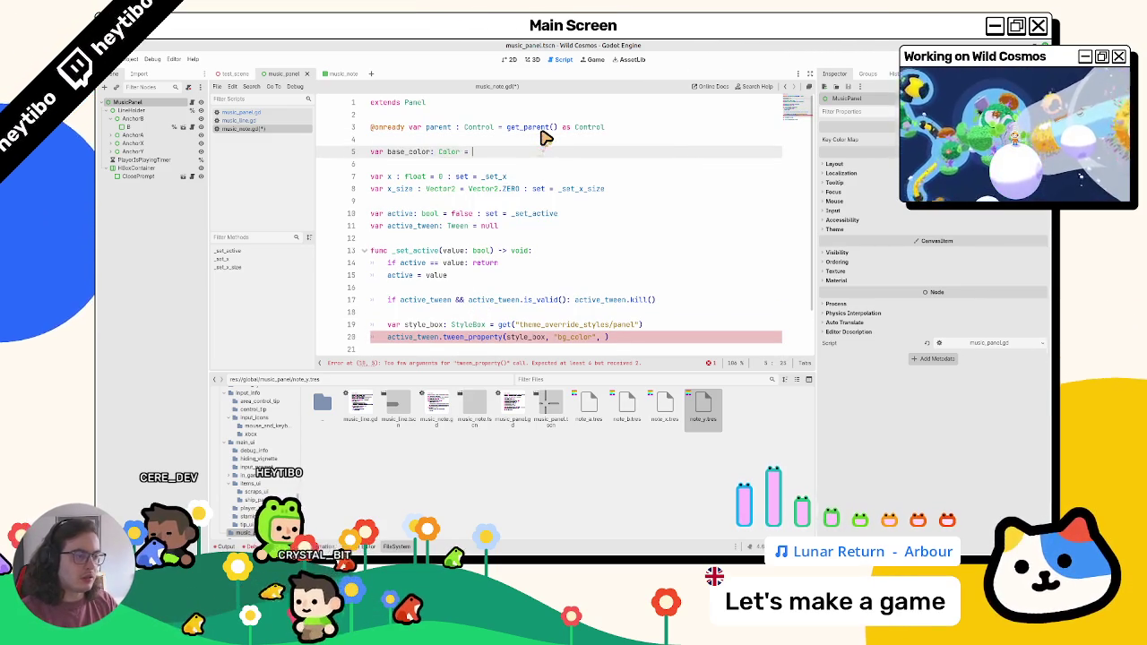
type("color")
type("LACK")
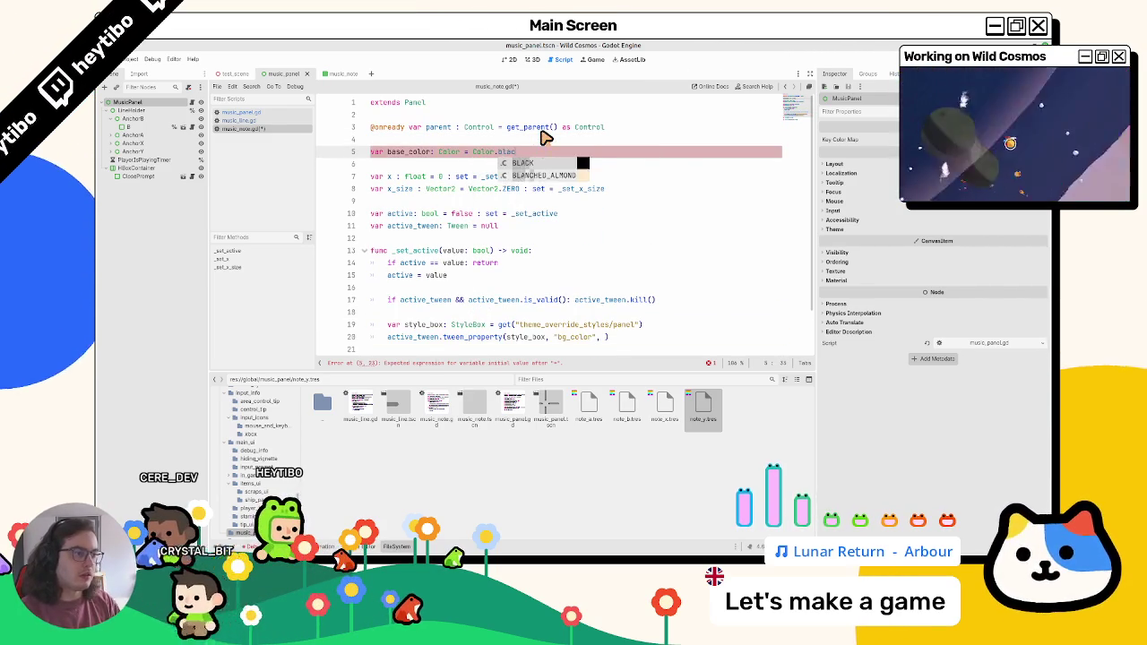
key("ctrl+s")
Check the MusicNote panel stylebox, then start writing base_color.lightened(0.25) on line 20
double_click(408, 151)
scroll(448, 180, "down", 2)
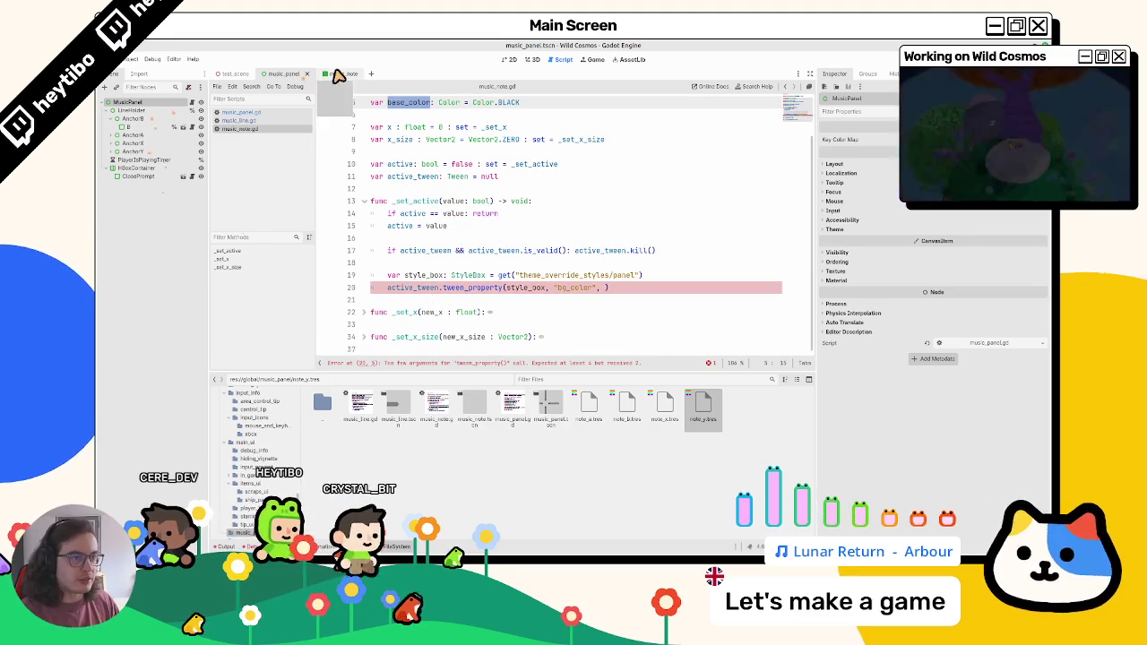
key("ctrl+Tab")
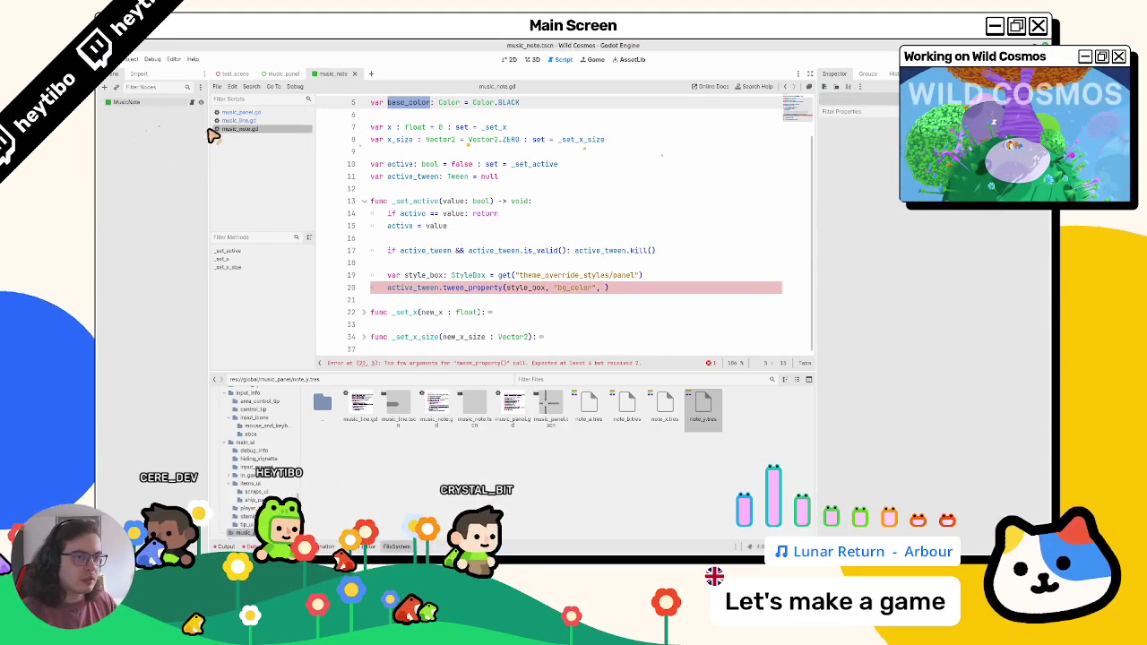
left_click(130, 102)
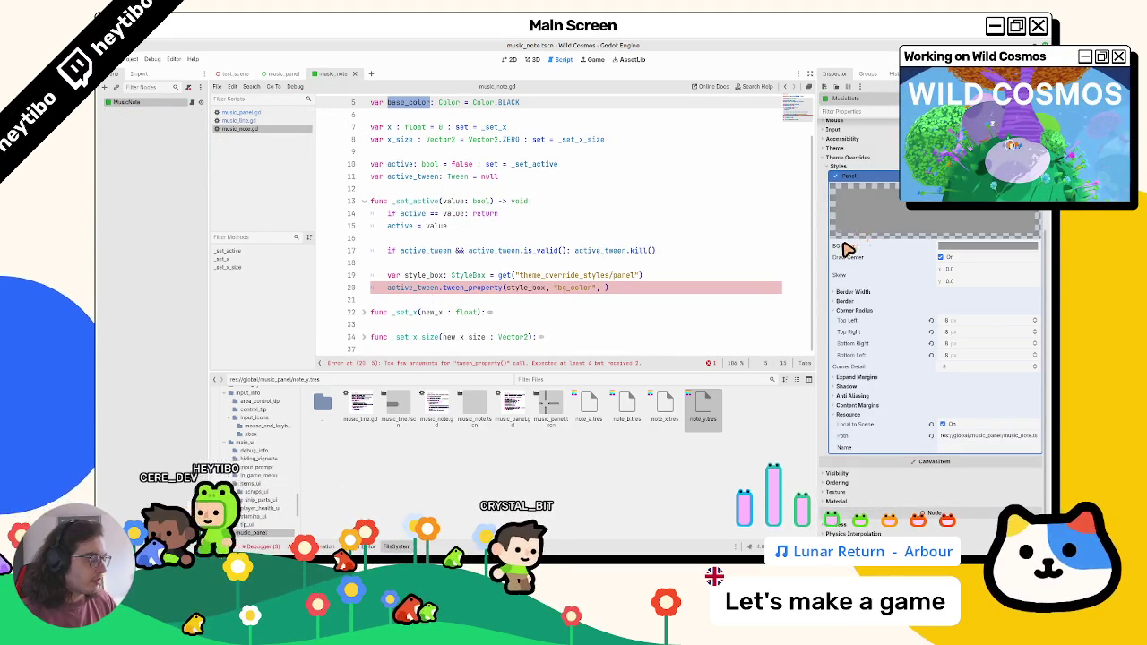
left_click(628, 287)
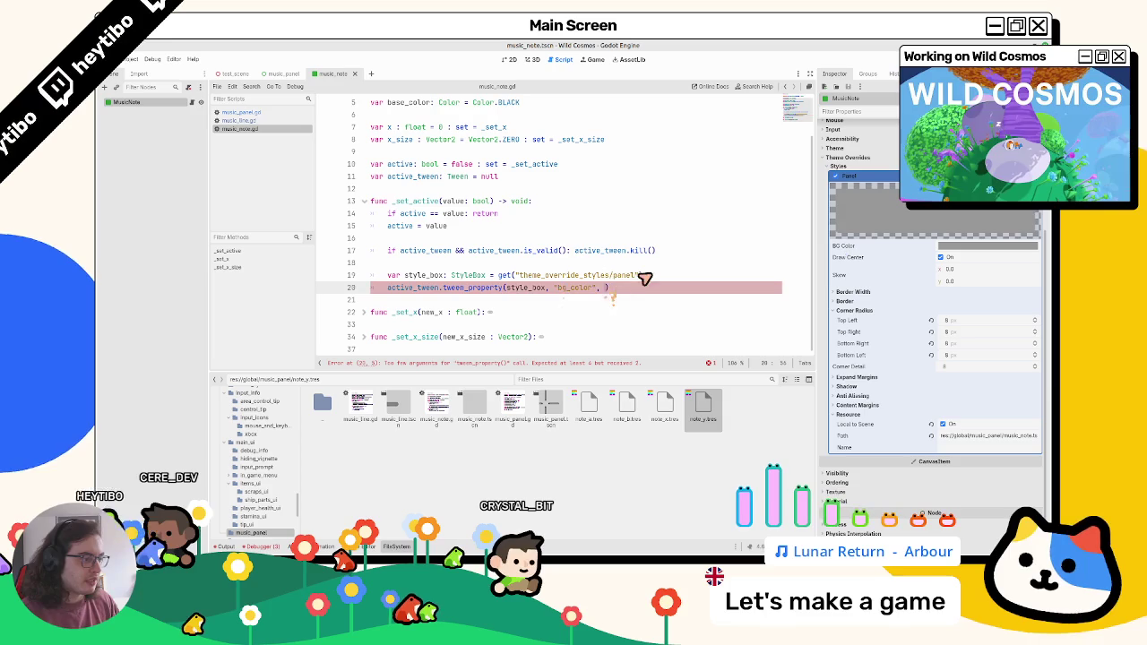
type("base_color.light")
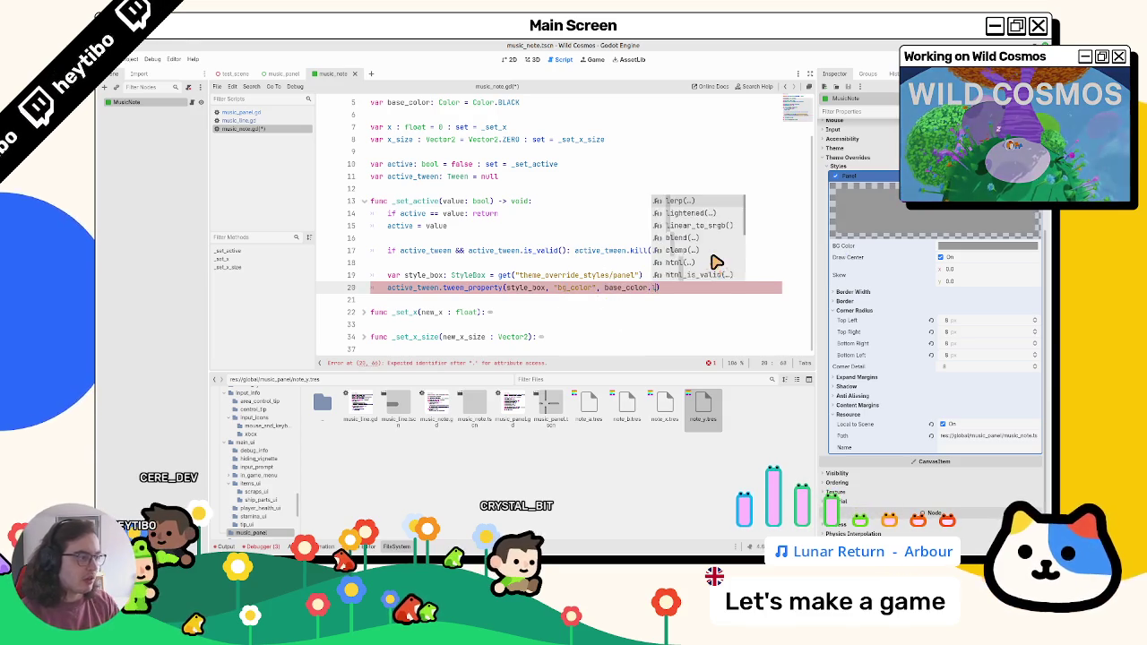
key("Return")
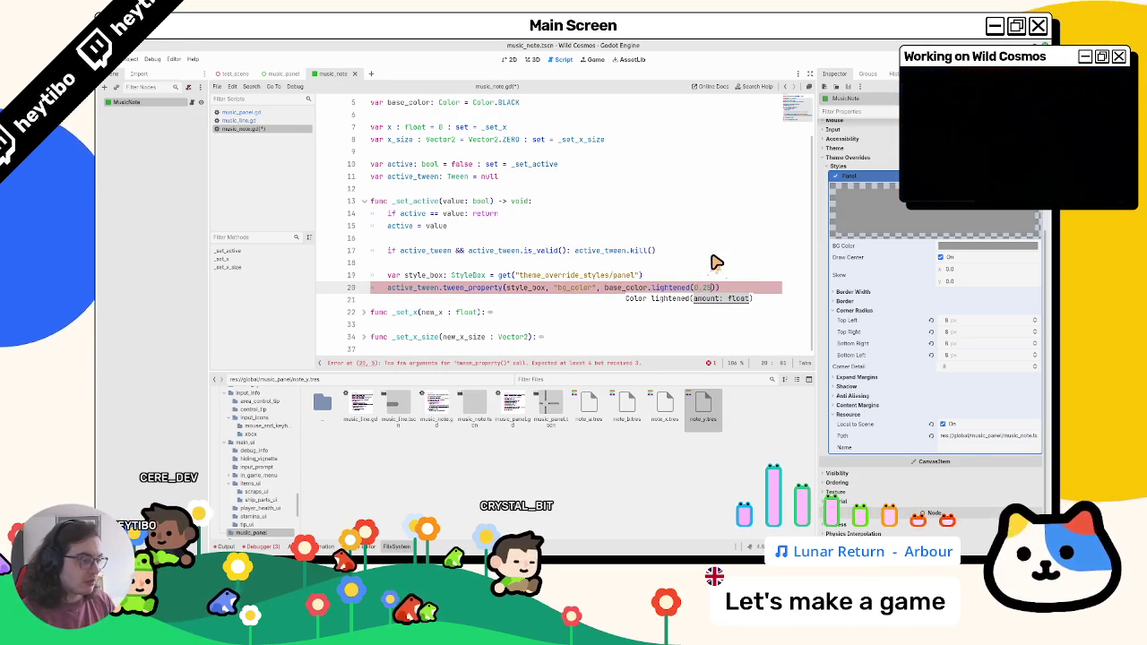
type(", 0.25")
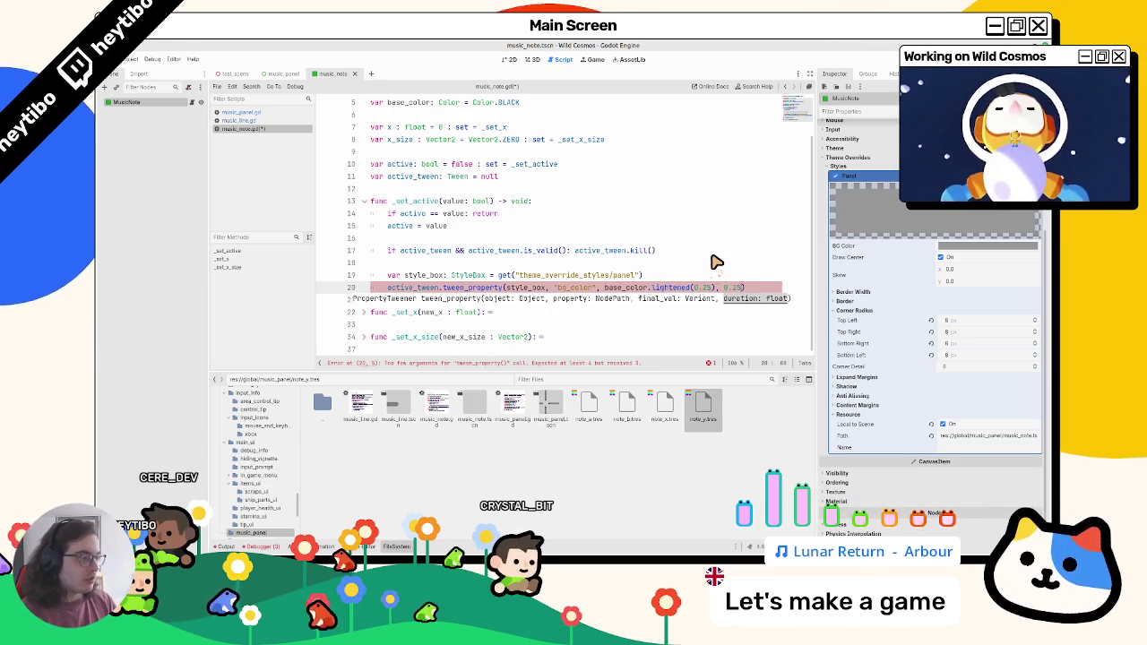
type(",")
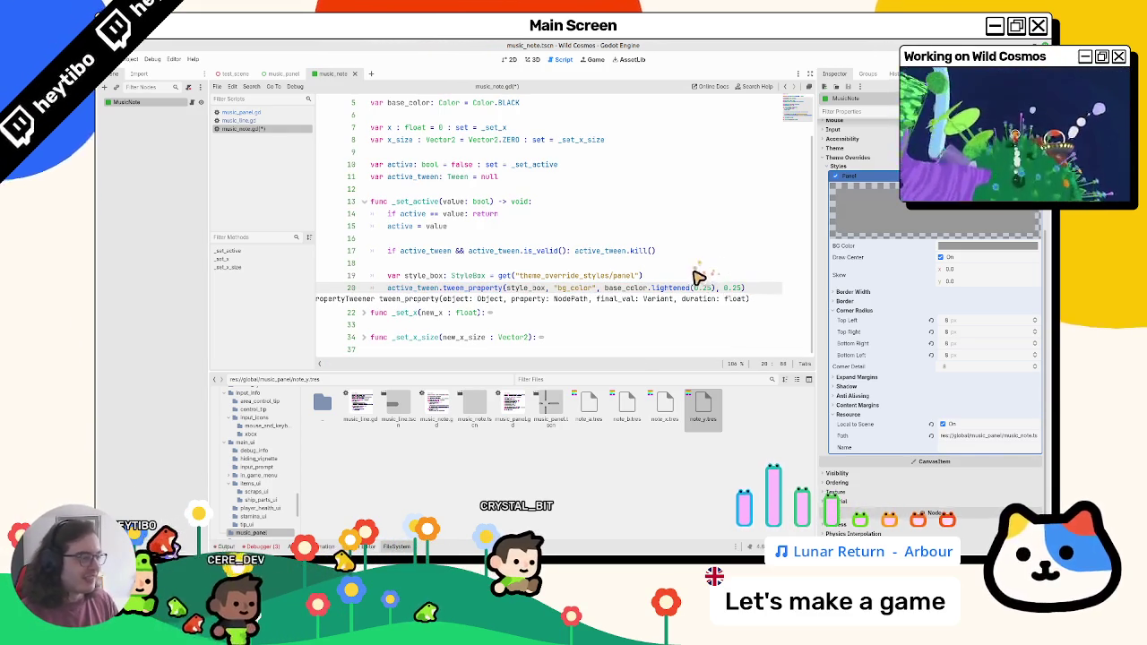
Add var color = base_color.lightened(0.25) if active else base_color on line 19 and save
left_click_drag(604, 288, 717, 293)
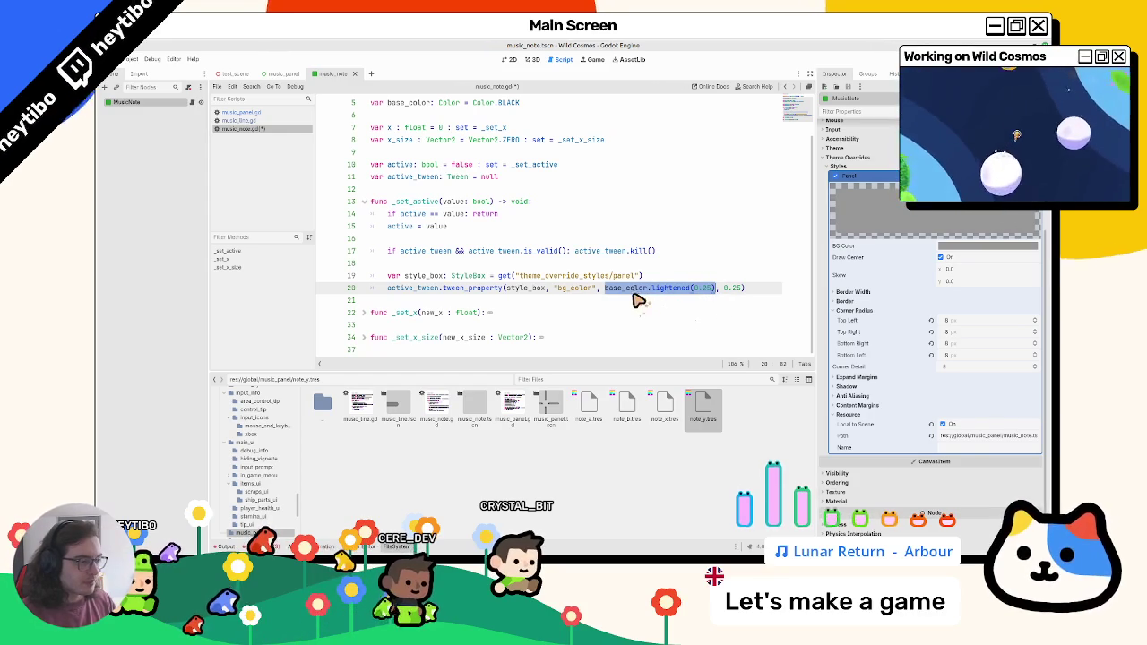
left_click(686, 264)
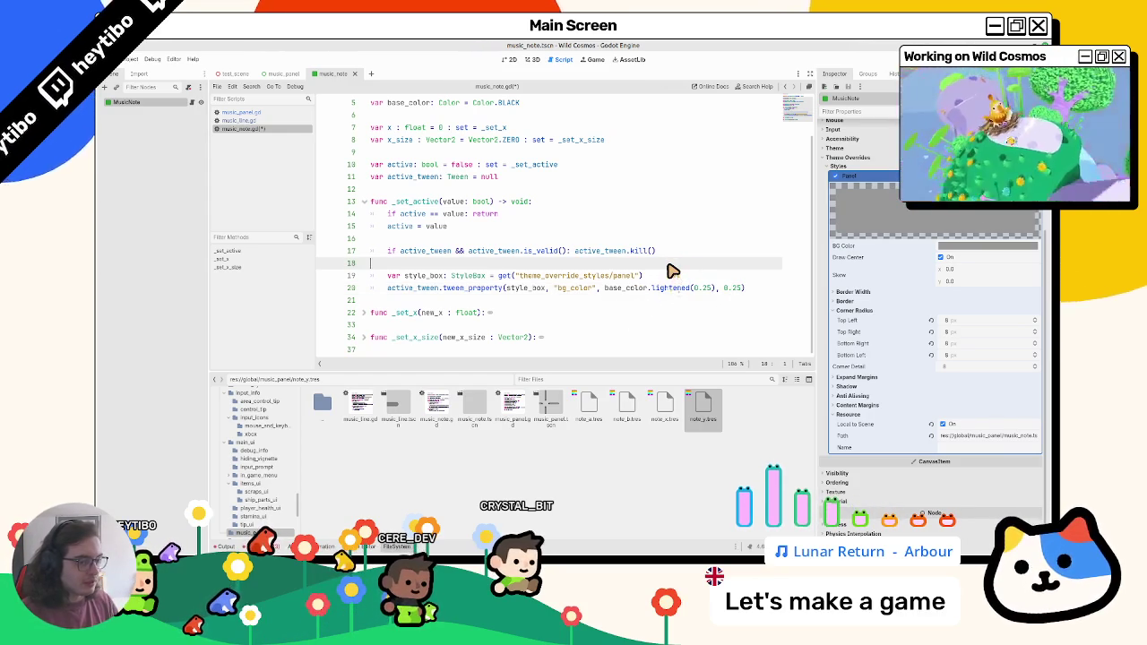
key("Return")
key("Return")
key("Up")
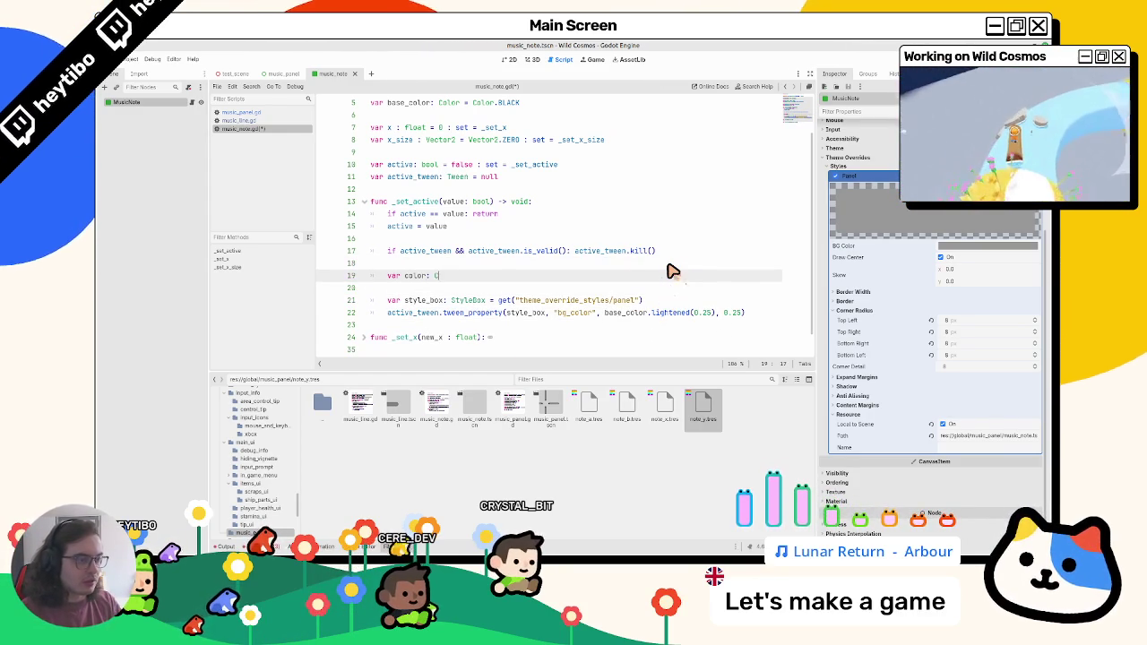
type("olor")
type(" =")
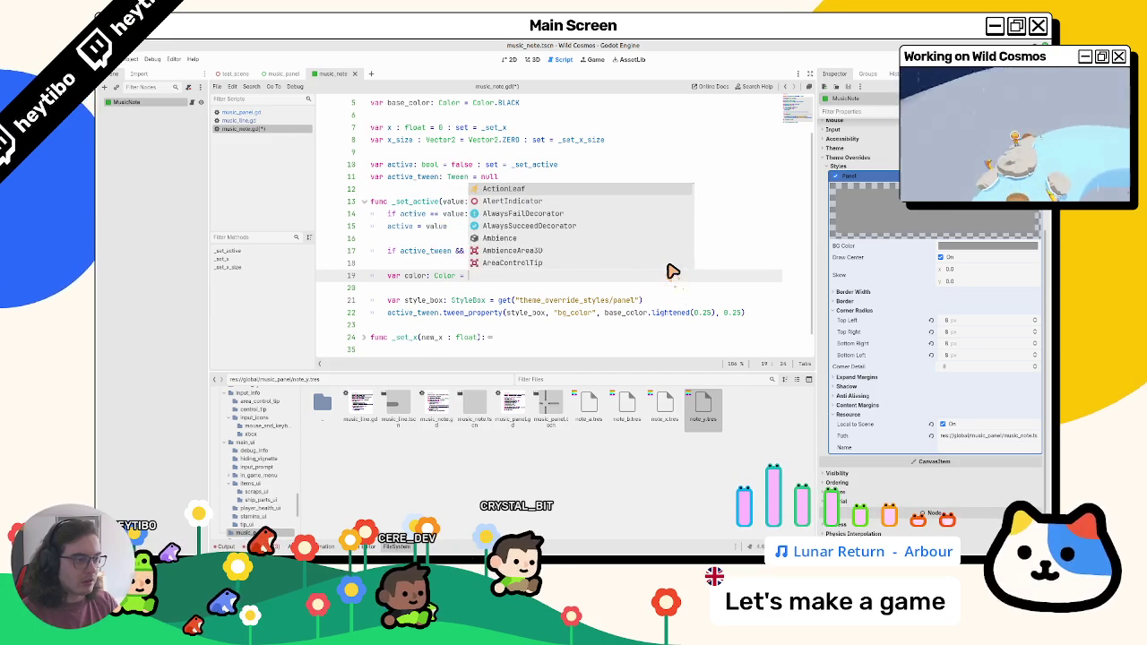
type(" base_color.lightened(0.25) if ")
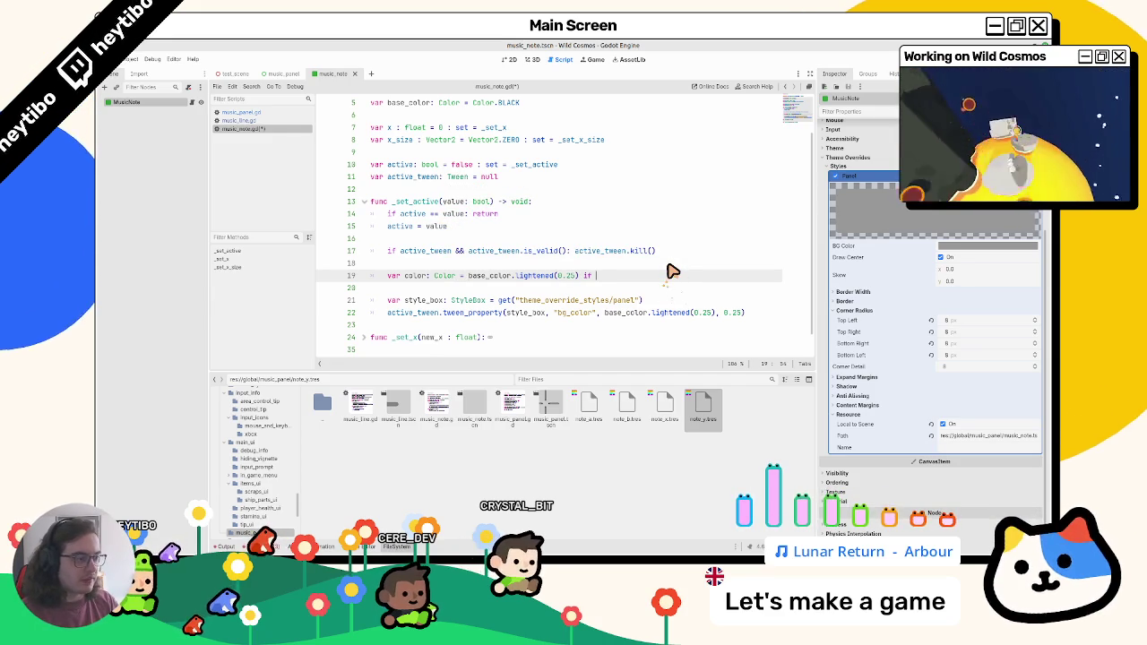
type("active else base_color")
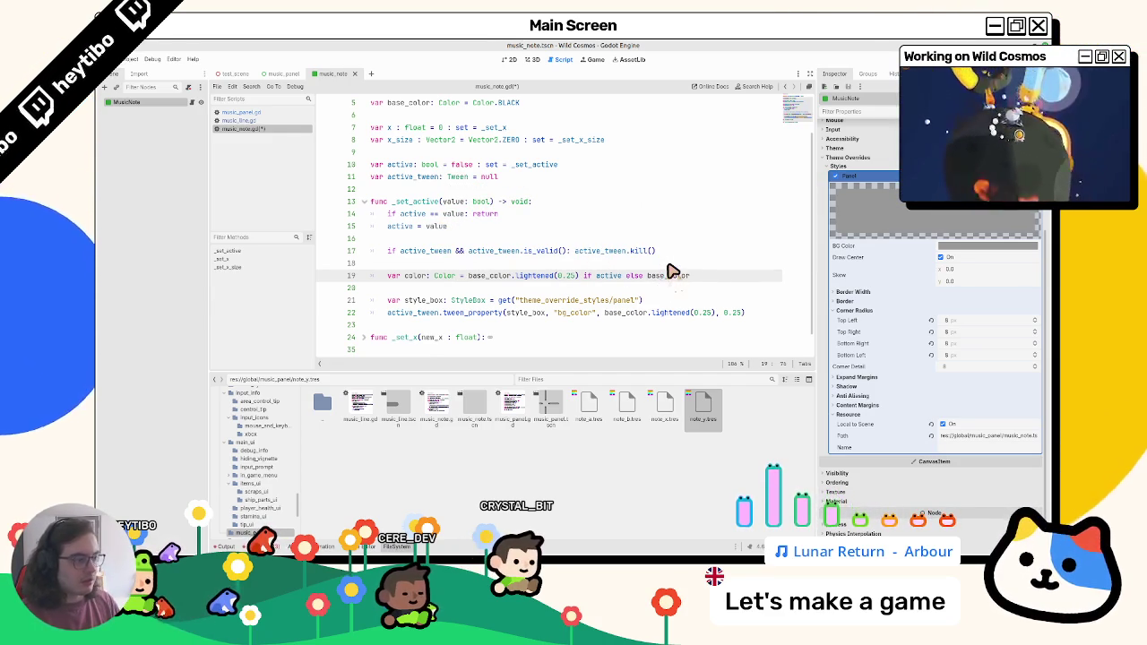
key("ctrl+s")
Make the tween_property call use the color variable as its target value
double_click(415, 276)
scroll(570, 278, "up", 1)
left_click_drag(604, 325, 714, 332)
type("color")
left_click(537, 288)
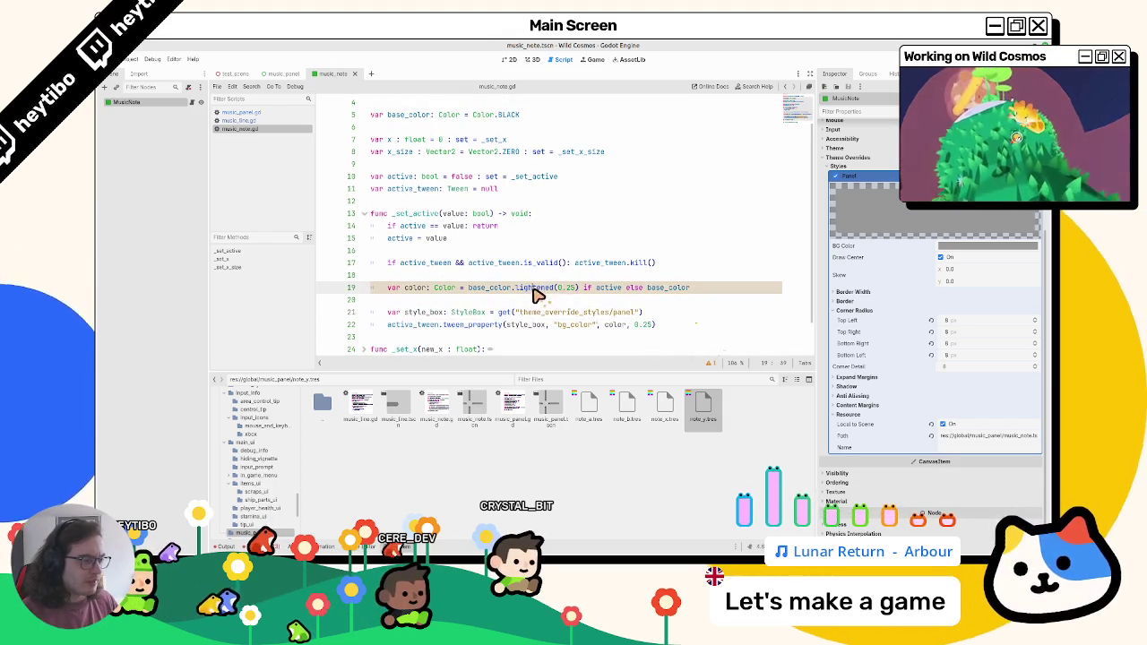
Retype the call on line 19 as lightened(0.25) and save the script
left_click_drag(517, 288, 578, 289)
type("bri")
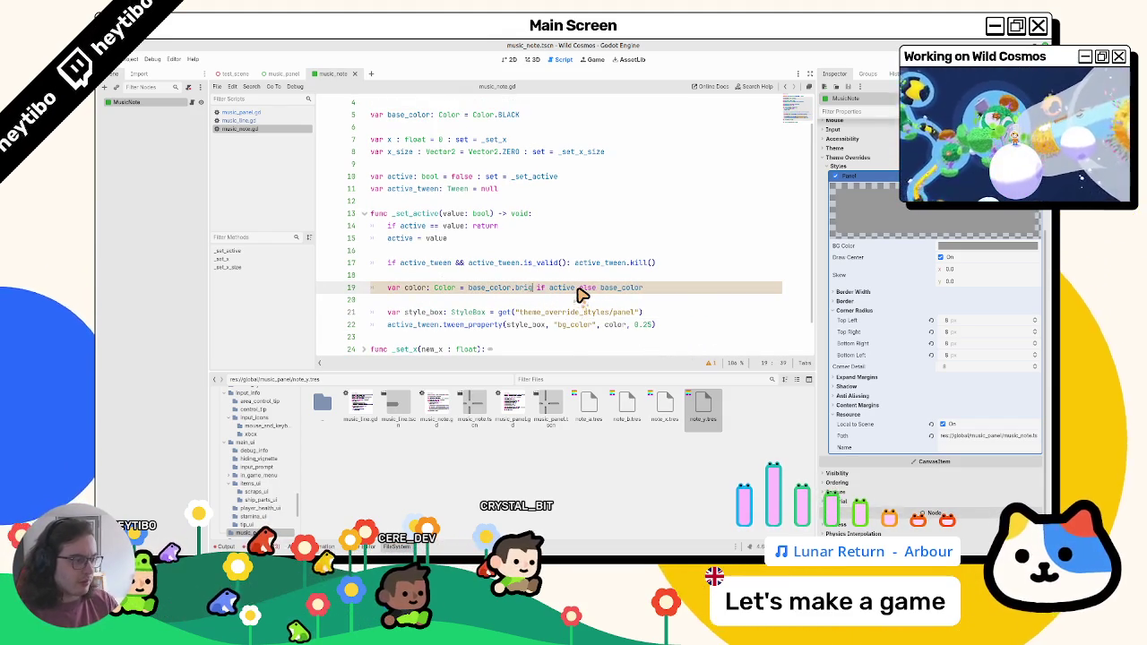
key("BackSpace")
key("BackSpace")
key("BackSpace")
type("lig")
key("BackSpace")
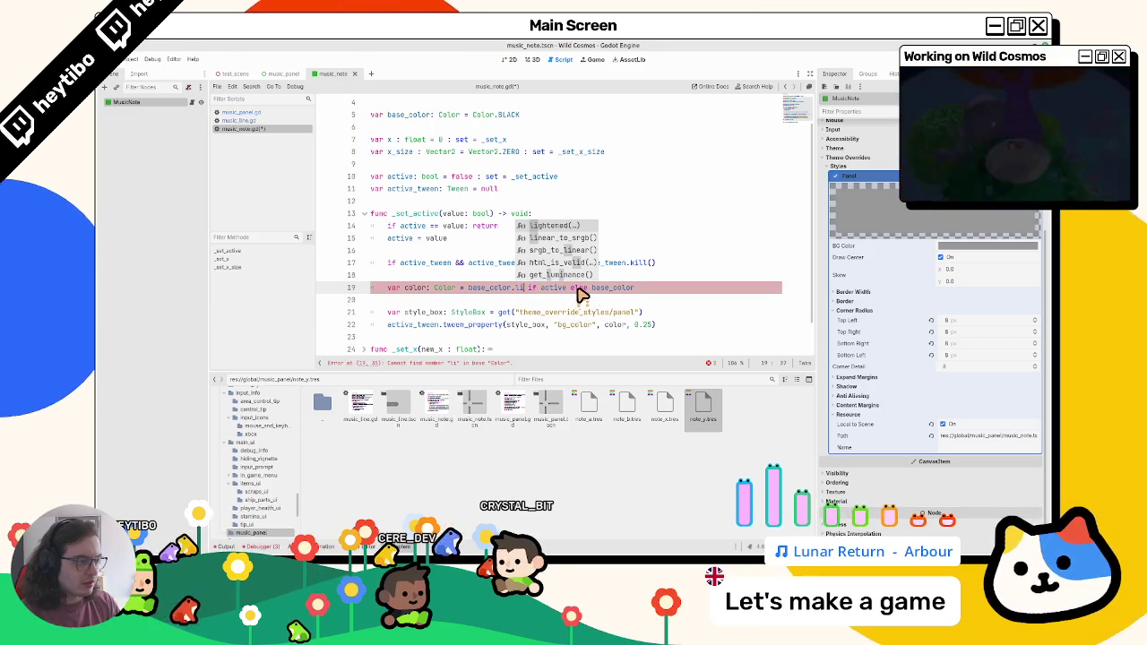
key("Return")
type("0.2")
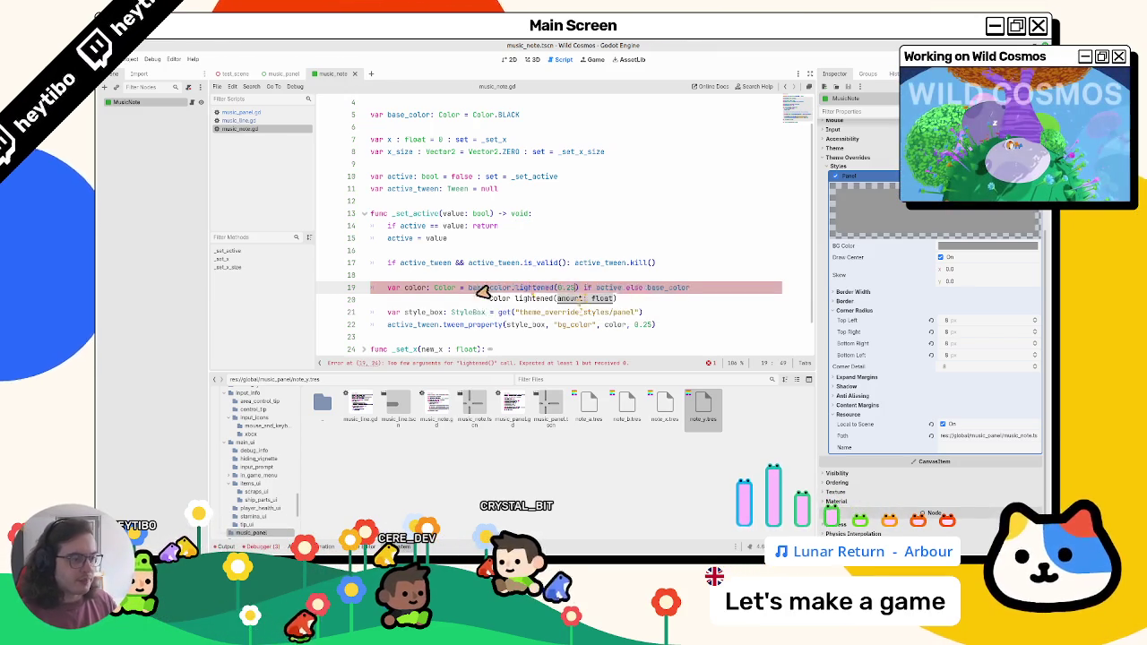
type("5")
key("ctrl+s")
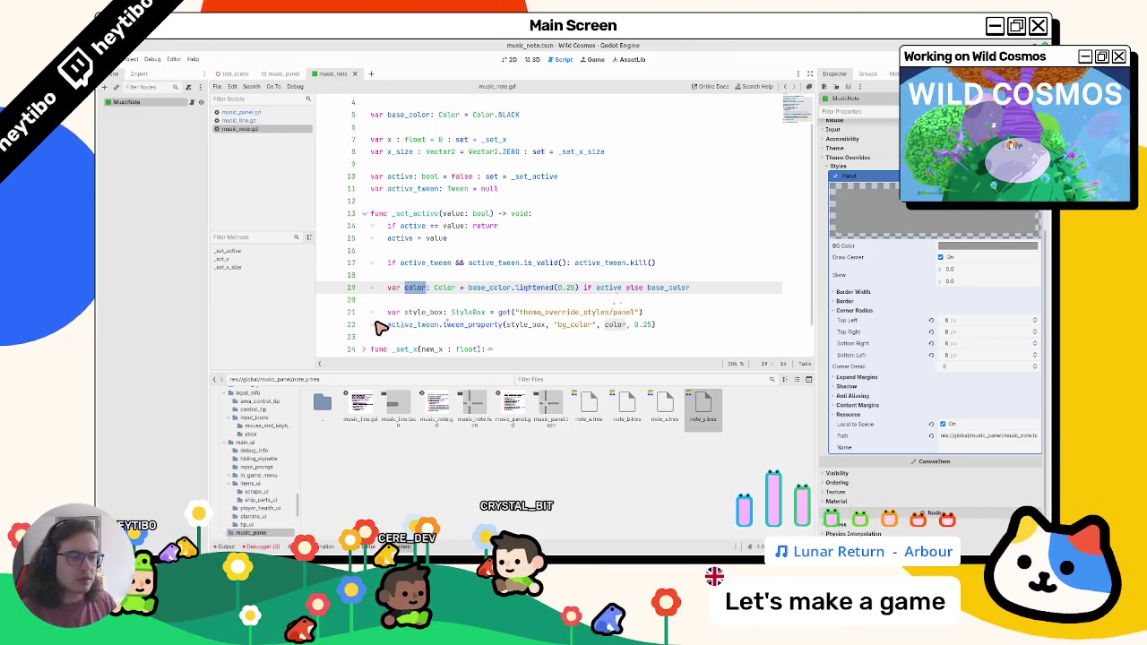
Review where color is used and go to the active variable declaration
left_click(382, 316)
key("Up")
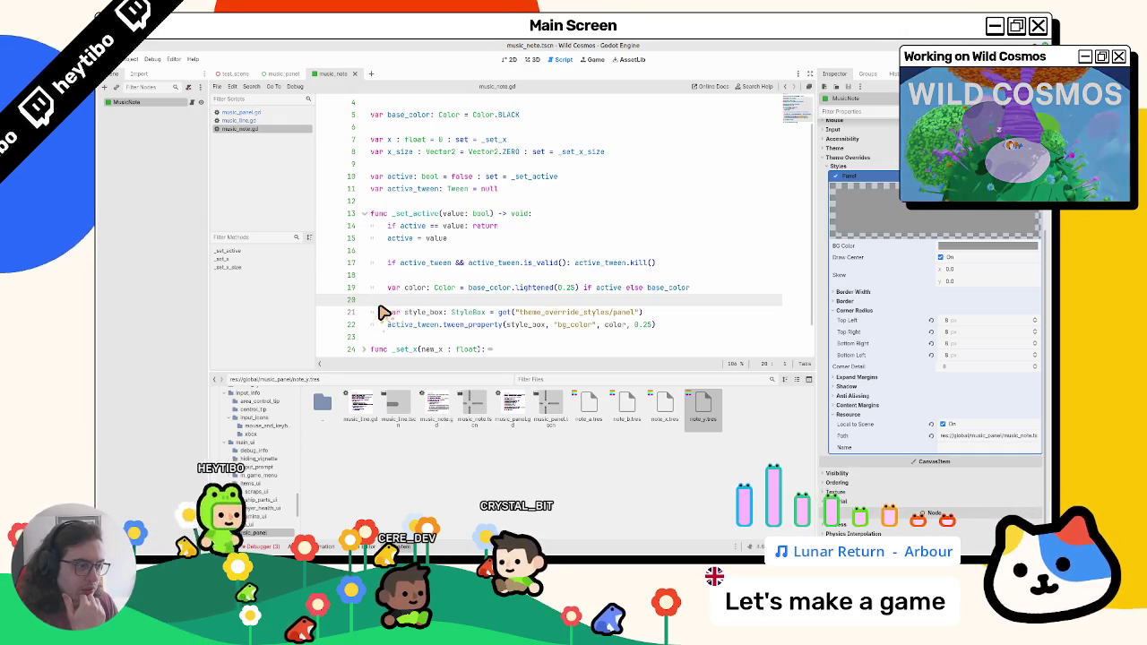
double_click(426, 290)
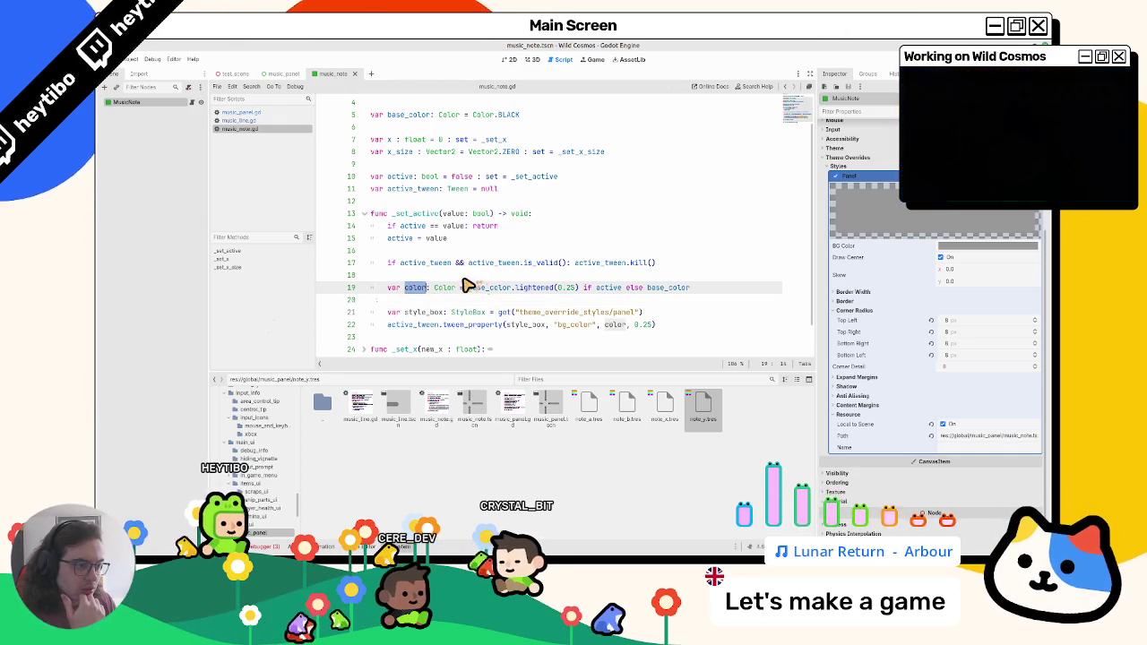
left_click(396, 176)
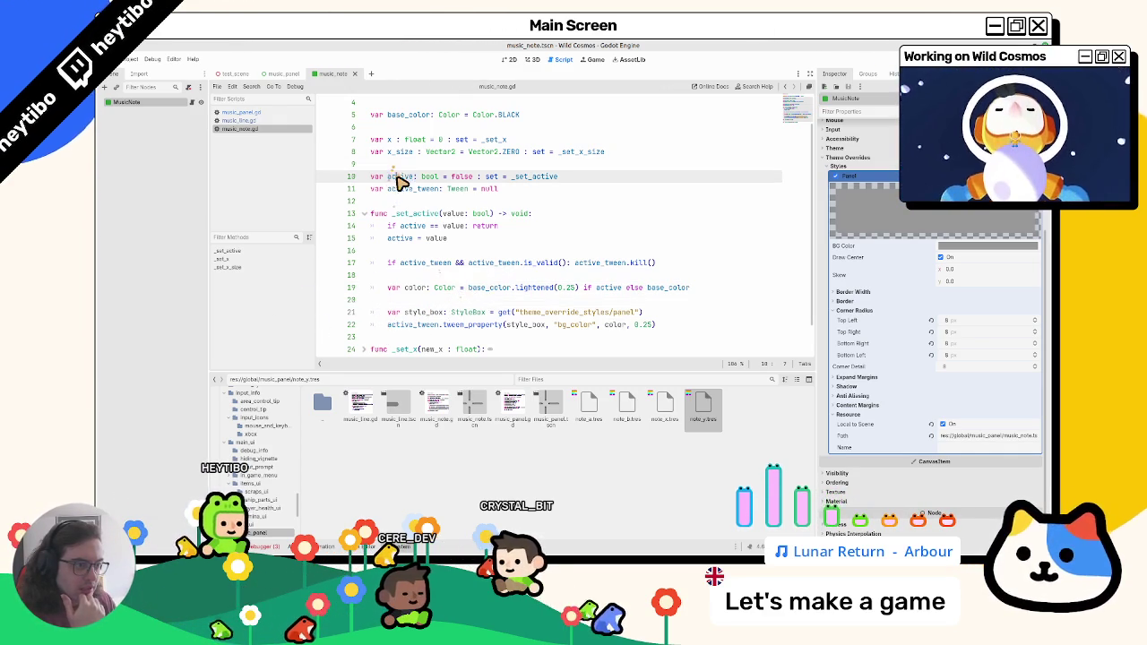
Open music_panel.gd and locate the note lookup in _tween_notes
left_click(245, 120)
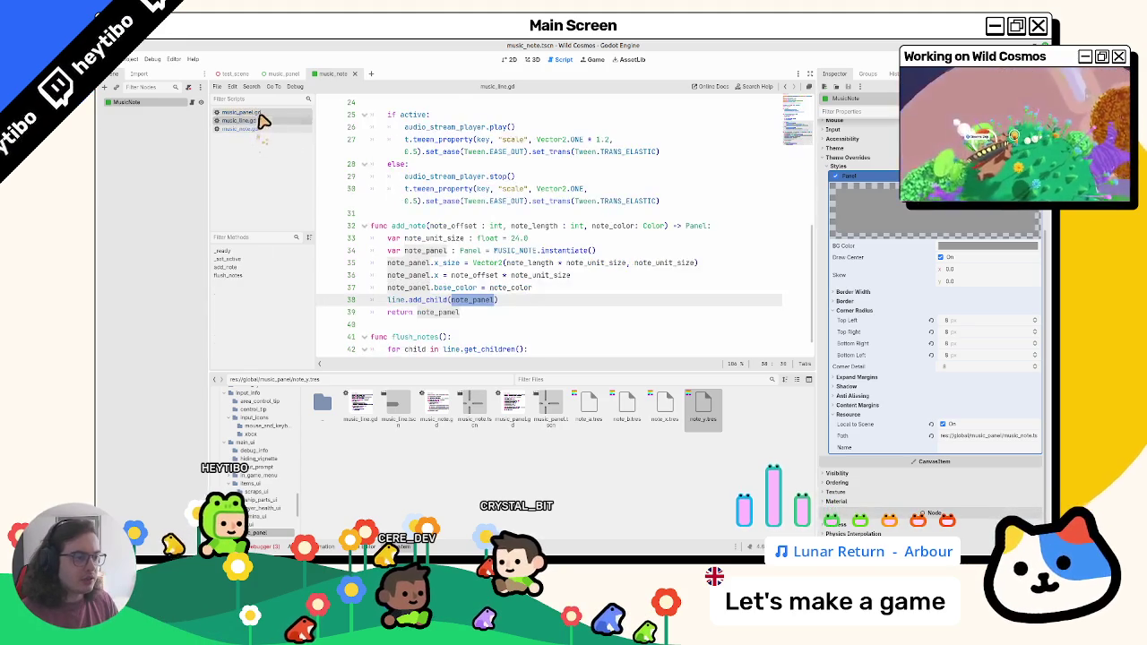
scroll(484, 222, "up", 3)
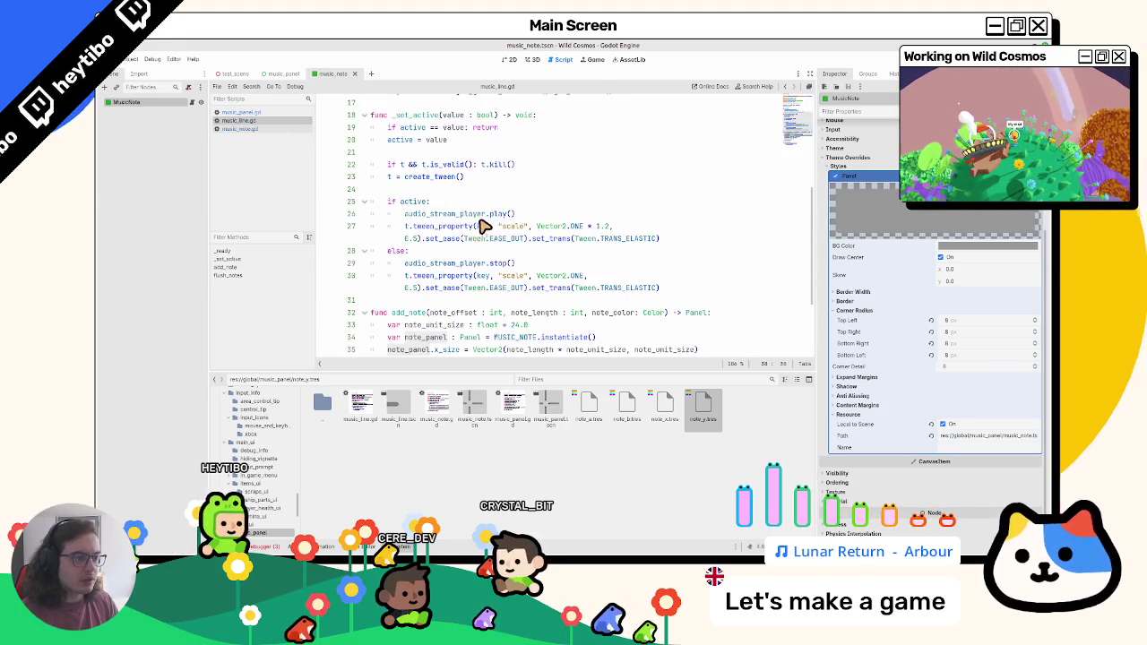
left_click(268, 113)
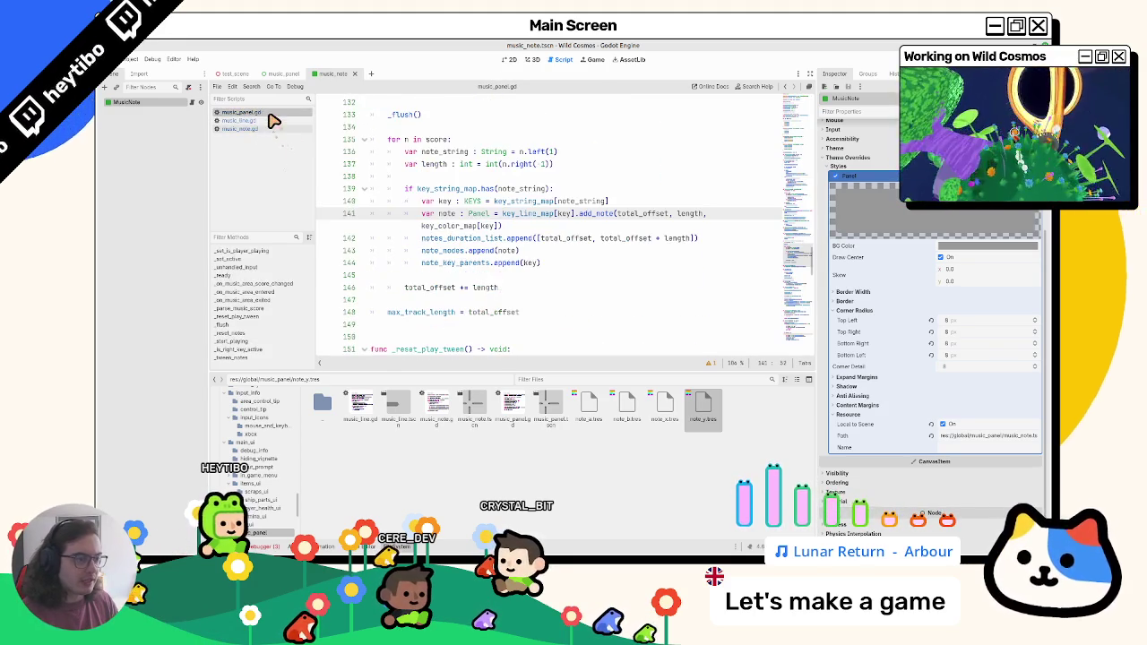
left_click(462, 225)
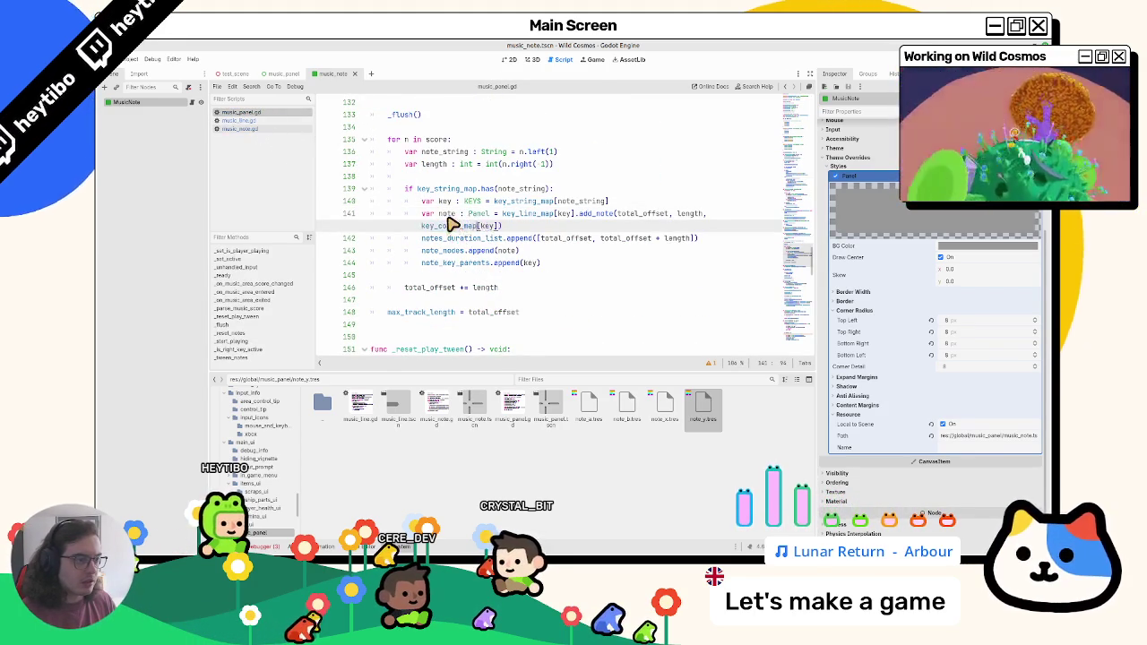
scroll(454, 235, "down", 2)
scroll(454, 235, "down", 20)
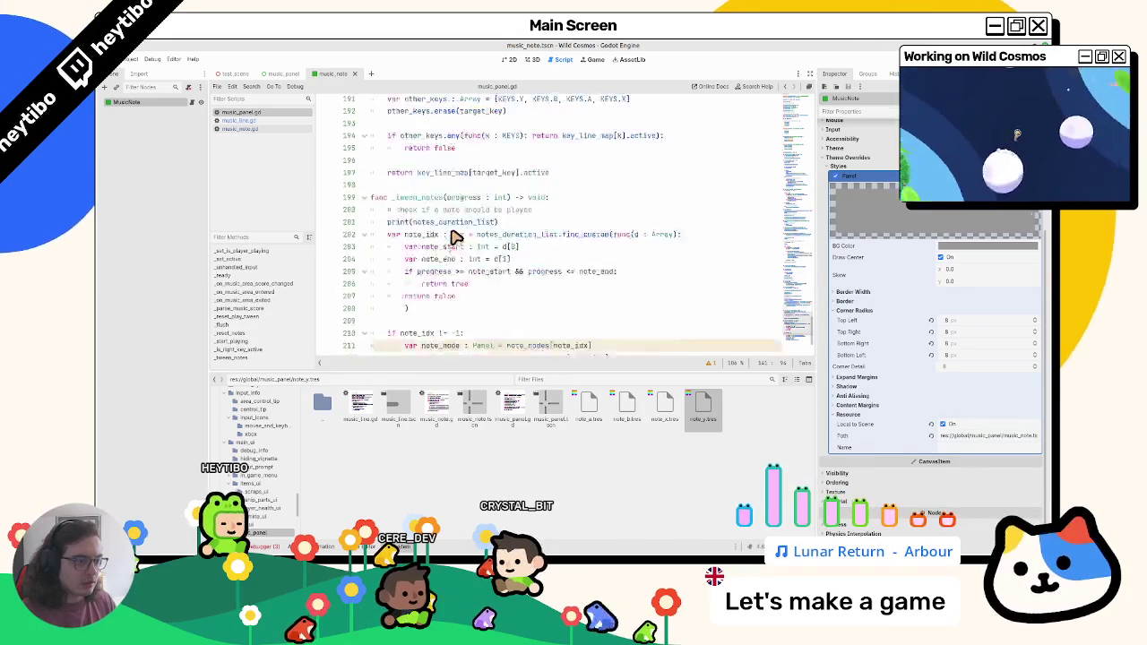
left_click(446, 277)
Replace the debug print with note_node.active = is_valid, then run the test scene
left_click_drag(405, 314, 563, 319)
key("Return")
key("Return")
key("Up")
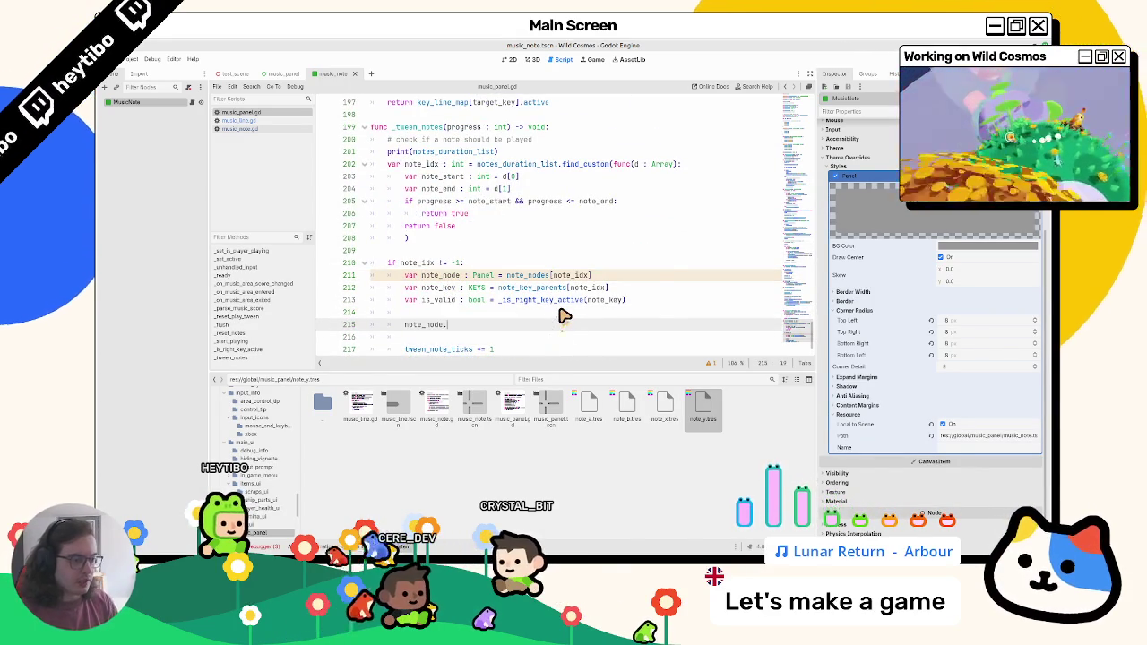
type("active =")
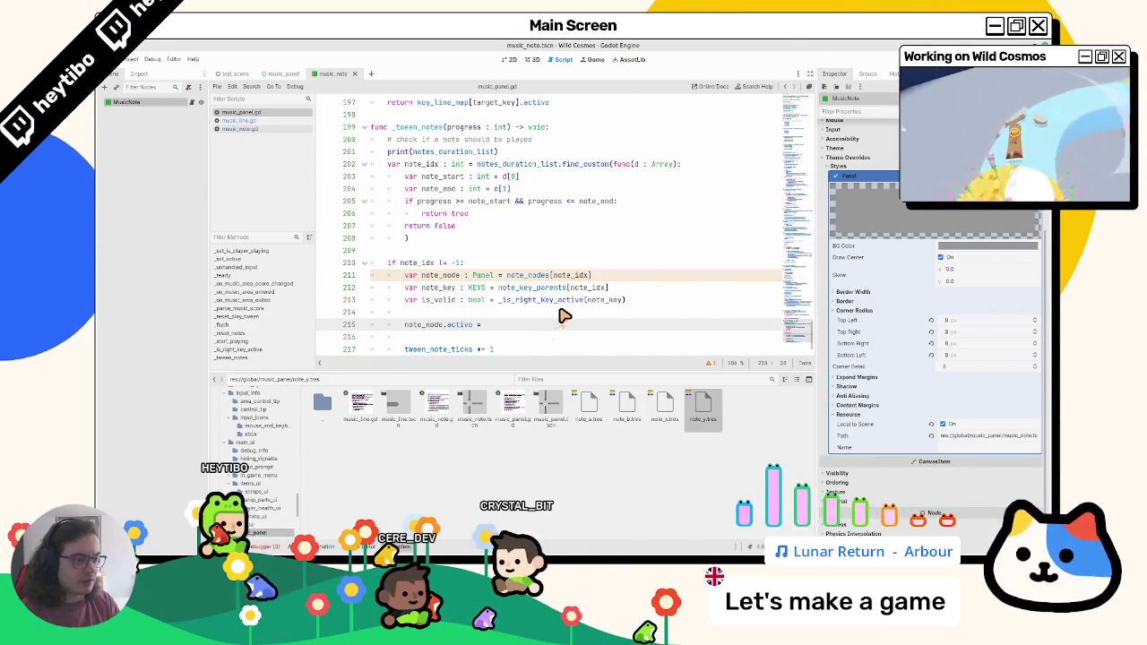
double_click(439, 299)
key("ctrl+c")
left_click(498, 326)
key("ctrl+v")
left_click(459, 324, "ctrl")
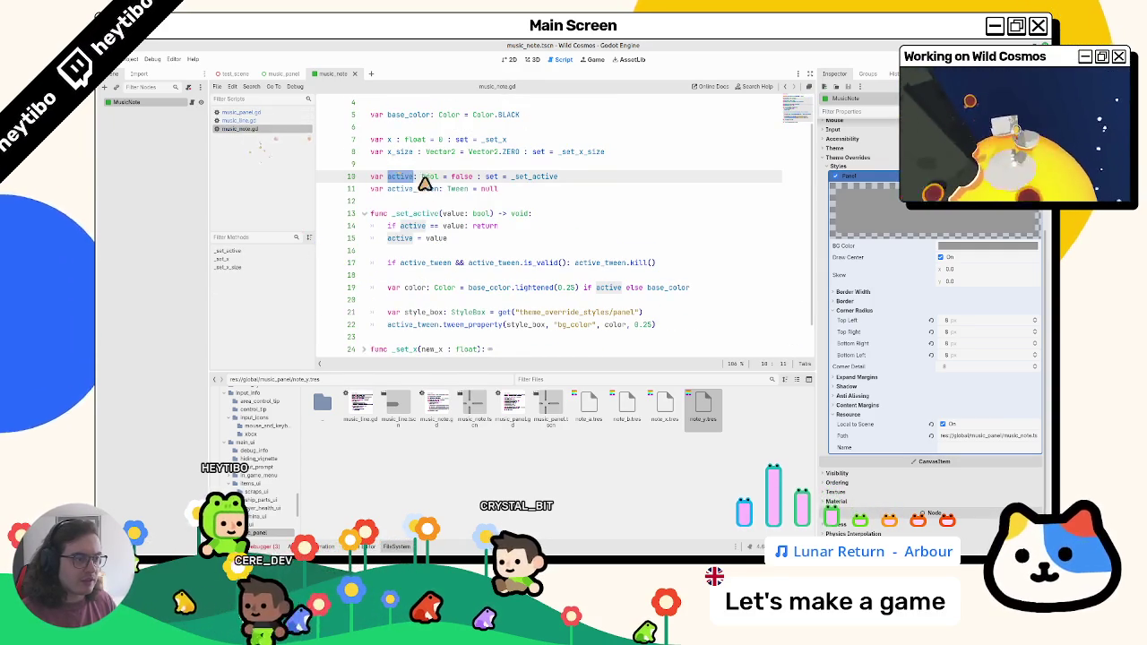
left_click(235, 73)
key("F6")
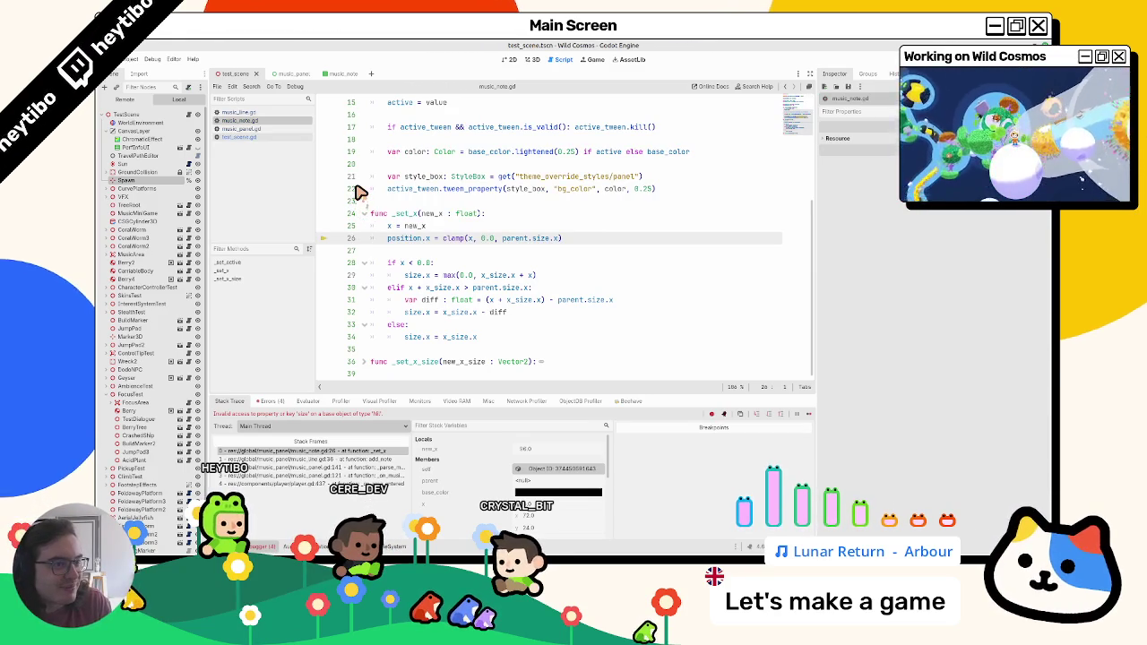
Run the project again with F5
double_click(421, 176)
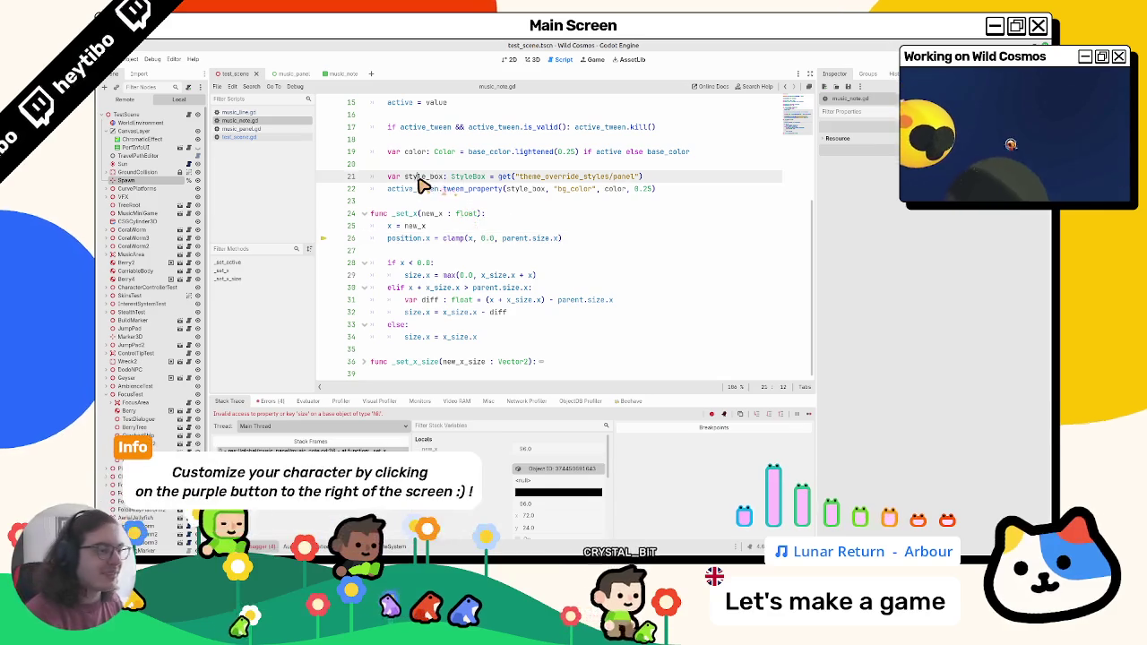
scroll(421, 183, "up", 2)
key("F5")
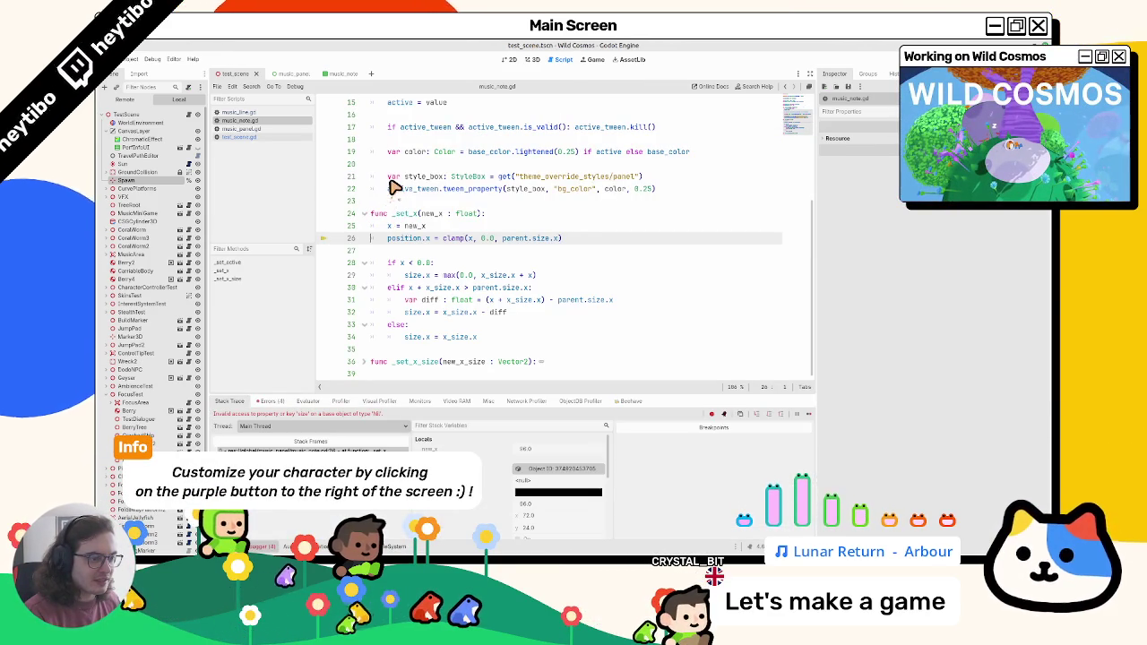
In music_line.gd's add_note, move the base_color and add_child lines above the sizing lines, then rerun
left_click(235, 136)
left_click(238, 128)
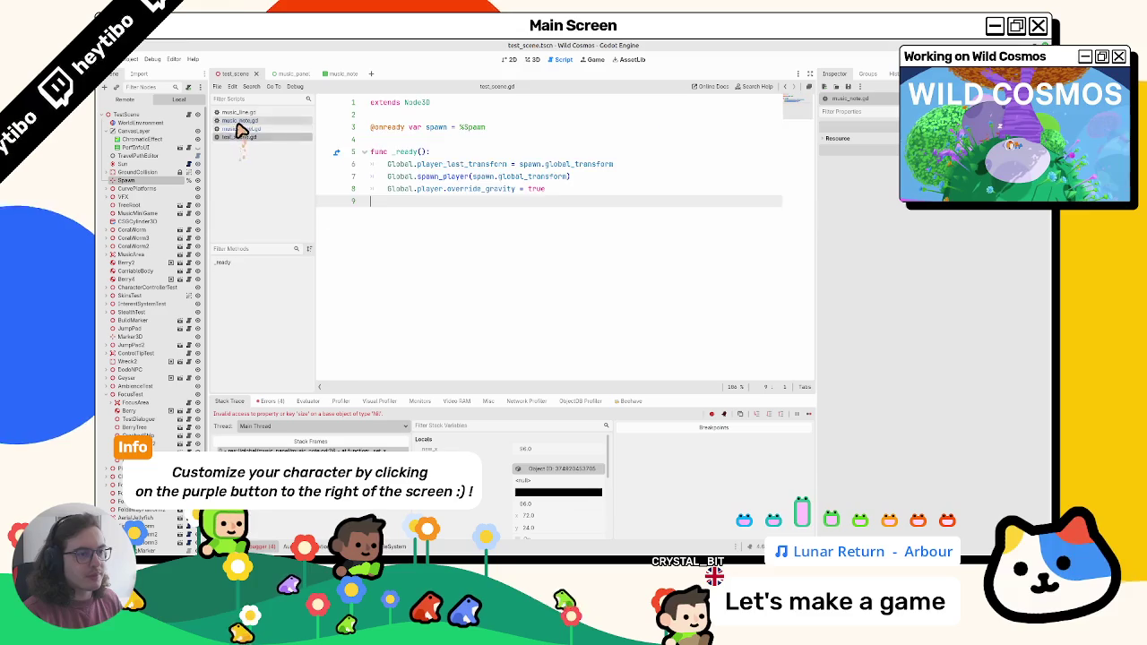
left_click(240, 113)
scroll(556, 277, "down", 3)
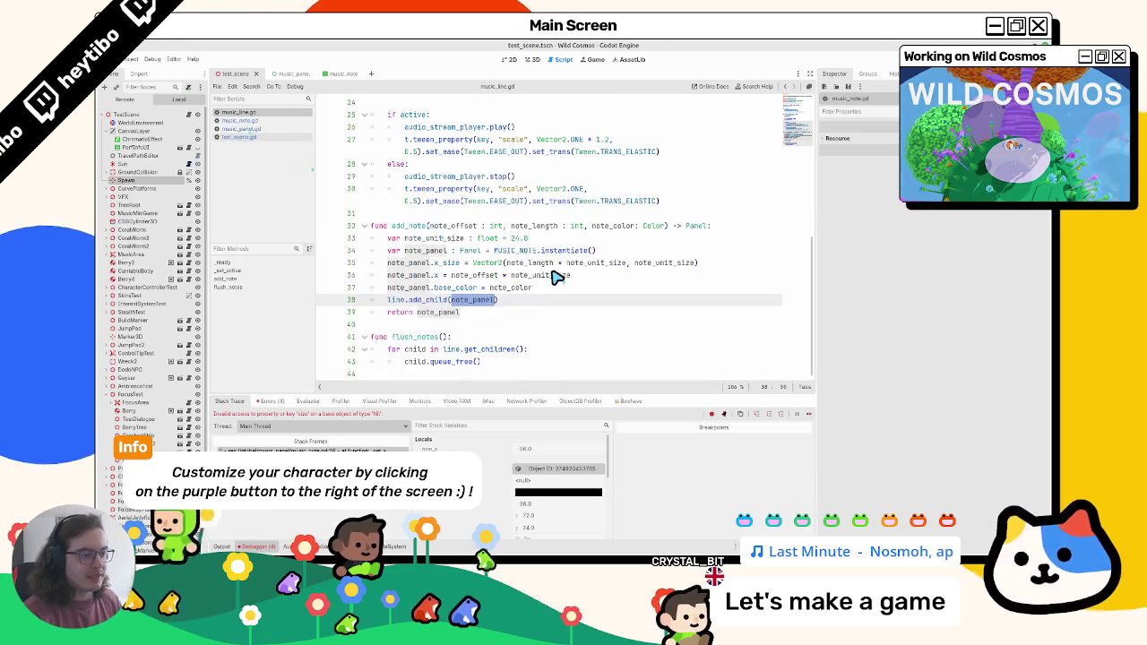
left_click(450, 302)
key("Up")
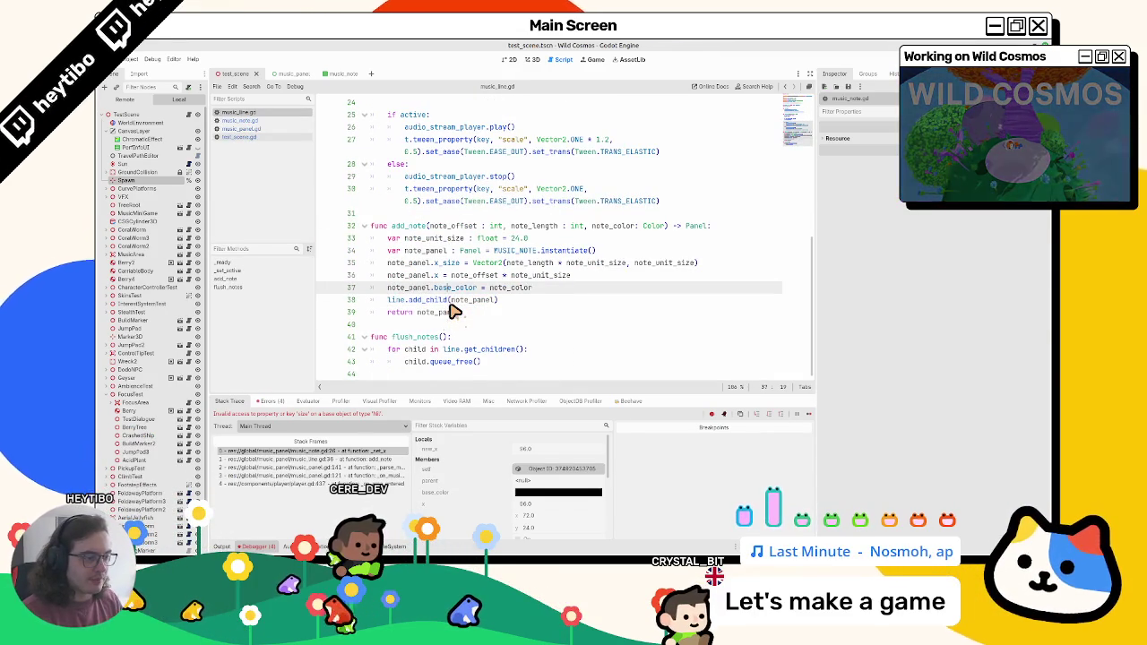
key("shift+Down")
key("alt+Up")
key("alt+Up")
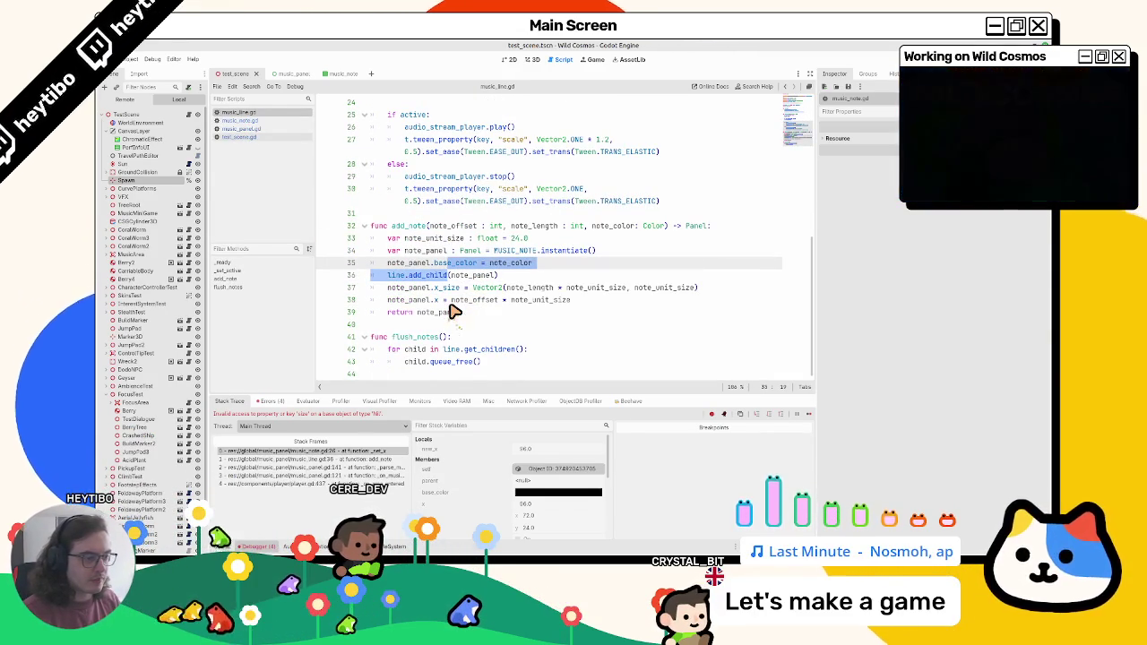
key("F5")
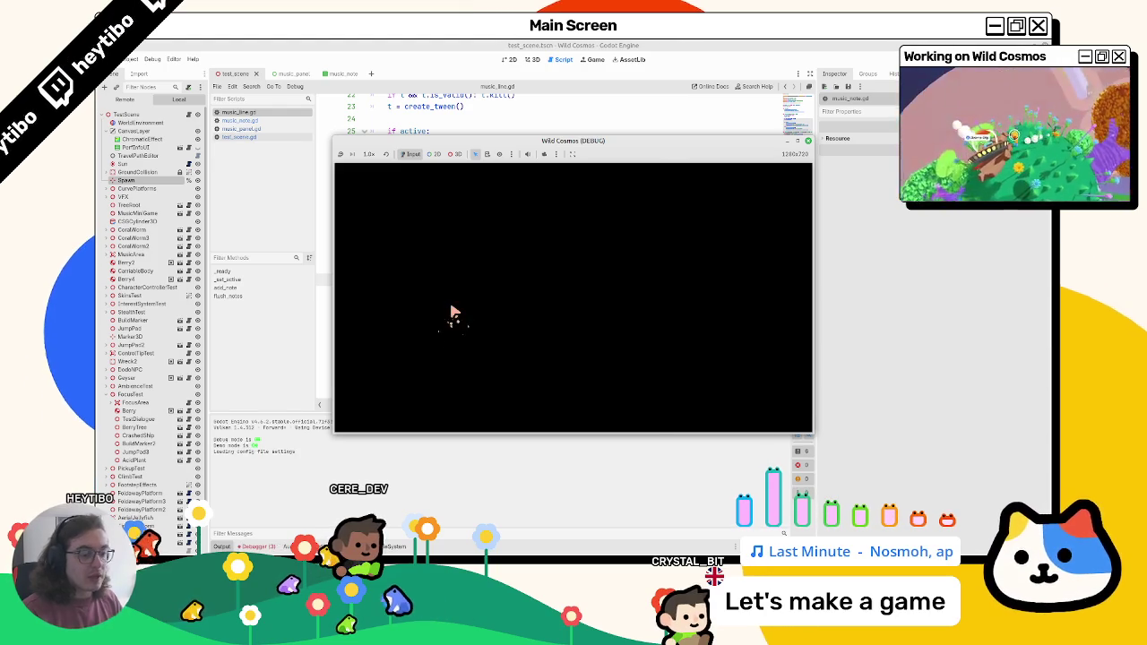
Compare the failing tween call's active_tween and style_box with the music_note scene's panel StyleBoxFlat
key("Tab")
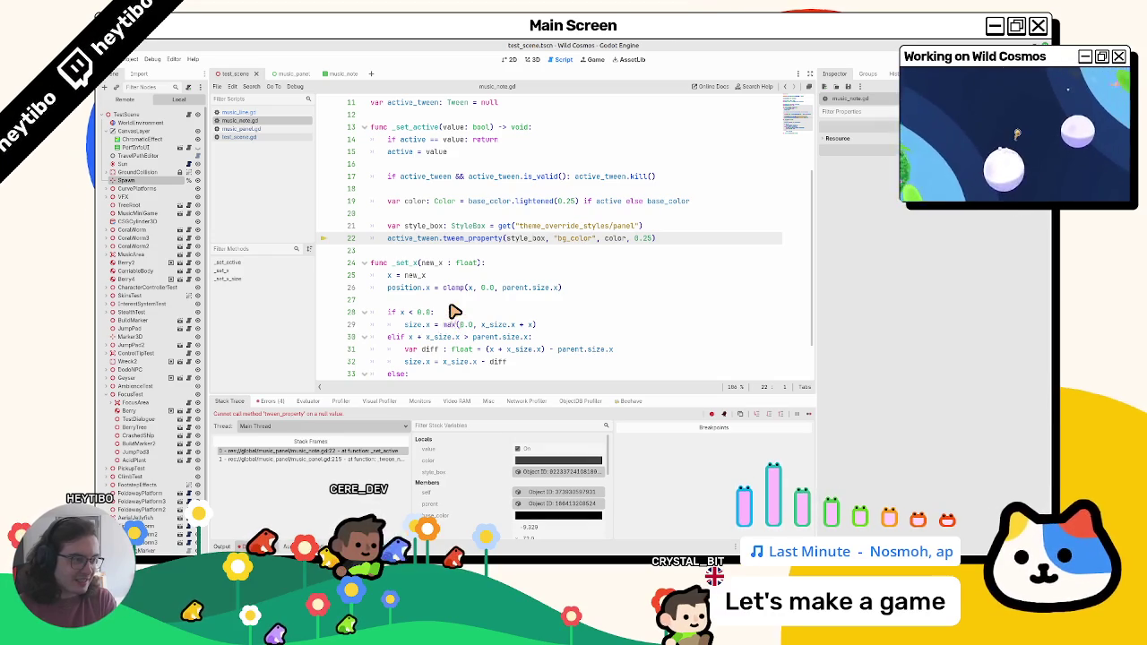
scroll(427, 296, "up", 1)
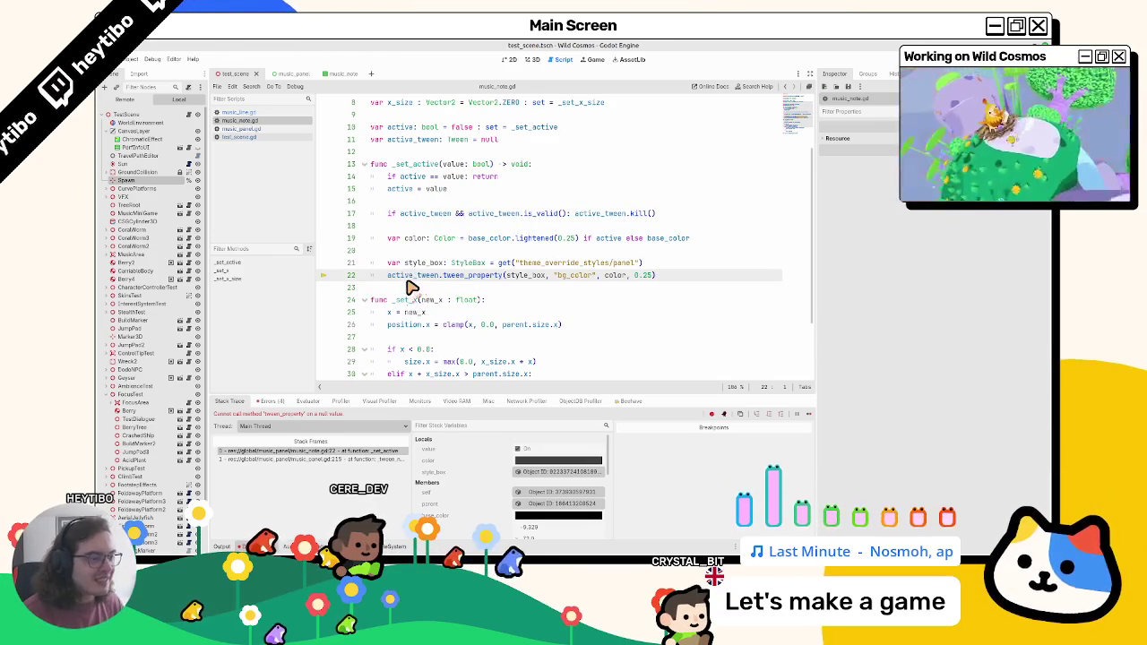
double_click(413, 275)
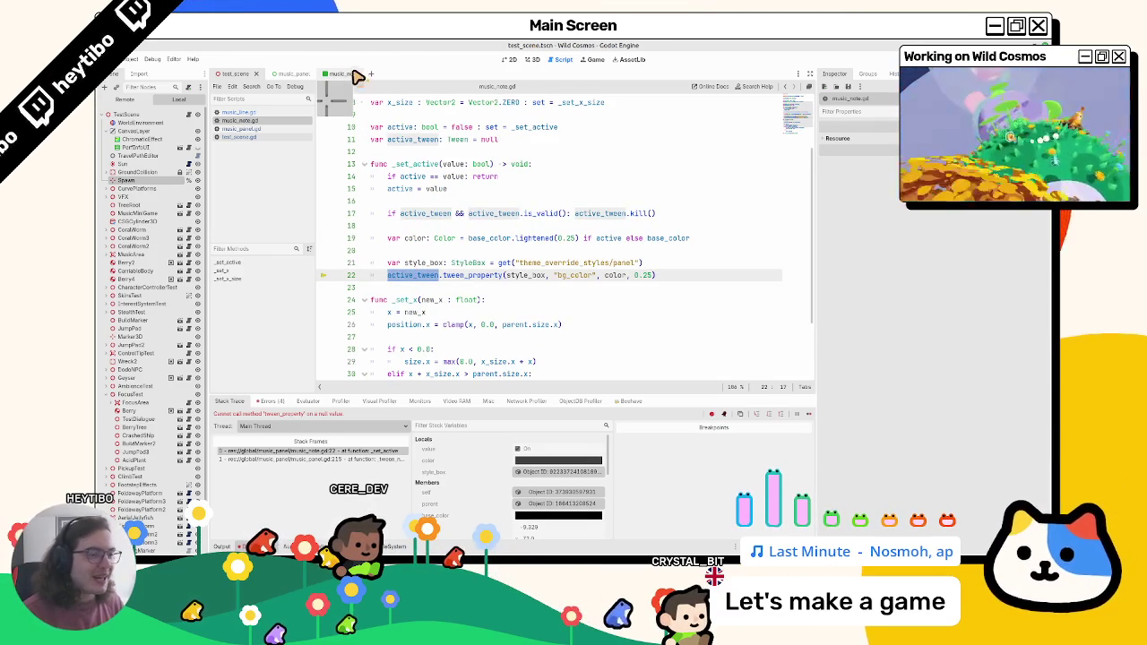
left_click(357, 75)
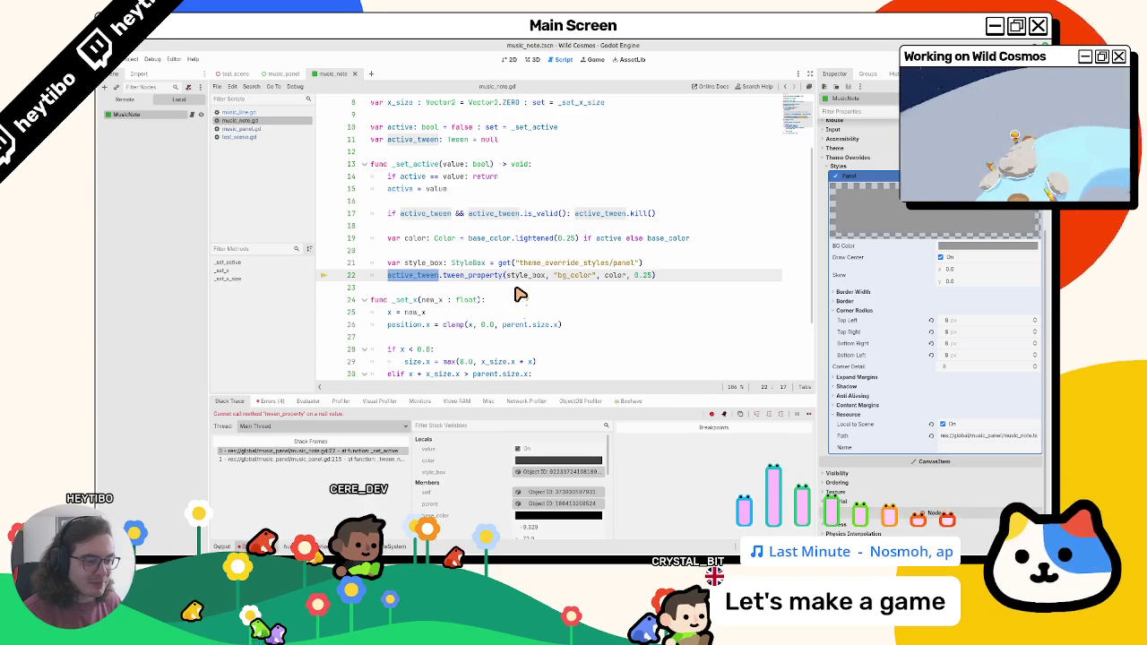
double_click(524, 275)
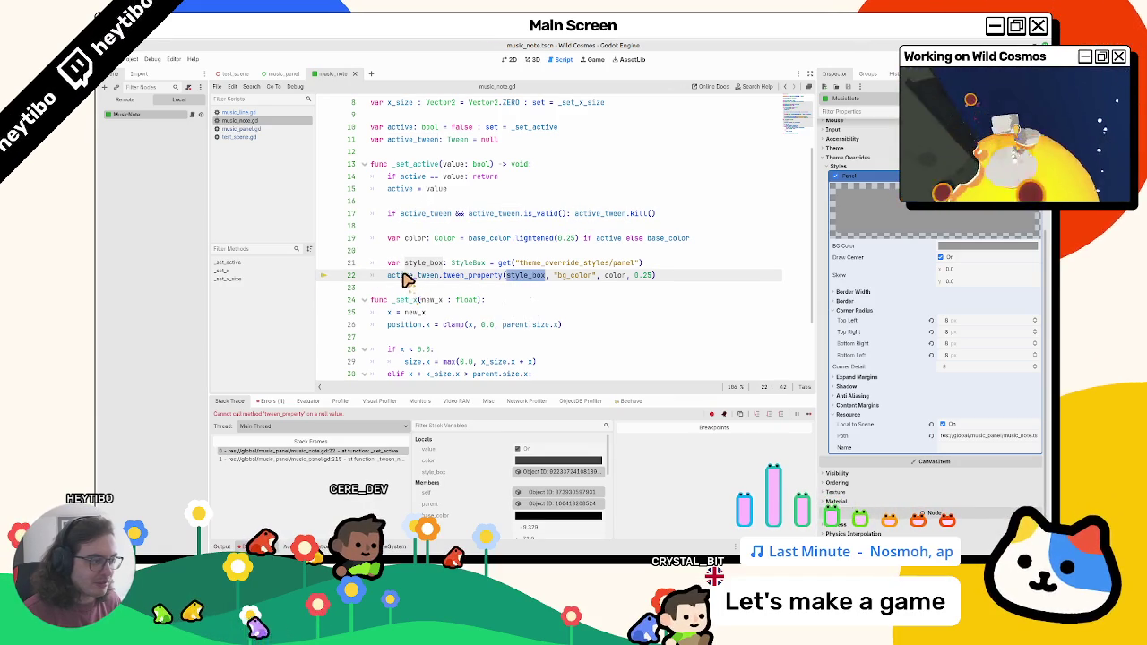
scroll(876, 228, "up", 4)
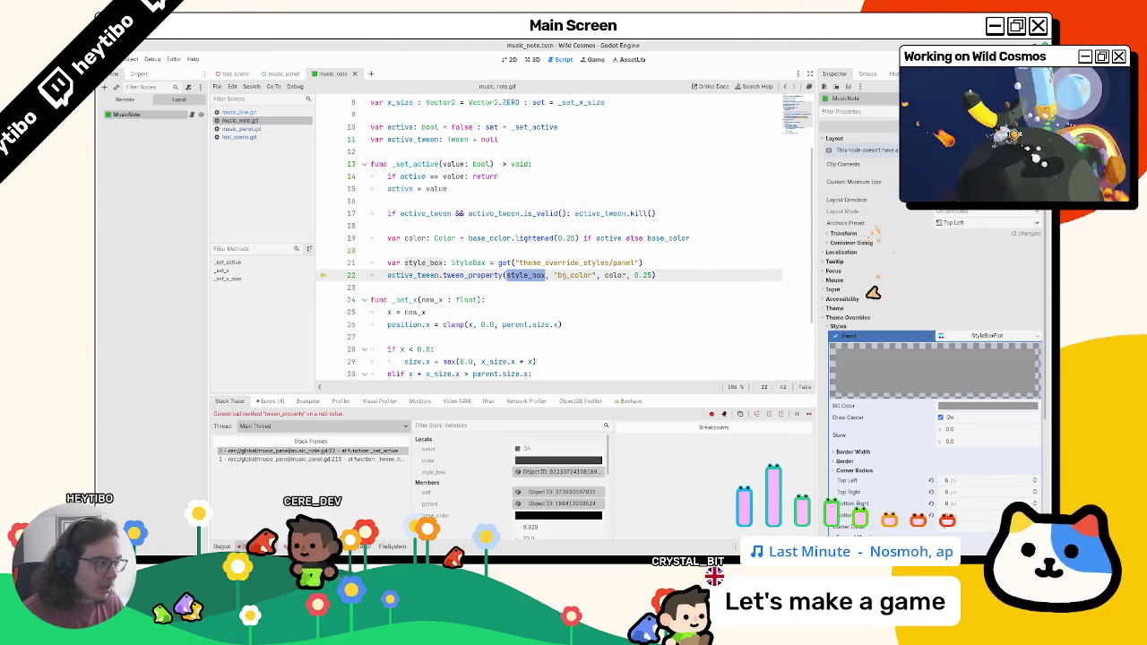
left_click_drag(851, 340, 618, 304)
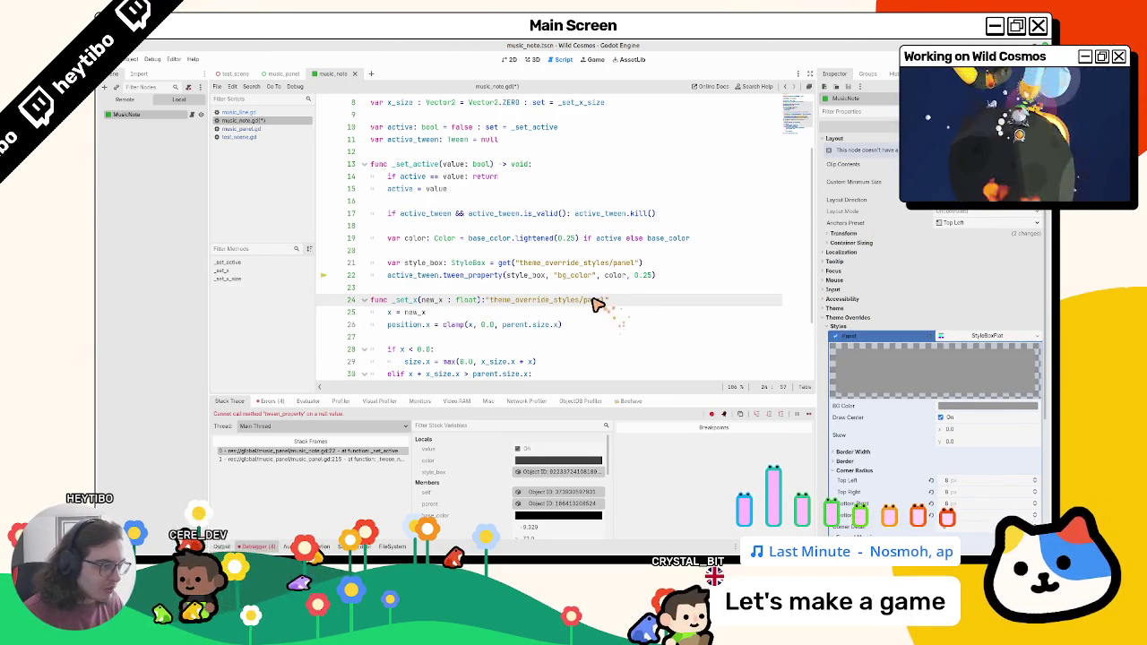
key("ctrl+z")
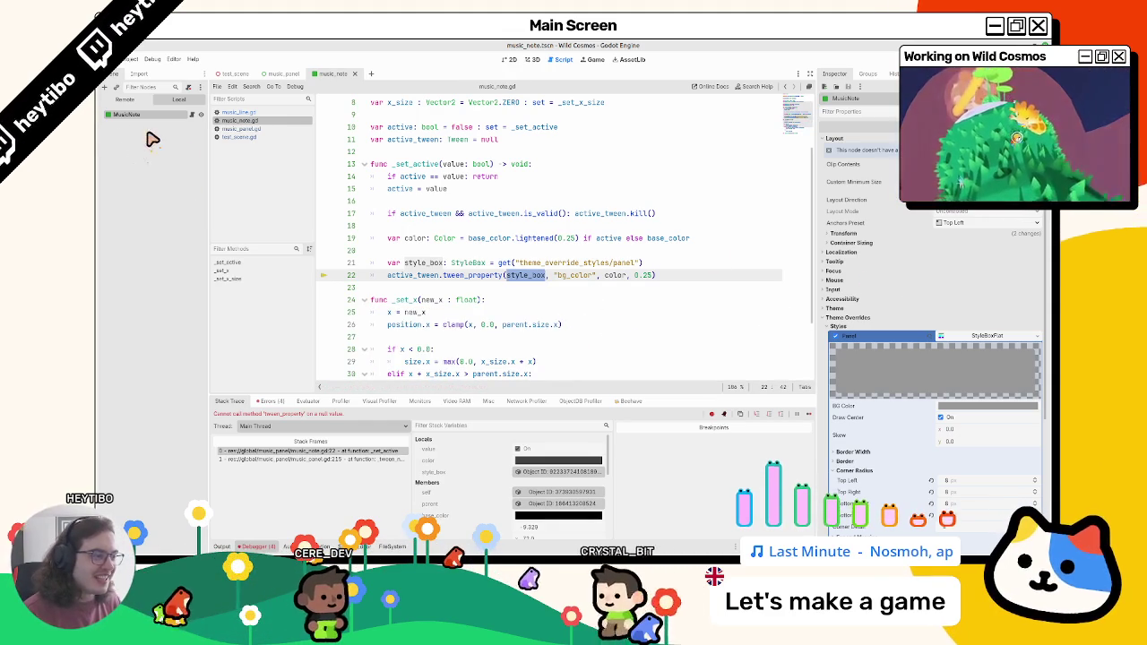
Add a print(style_box) line below the tween call in _set_active
left_click(392, 275)
type("#")
left_click(397, 284)
type("print")
key("Return")
type("style_box)")
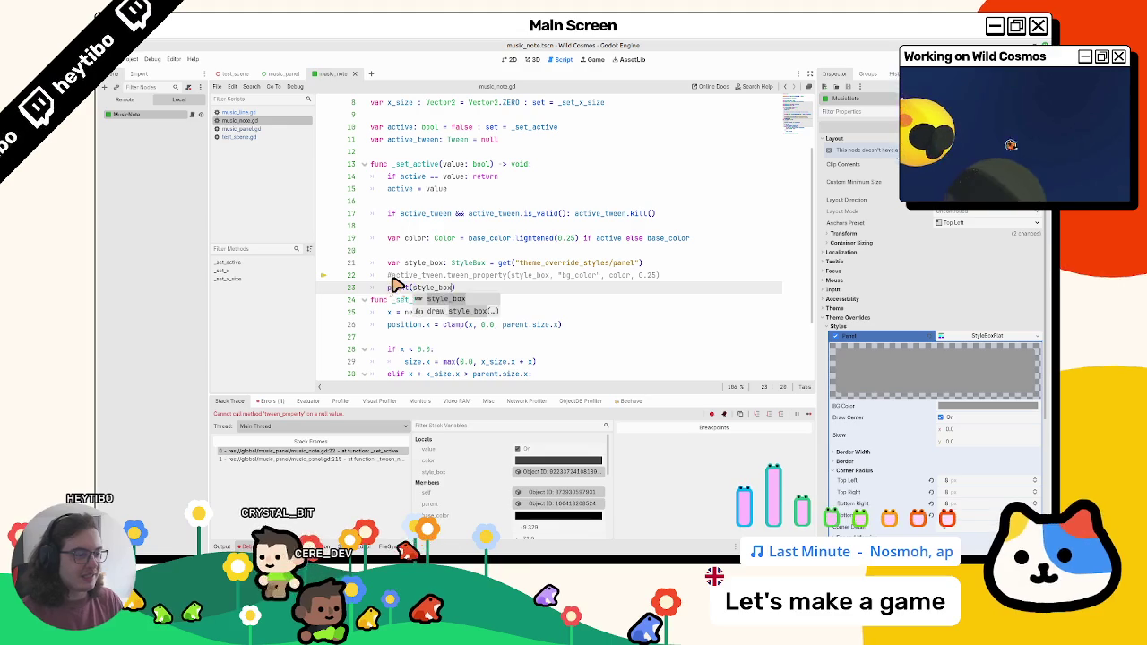
key("Return")
Comment out the tween-kill check on line 17, then run the test scene
left_click(408, 251)
key("BackSpace")
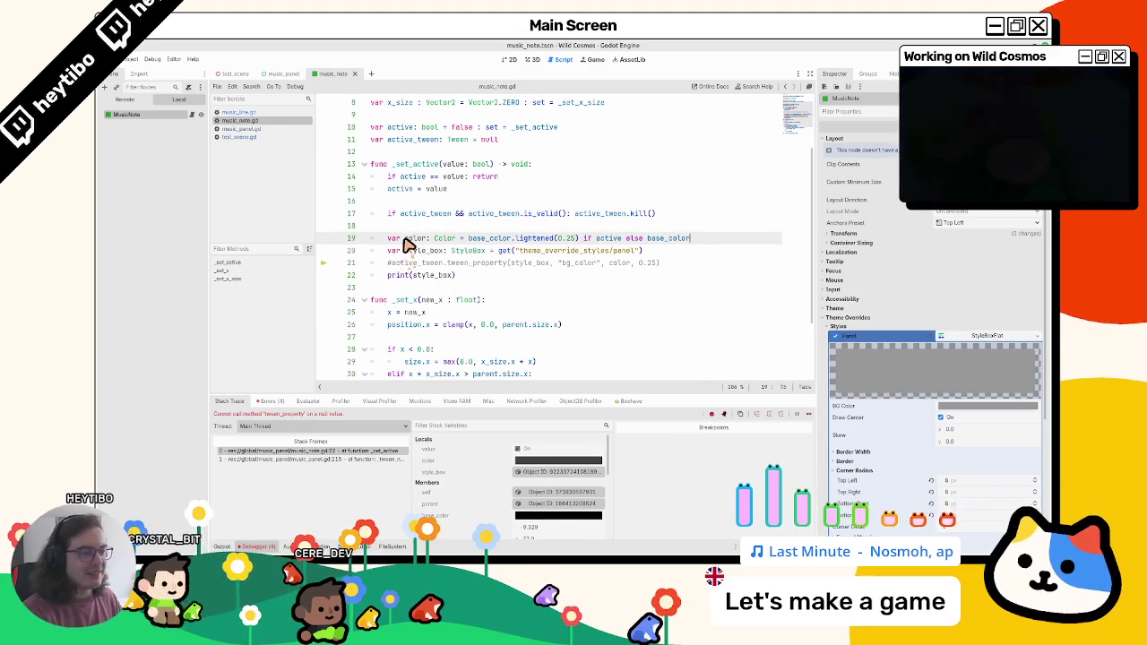
key("ctrl+k")
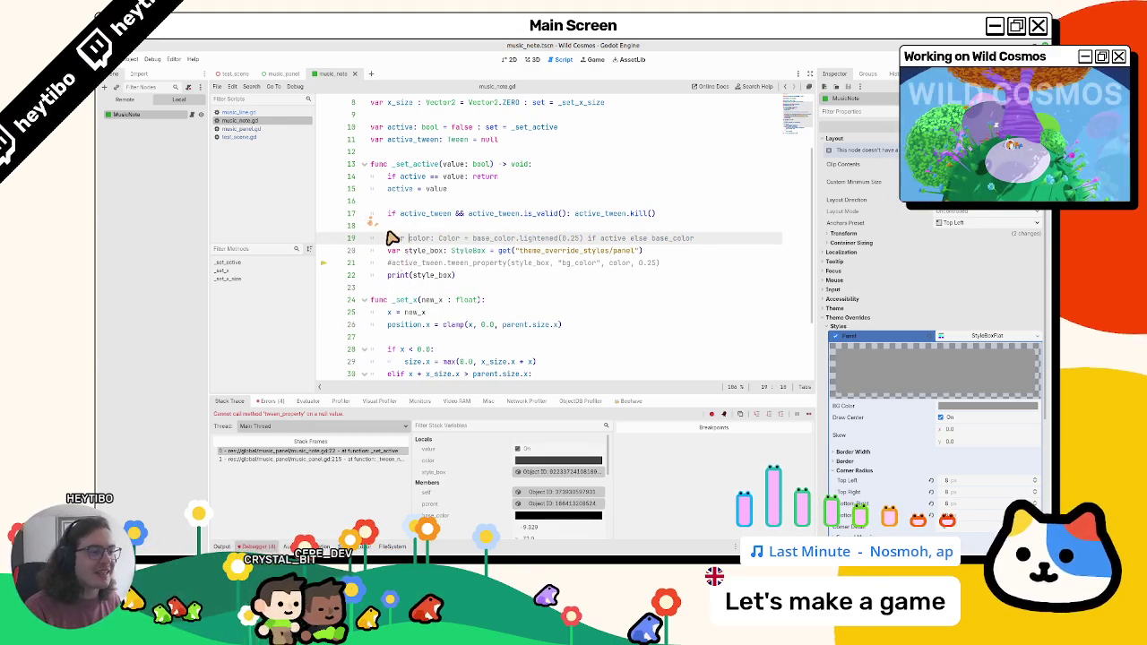
key("ctrl+k")
left_click(406, 216)
key("ctrl+k")
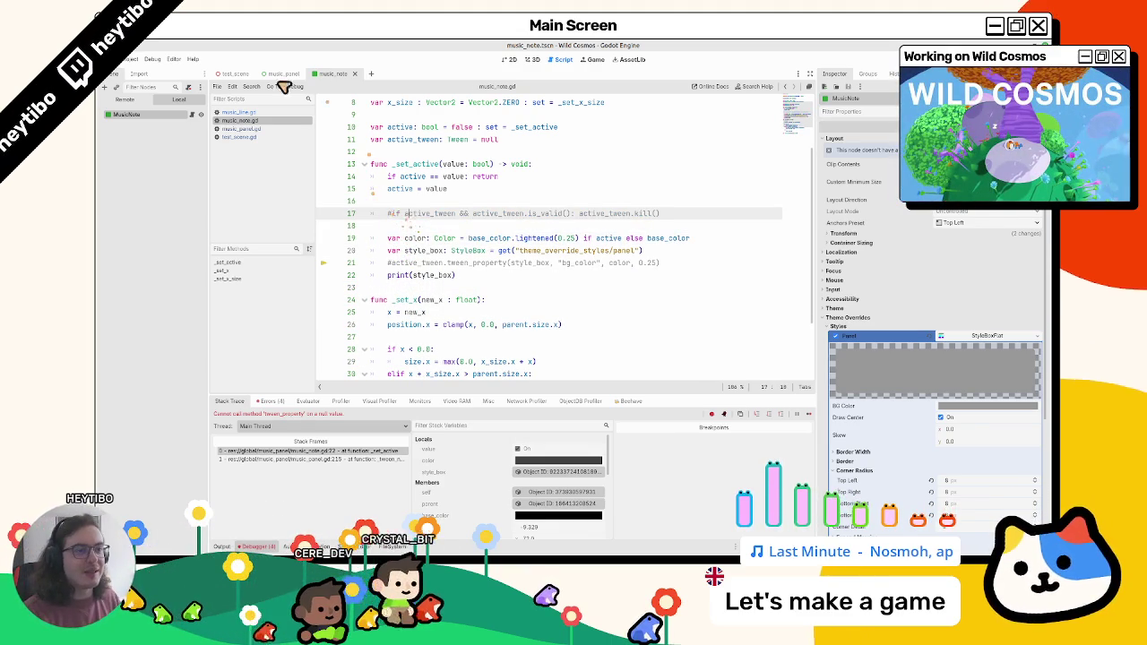
left_click(235, 74)
key("F6")
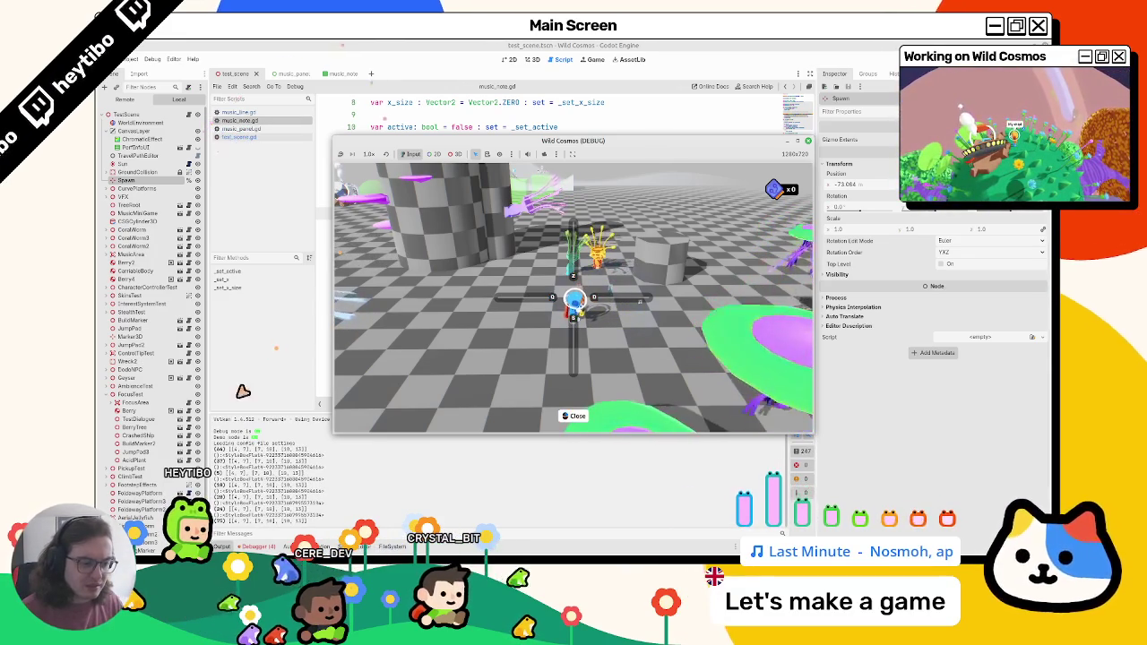
Restore the tween code in music_note.gd and type the style_box variable as StyleBoxFlat
left_click(529, 250)
key("ctrl+z")
key("ctrl+z")
key("ctrl+z")
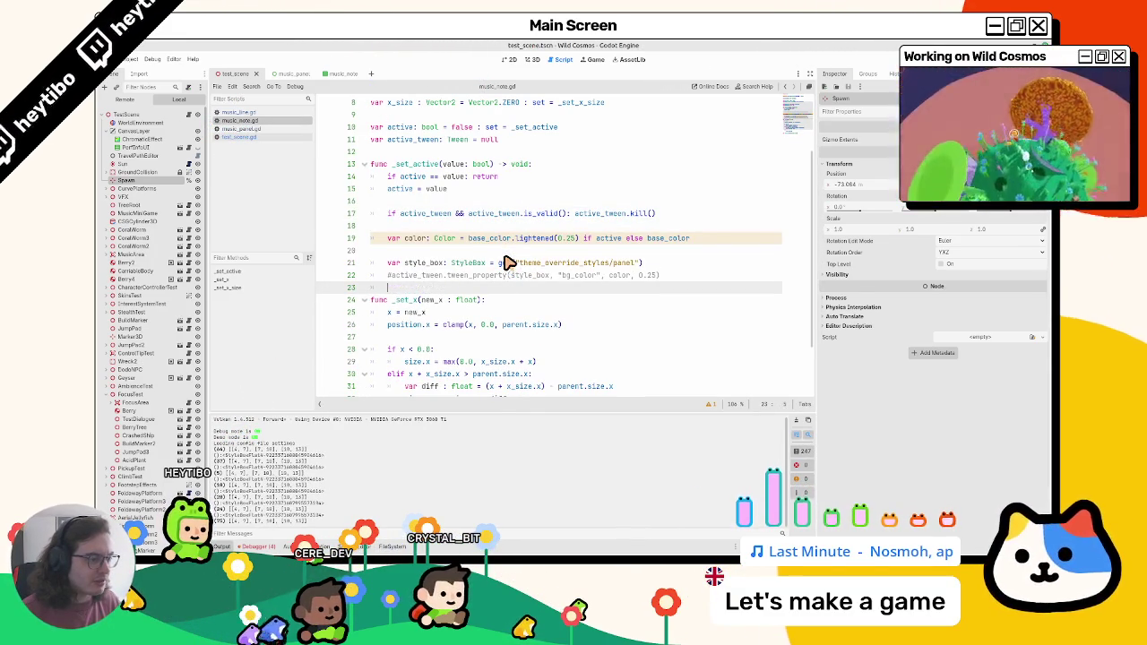
key("ctrl+z")
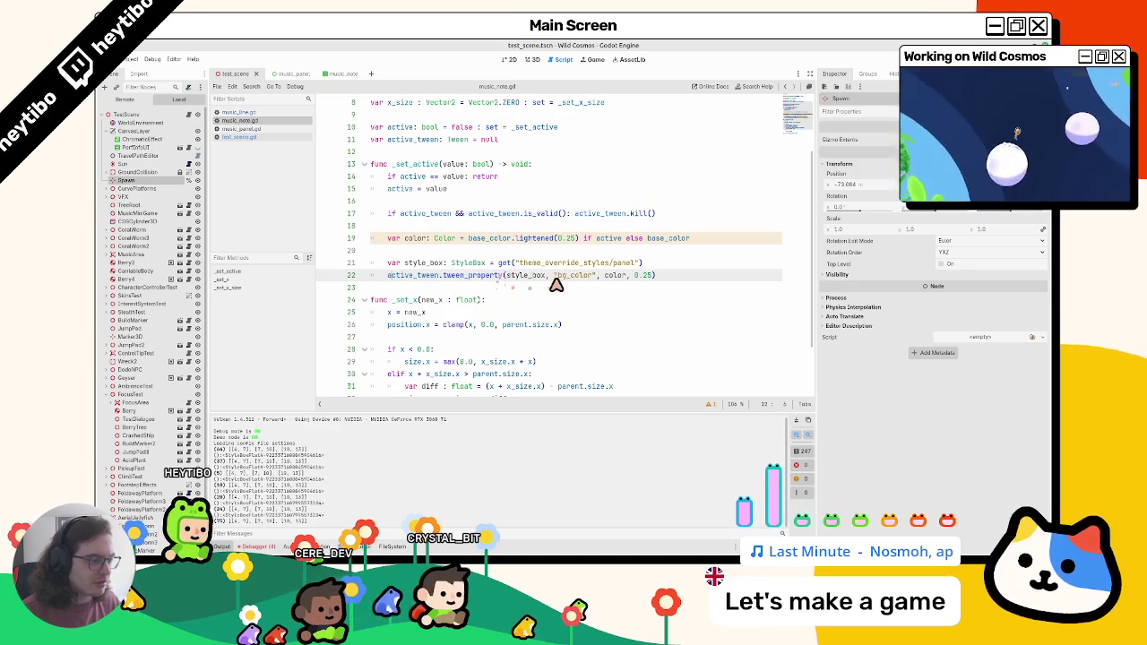
left_click(454, 264)
type("la")
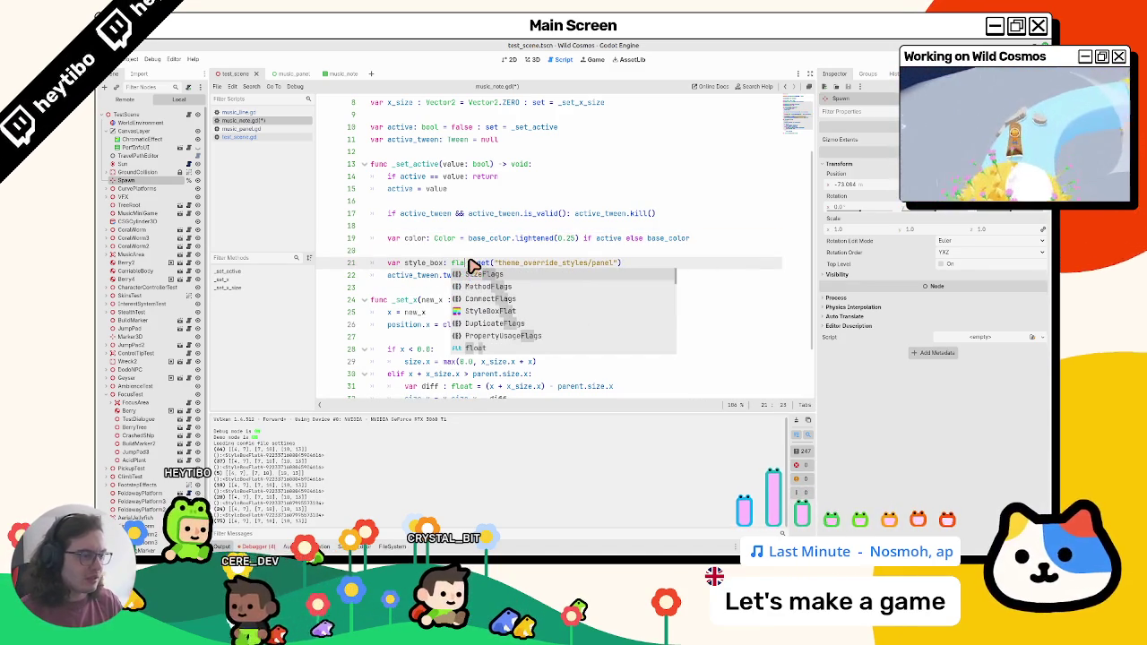
key("BackSpace")
key("BackSpace")
key("BackSpace")
type("style")
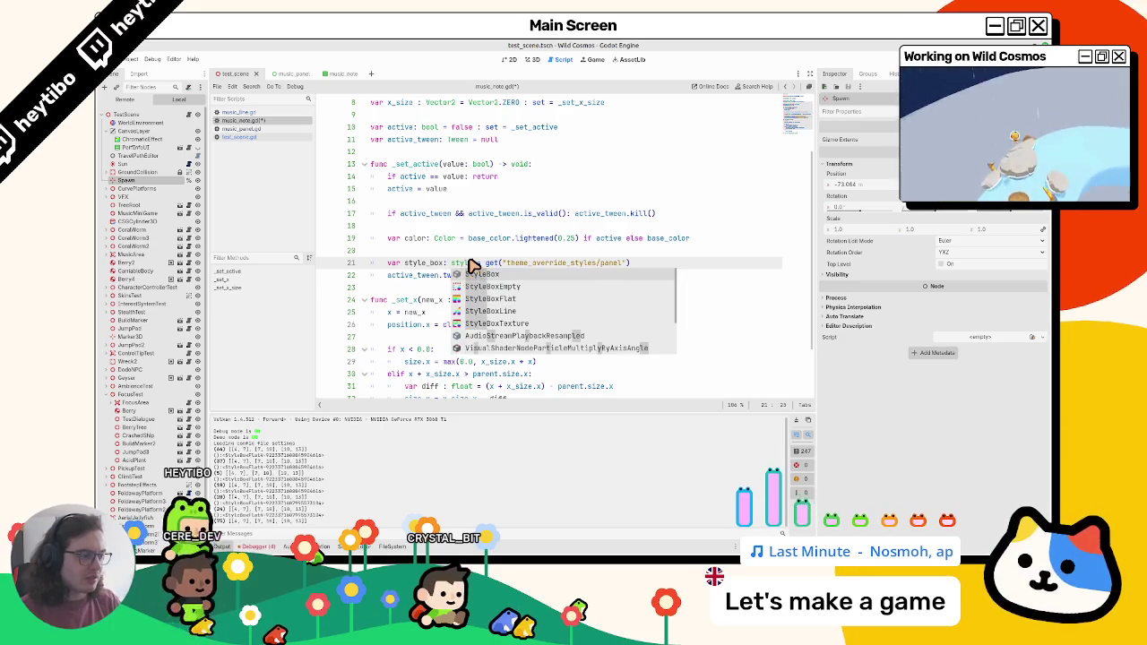
key("Down")
key("Down")
key("Return")
double_click(394, 263)
triple_click(583, 262)
key("ctrl+c")
key("BackSpace")
key("BackSpace")
scroll(501, 233, "up", 3)
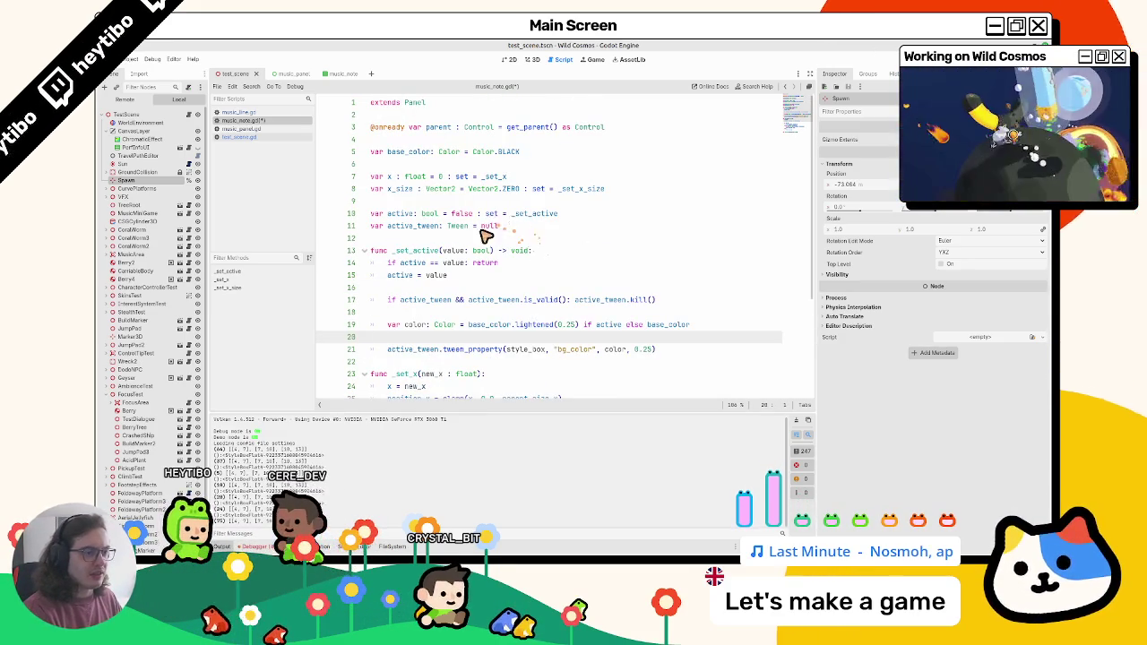
left_click(411, 138)
key("ctrl+v")
key("Return")
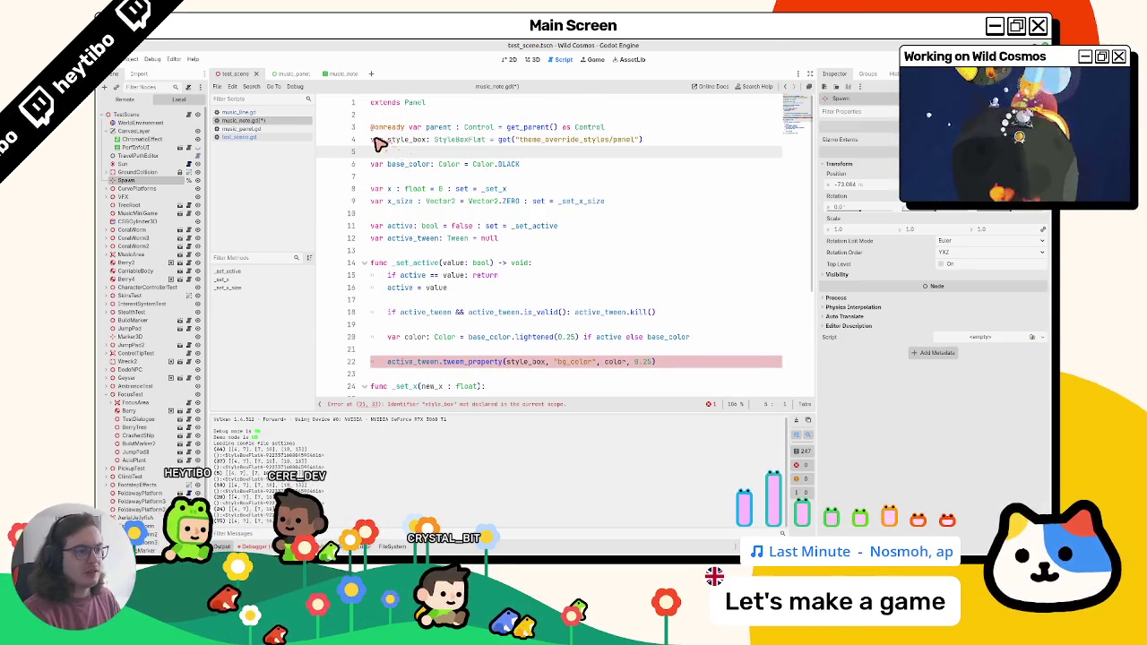
type("@onready")
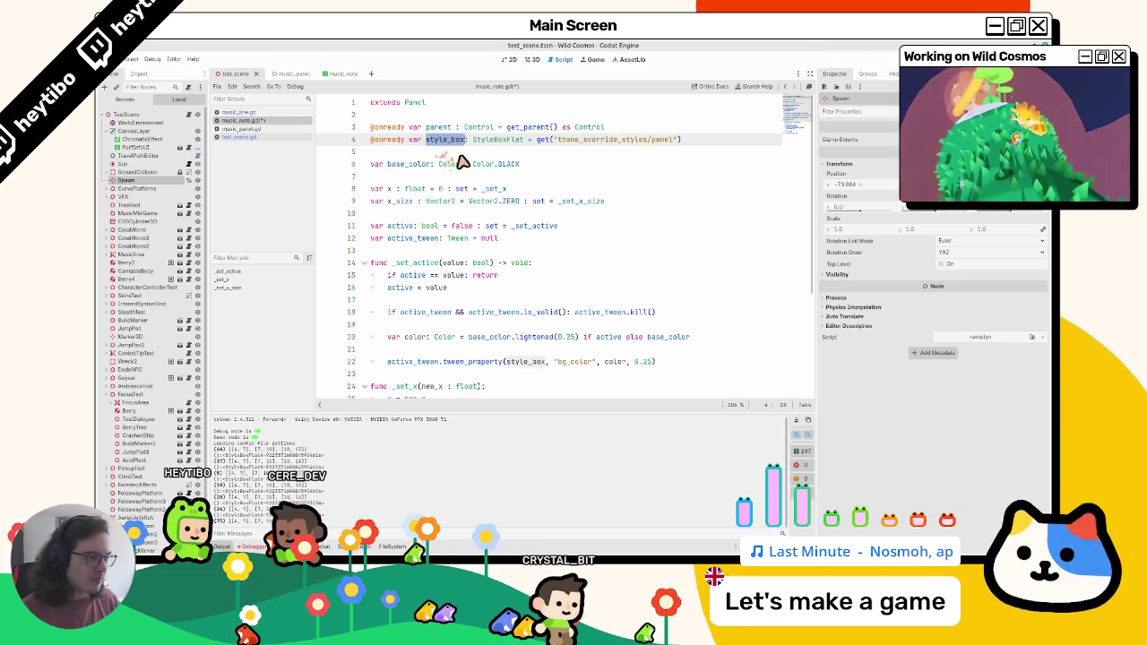
Change the tweened property name to "bg_color" and save the script
scroll(501, 237, "down", 4)
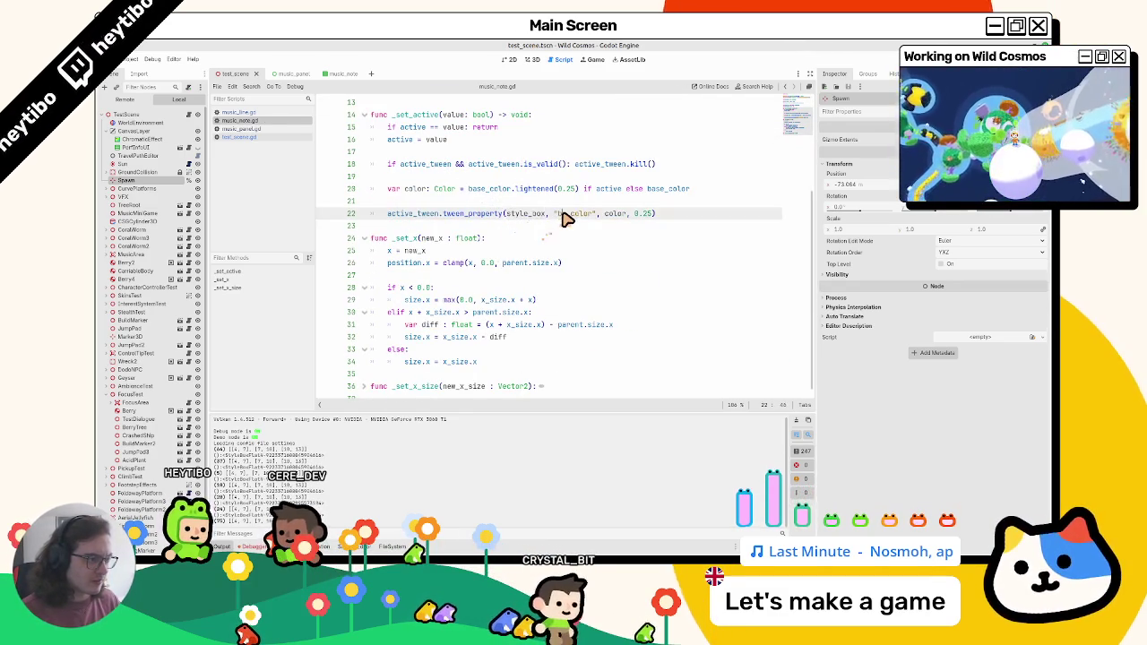
triple_click(563, 217)
double_click(563, 215)
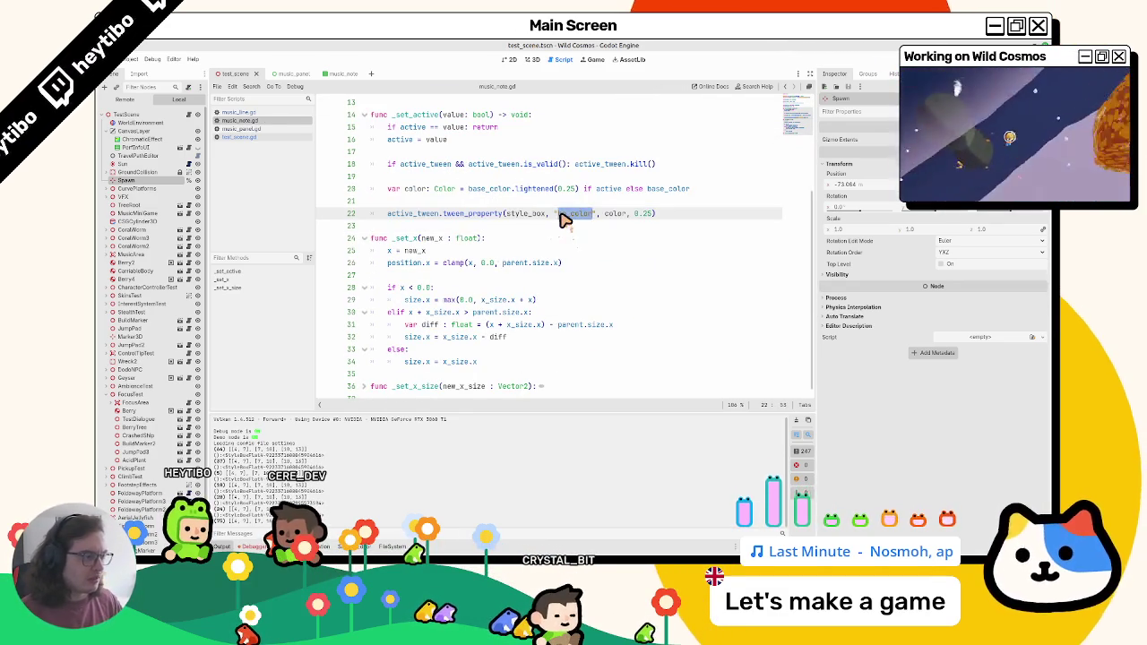
type("\"bg_color\"")
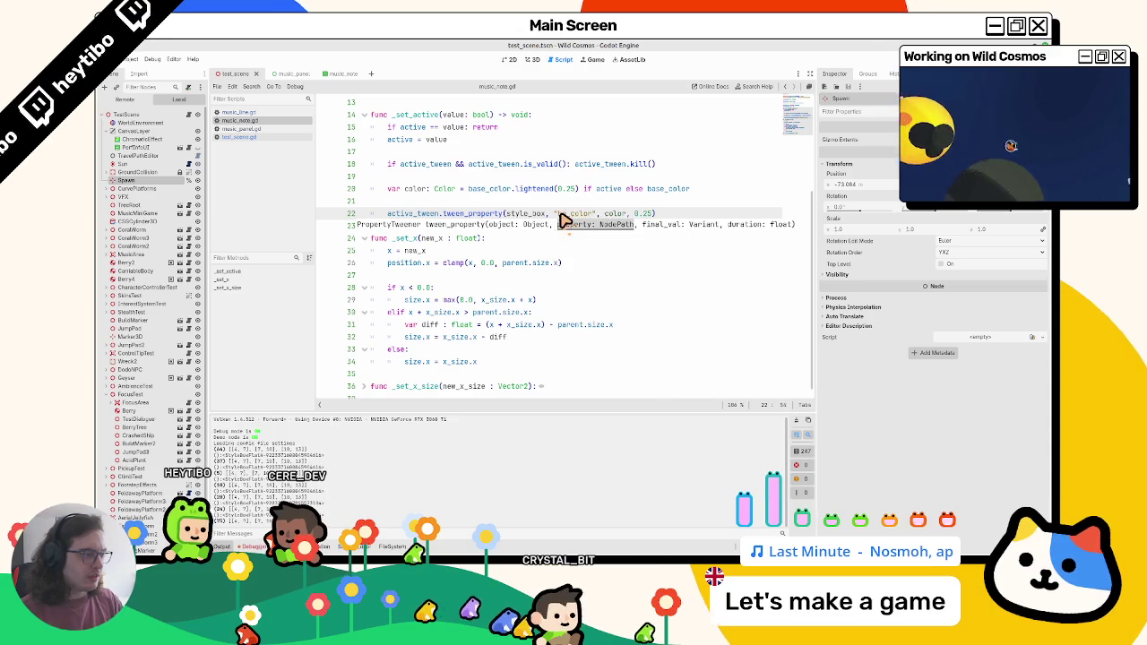
key("ctrl+s")
double_click(415, 190)
key("ctrl+s")
Complete active_tween = create_tween() and place that line below the color line
scroll(427, 220, "up", 5)
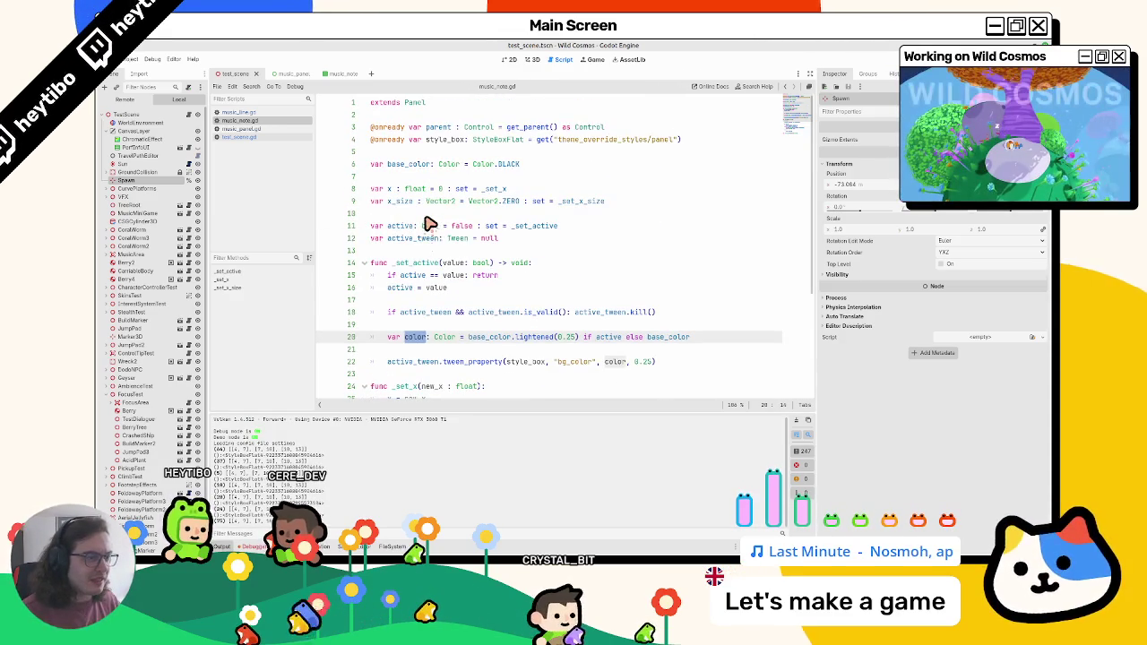
scroll(428, 222, "down", 3)
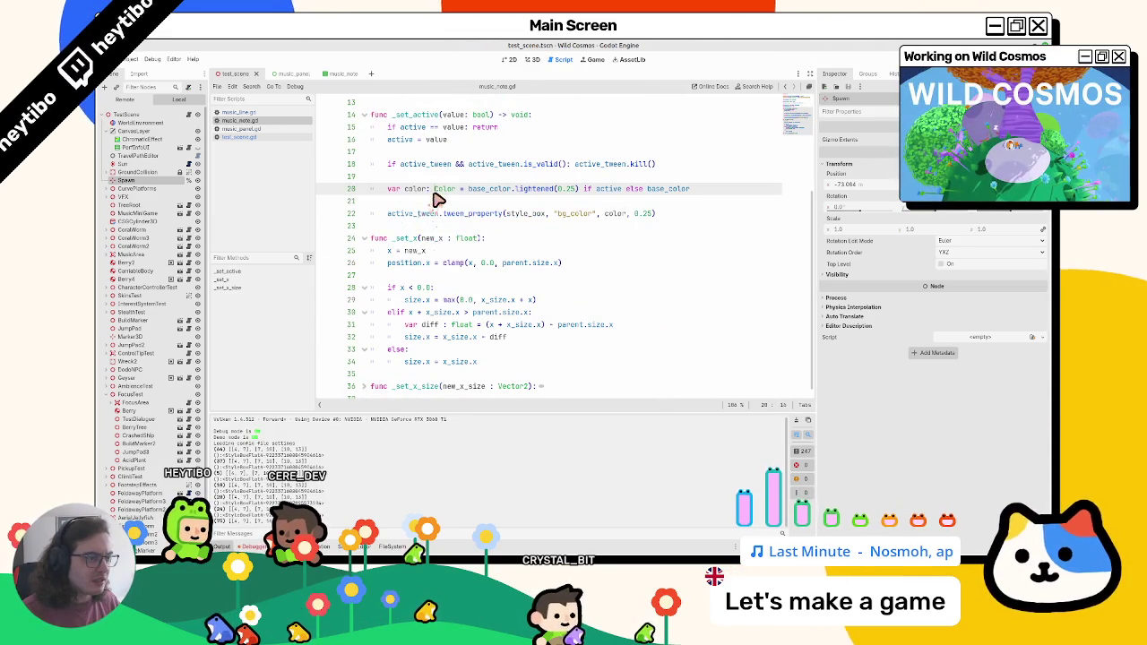
left_click(461, 178)
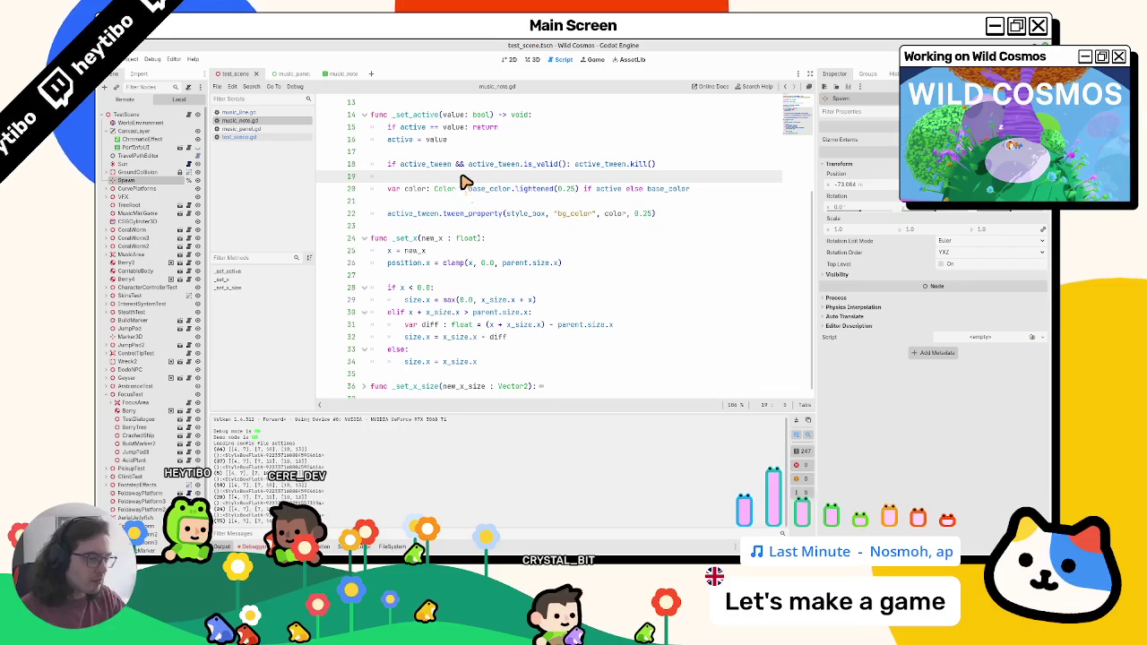
type("active_tween.can")
key("Return")
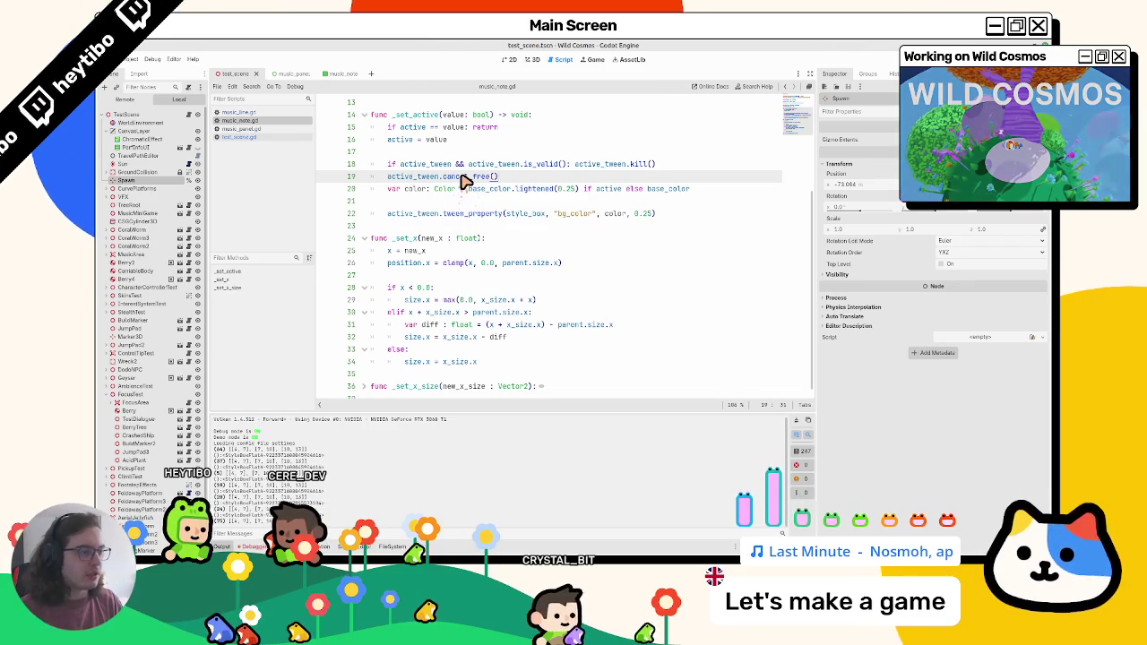
key("alt+Down")
key("alt+Down")
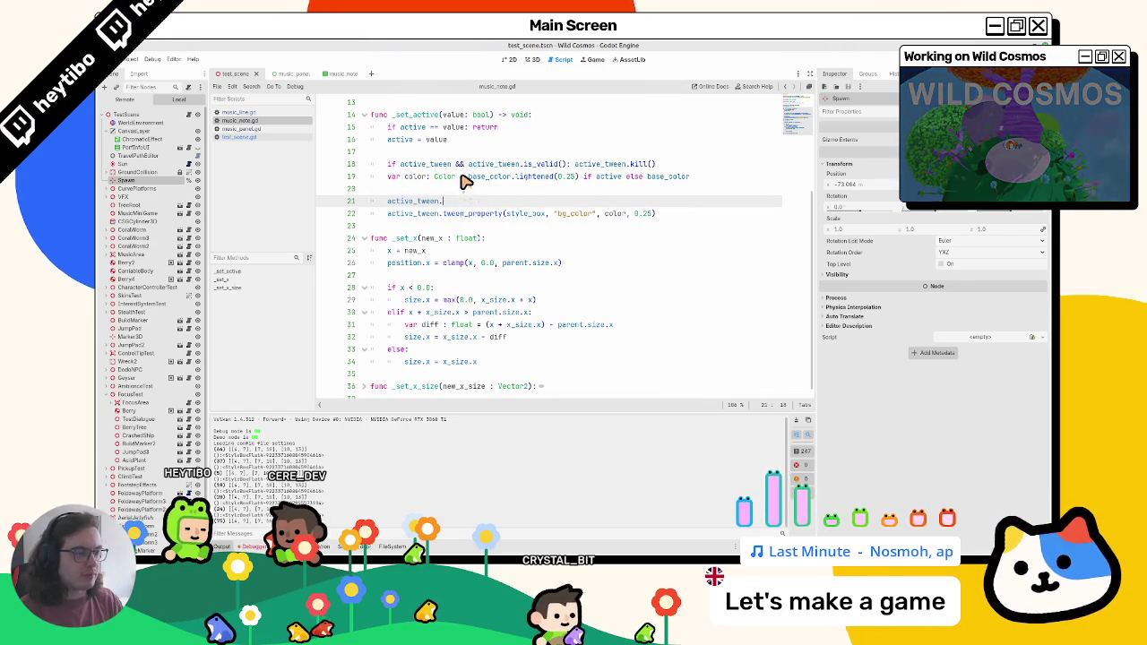
type("= cre")
key("Return")
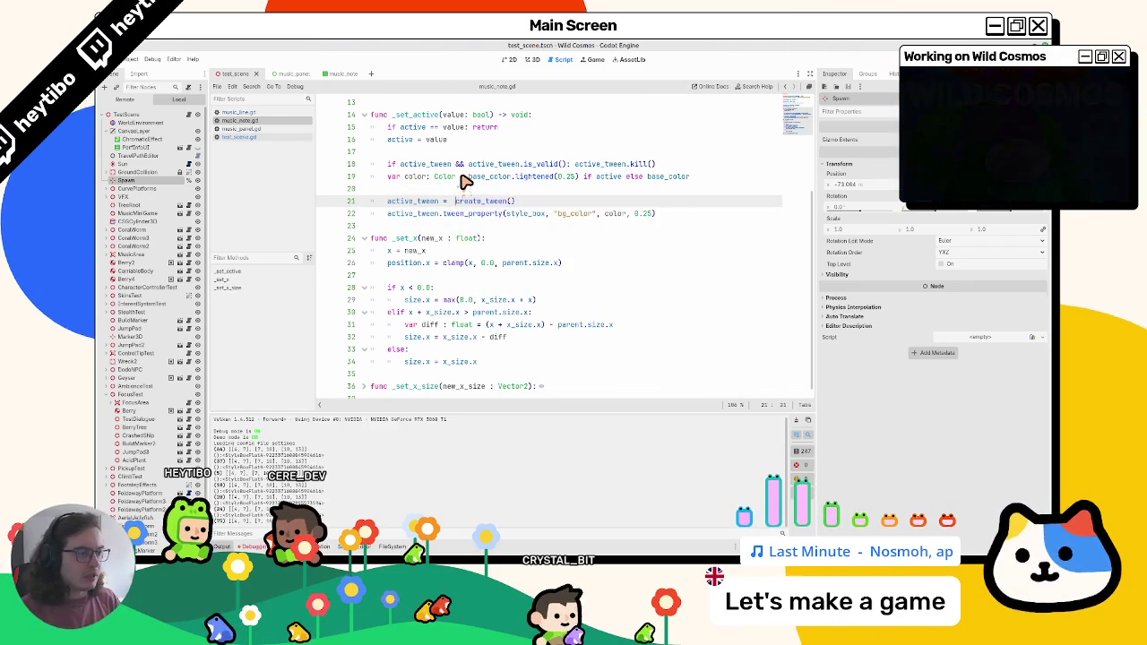
Move the var color line above the tween-kill check, followed by a blank line
left_click(421, 188)
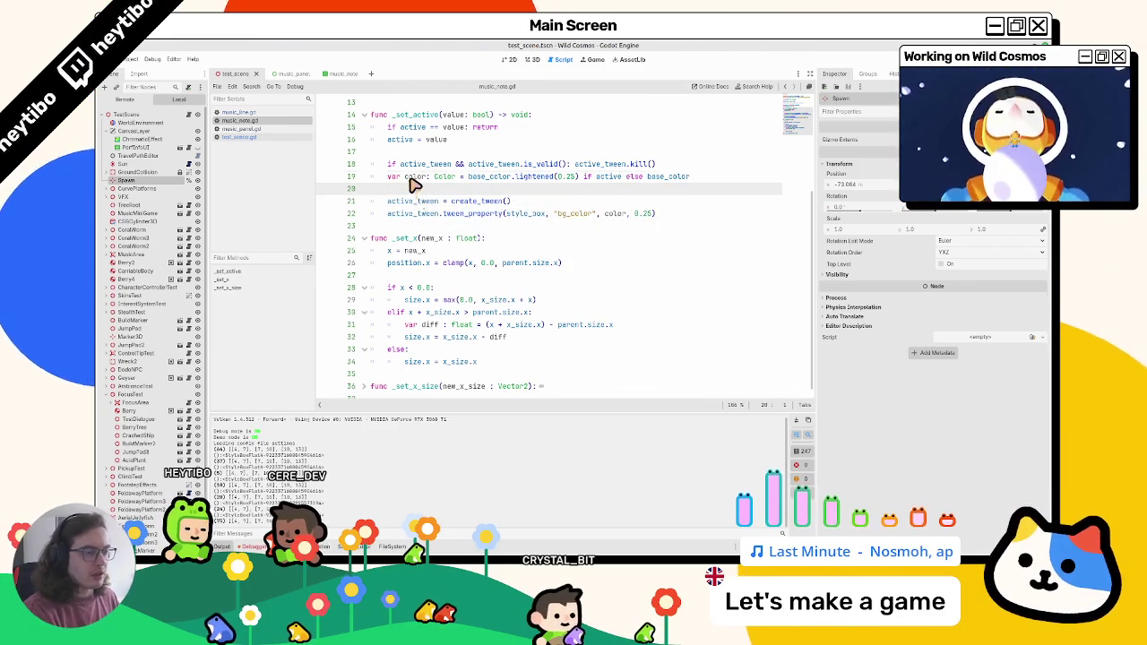
left_click(412, 177)
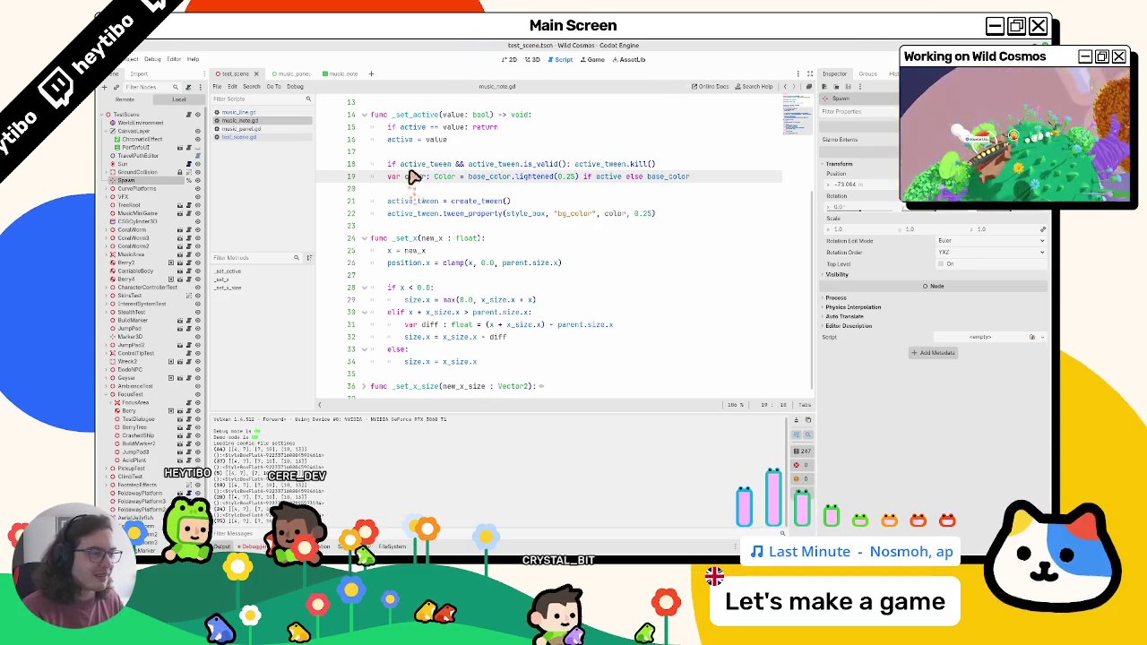
left_click(409, 193)
key("BackSpace")
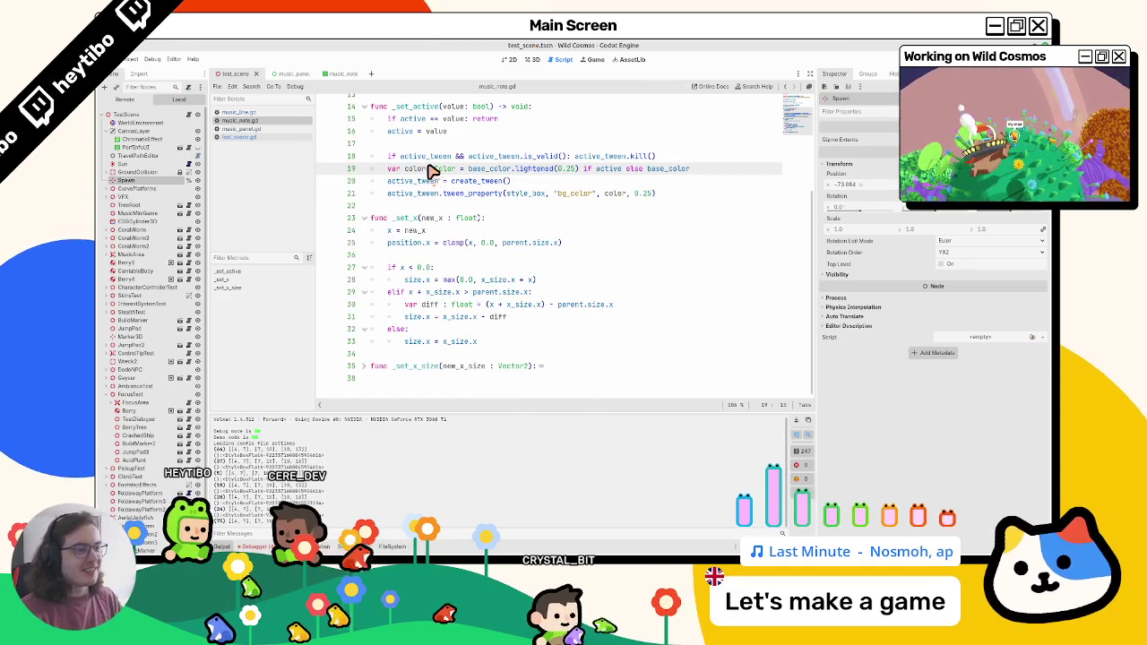
key("alt+Up")
left_click(697, 158)
key("Return")
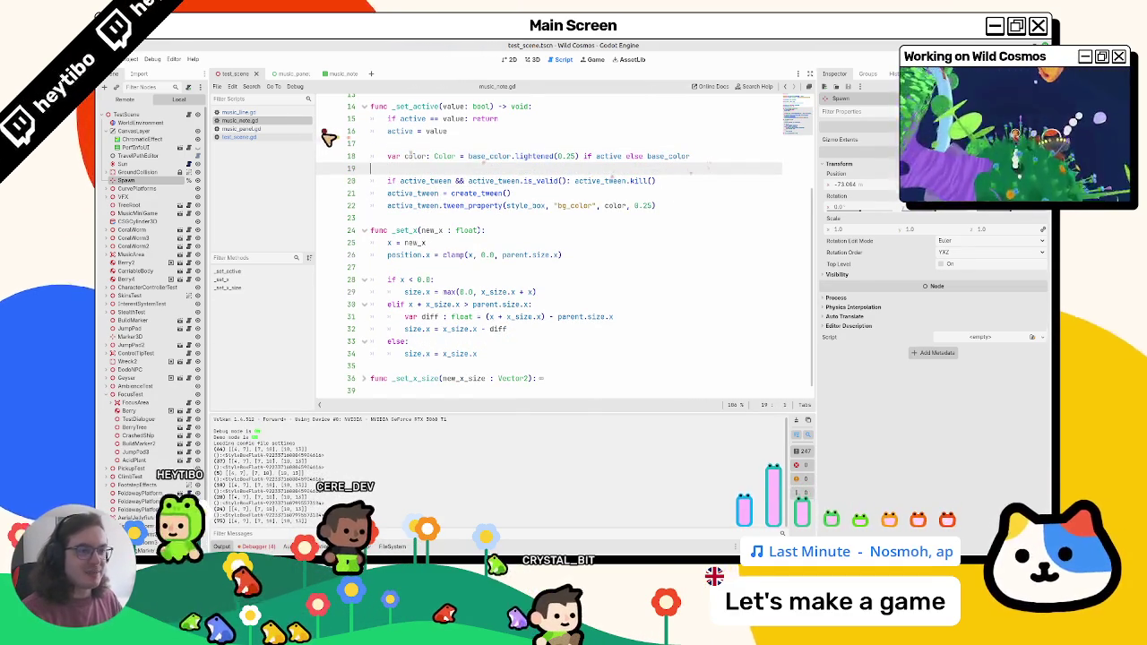
Collapse the _set_x and _set_active functions and add new lines after the variable declarations
scroll(403, 215, "up", 4)
scroll(403, 232, "down", 3)
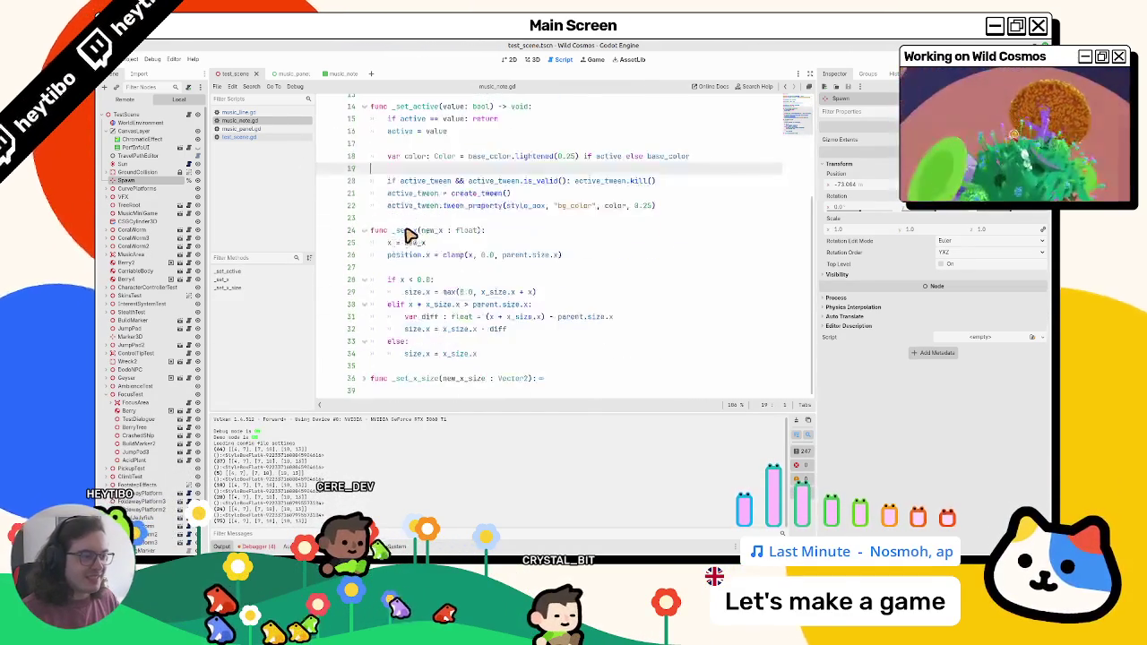
scroll(346, 236, "up", 4)
left_click(365, 341)
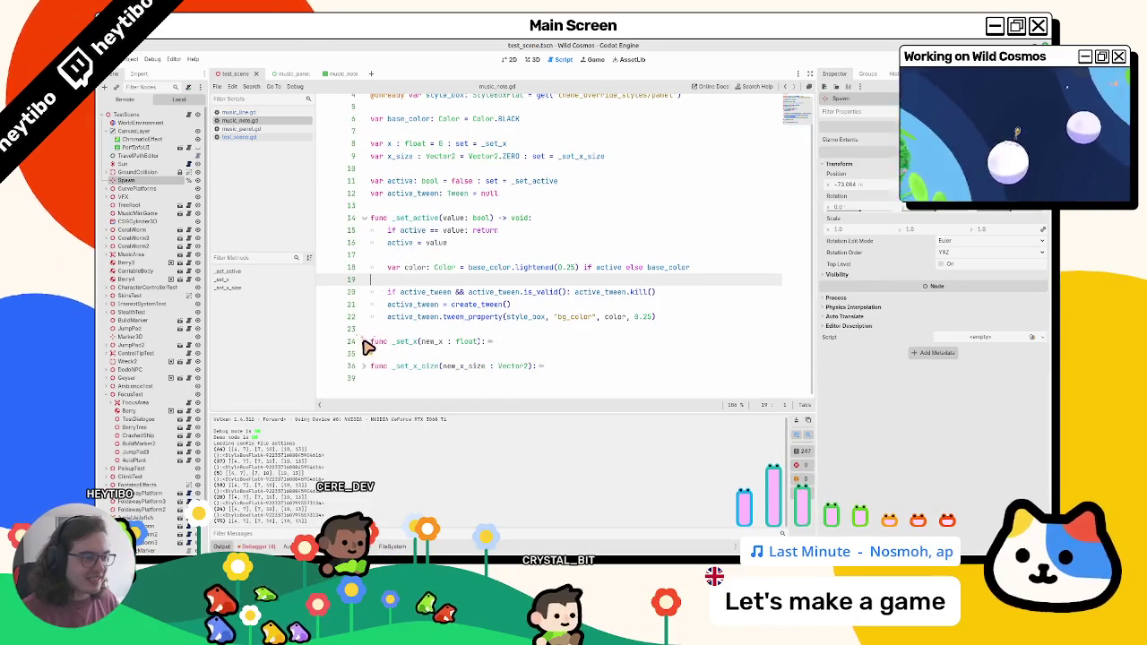
left_click(364, 218)
scroll(374, 224, "up", 2)
key("Up")
key("Up")
key("Up")
left_click(391, 238)
key("Return")
key("Return")
Add func _ready() setting style_box.bg_color = base_color, then run the game to test it
type("func ")
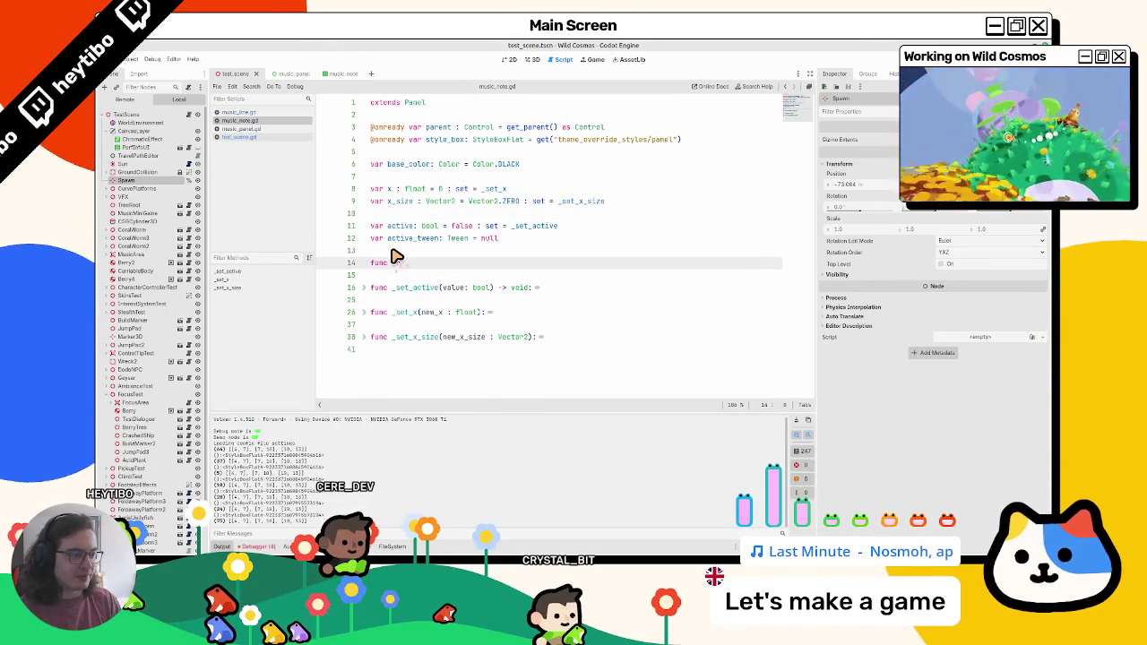
type("_re")
key("Return")
key("Return")
left_click(363, 300)
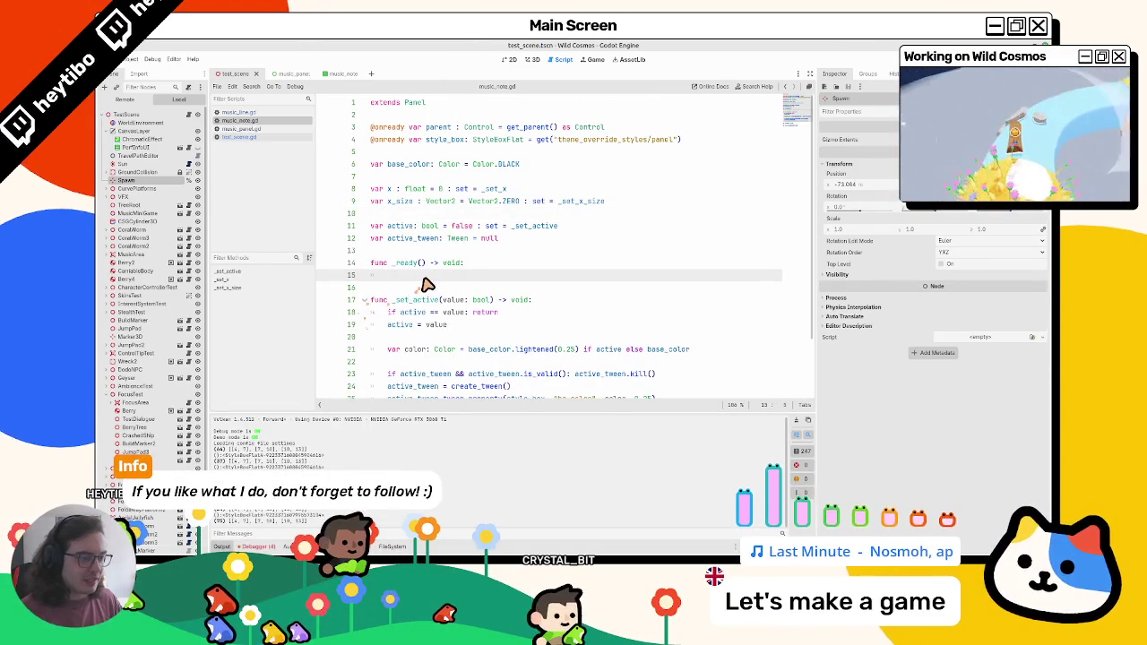
type("style_box.bo")
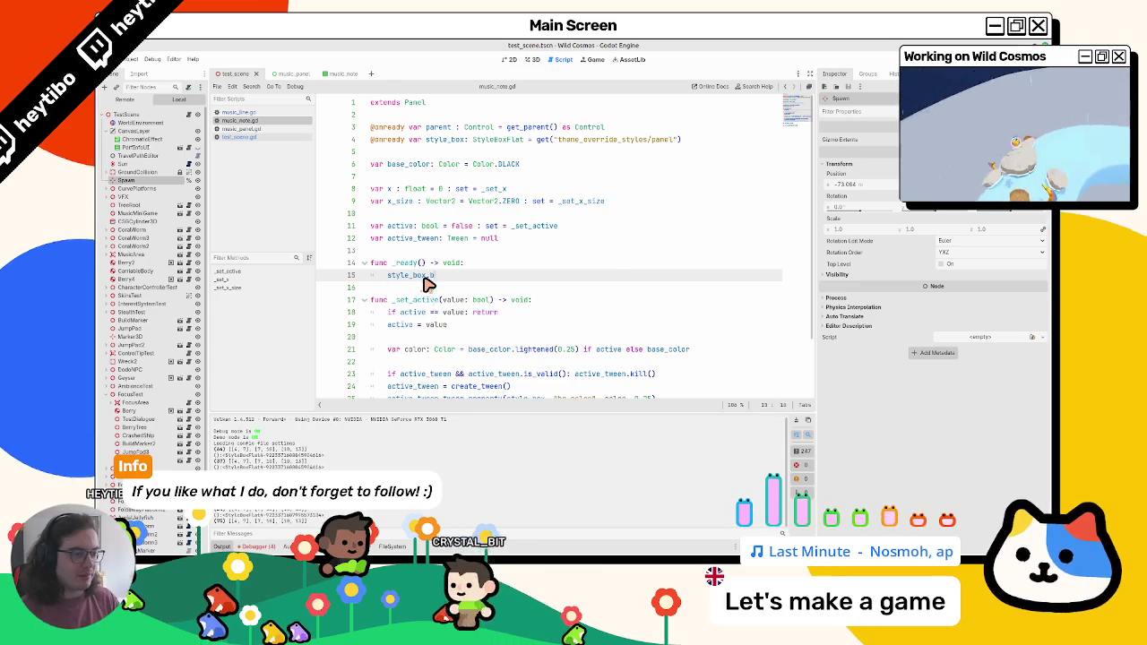
key("Return")
type("= ")
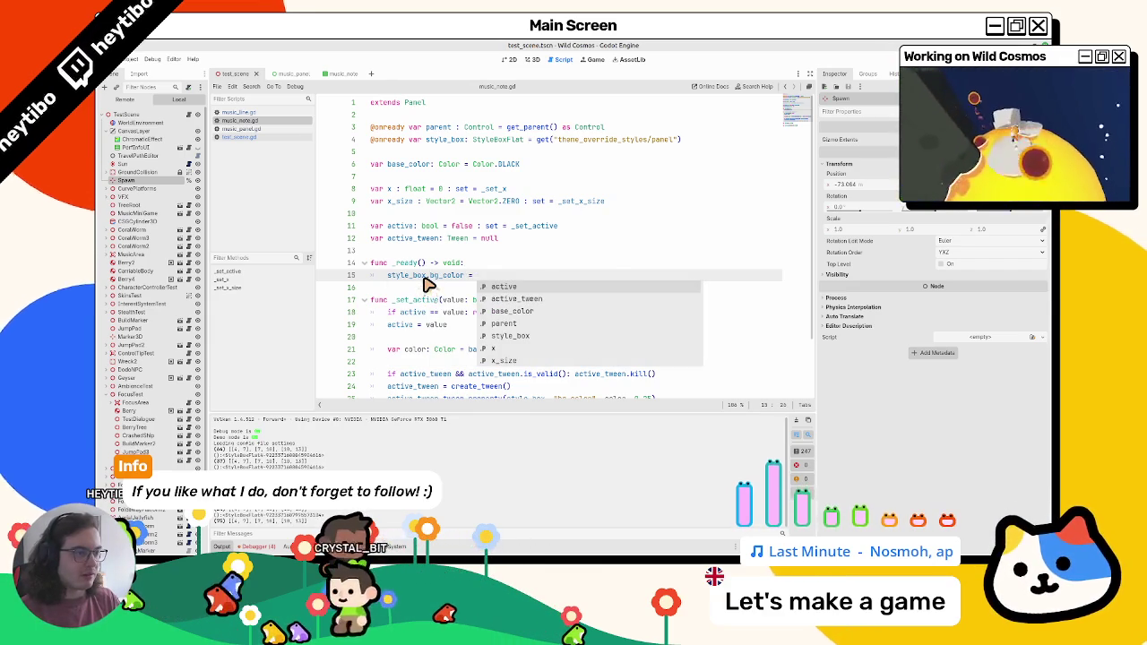
type("ba")
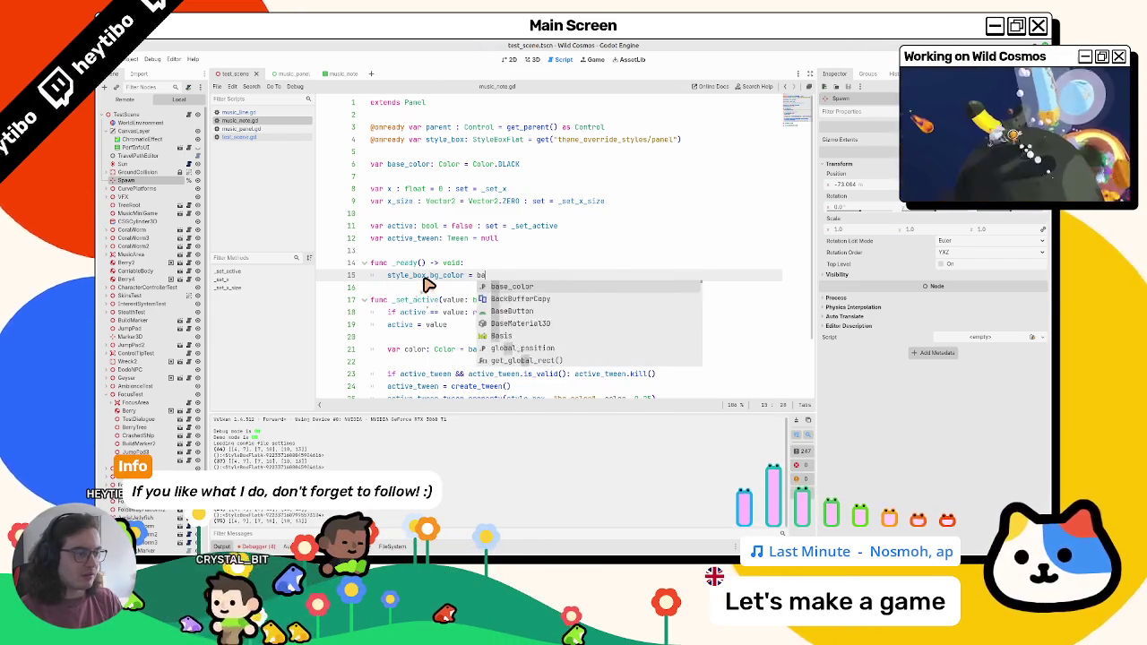
key("Return")
key("F6")
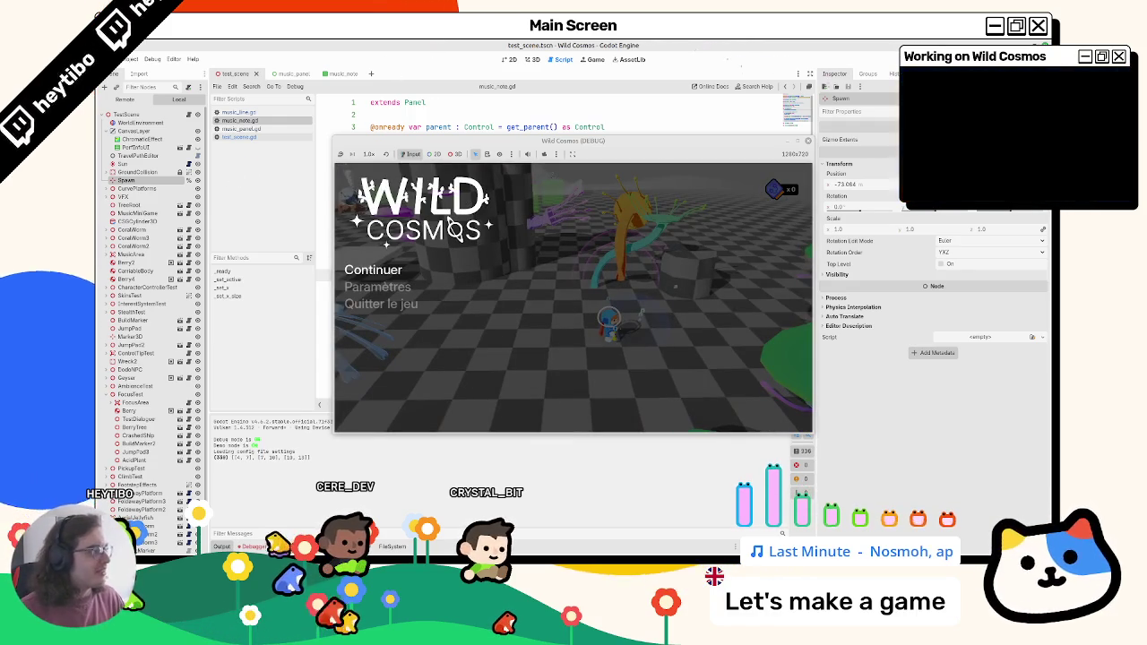
Stop the game and inspect note_a.tres's background colour from the music_panel scene
key("F8")
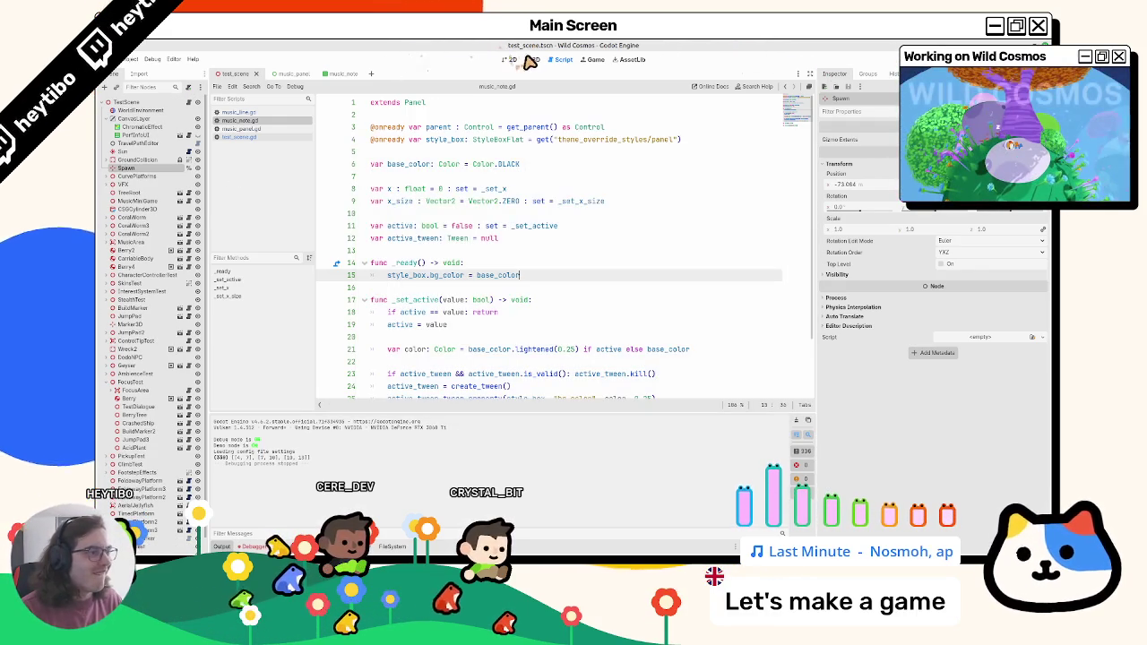
left_click(529, 60)
left_click(294, 76)
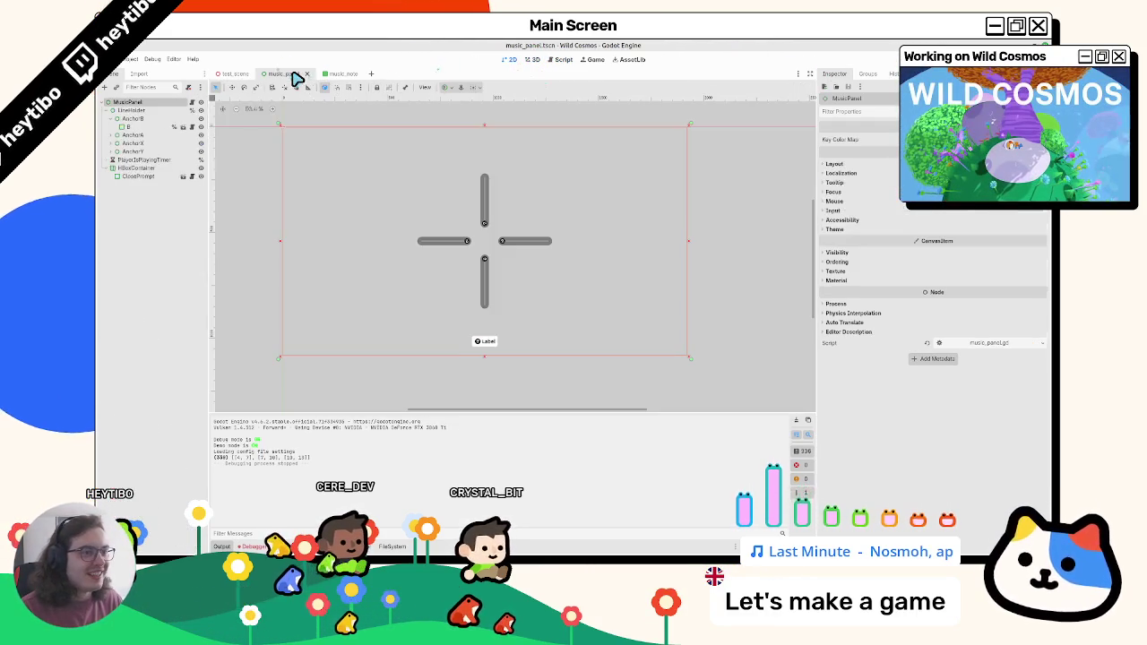
left_click(341, 74)
left_click(233, 73)
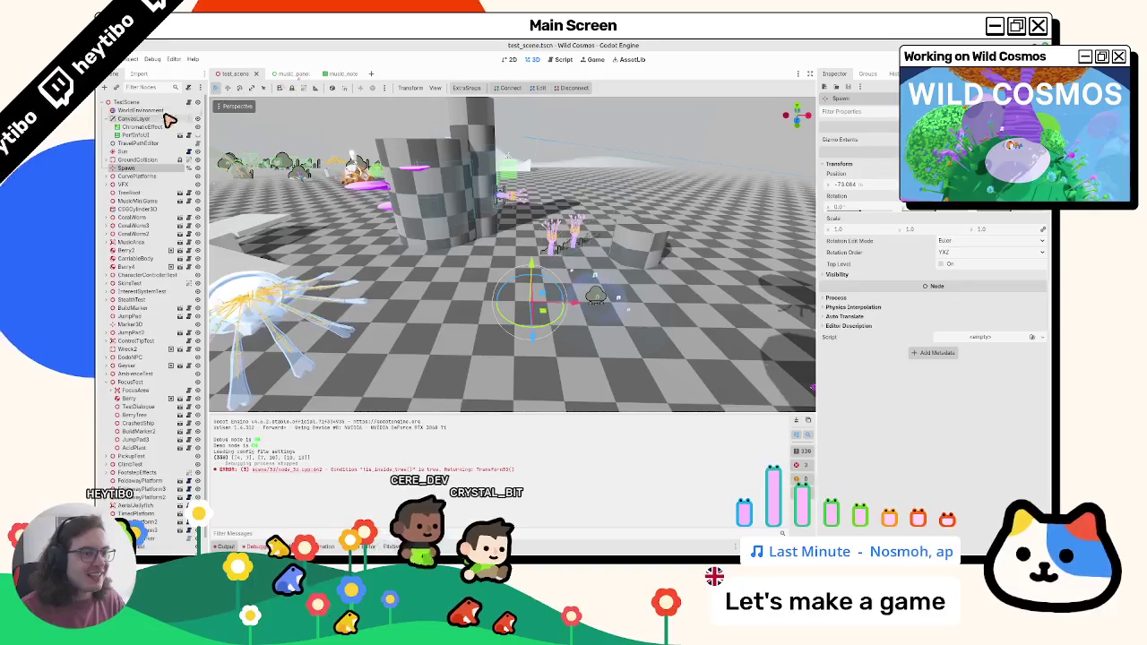
left_click(283, 73)
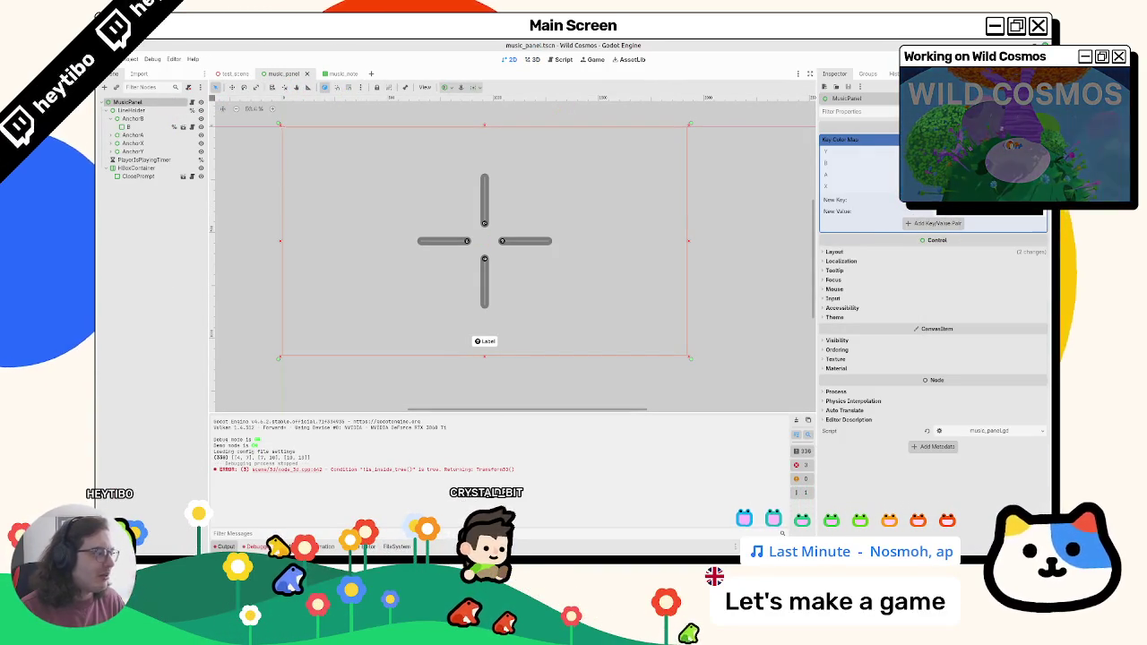
left_click(397, 546)
left_click(588, 408)
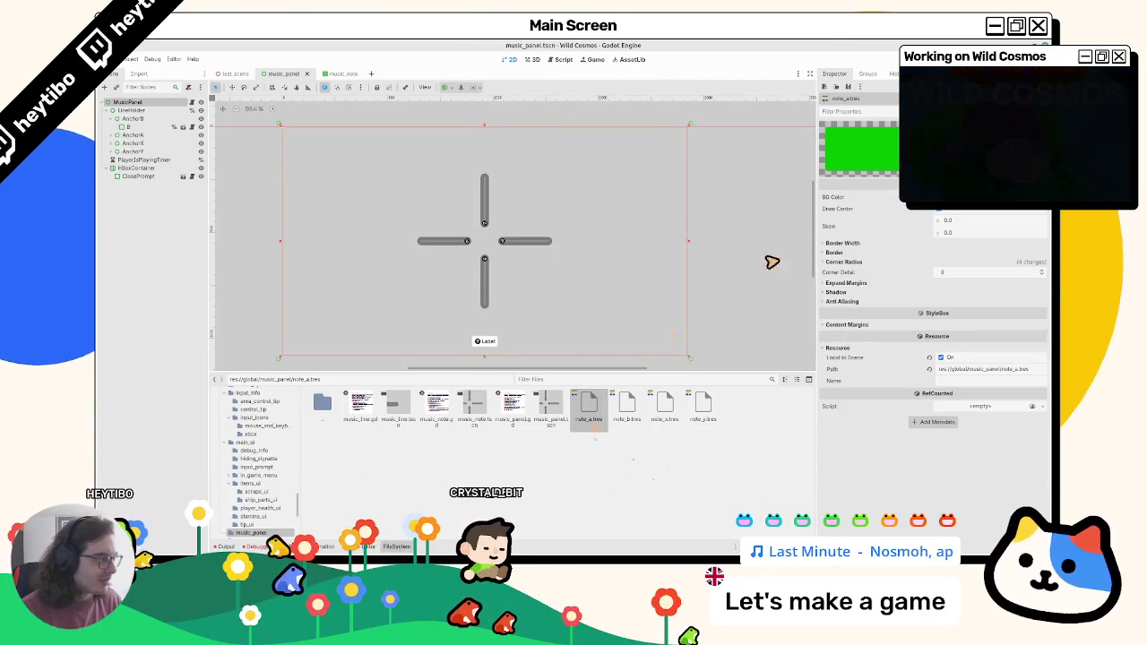
left_click(949, 197)
left_click(137, 103)
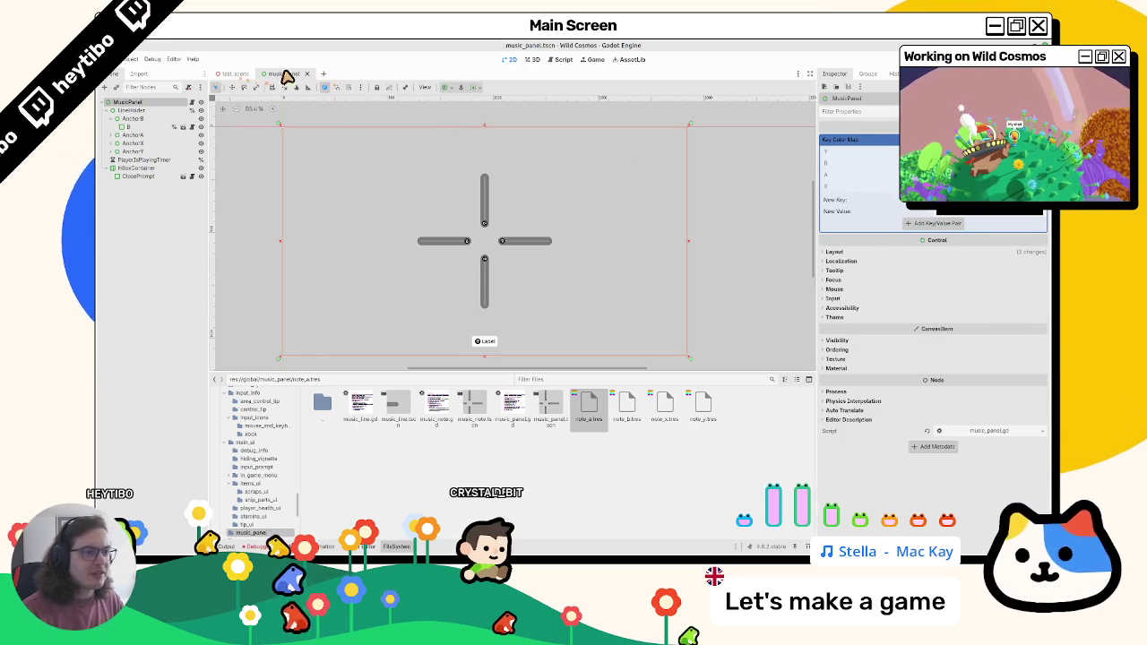
Rerun test_scene, then stop it and bring up music_line.gd in the script editor
left_click(219, 76)
key("F6")
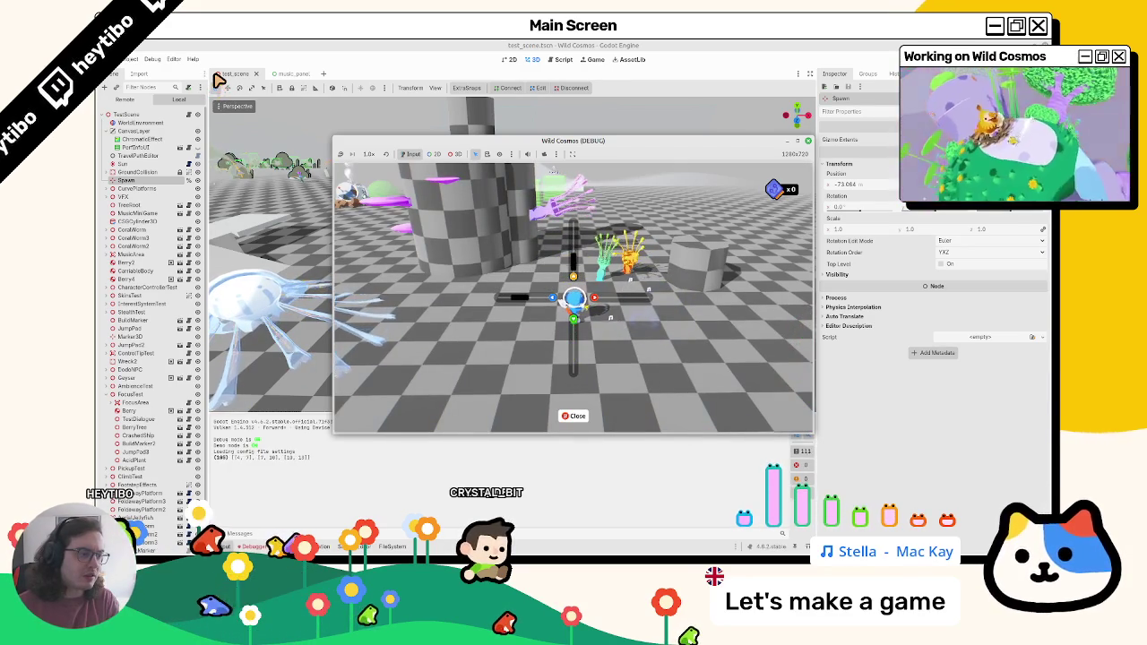
key("F8")
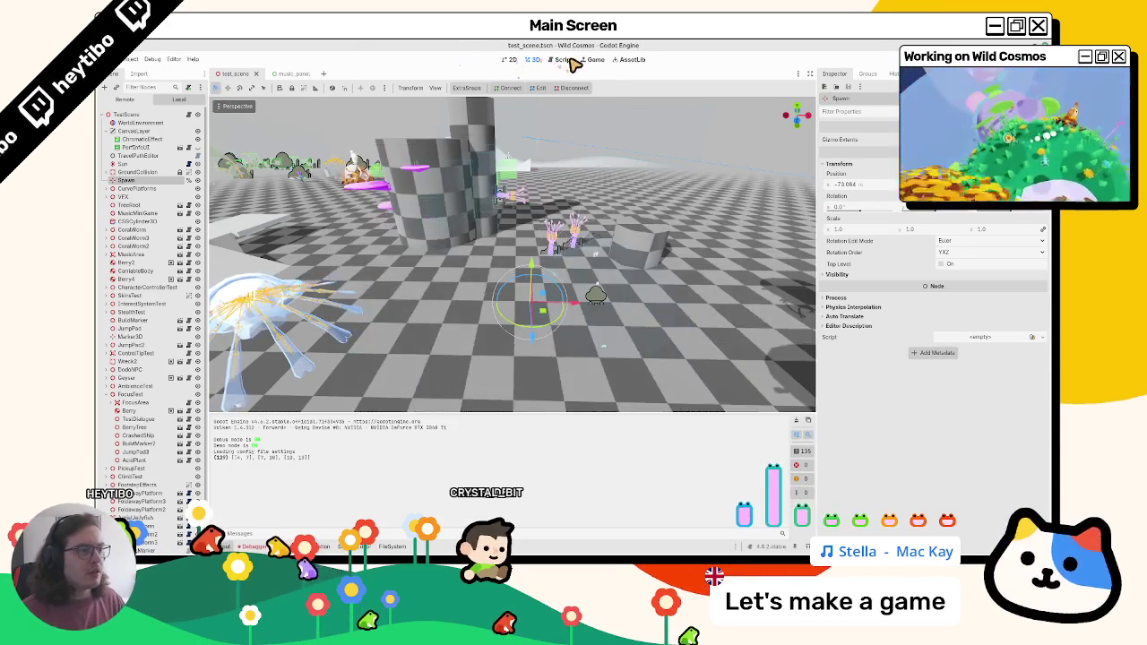
key("ctrl+F3")
left_click(240, 120)
left_click(240, 112)
left_click(241, 120)
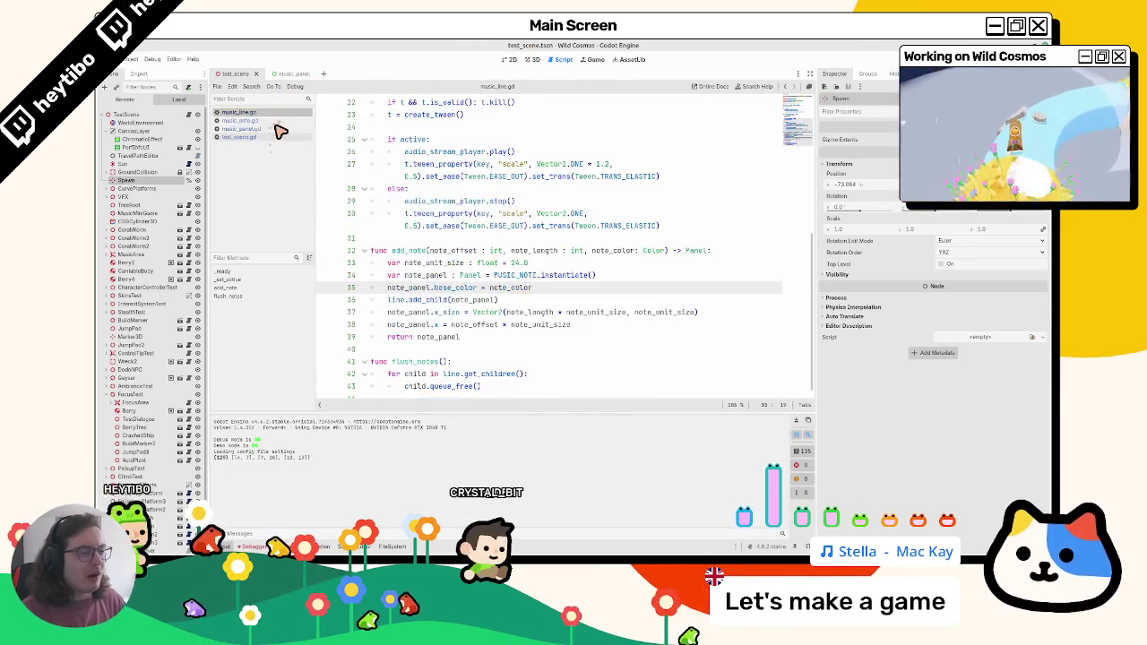
Change music_note.gd's lightened(0.25) to lightened(0.6), clear the Output log and review music_line.gd
left_click(268, 129)
left_click(285, 120)
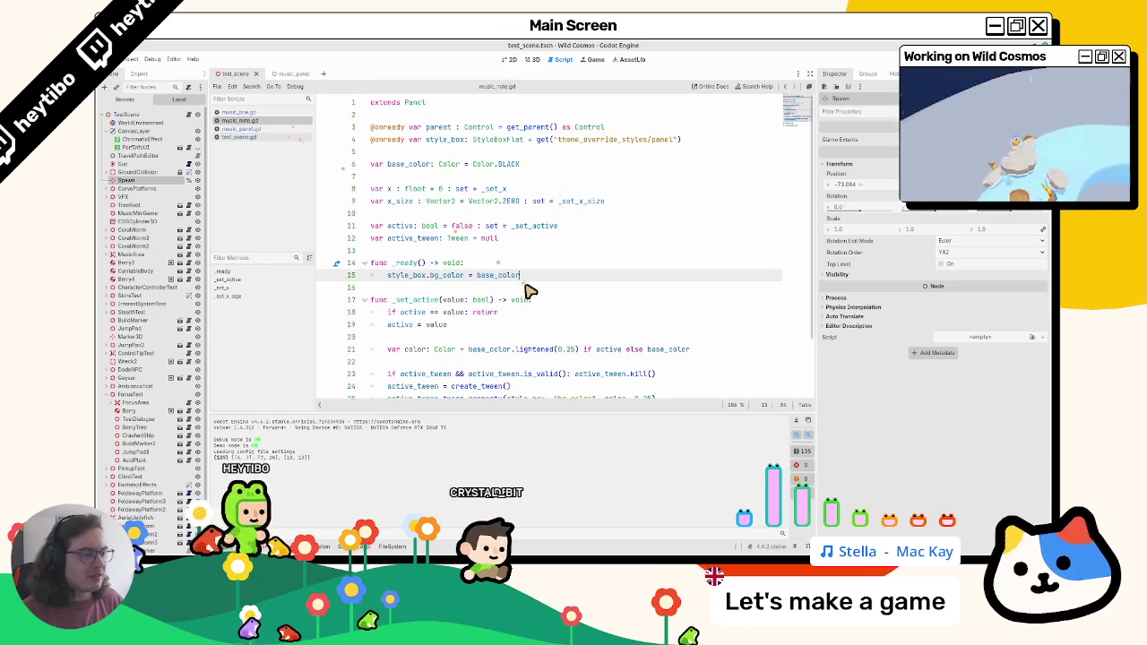
scroll(530, 286, "down", 2)
left_click(576, 284)
type("6")
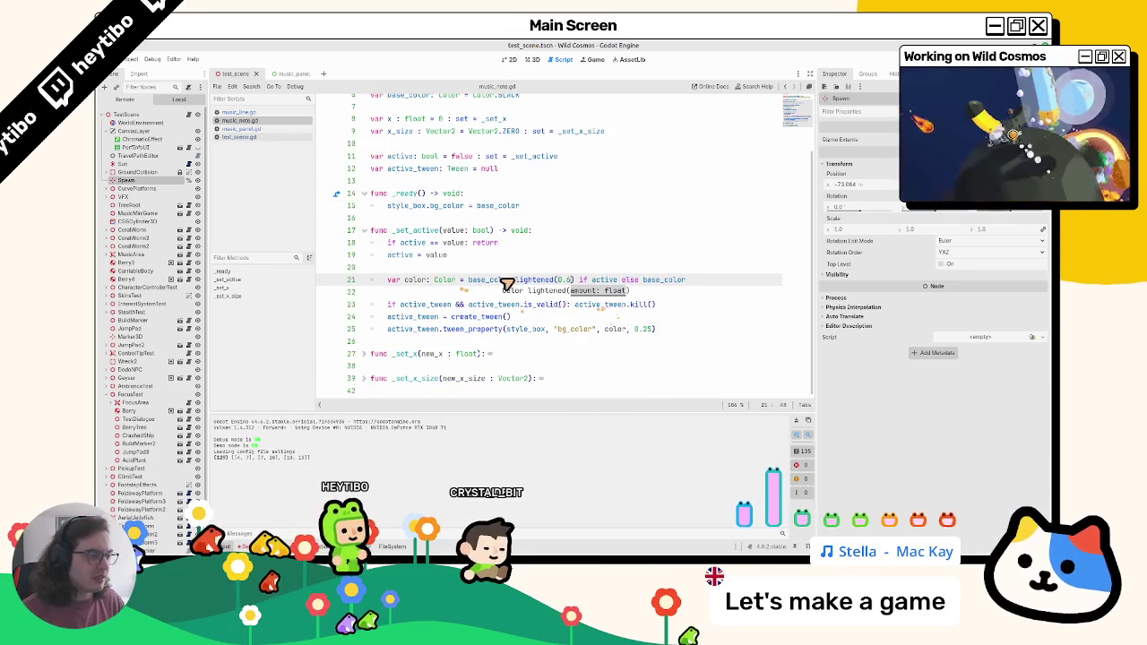
left_click(802, 422)
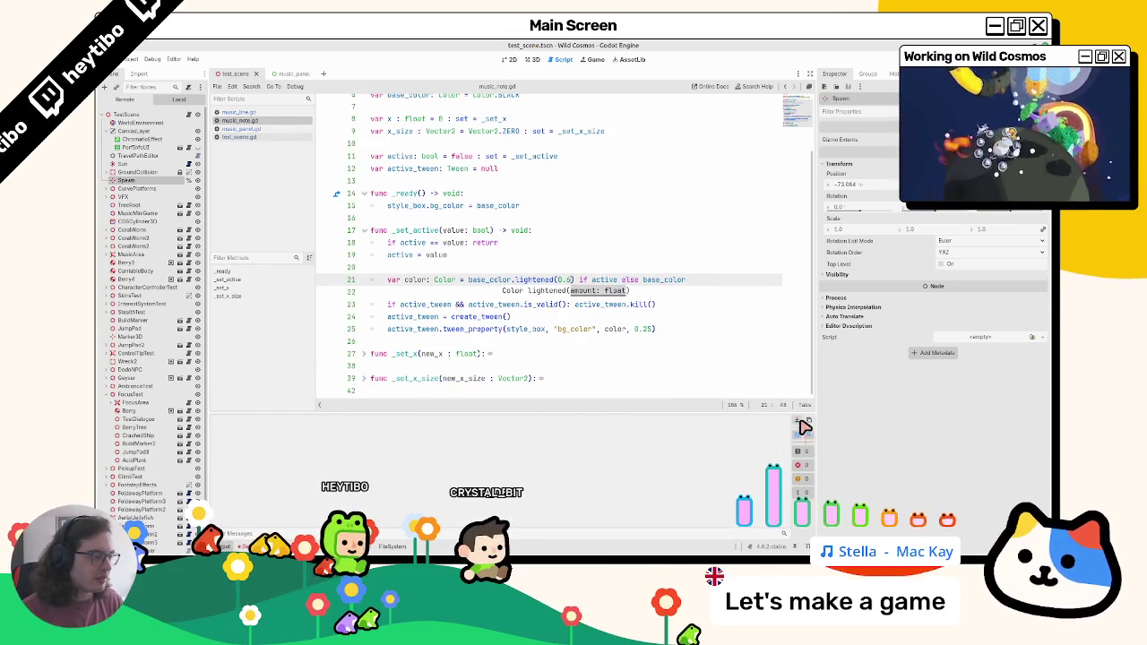
left_click(231, 113)
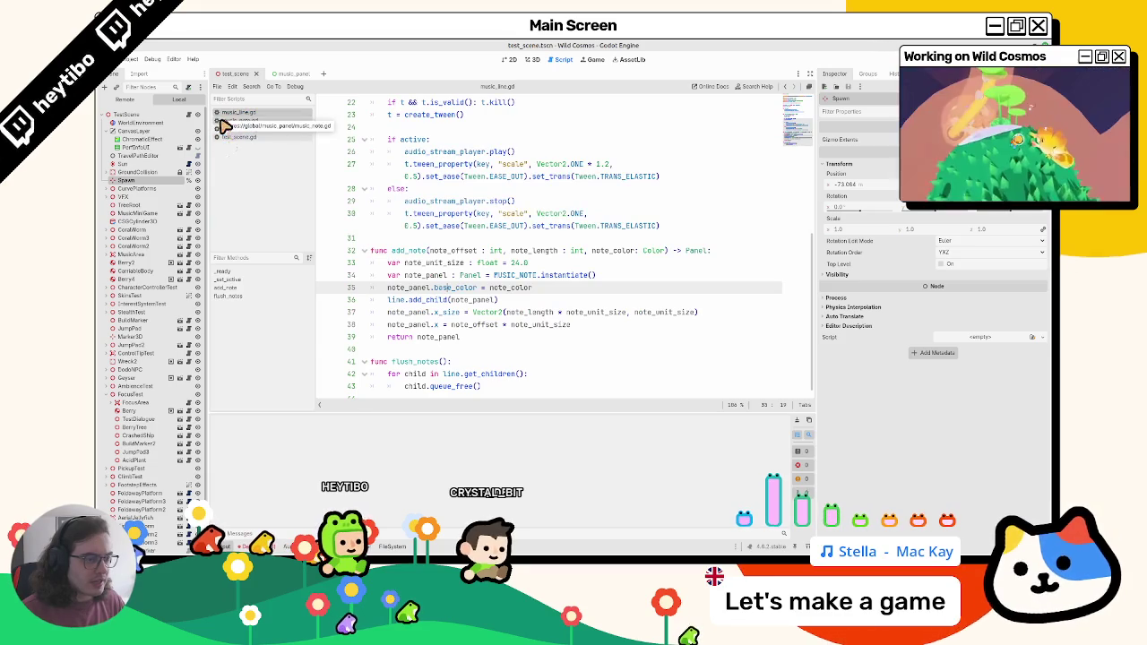
left_click(225, 122)
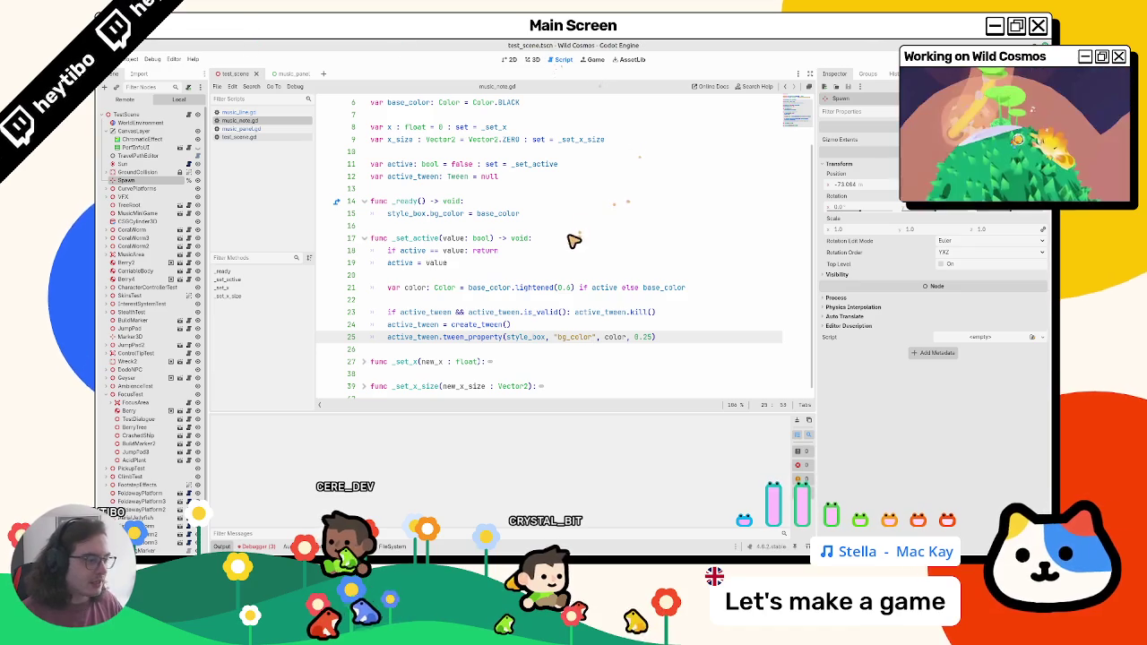
left_click(289, 74)
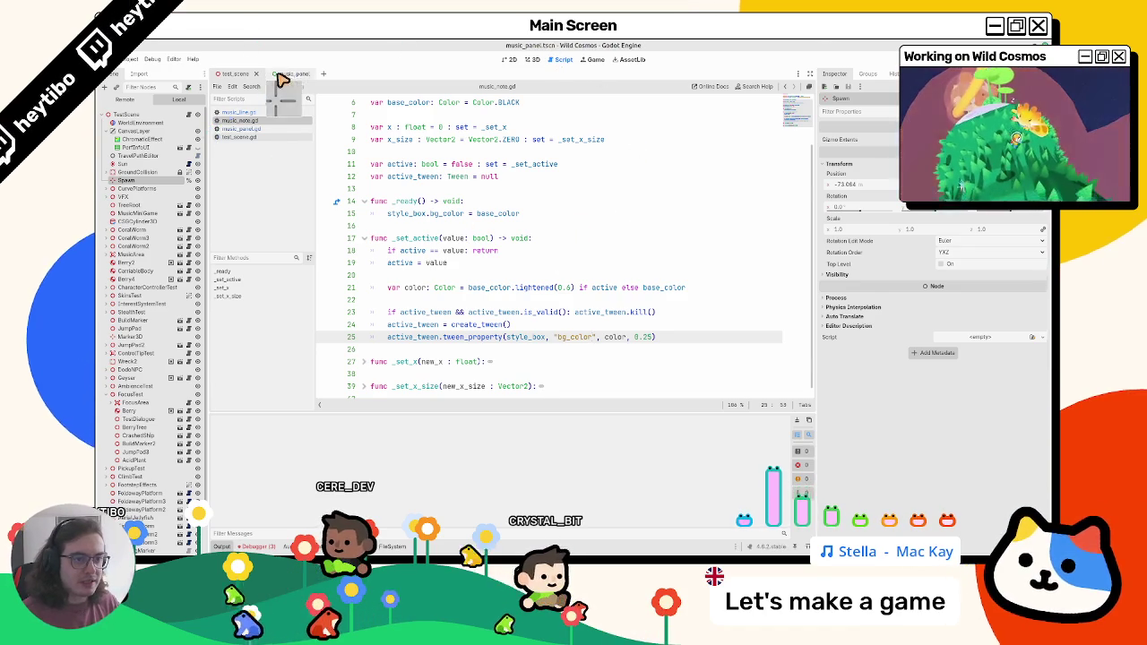
Inspect the note_b and note_x style box background colours, then save the music panel scene
left_click(391, 547)
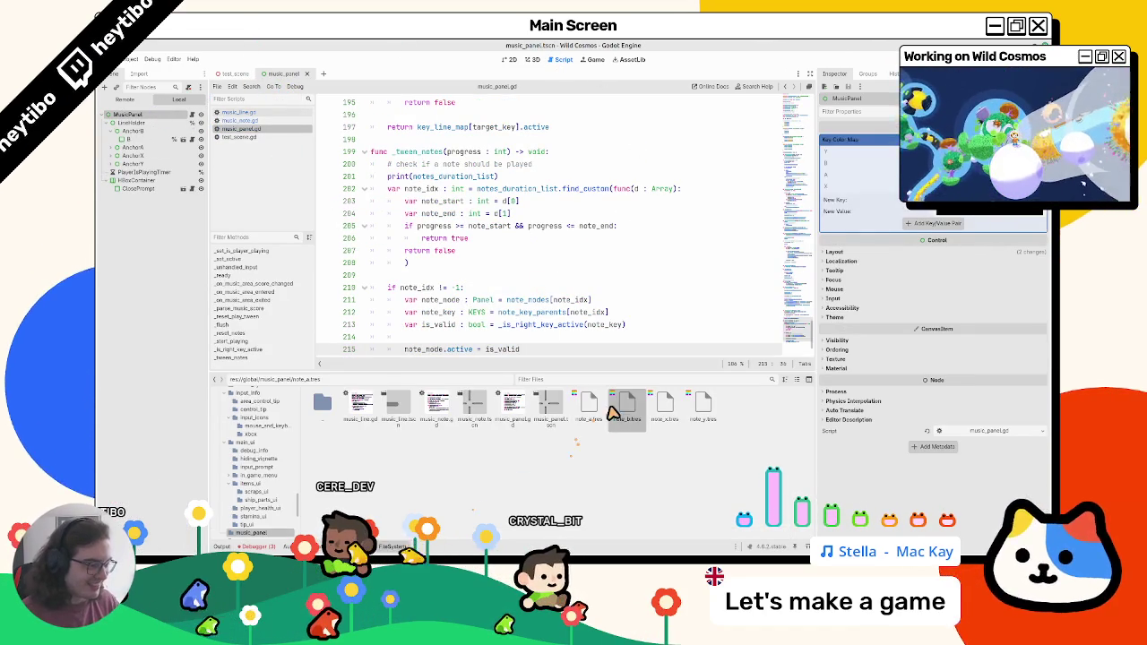
left_click(626, 407)
left_click(126, 115)
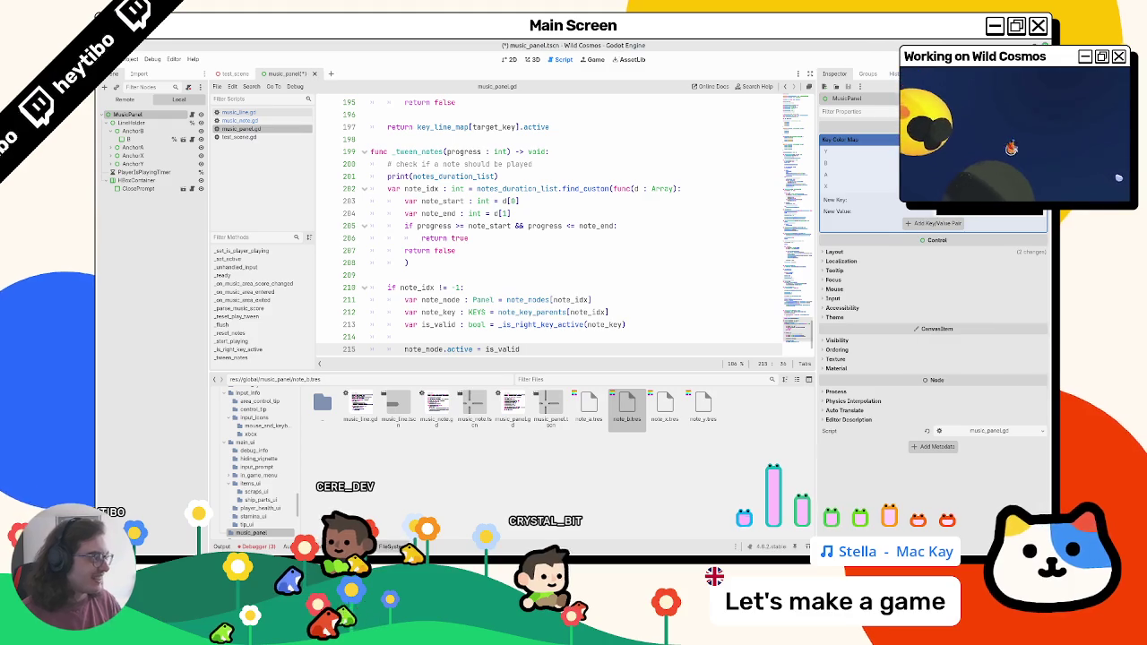
left_click(664, 408)
left_click(965, 198)
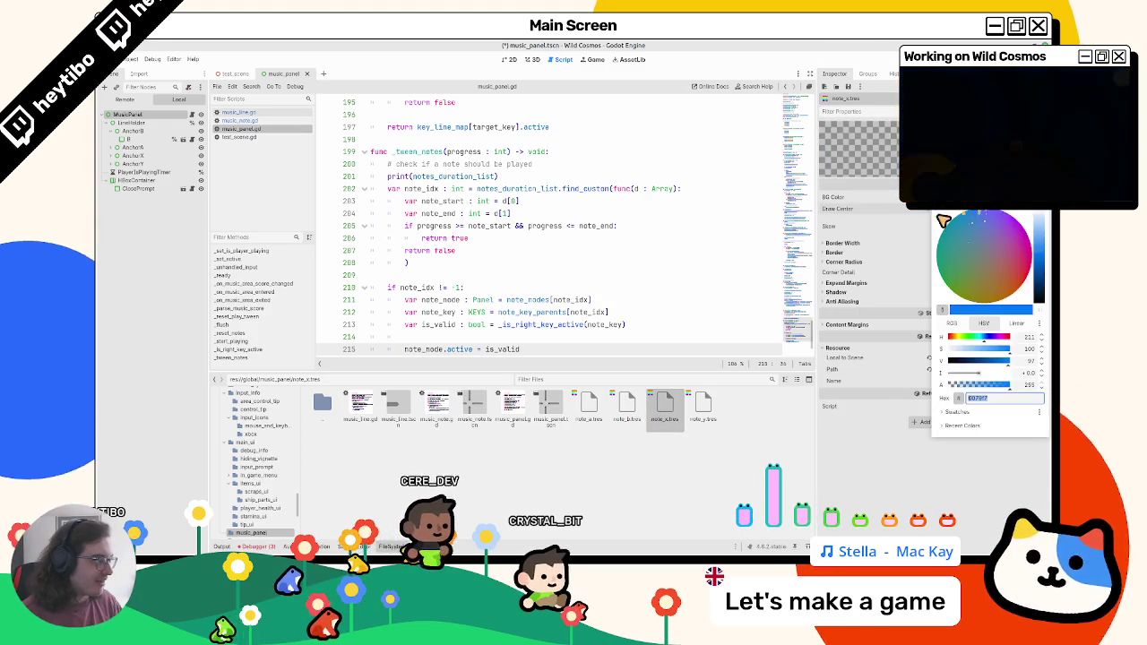
left_click(174, 146)
left_click(156, 117)
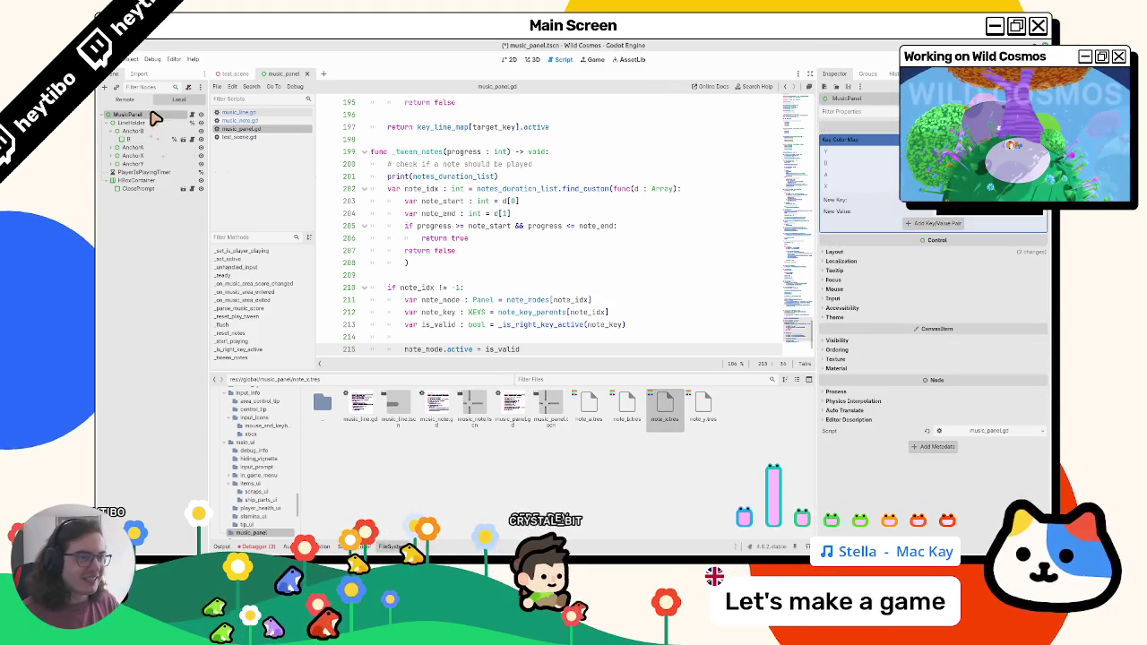
key("ctrl+s")
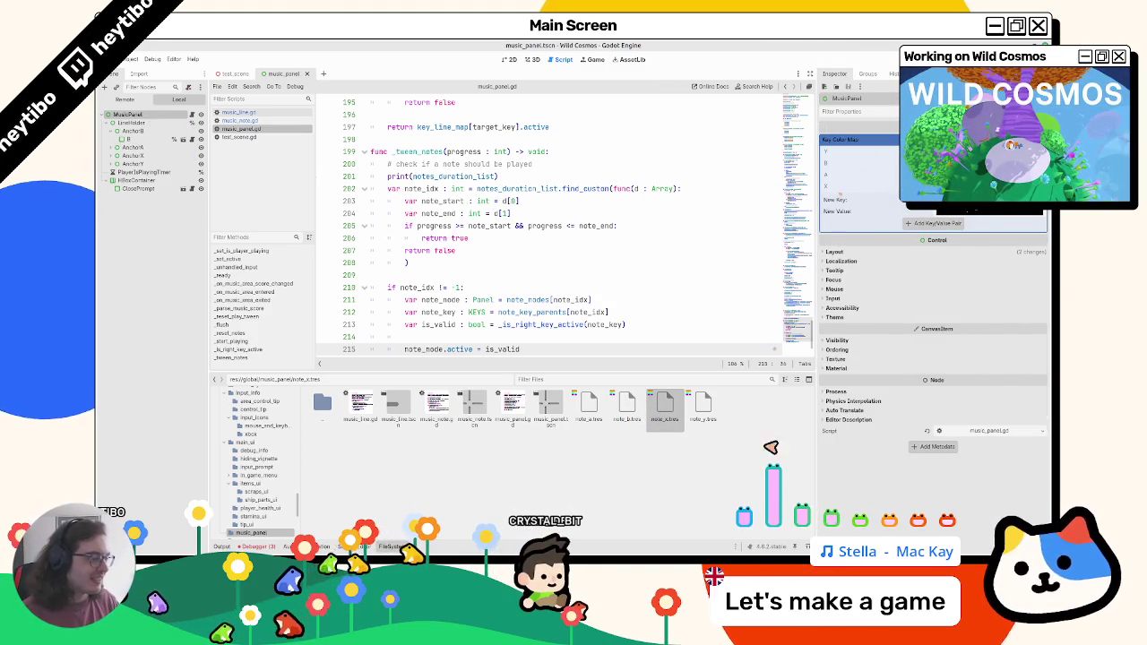
Check note_y's background colour, then run the test_scene
left_click(708, 414)
left_click(965, 198)
left_click(153, 167)
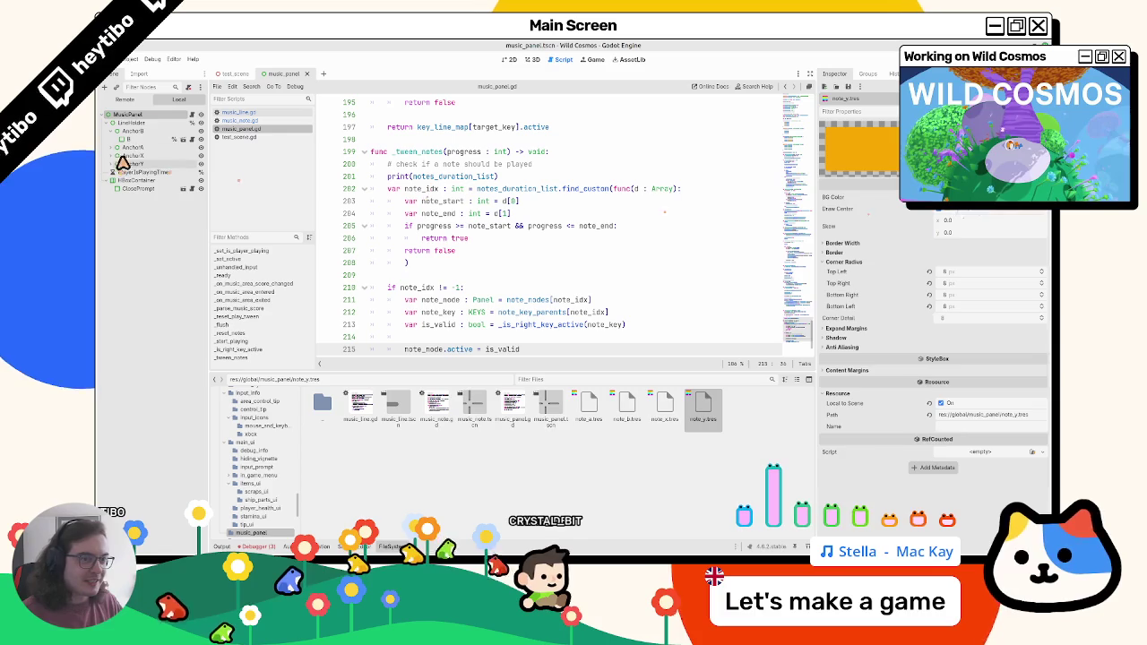
left_click(154, 117)
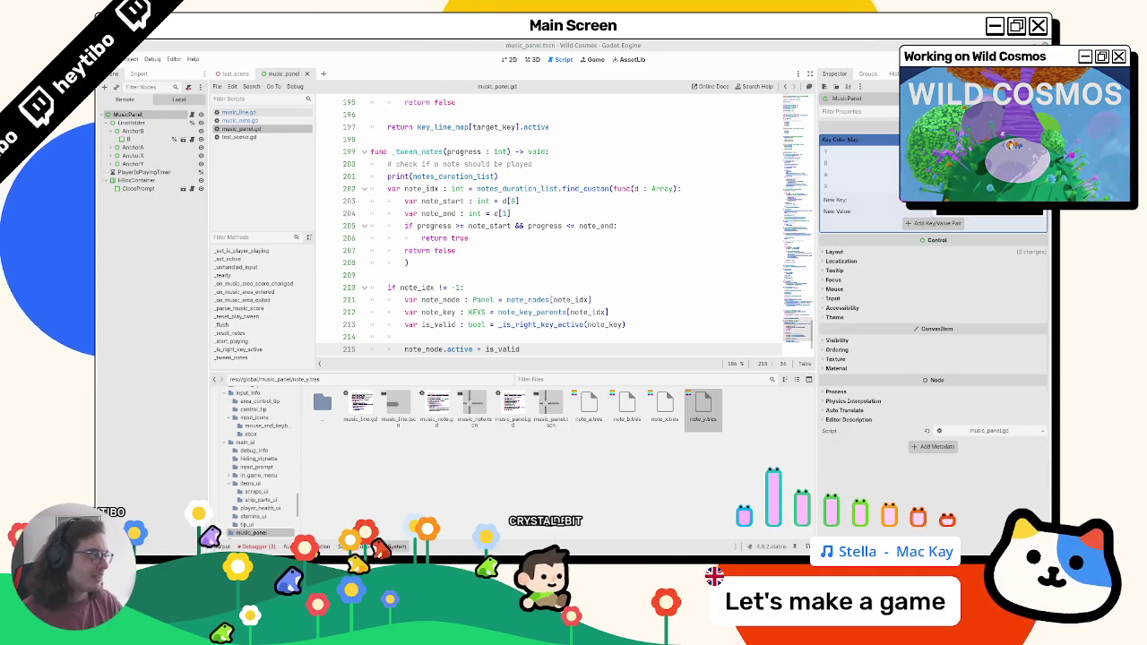
left_click(234, 74)
key("F6")
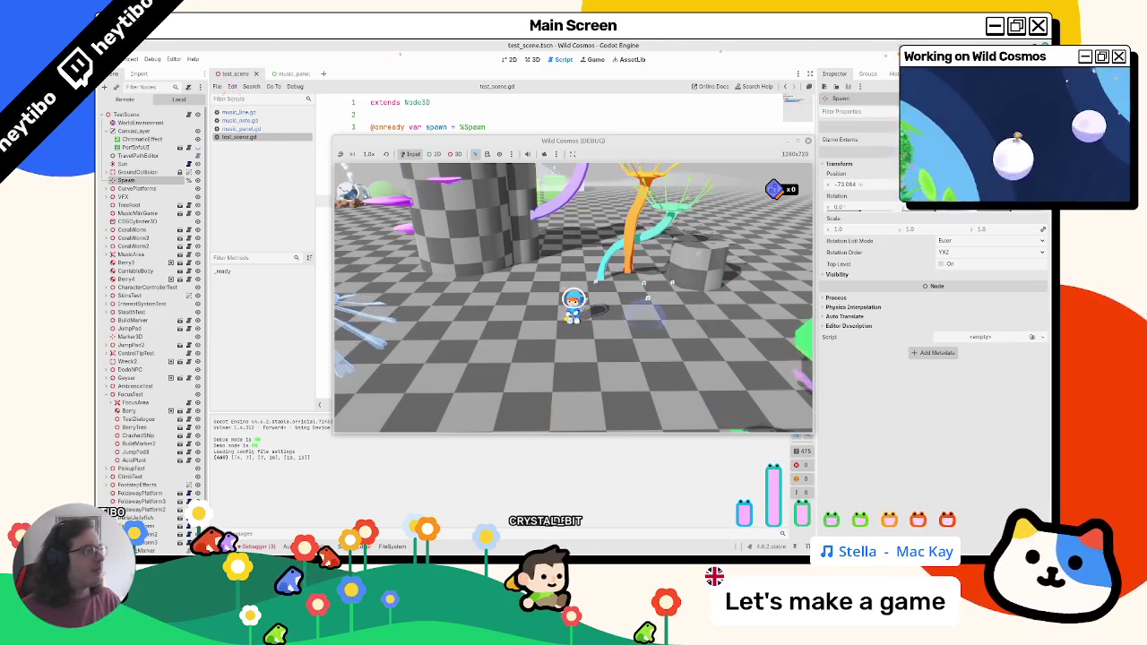
Change music_note.gd's tween duration from 0.25 to 0.1 seconds and clear the Output log
left_click(269, 130)
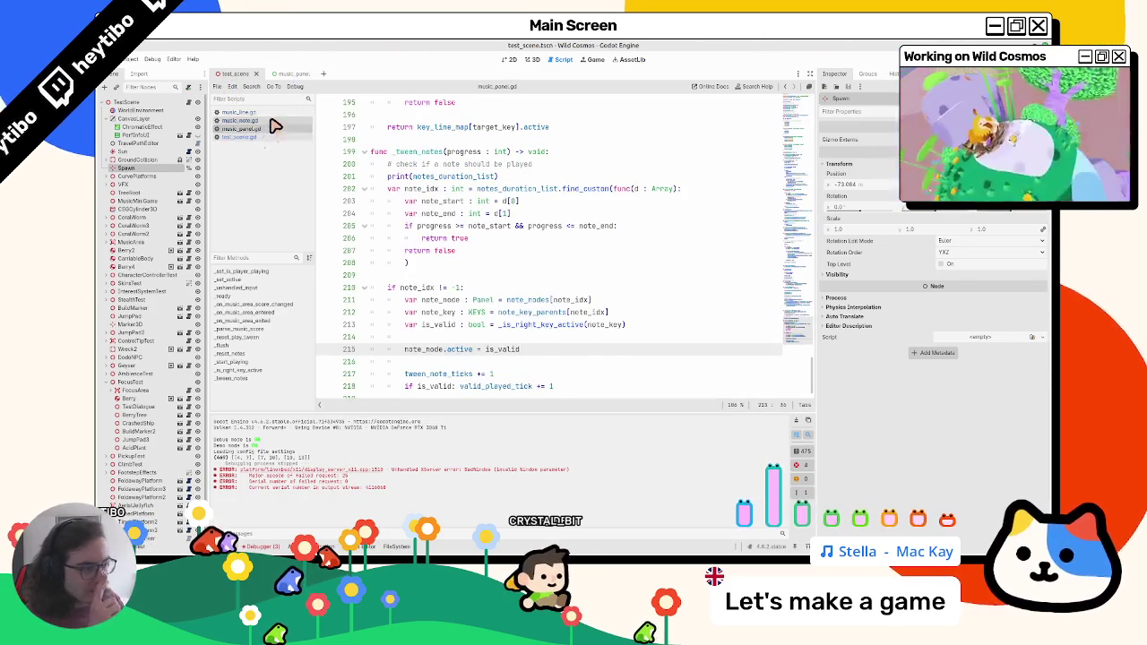
left_click(272, 120)
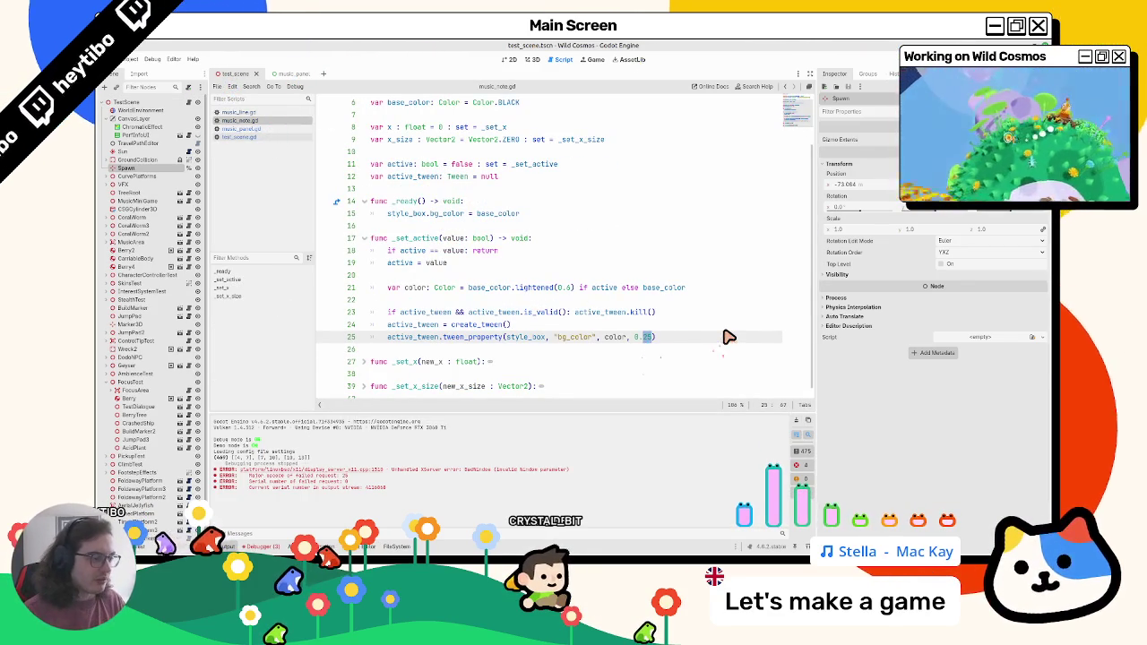
type("1")
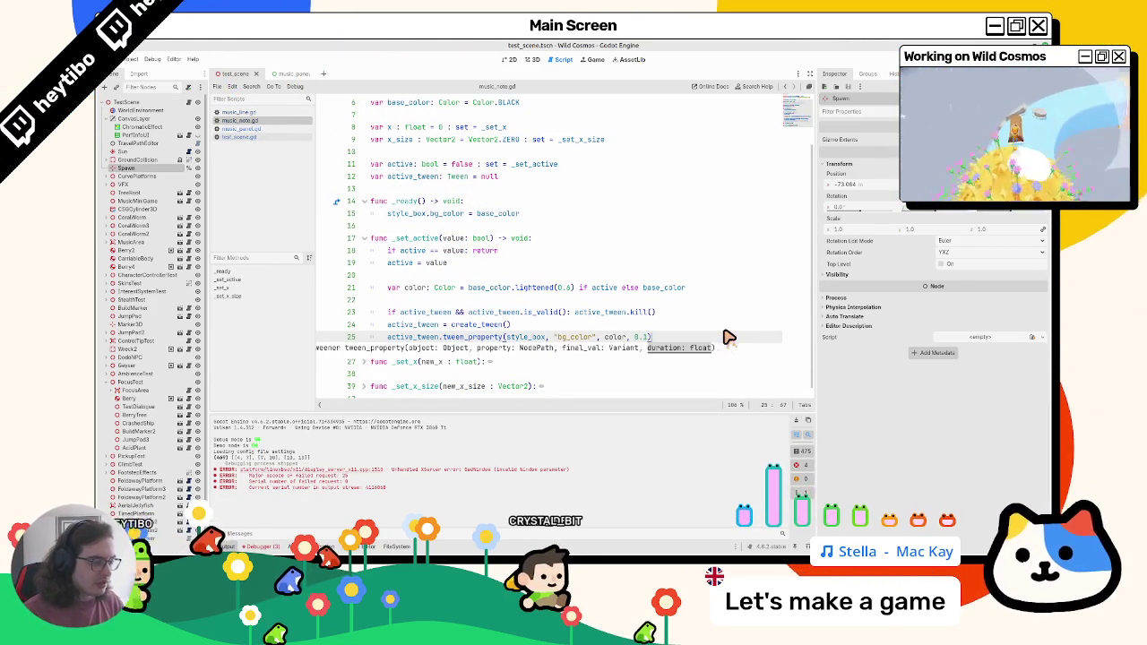
left_click(803, 427)
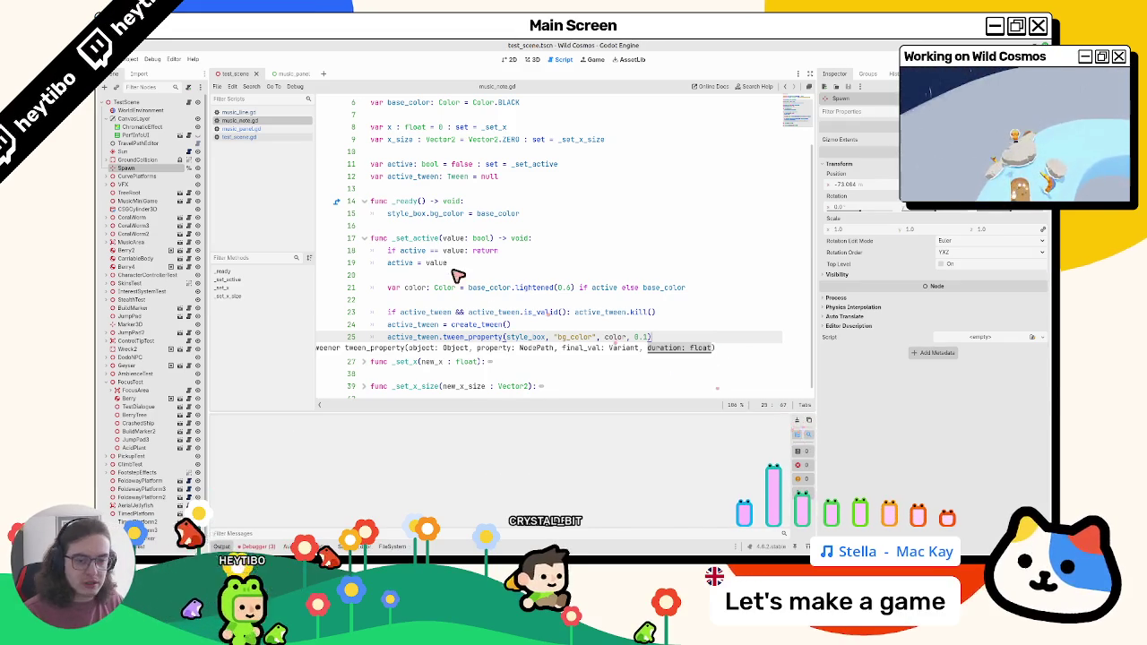
key("F5")
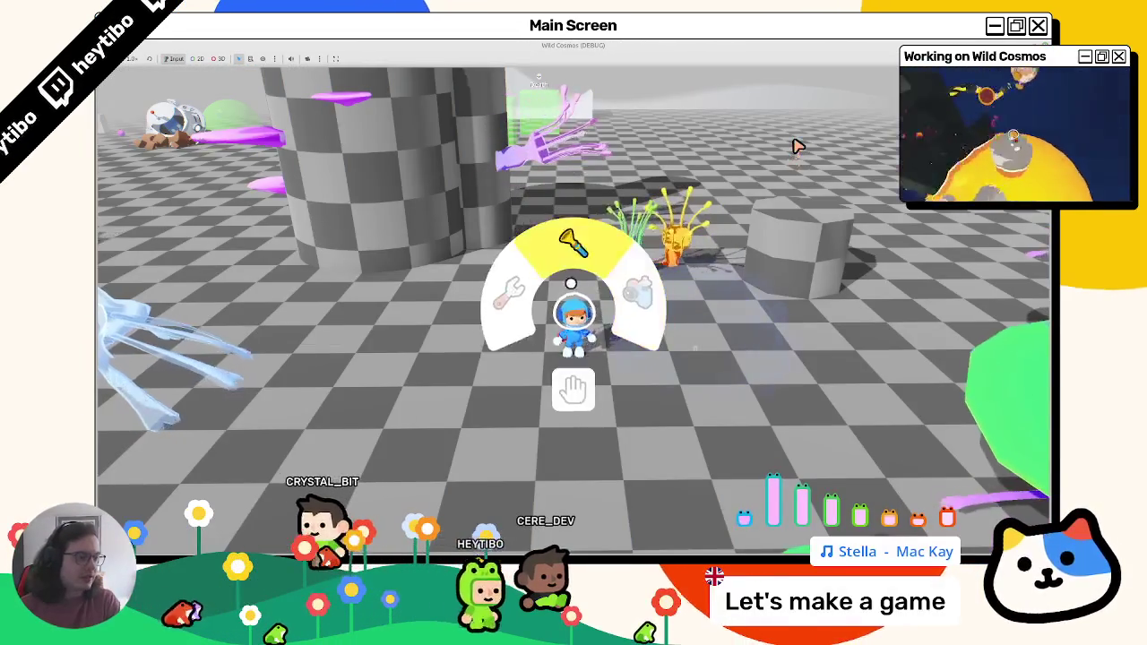
key("Return")
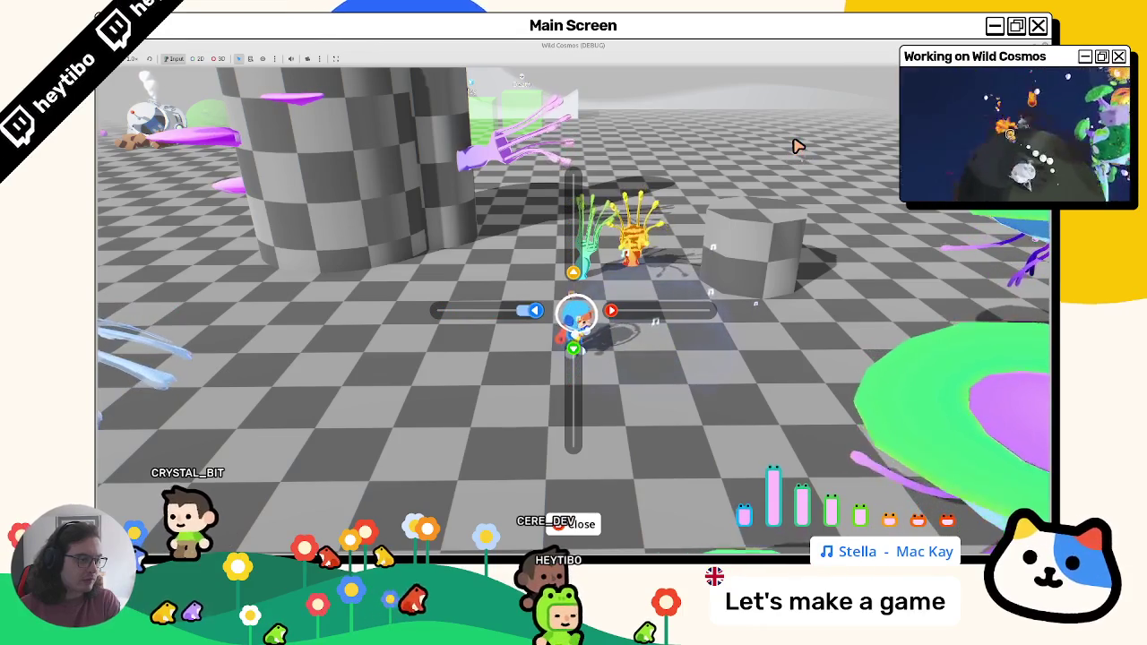
key("Escape")
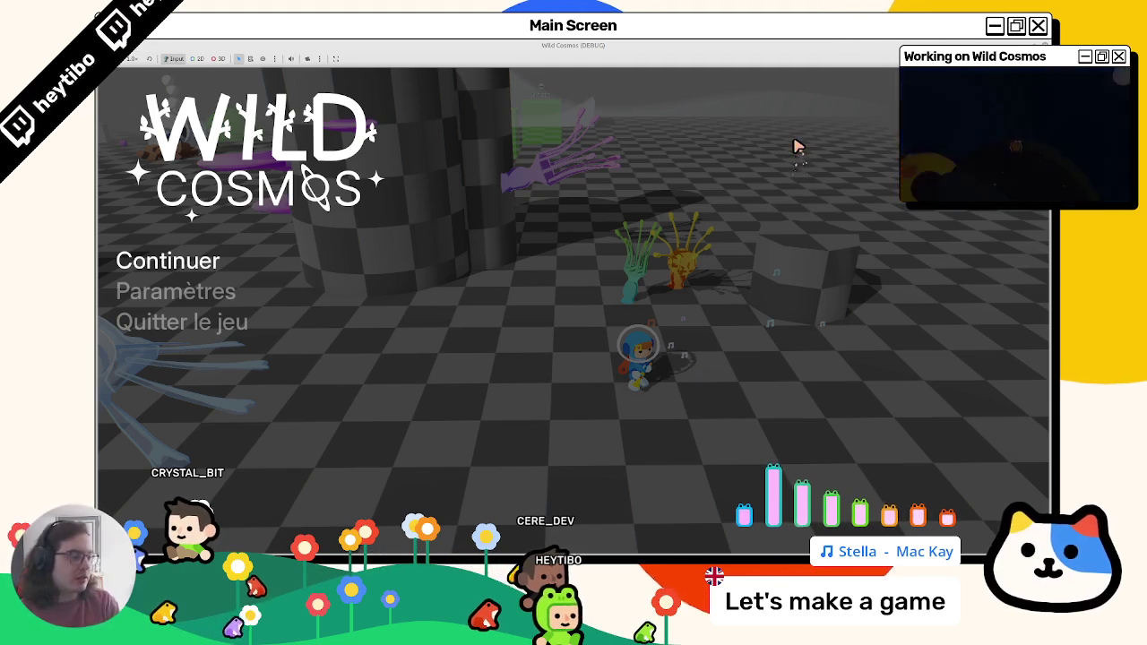
key("Escape")
key("Return")
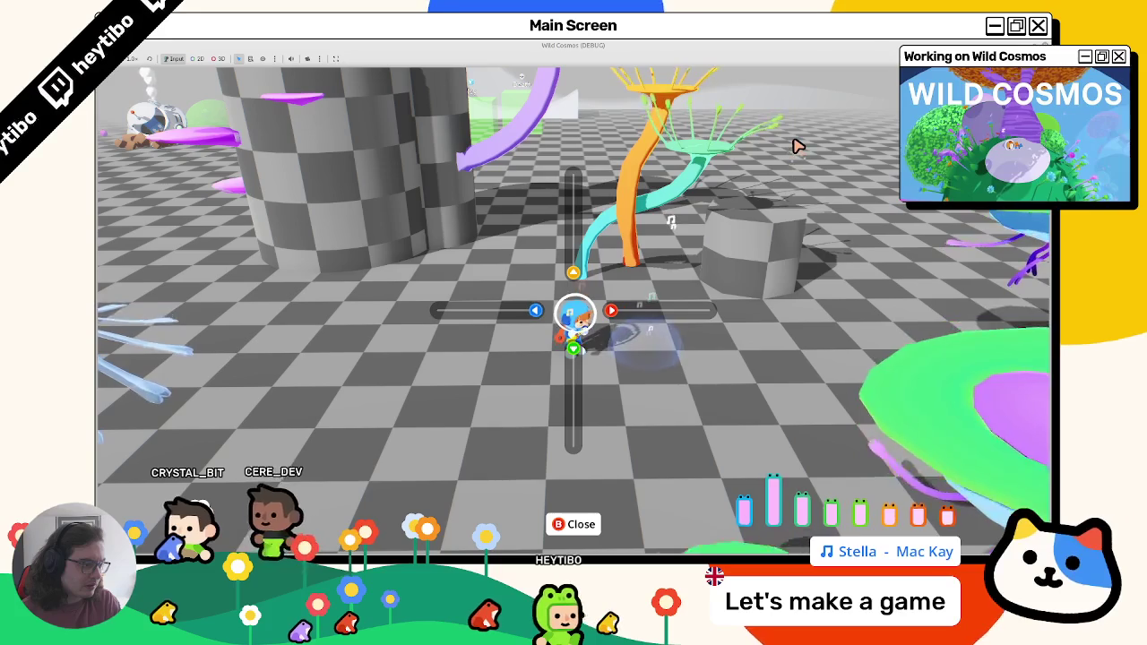
key("Escape")
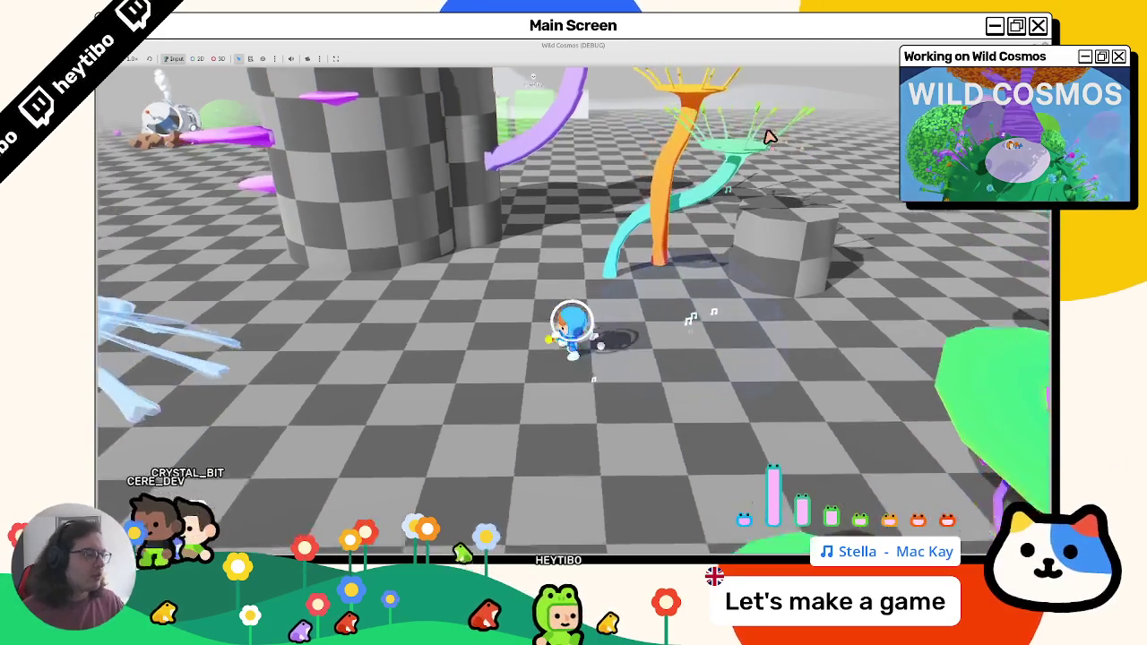
key("F8")
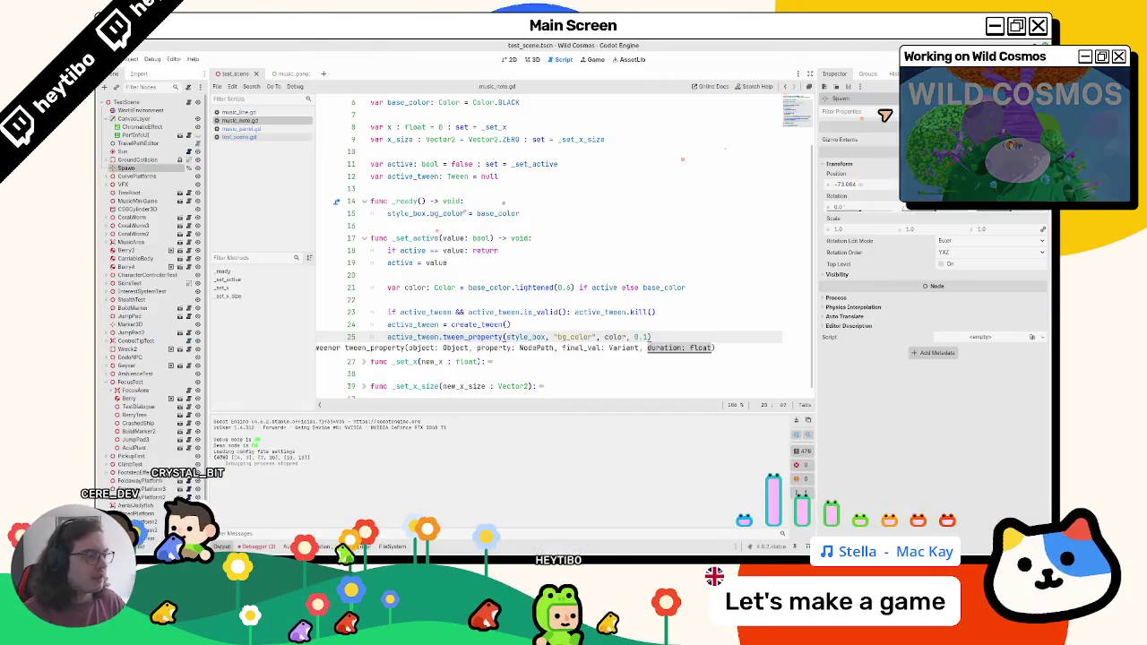
Browse the music_panel scene's AnchorX, Line and PanelContainer nodes, then bring up music_line.gd
left_click(243, 128)
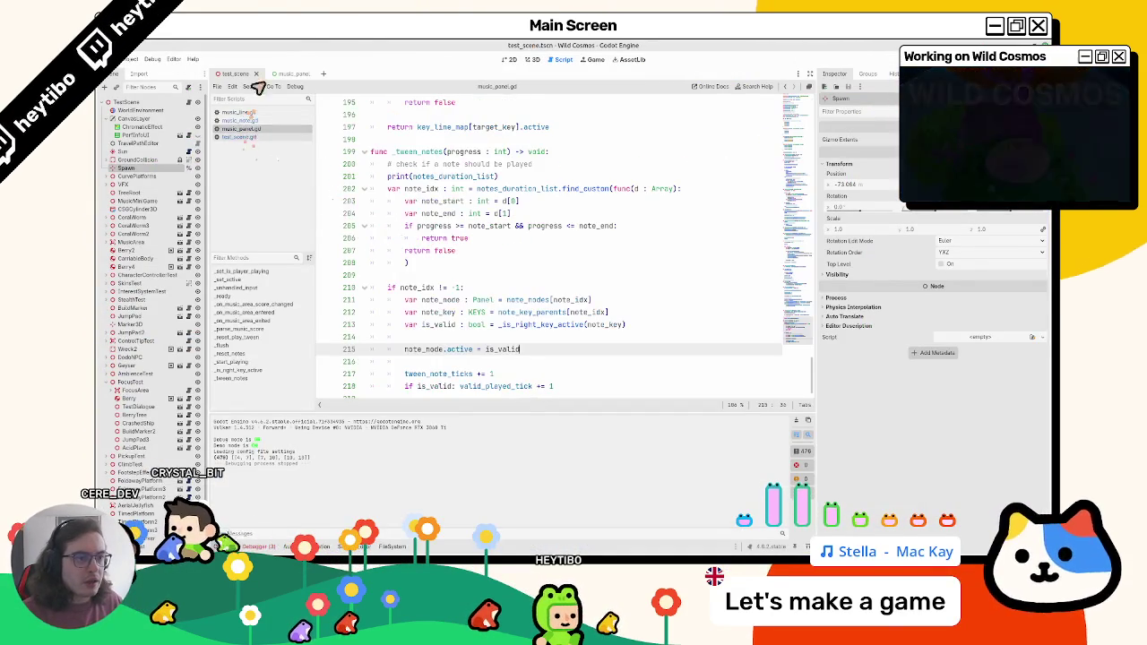
left_click(285, 75)
left_click(532, 60)
left_click(508, 59)
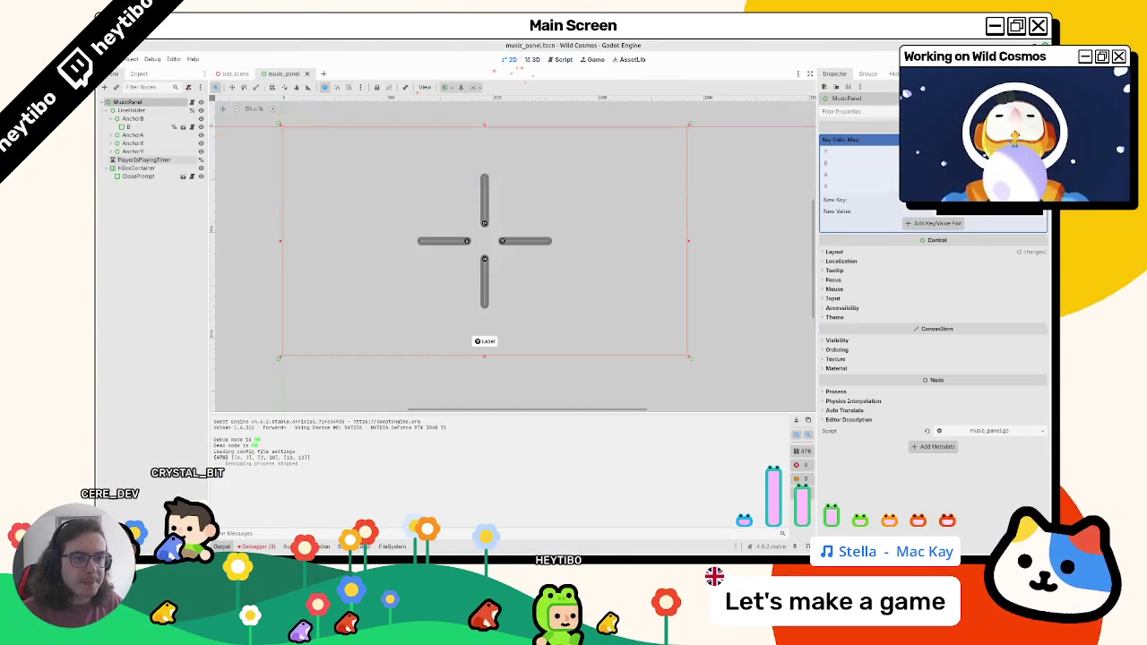
left_click(134, 145)
left_click(112, 135)
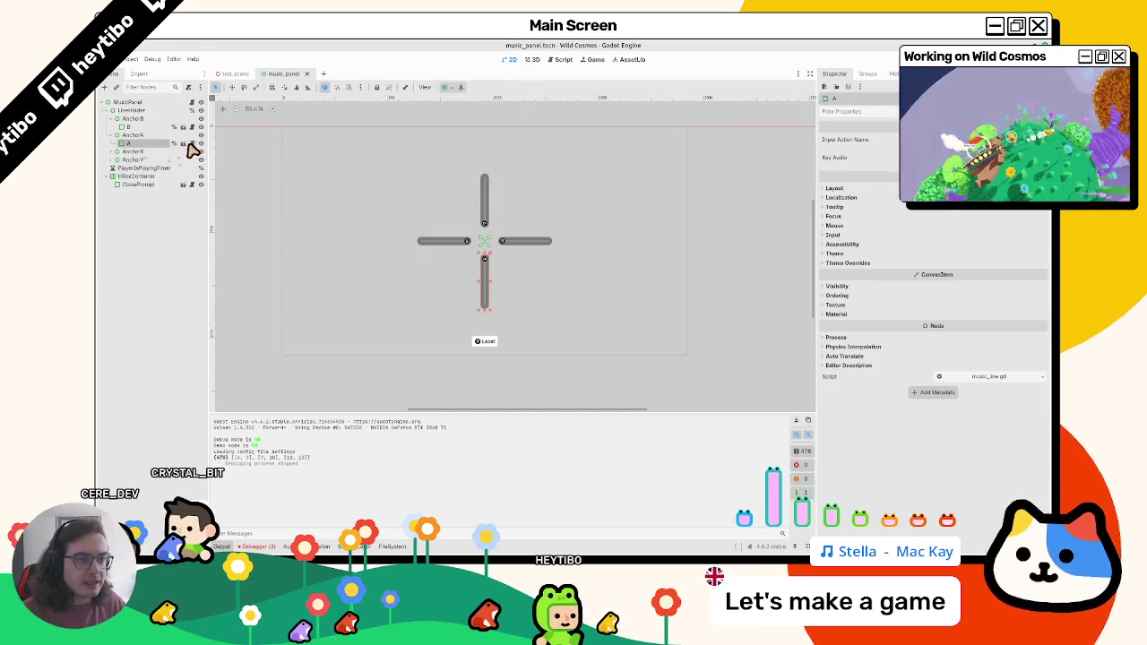
left_click(184, 144)
left_click(128, 135)
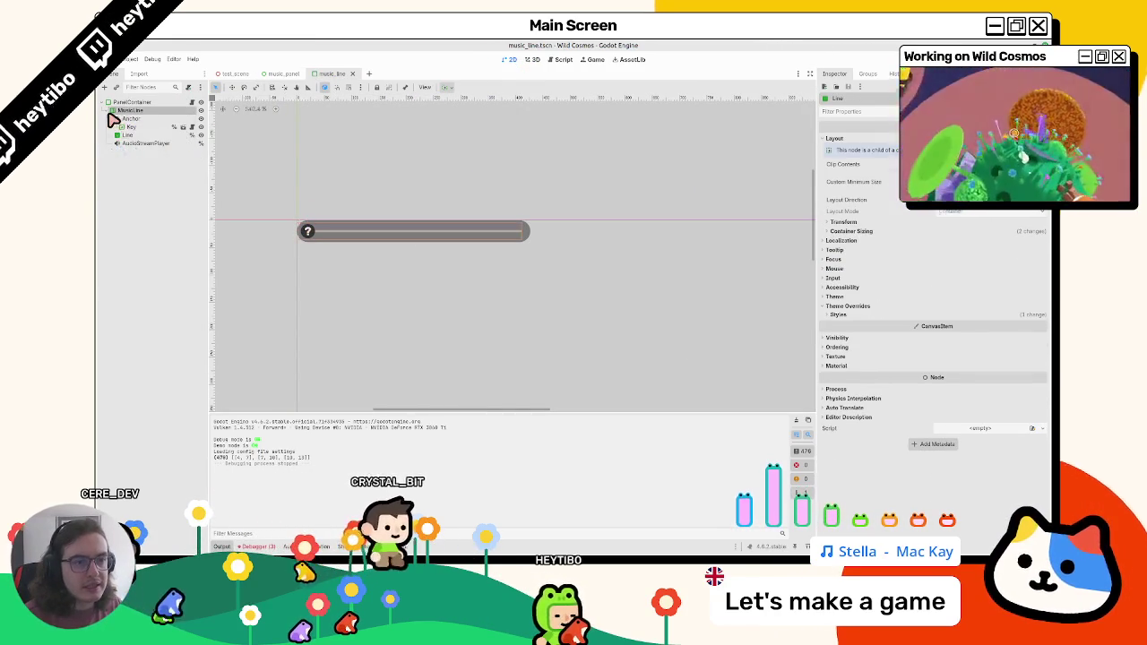
left_click(184, 102)
left_click(188, 102)
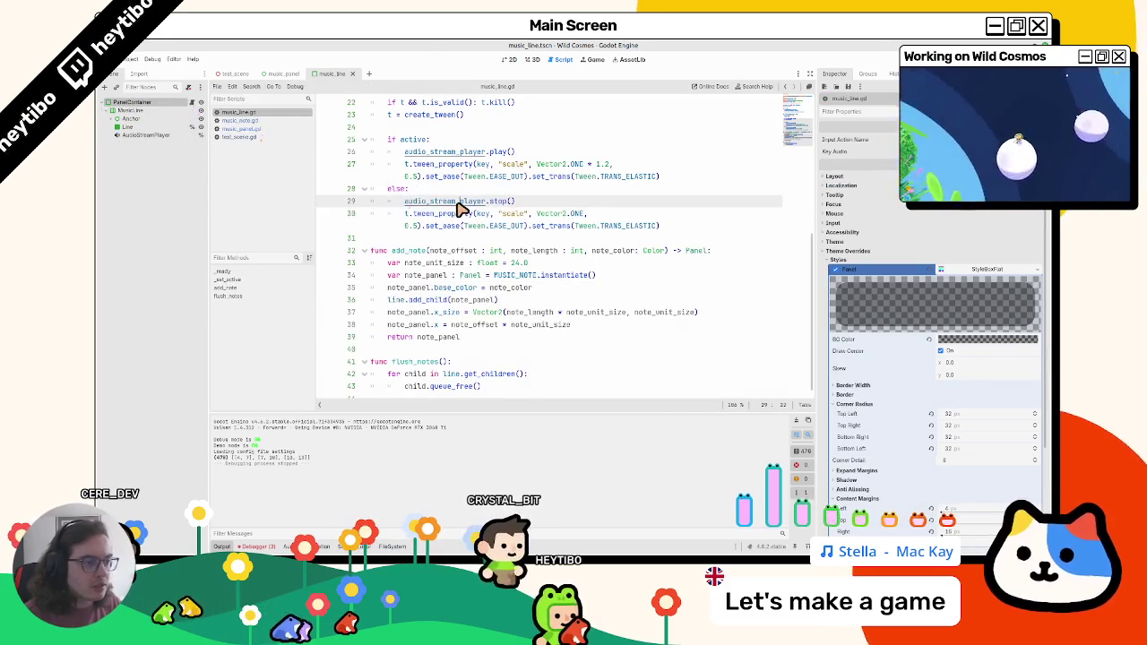
Search music_line.gd for 'active', collapse its if/else blocks and clear the Output log
key("ctrl+f")
type("active")
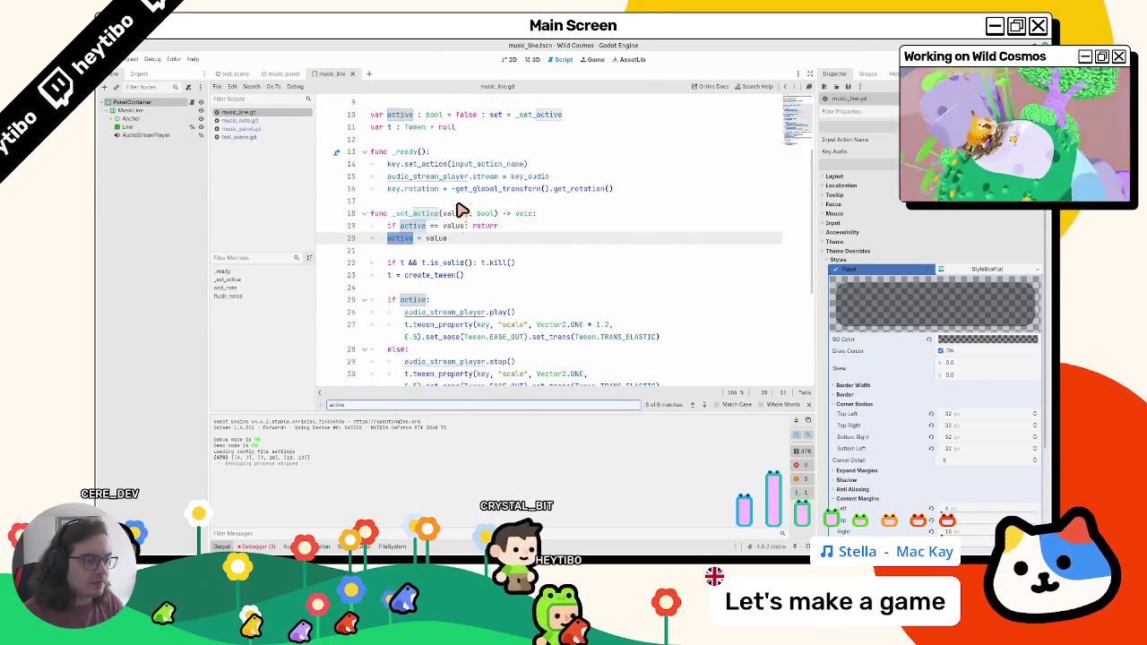
key("Escape")
scroll(381, 356, "down", 4)
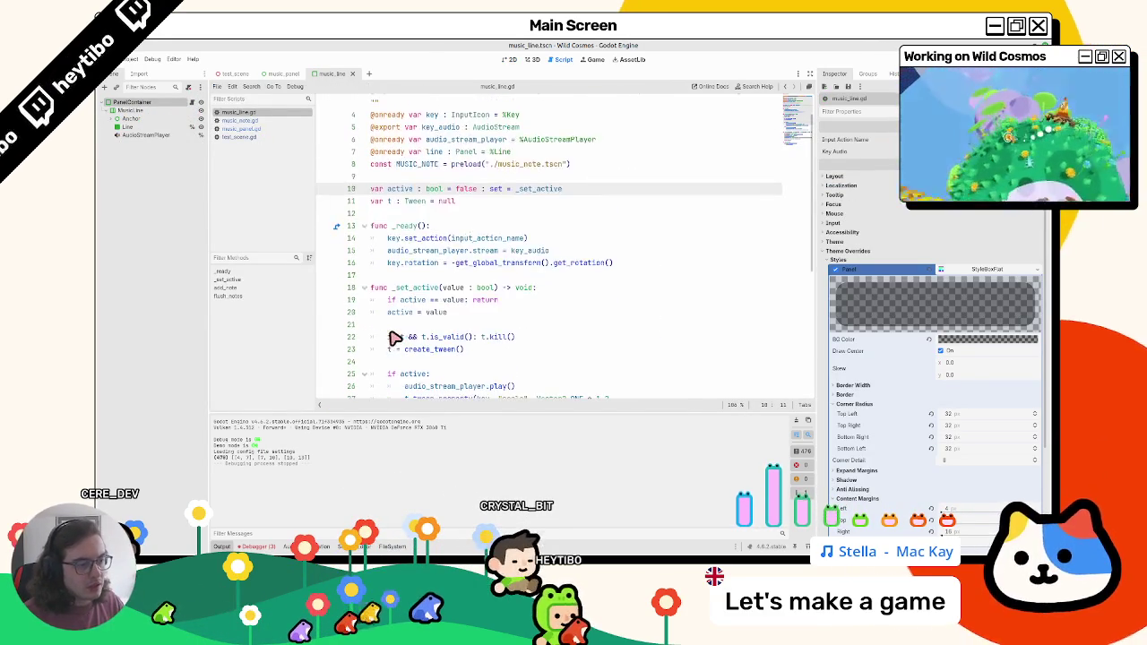
left_click(365, 266)
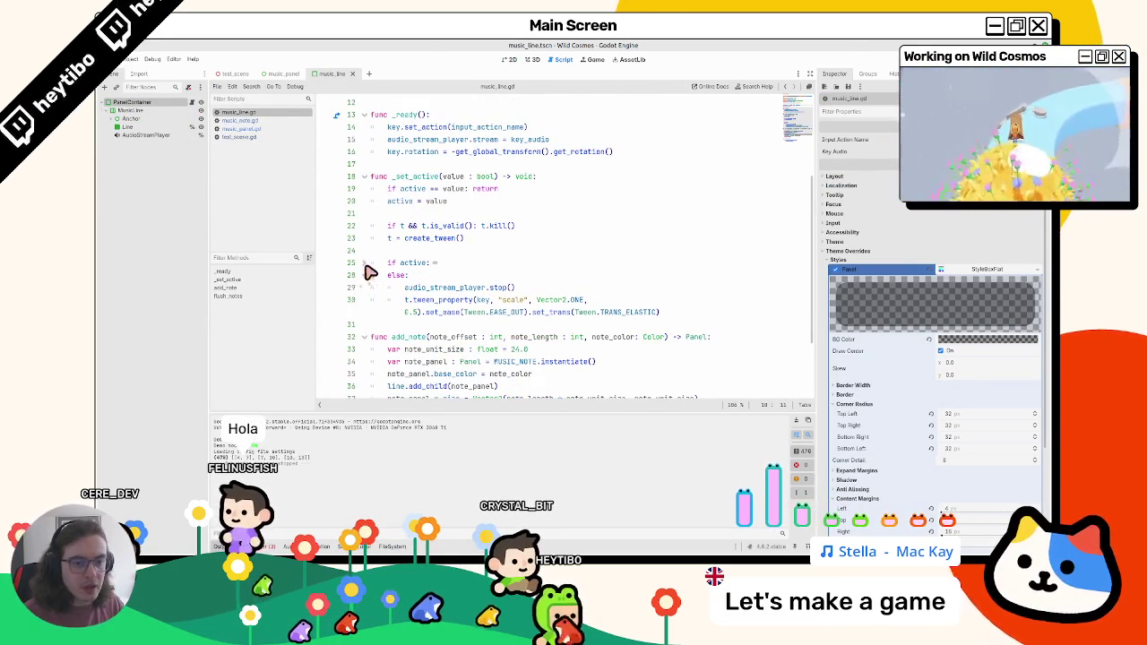
left_click(364, 275)
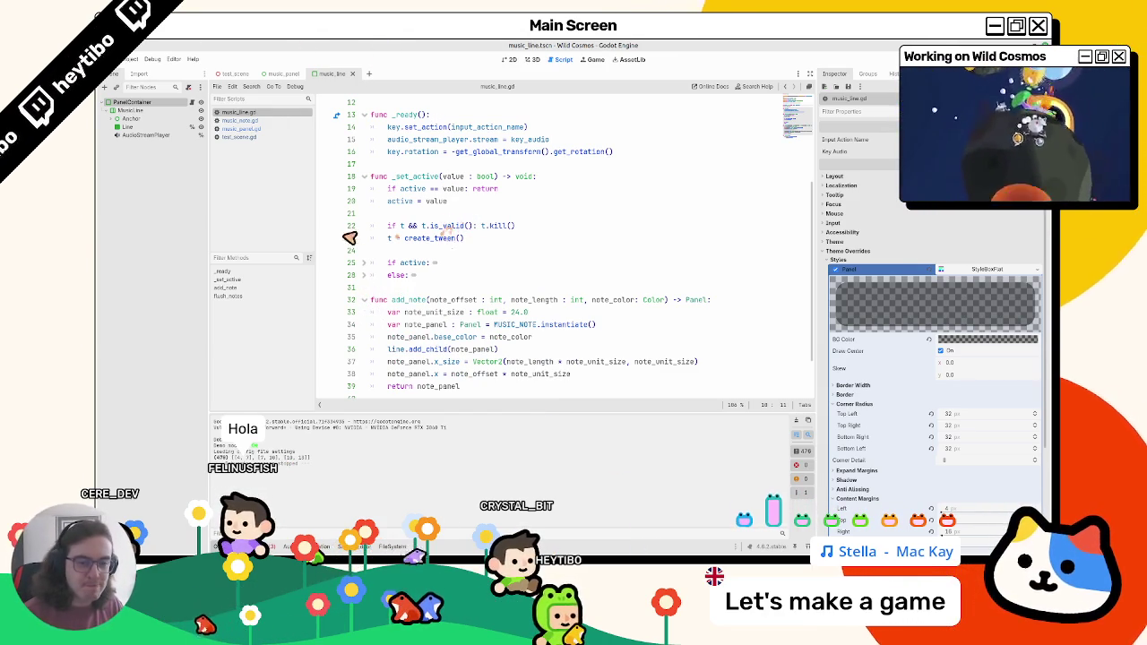
left_click(795, 420)
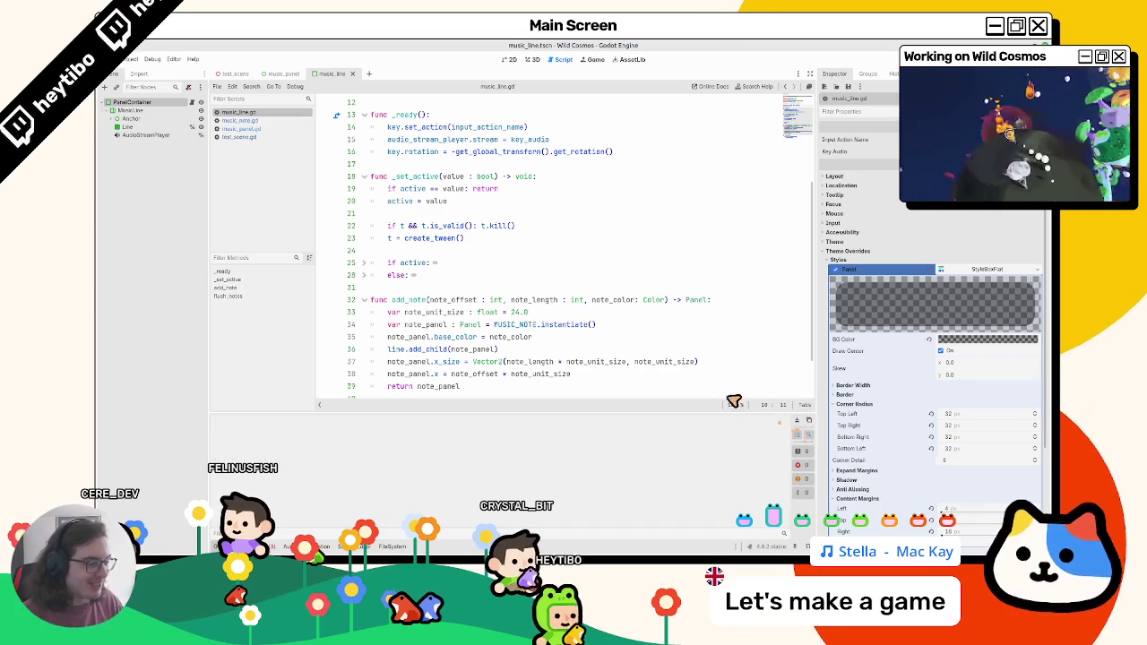
Delete the print(notes_duration_list) line and its blank line from music_panel.gd, then run test_scene
left_click(231, 120)
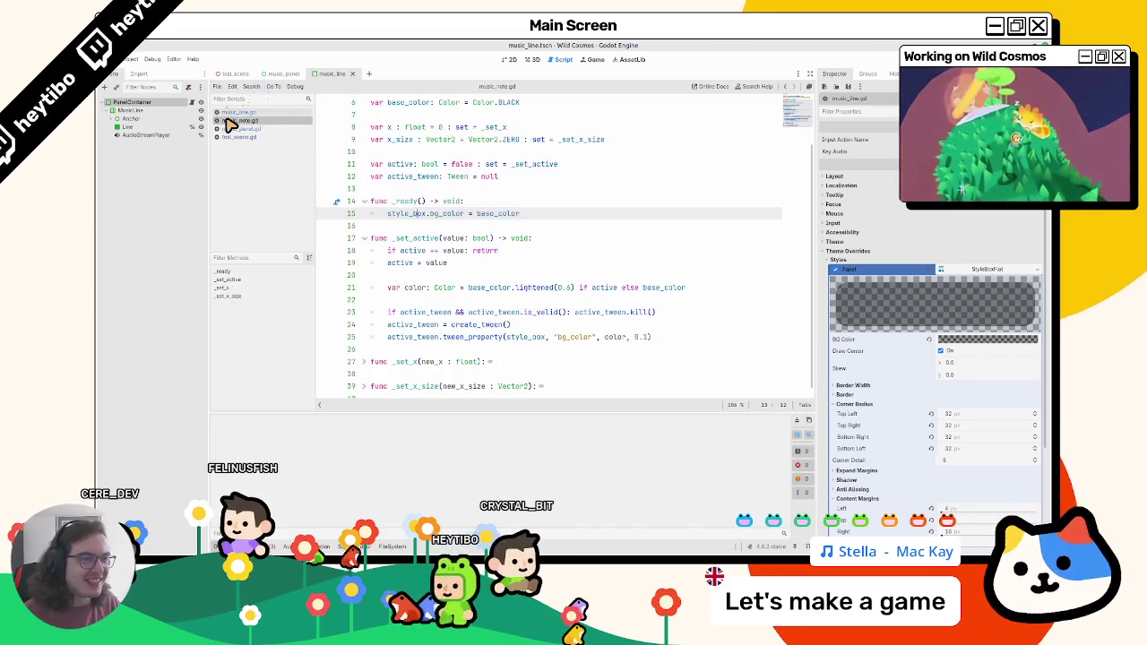
left_click(236, 129)
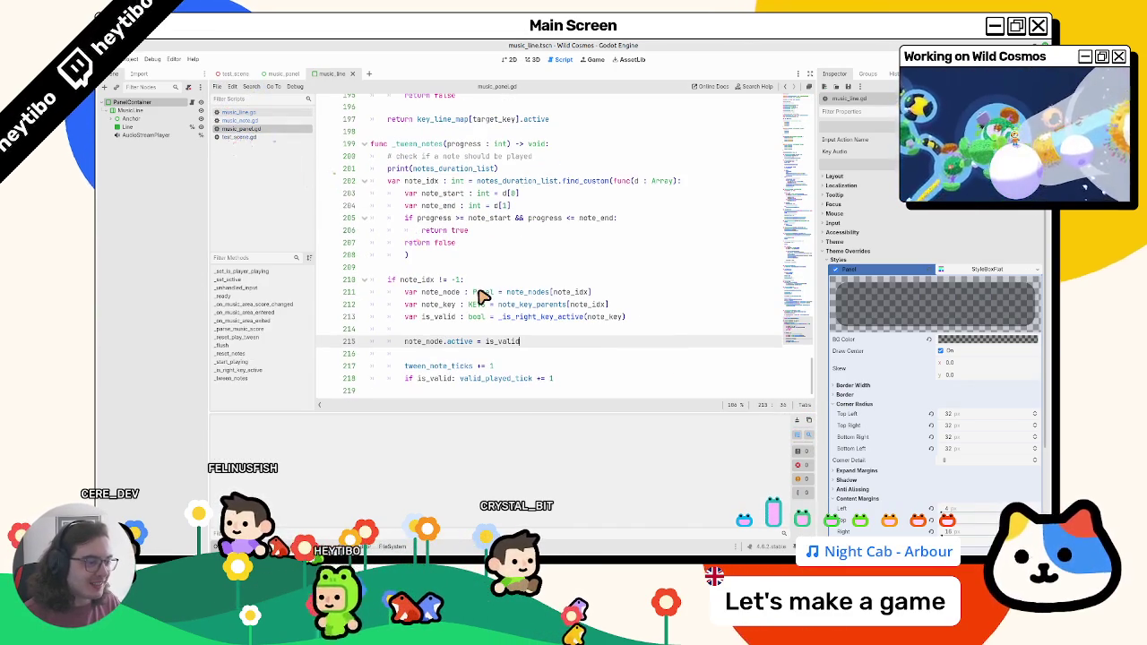
triple_click(443, 168)
key("BackSpace")
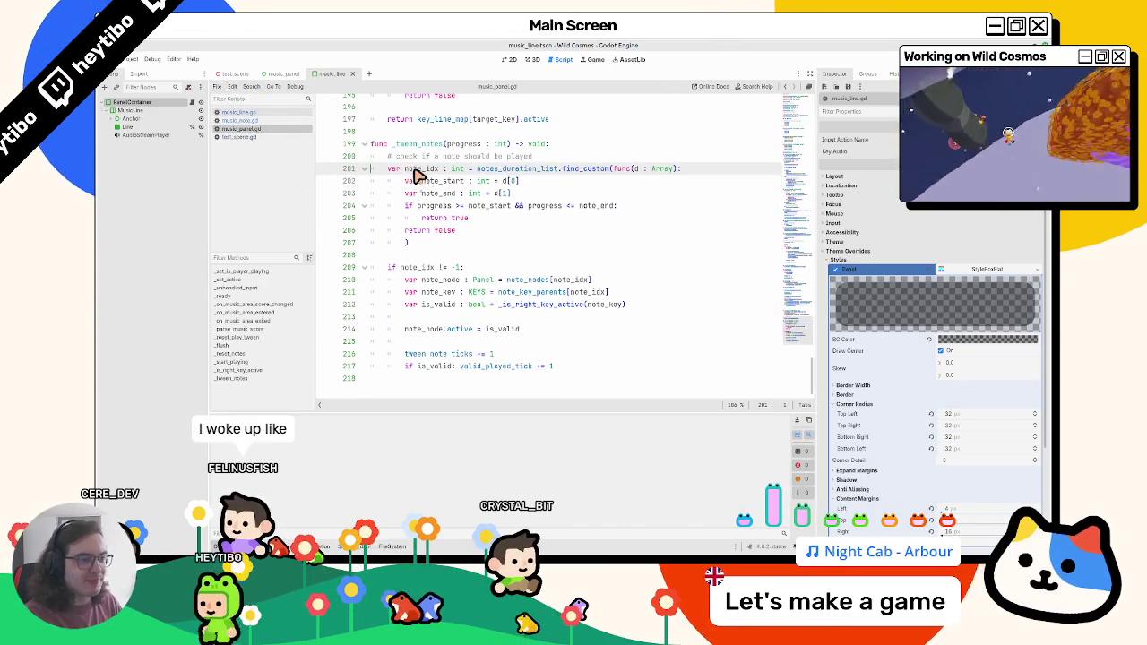
left_click(404, 182)
key("Up")
key("BackSpace")
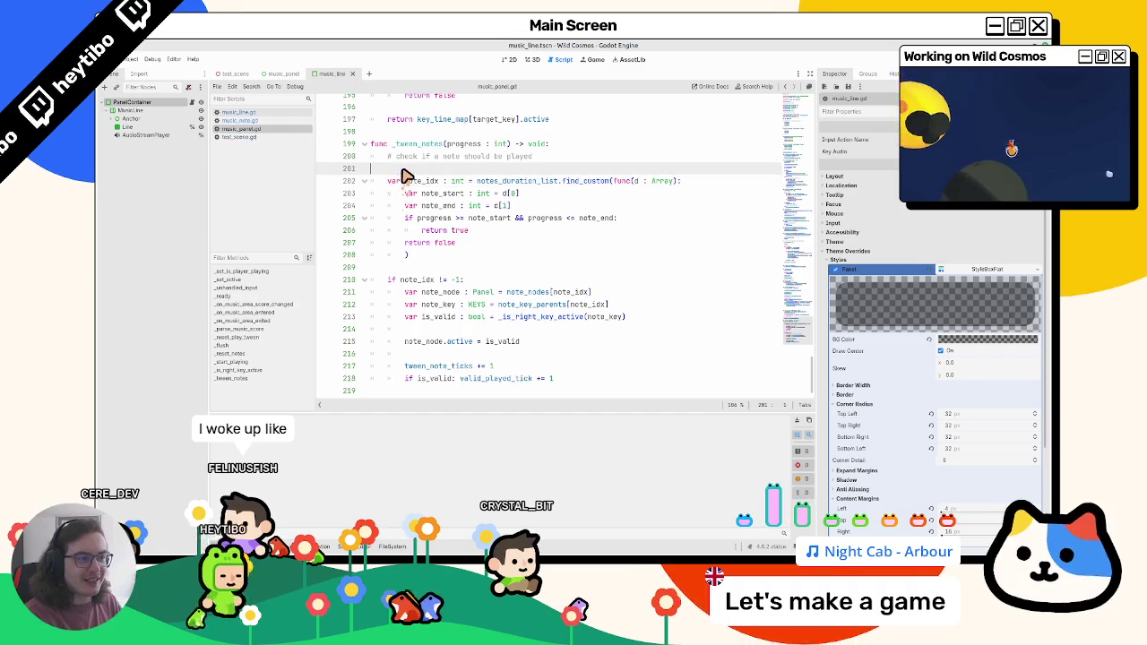
left_click(235, 73)
key("F6")
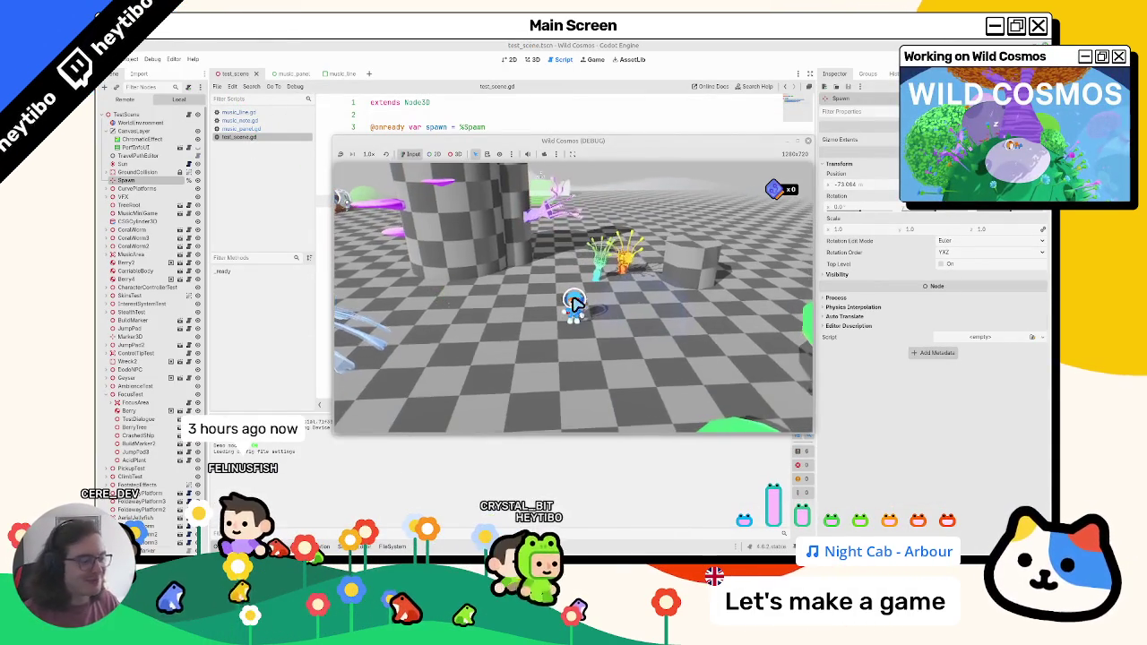
Open the in-game map with M, select and deselect the character, then close the game
key("m")
key("m")
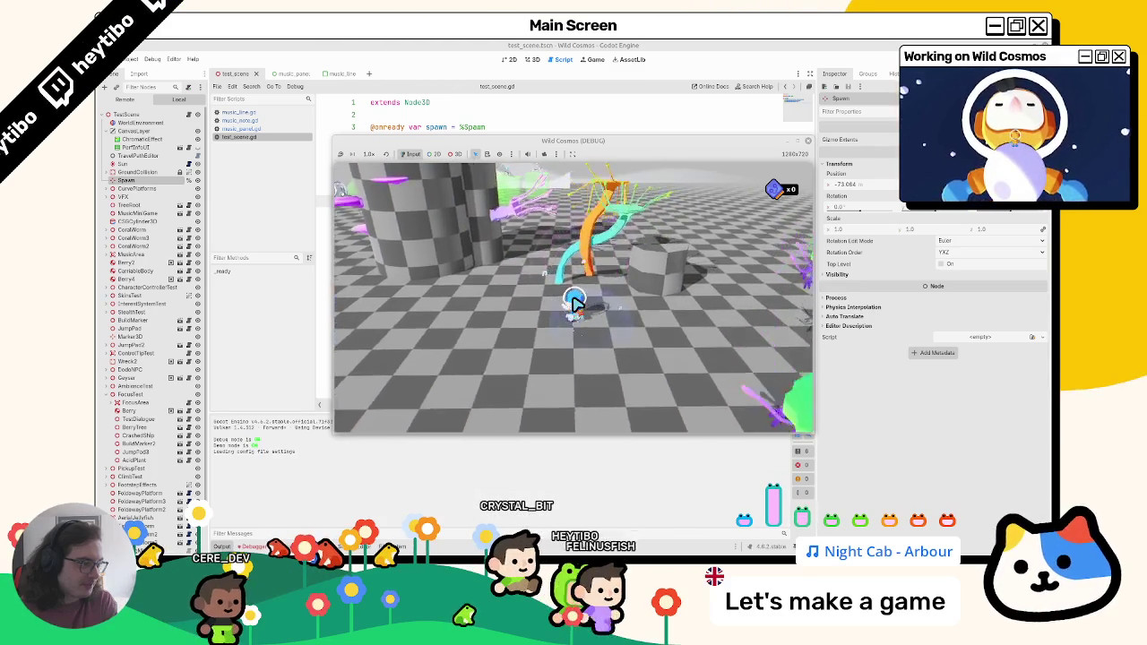
left_click(573, 305)
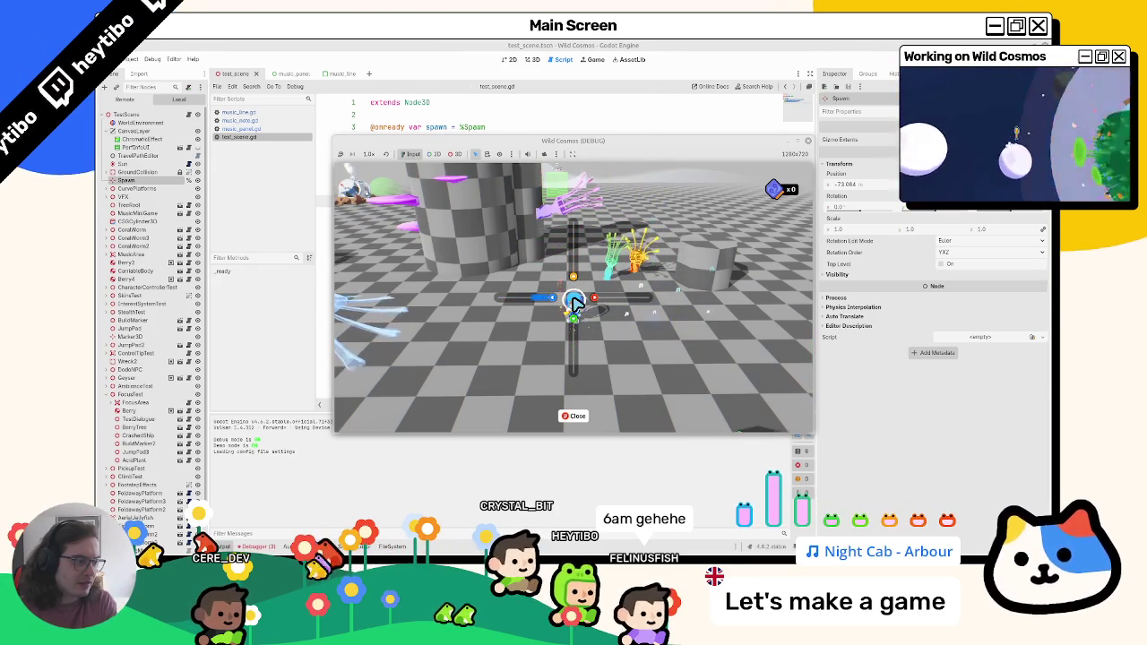
left_click(574, 302)
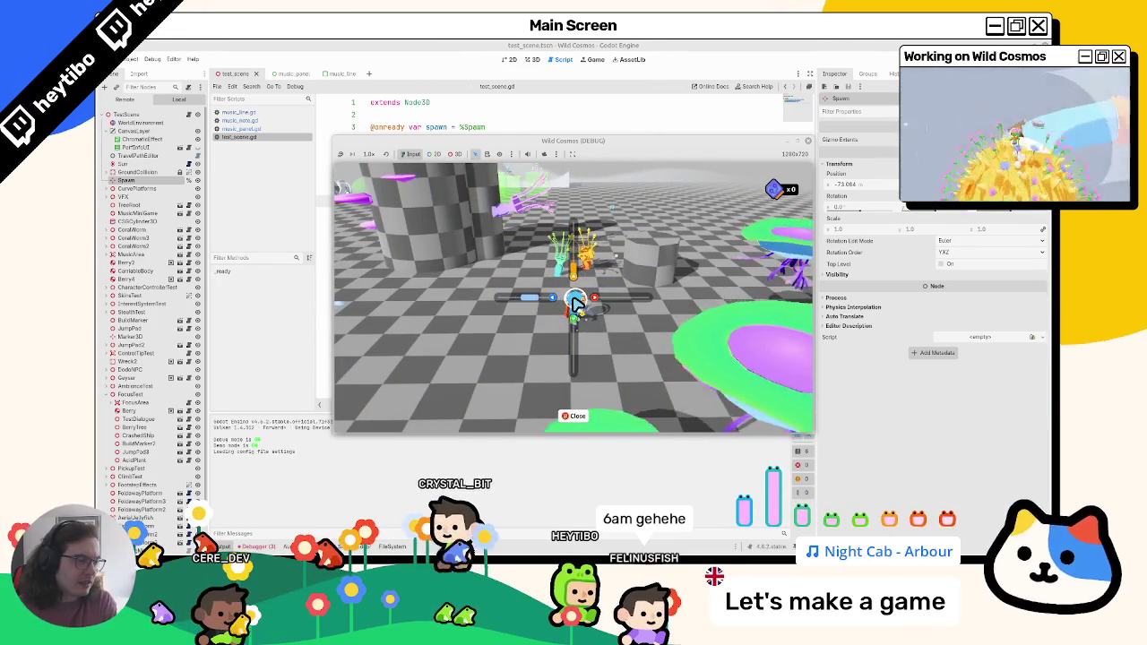
left_click(574, 302)
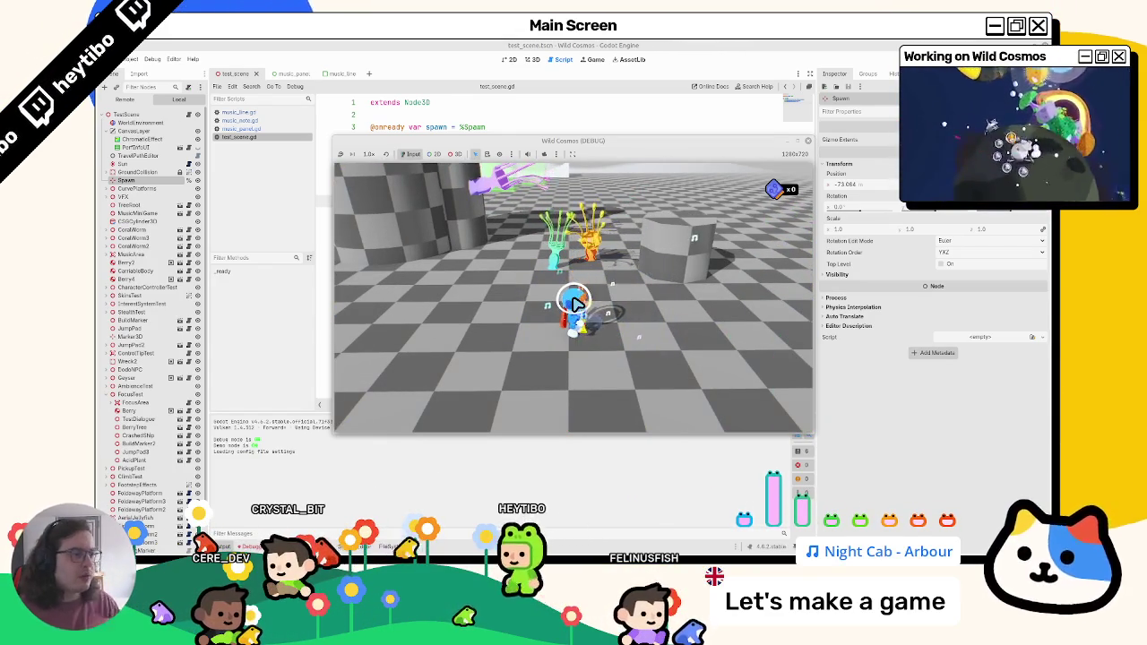
left_click(340, 75)
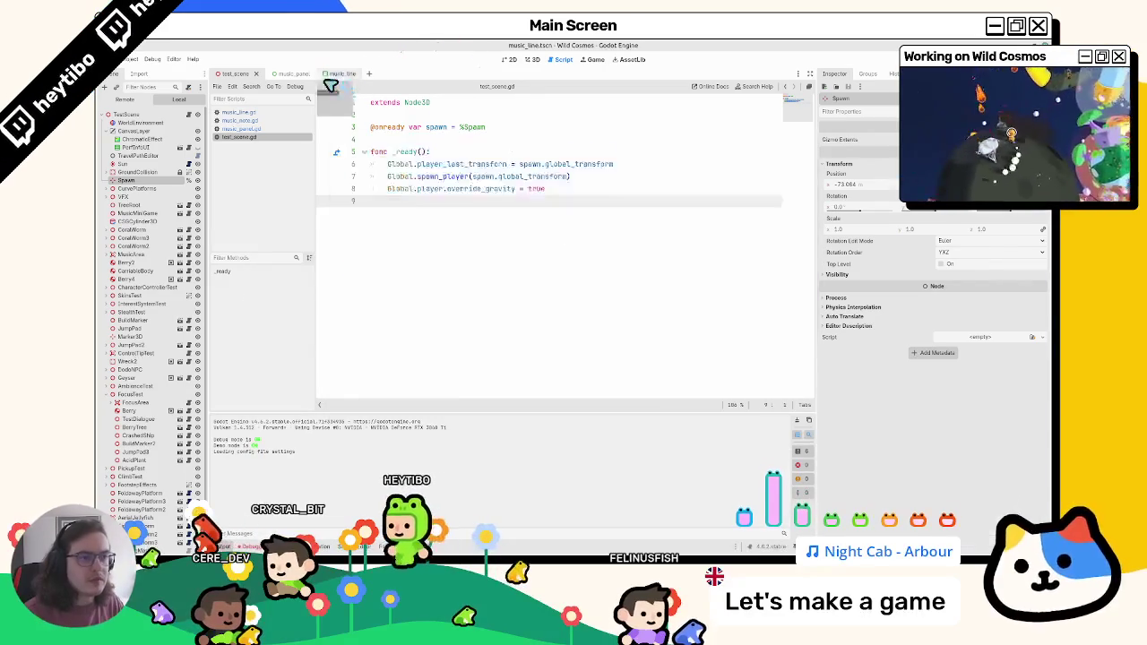
Open the music_note scene and enable Local to Scene on the panel's StyleBoxFlat
left_click(292, 75)
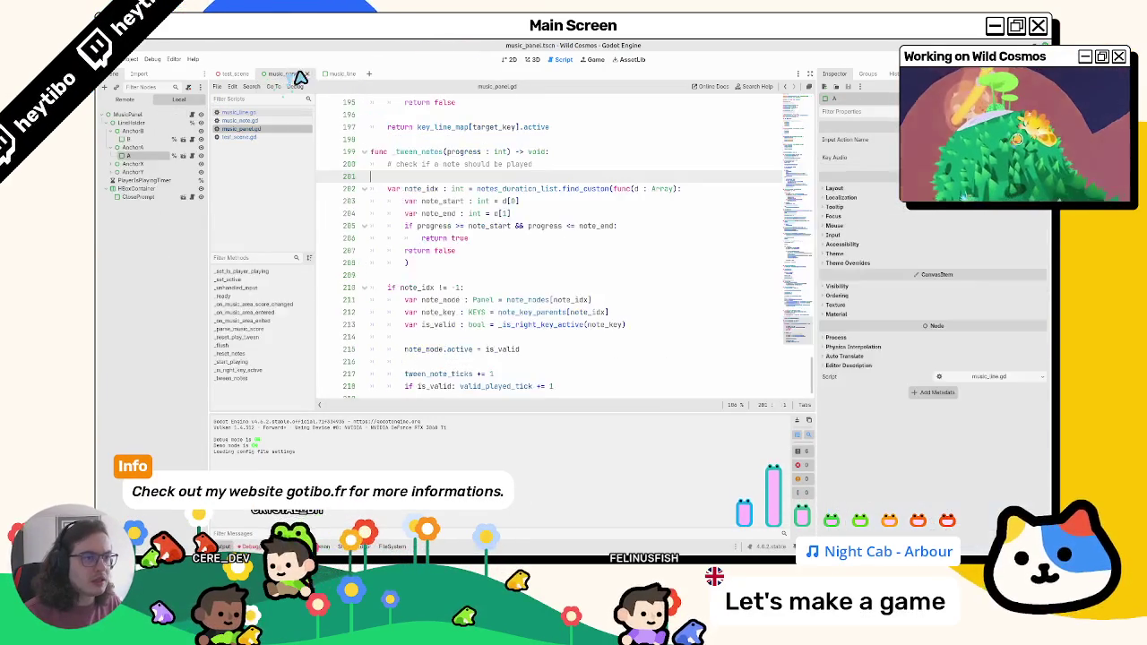
left_click(332, 75)
left_click(175, 141)
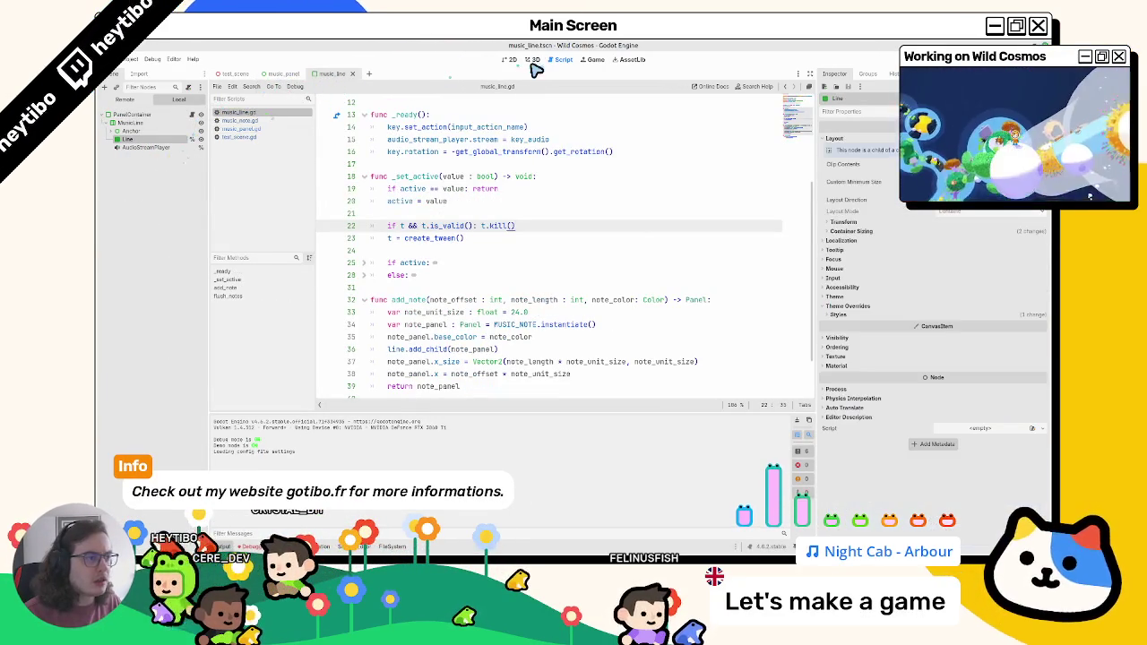
left_click(532, 60)
left_click(194, 120)
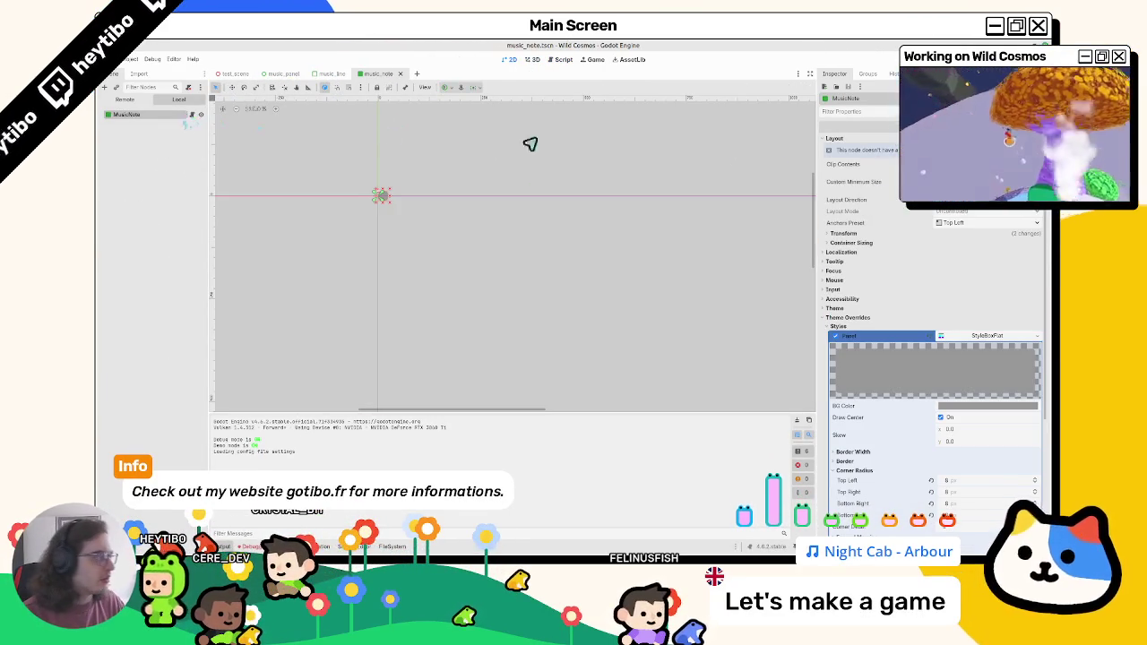
scroll(974, 280, "down", 5)
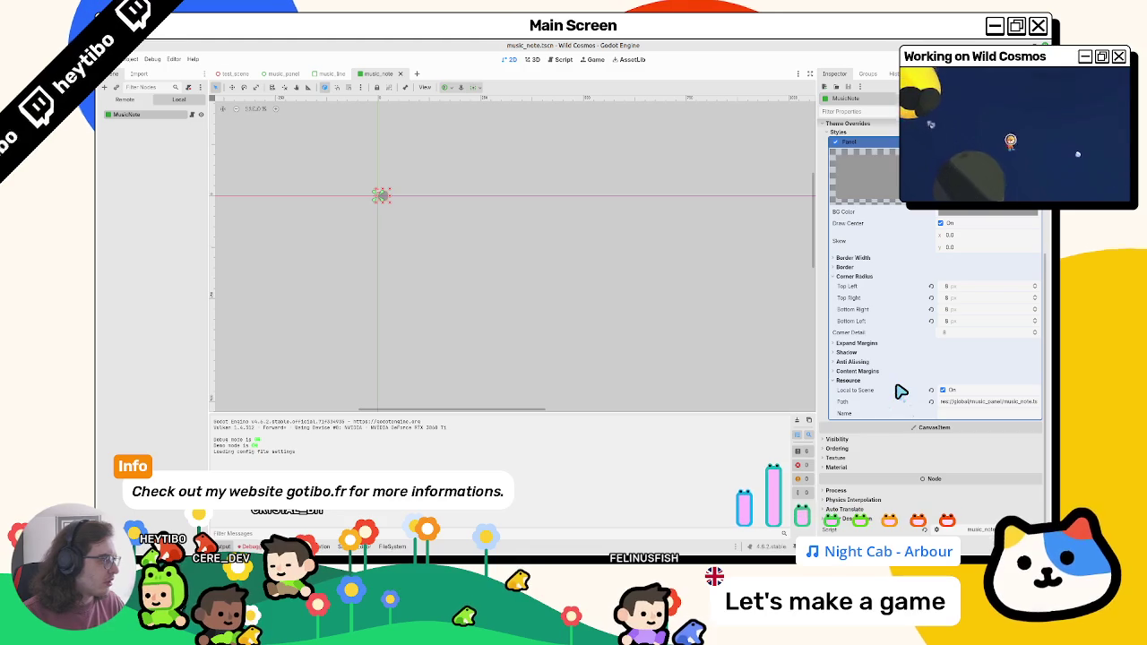
left_click(942, 389)
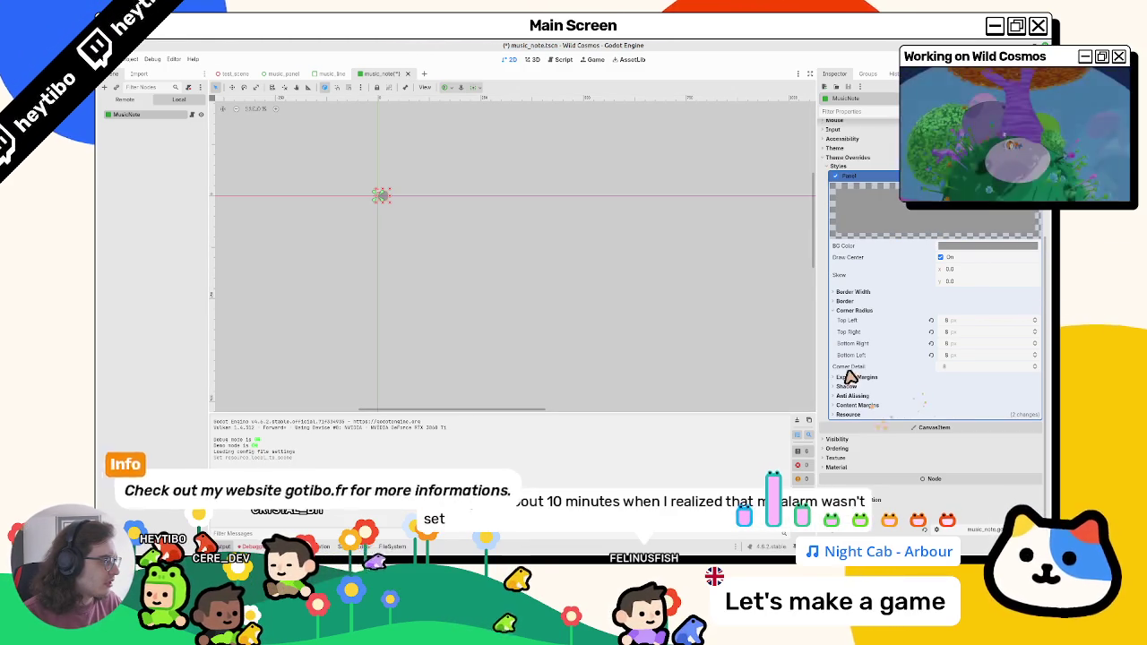
Collapse the corner radius settings, clear the output log, and run the scene with F6 to check for errors
left_click(860, 310)
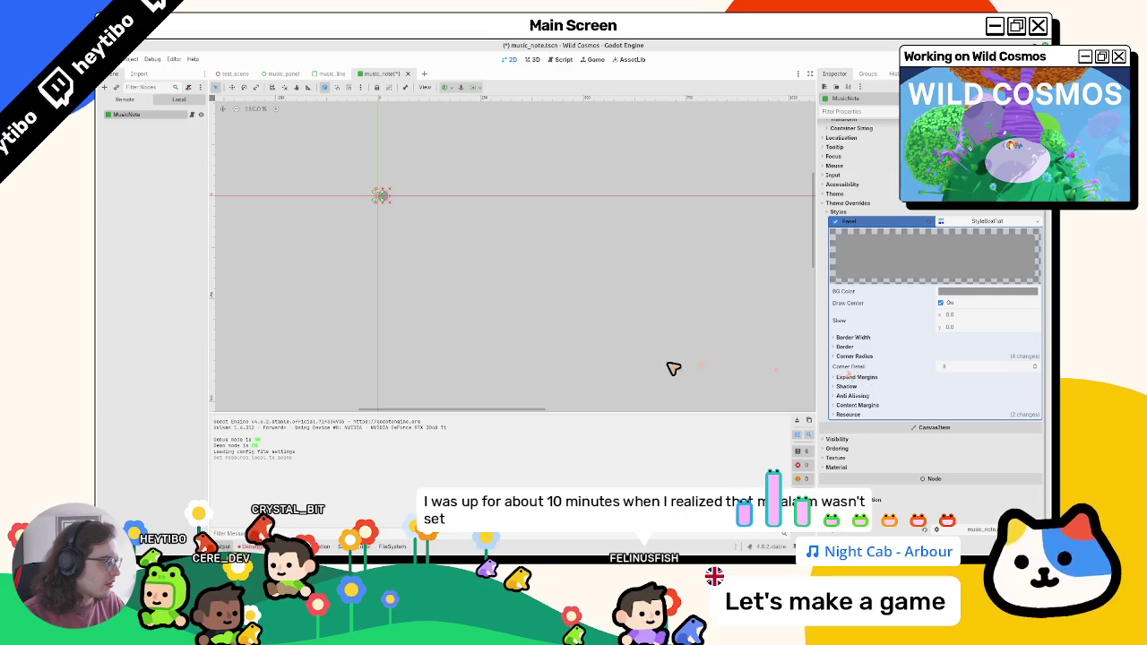
left_click(797, 421)
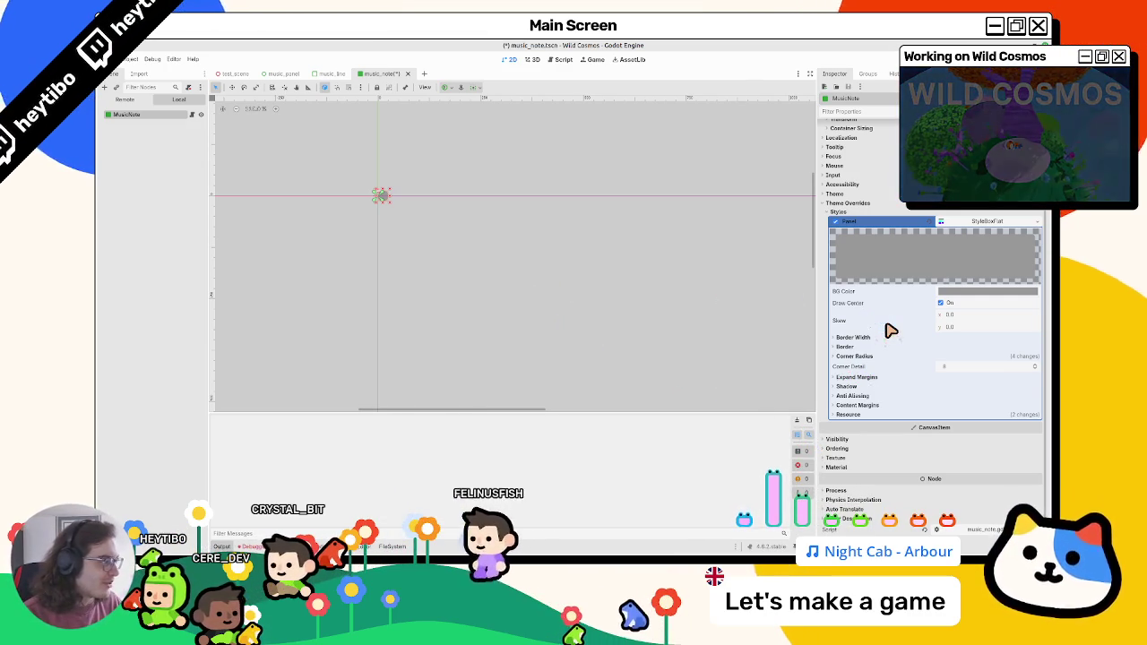
scroll(391, 295, "left", 1)
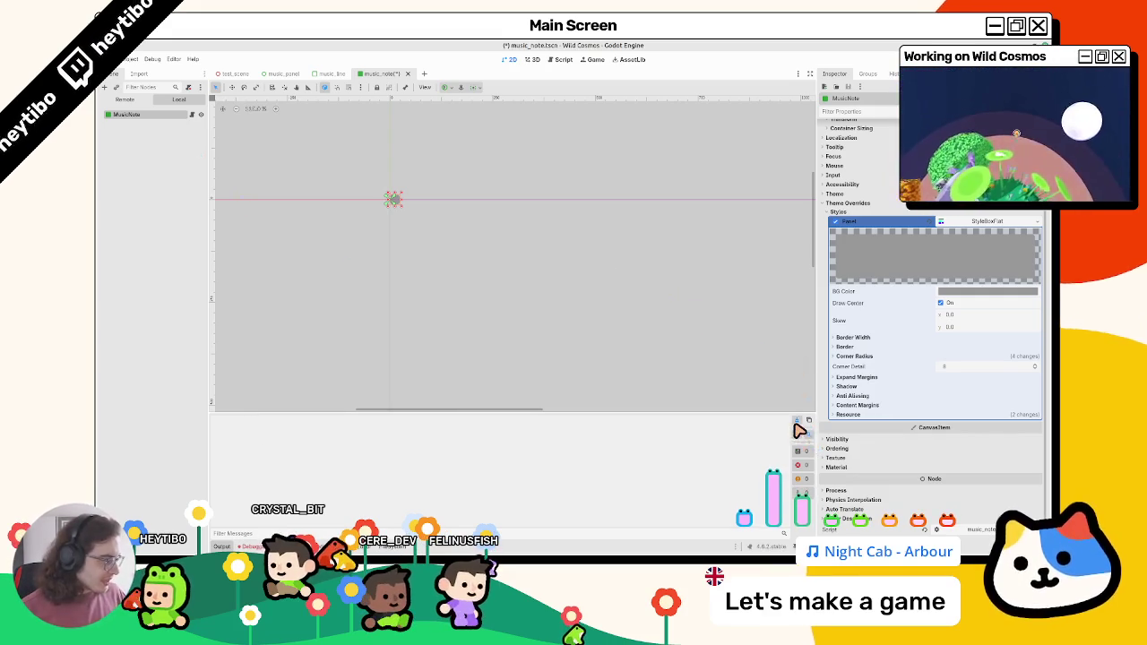
key("F6")
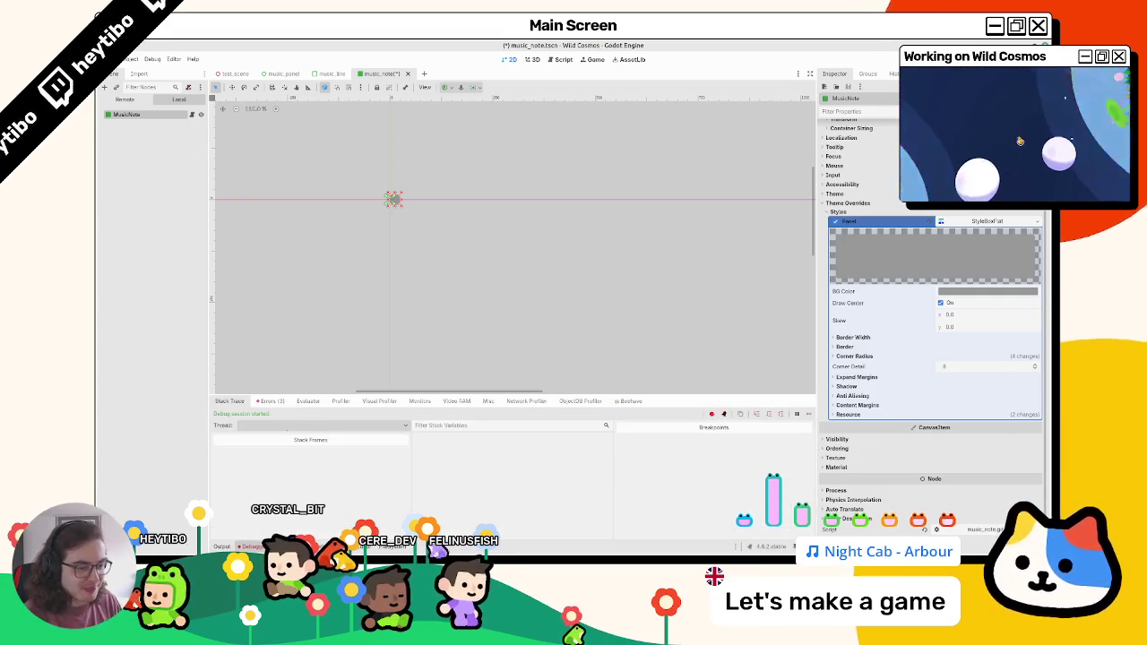
Clear the error list, hide the debugger, expand the style's Resource settings, and return to test_scene
left_click(274, 402)
left_click(803, 415)
left_click(249, 546)
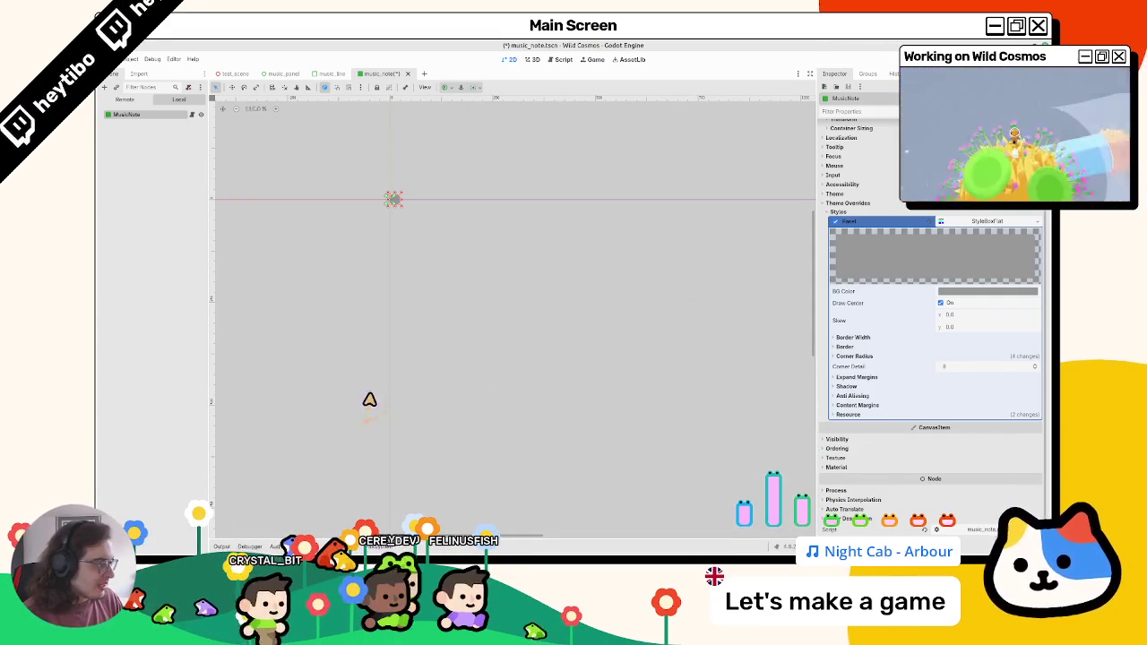
left_click(849, 415)
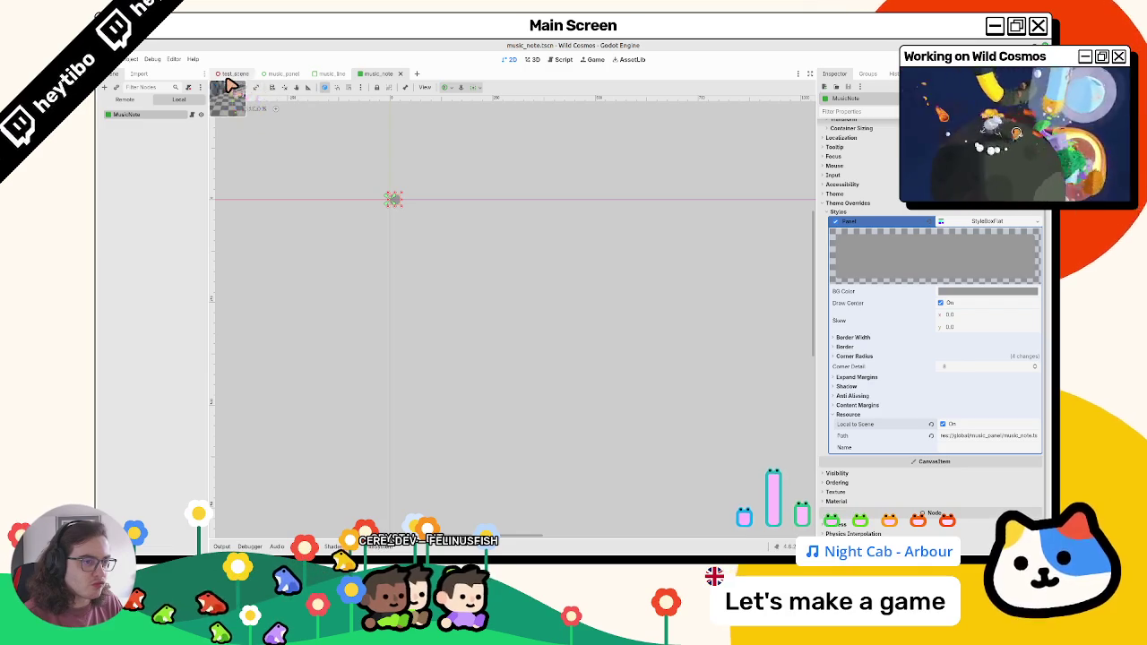
left_click(233, 74)
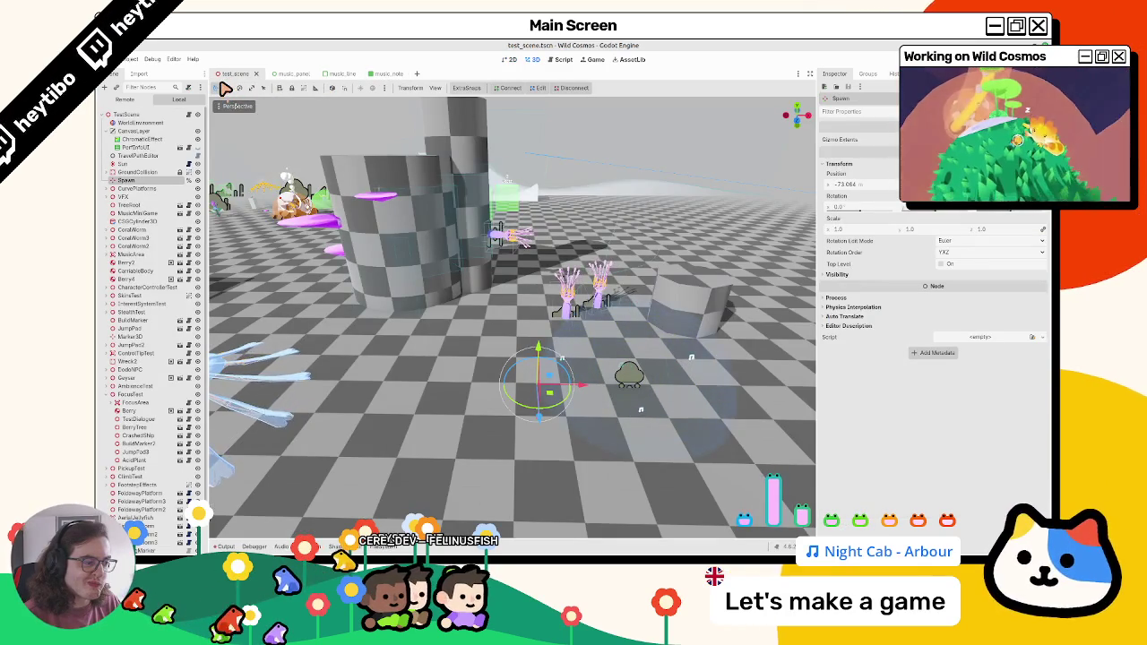
Zoom the 3D viewport, then run the test scene to show the level with the character
scroll(333, 248, "down", 5)
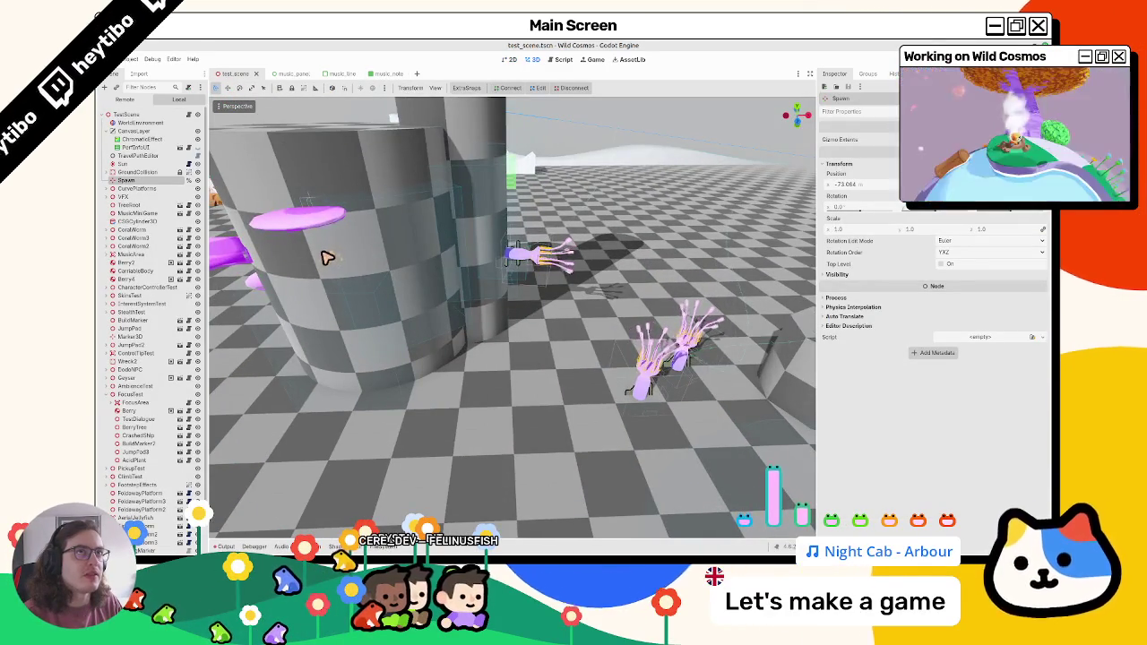
scroll(324, 258, "down", 5)
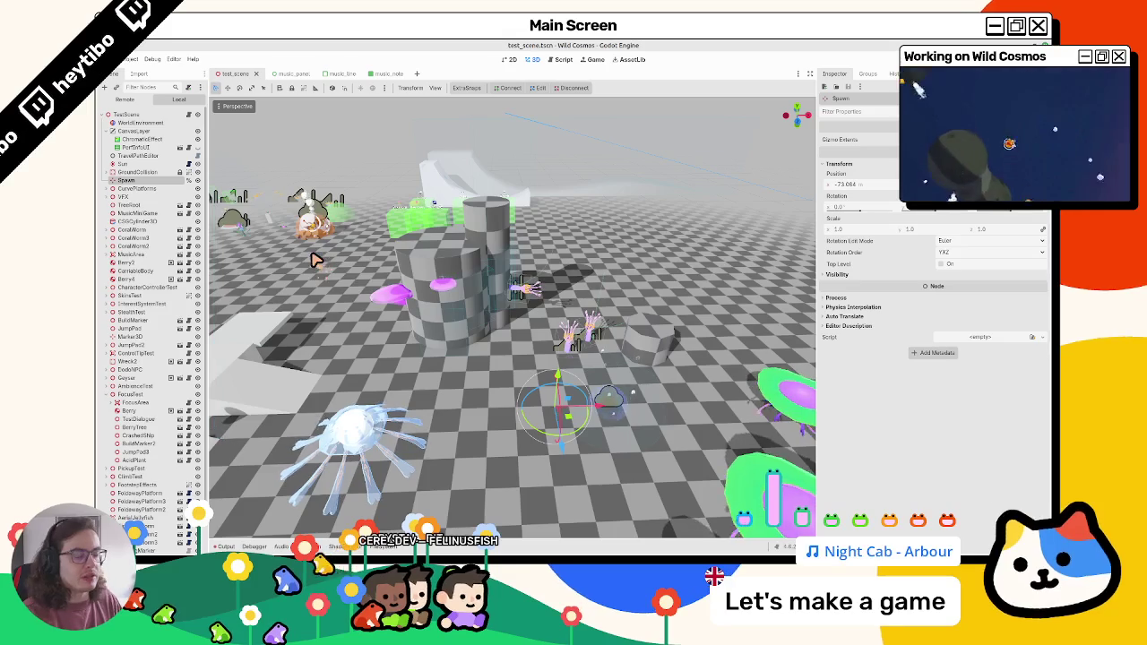
key("F5")
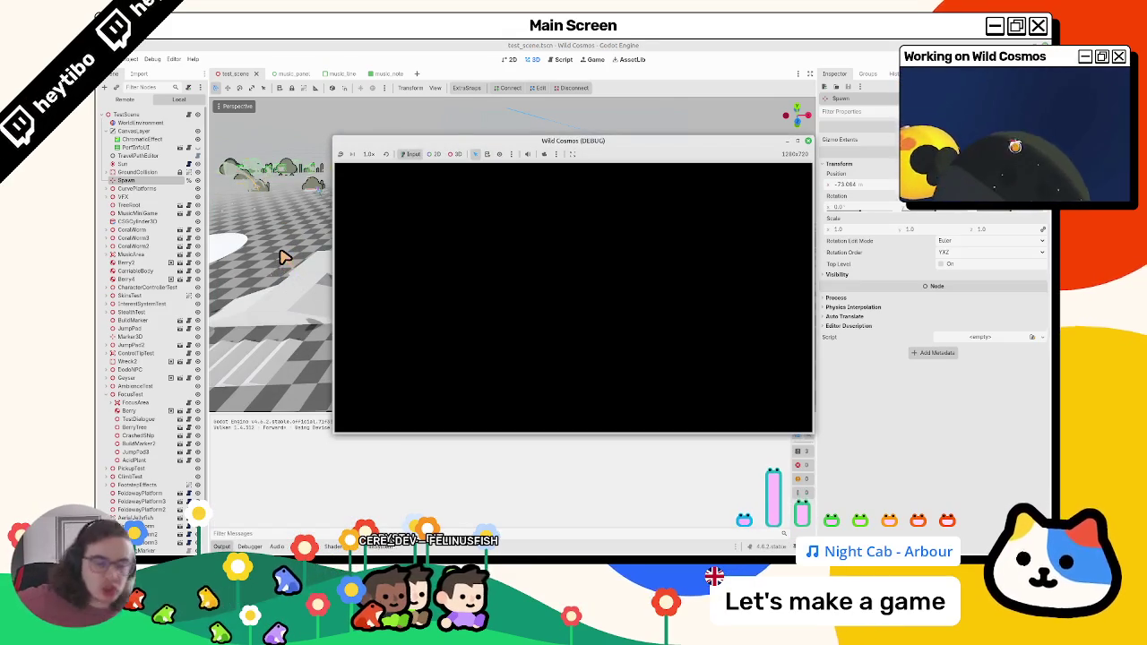
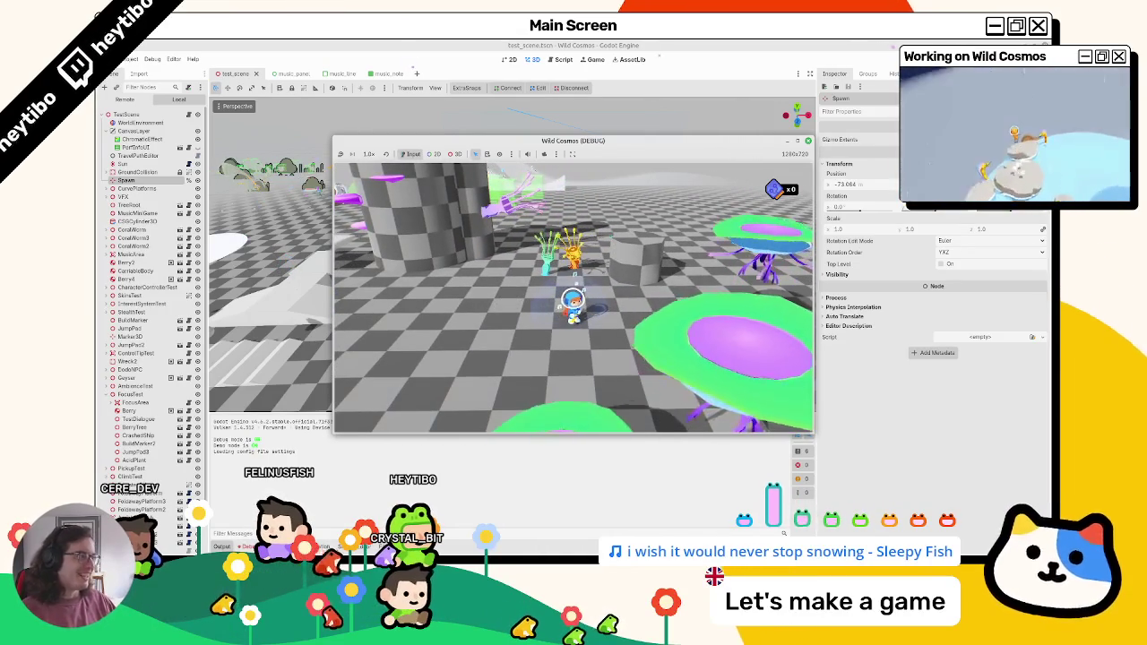
Stop the running game with F8 and bring the music_line scene tab forward
key("F8")
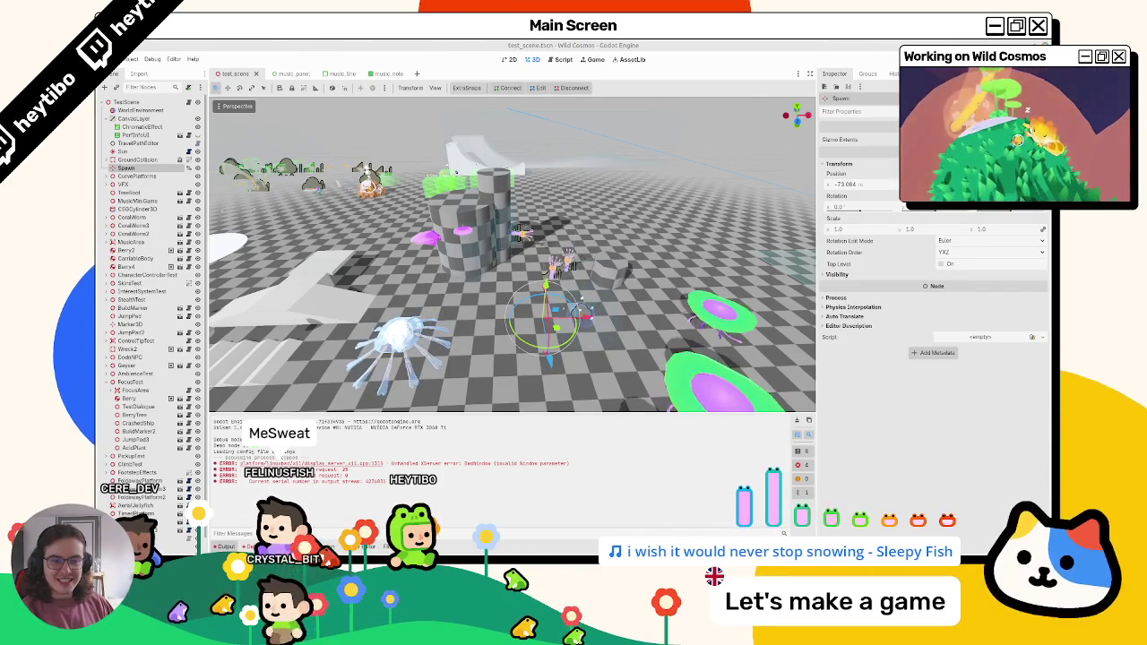
mouse_move(538, 269)
left_mouse_down()
mouse_move(538, 256)
mouse_move(526, 366)
left_mouse_up()
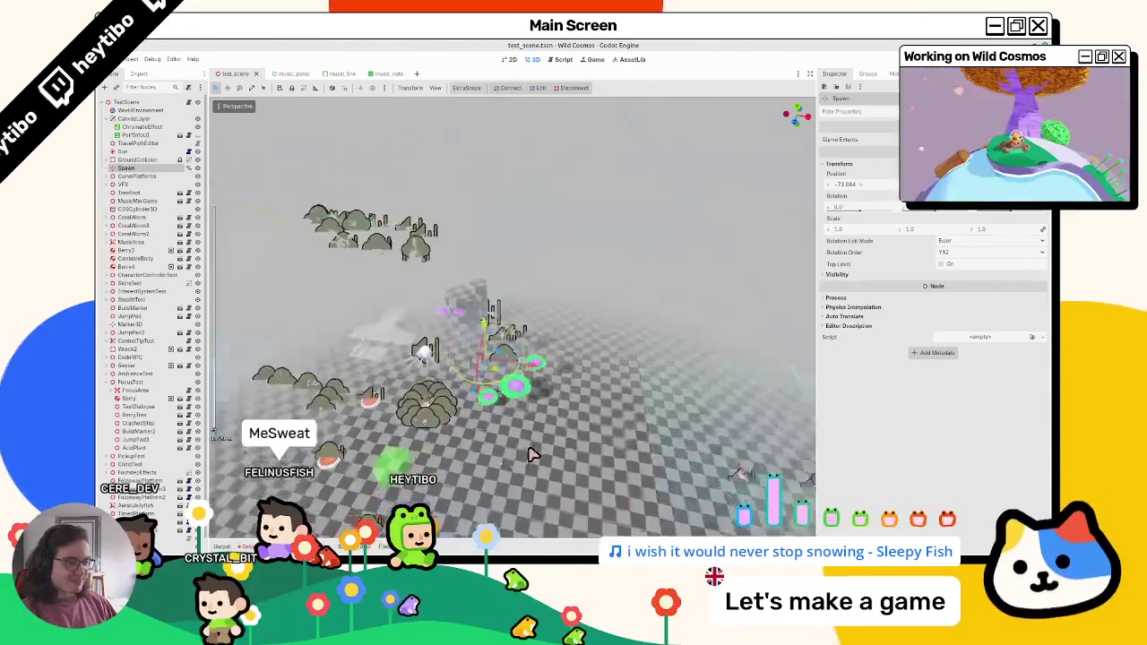
left_click_drag(533, 453, 584, 415)
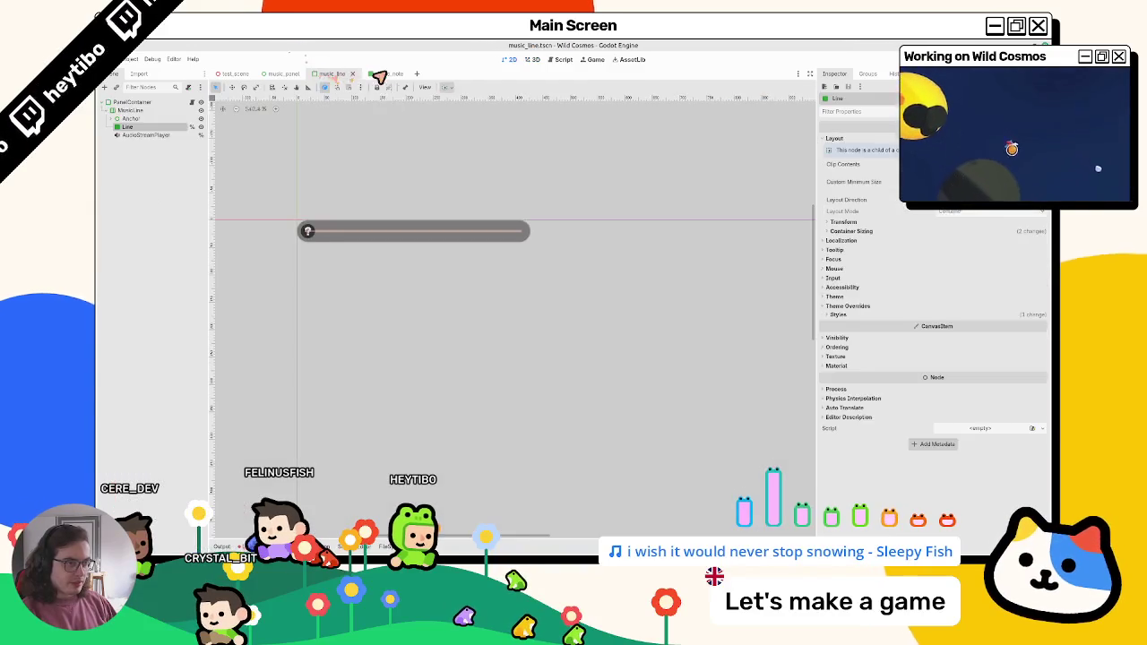
left_click(372, 73)
left_click(346, 73)
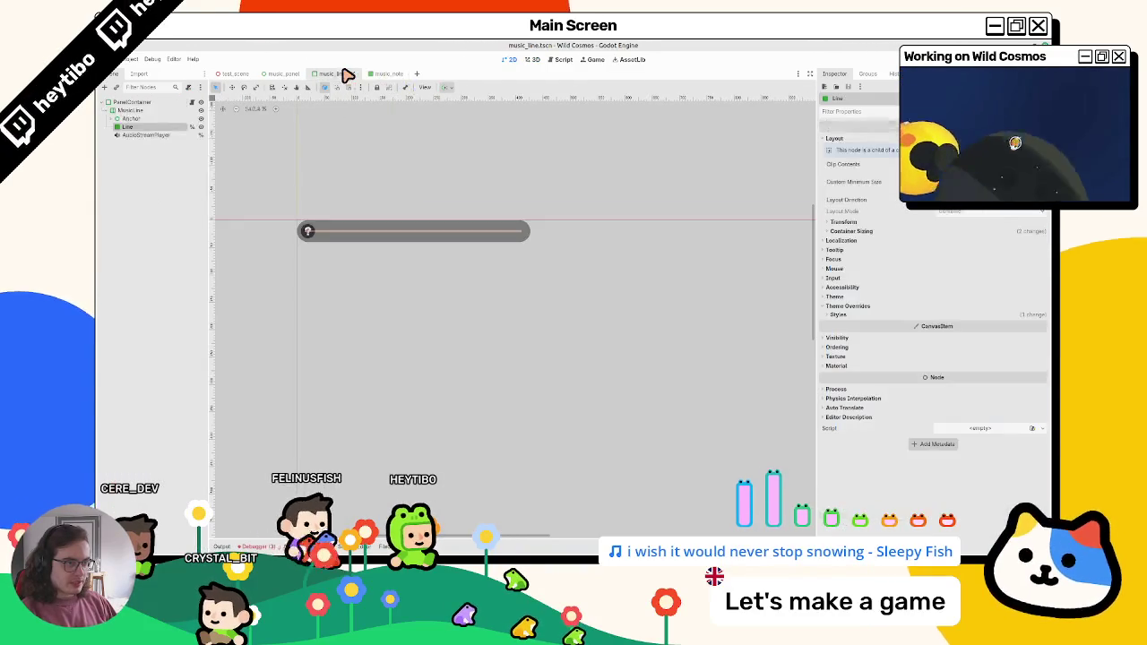
Expand Anchor and inspect its Key child node
left_click(116, 119)
left_click(127, 128)
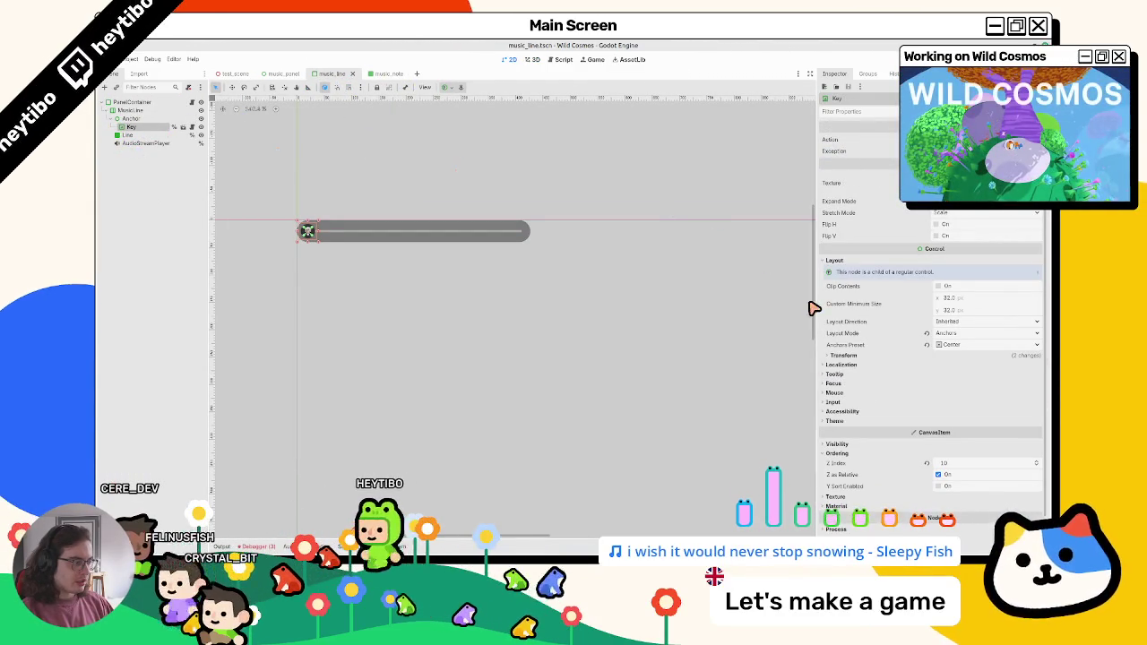
key("ctrl+a")
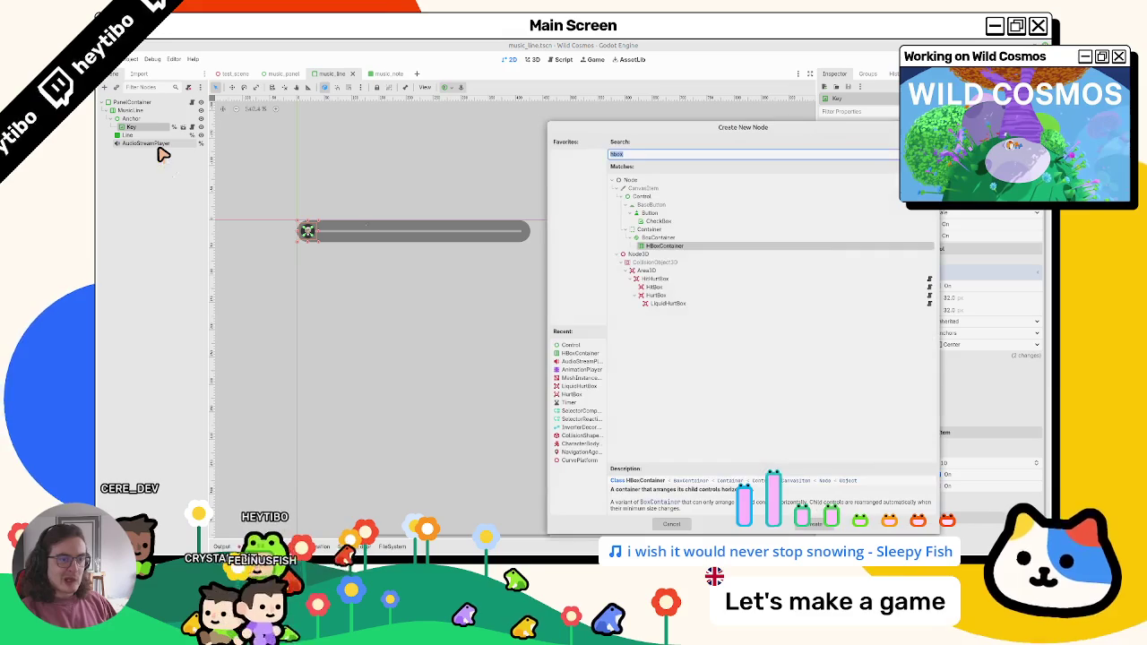
key("Escape")
Open the Key's input_icon scene, then close it and the music_note scene
left_click(183, 127)
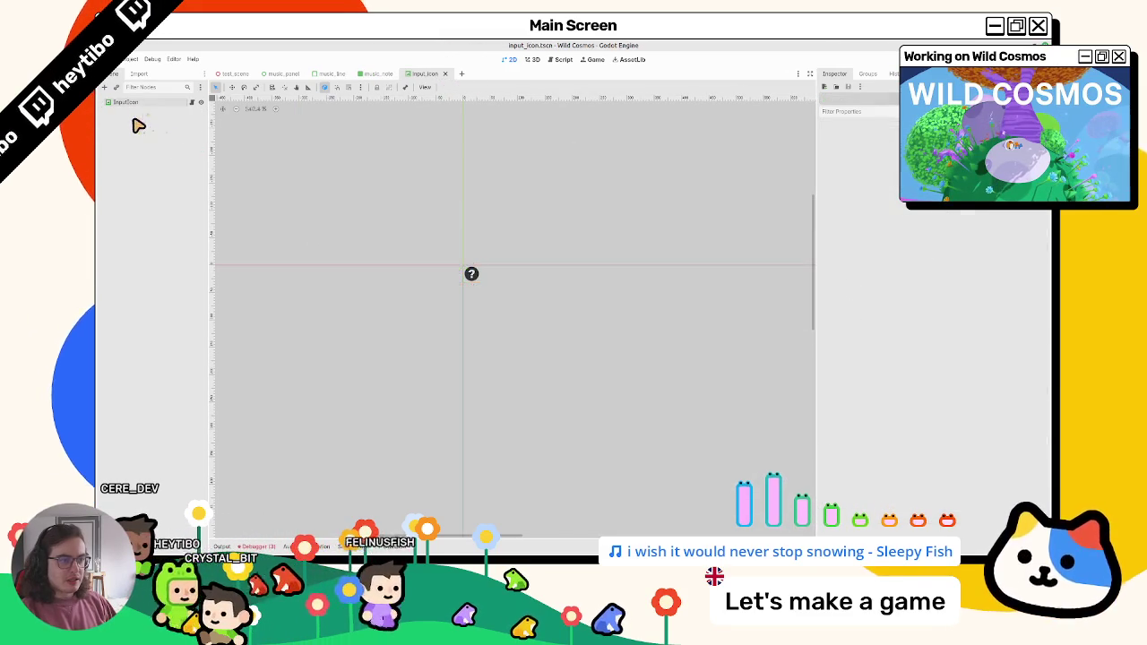
left_click(444, 73)
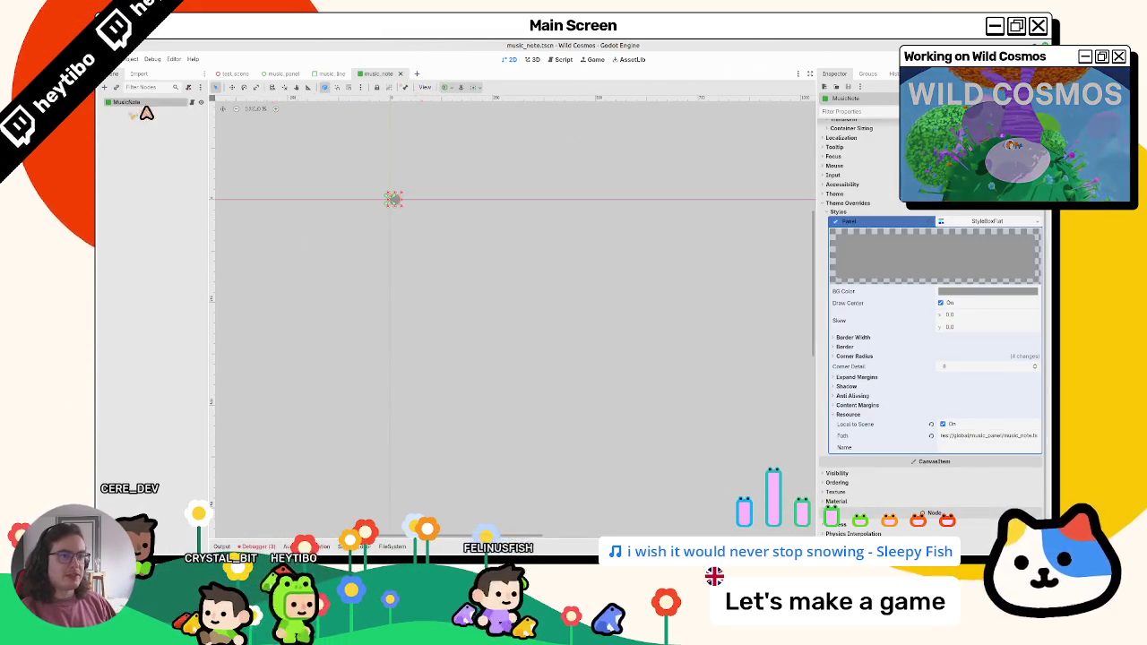
middle_click(371, 77)
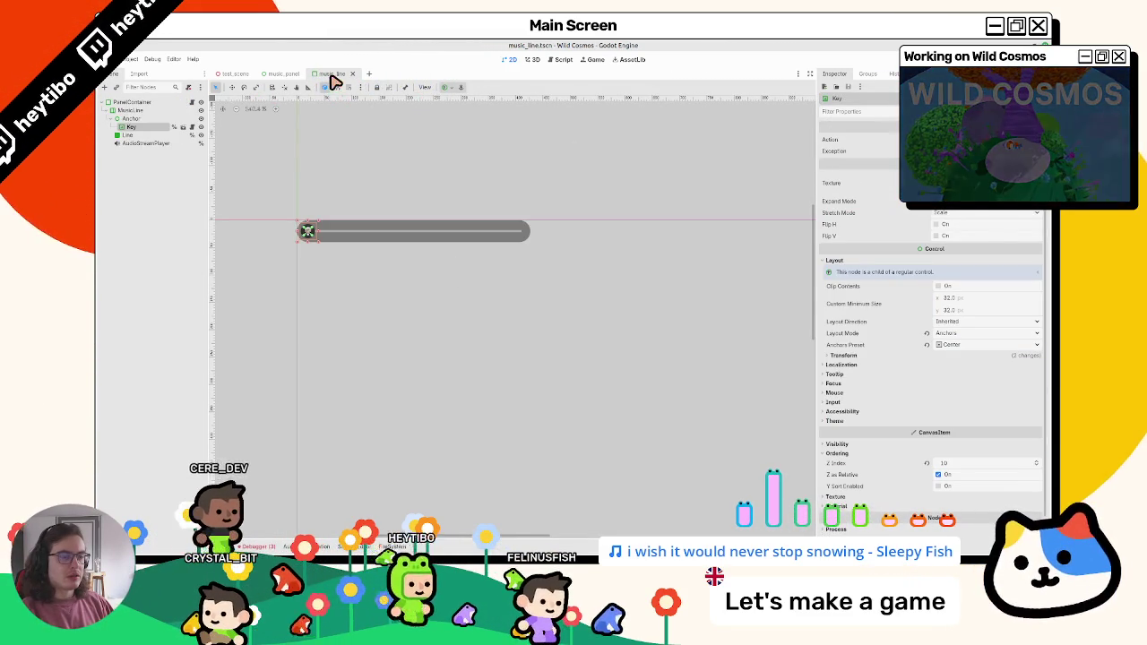
Search music_line.gd for 'key' and check the Key and Anchor nodes
left_click(191, 110)
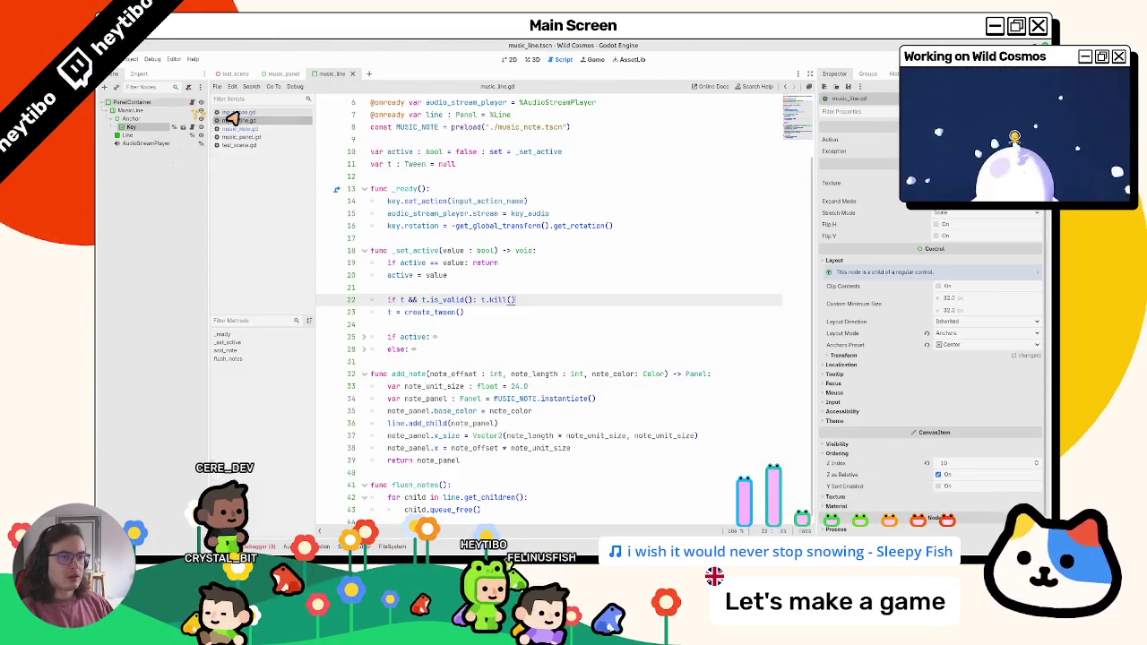
key("ctrl+f")
type("key")
key("Return")
key("Return")
key("Return")
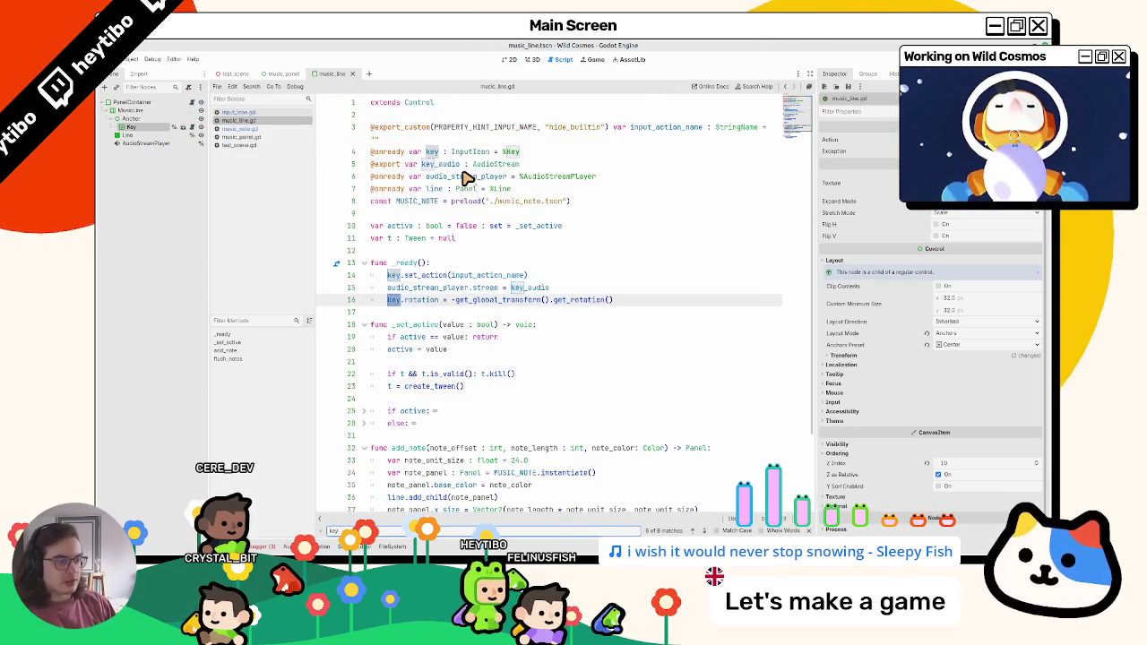
key("Return")
key("Return")
key("Return")
key("Escape")
left_click(153, 130)
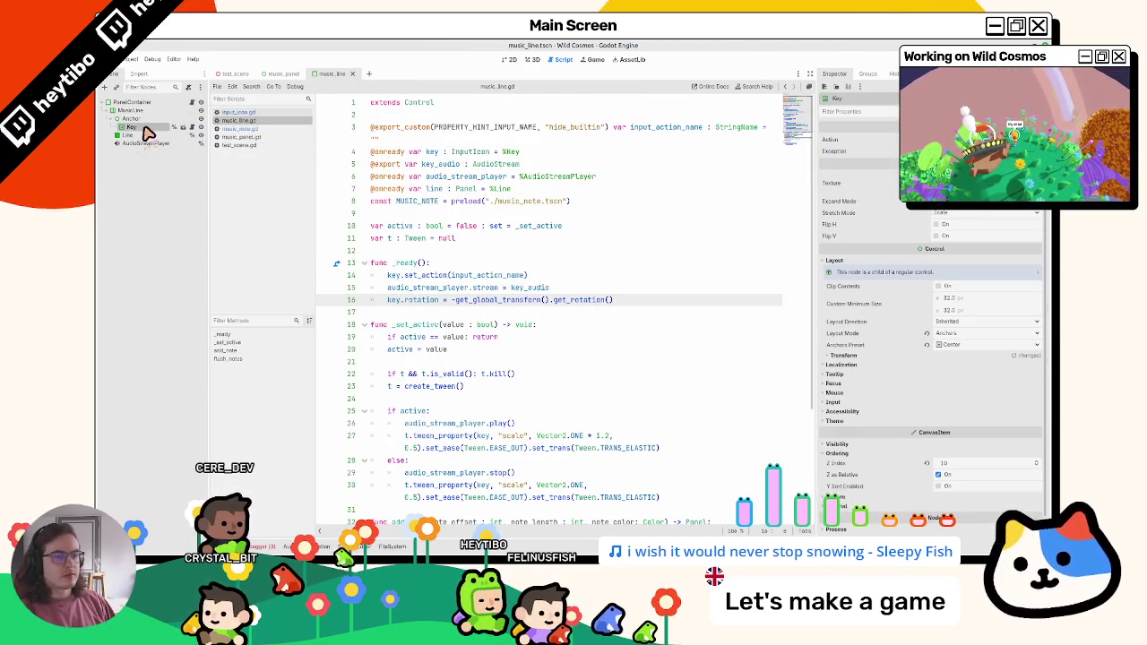
left_click(132, 118)
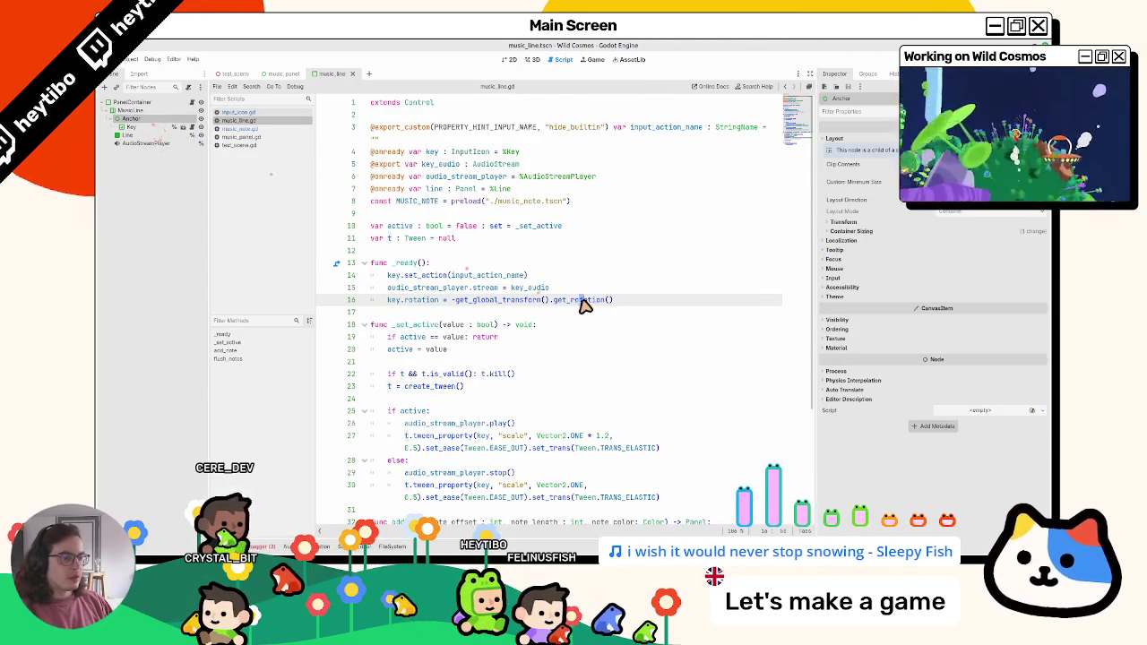
Search the script for 'rotation', then return to the 2D canvas
key("ctrl+f")
key("Return")
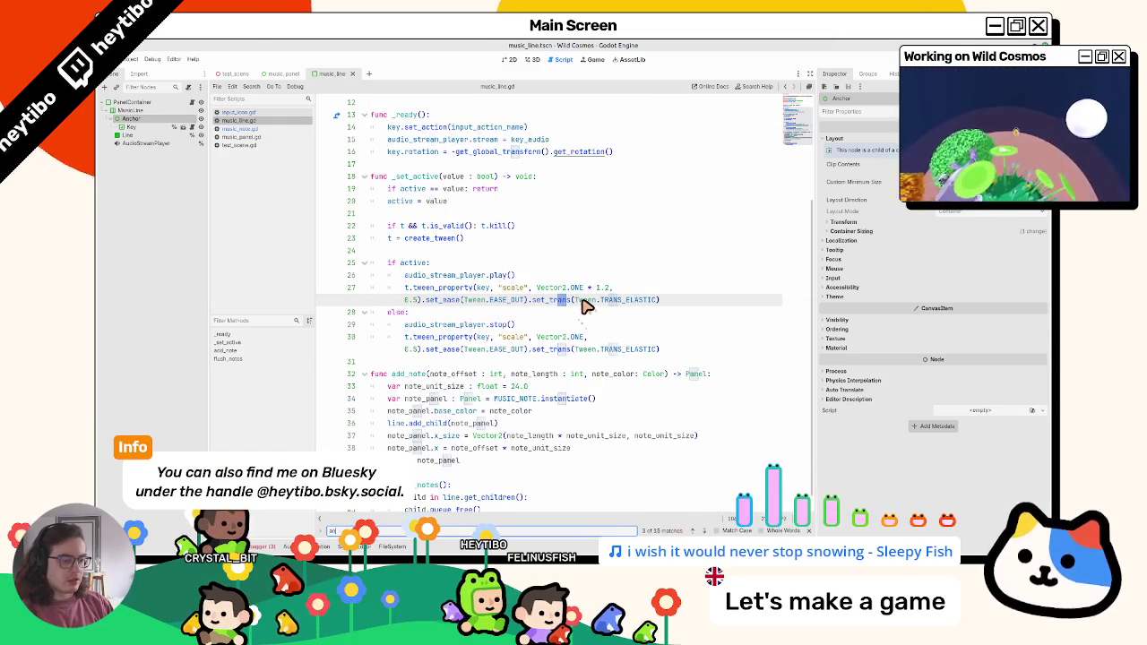
type("rotation")
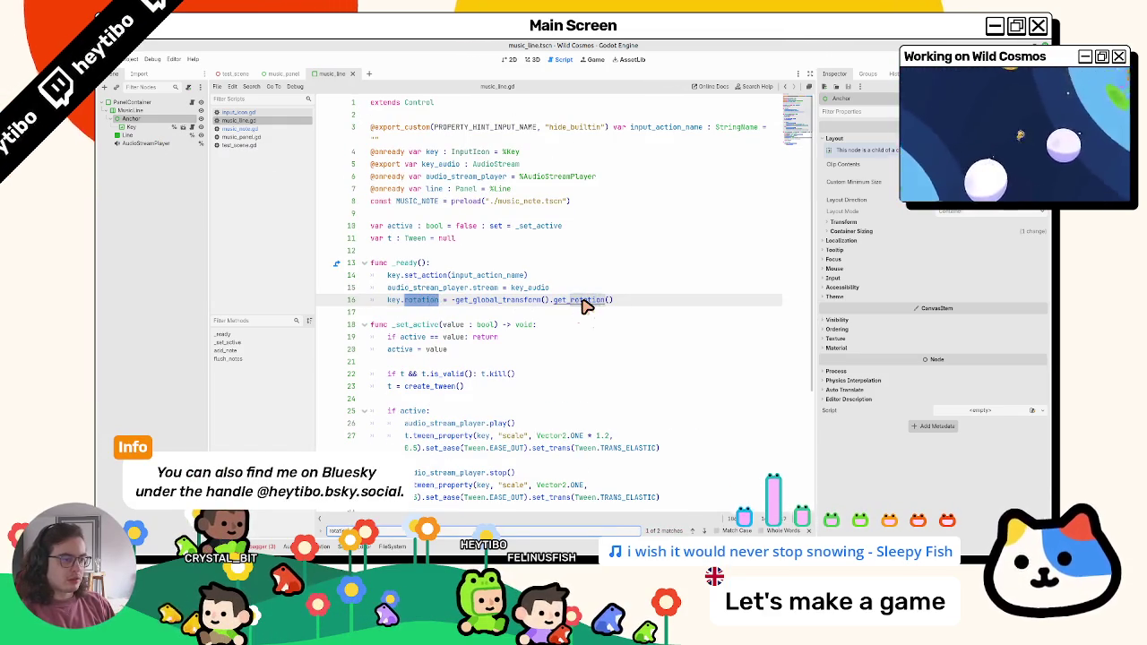
key("Escape")
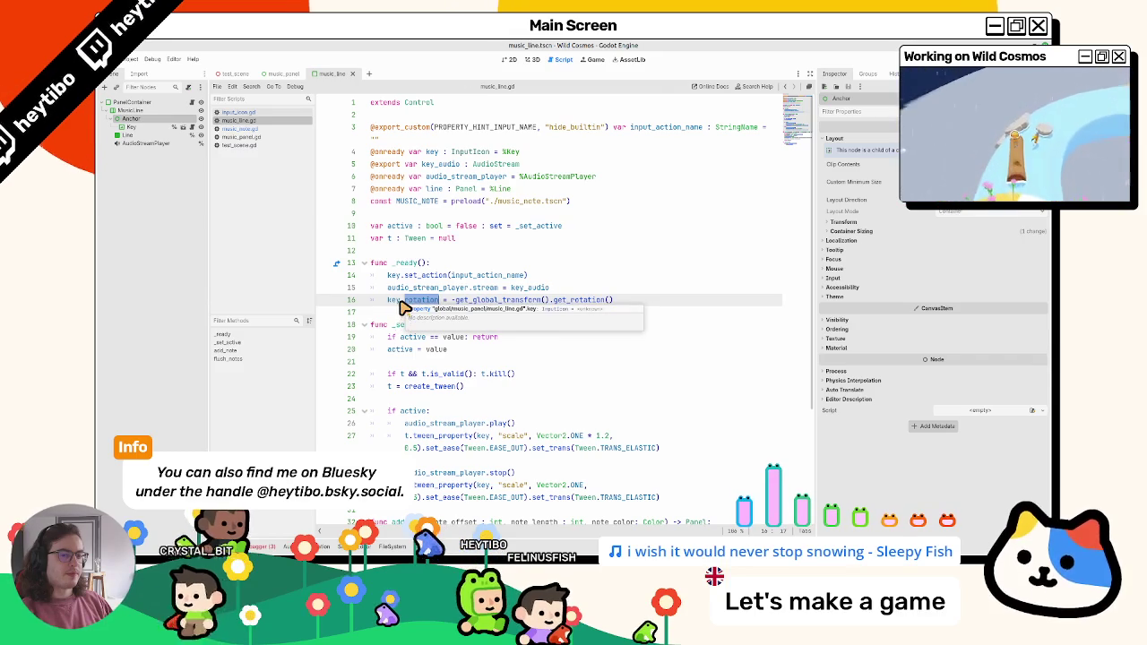
left_click(533, 59)
Add a GPUParticles2D child node under Anchor
left_click(135, 118)
key("ctrl+a")
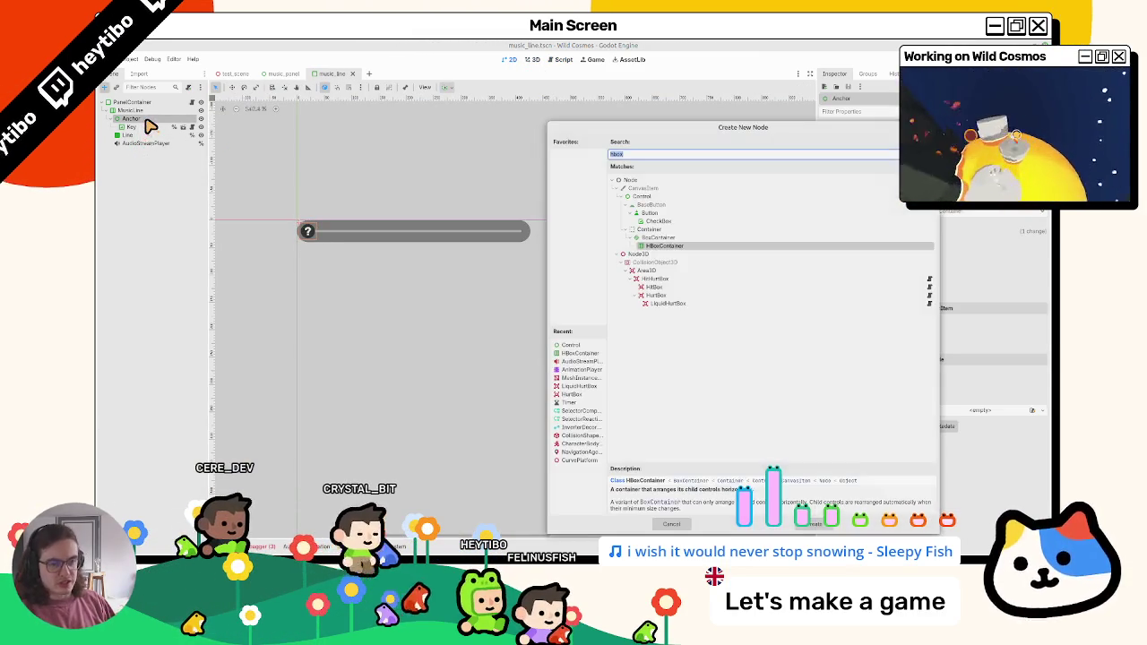
type("particle")
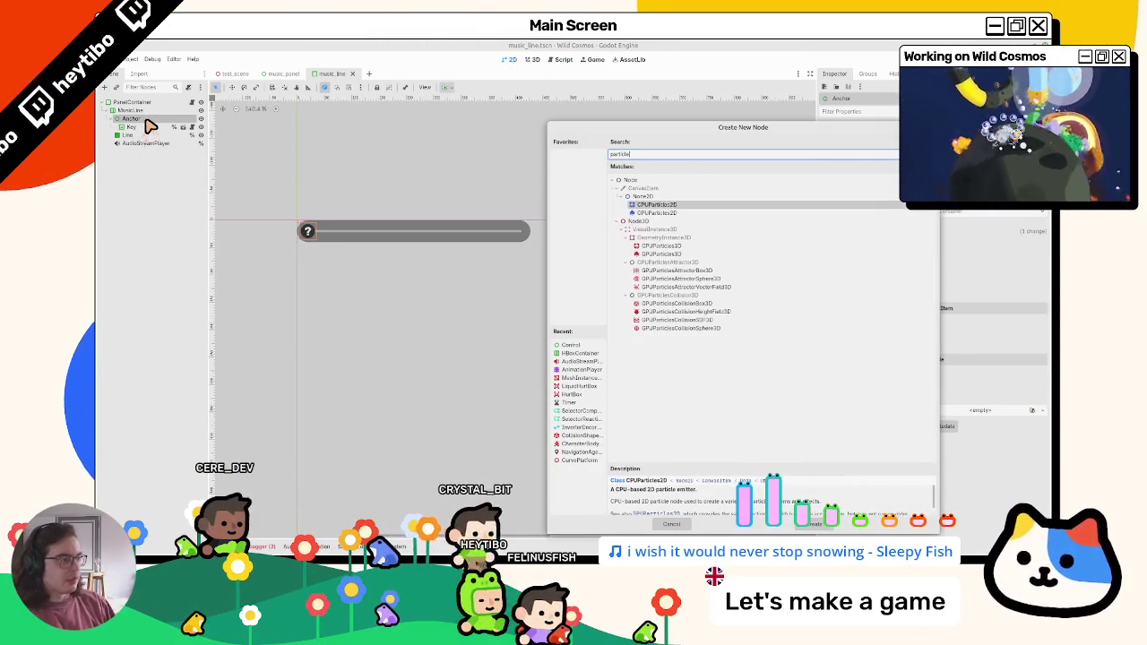
key("Down")
key("Return")
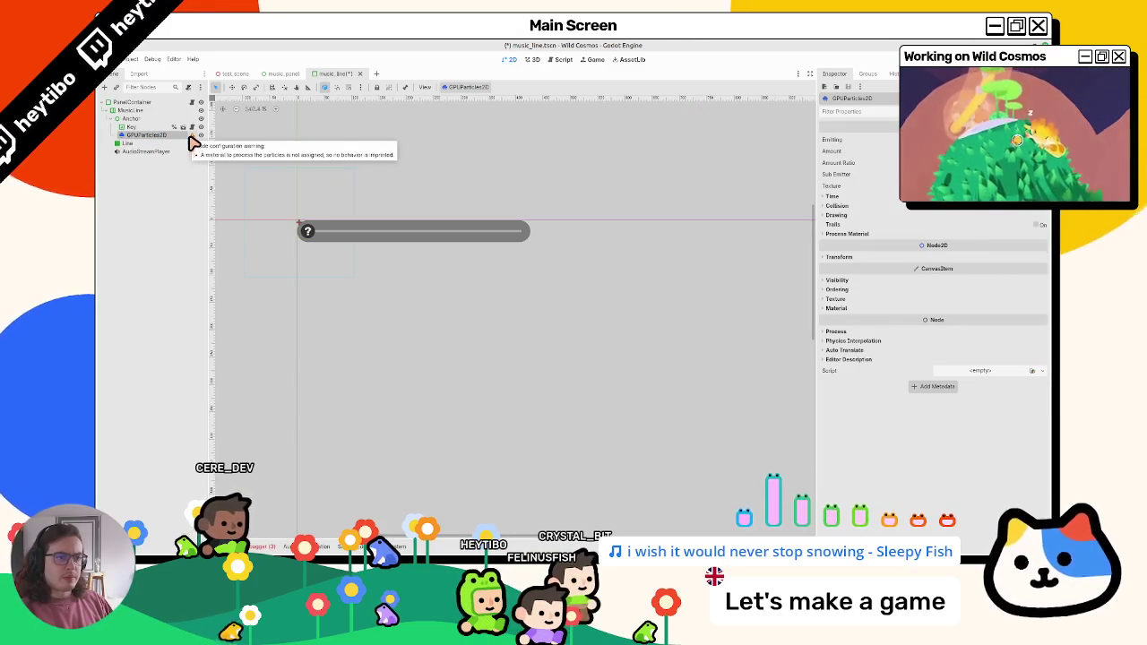
scroll(266, 198, "up", 3)
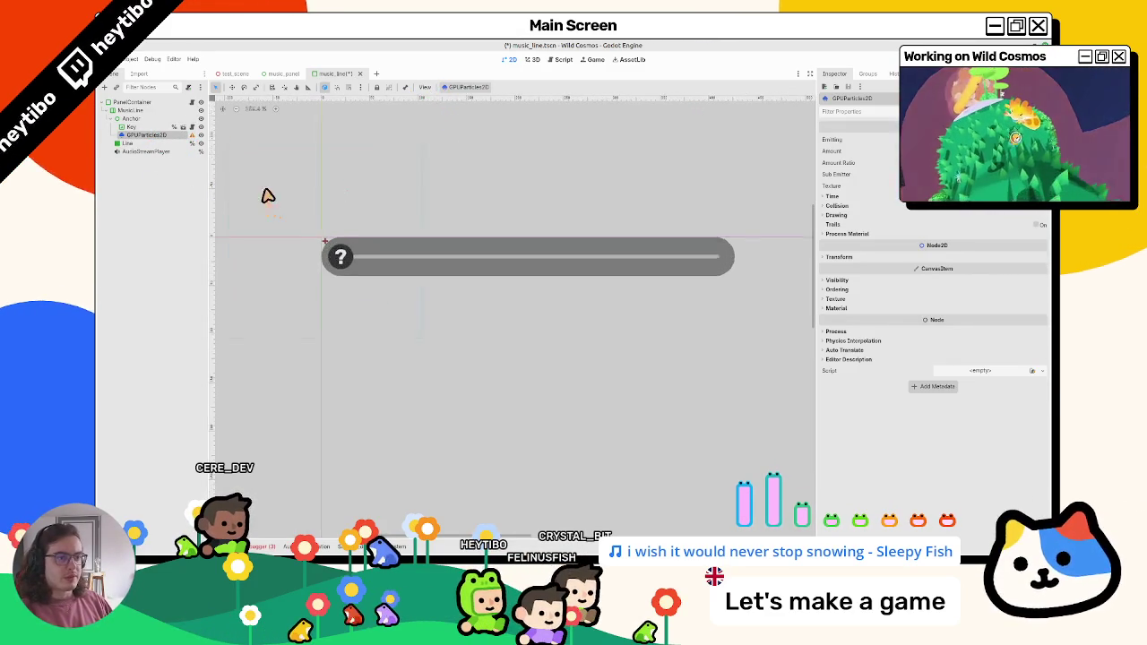
Select the new GPUParticles2D node and save the music_line scene
left_click(134, 129)
left_click(134, 136)
left_click(134, 118)
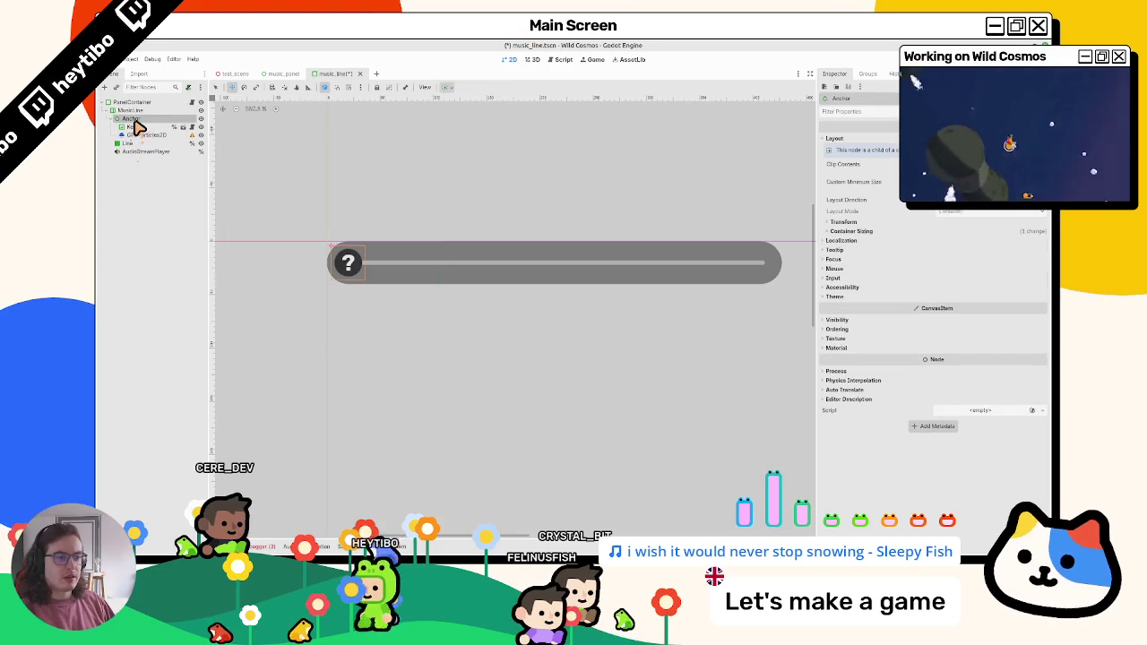
left_click(134, 127)
left_click(135, 136)
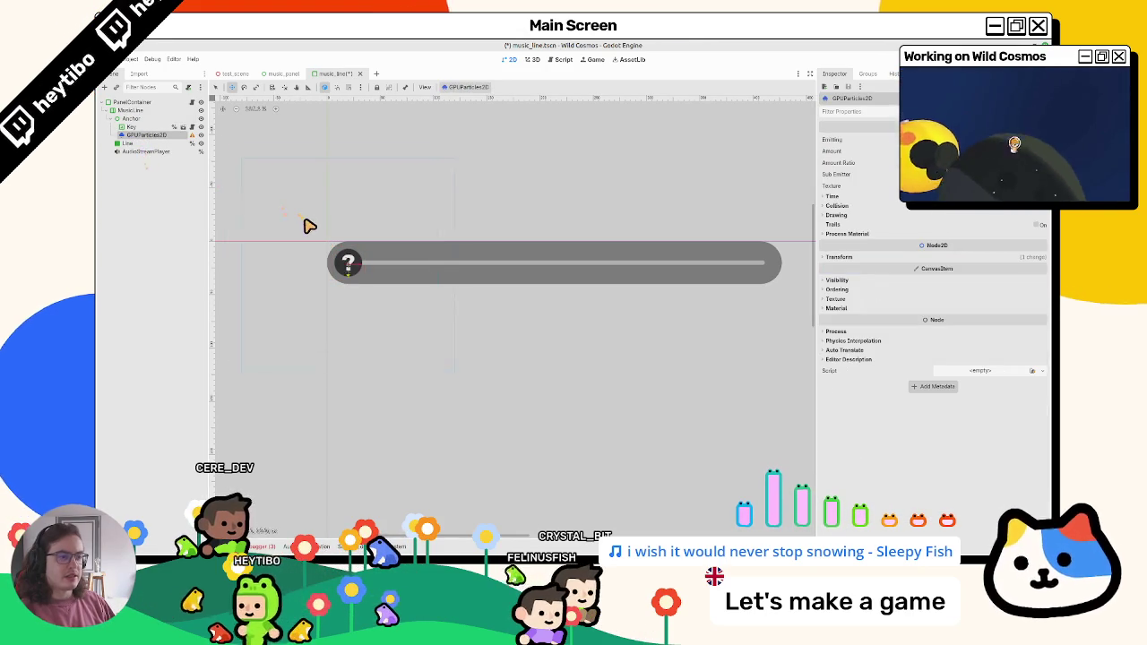
key("ctrl+s")
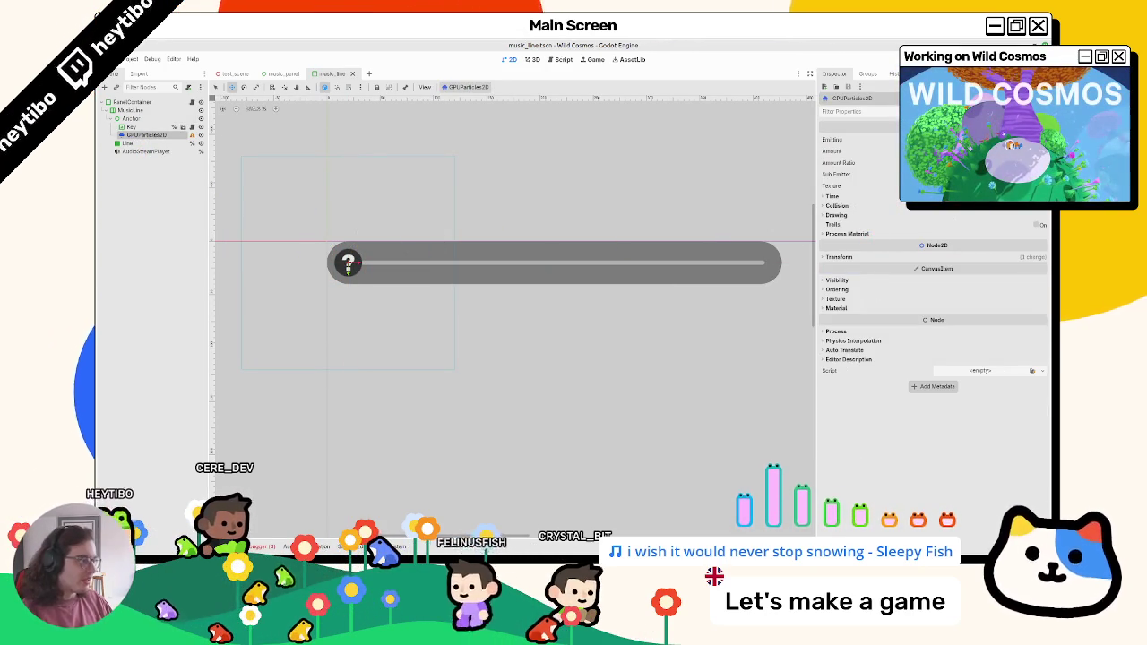
left_click(990, 186)
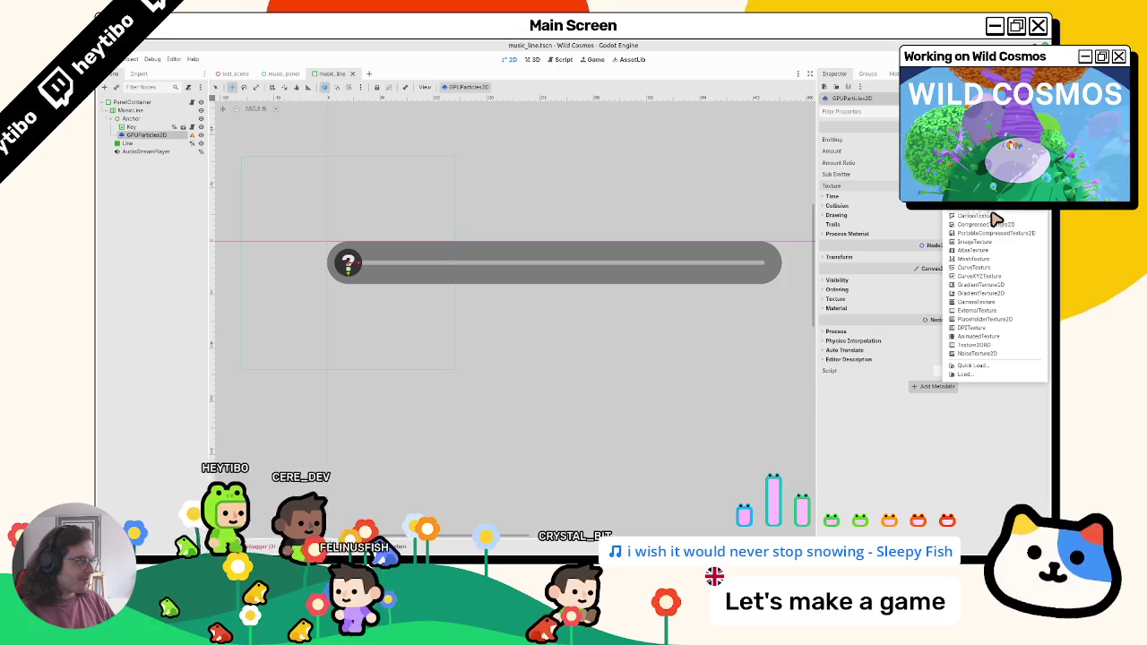
Load the white circle image as the particles' Texture
left_click(994, 374)
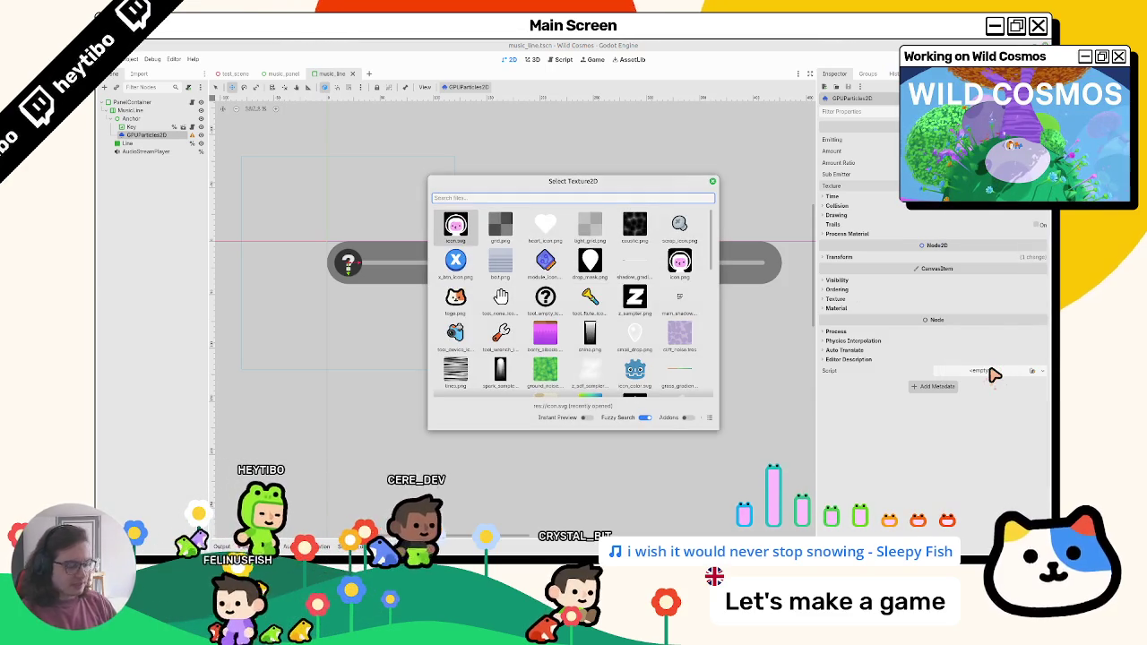
type("circle")
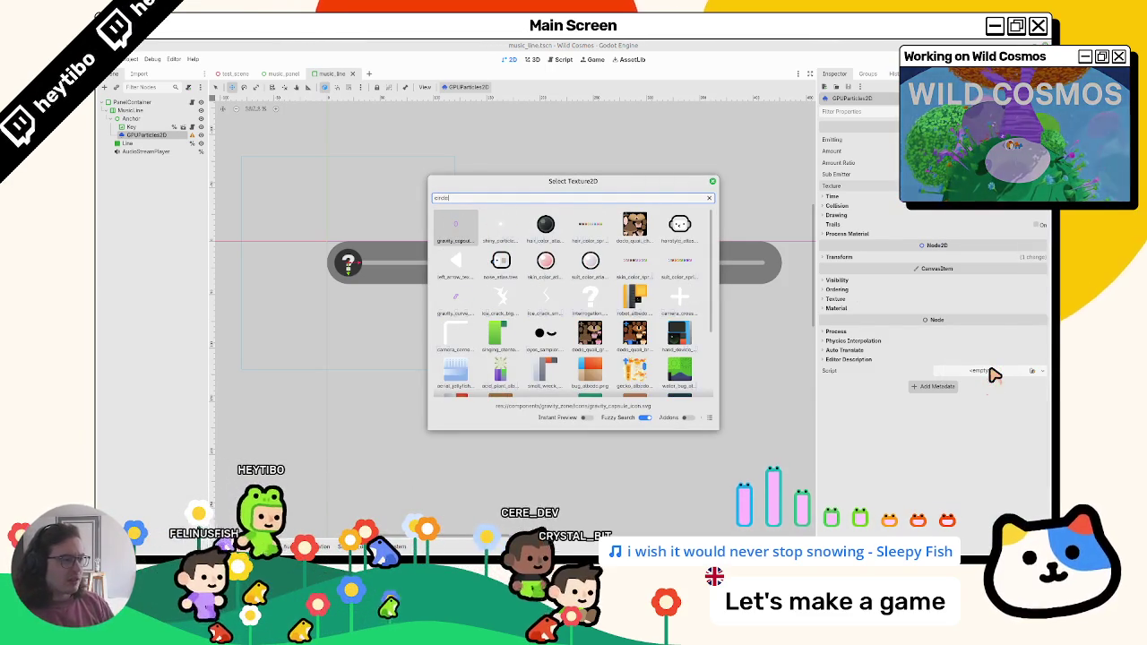
scroll(594, 291, "down", 3)
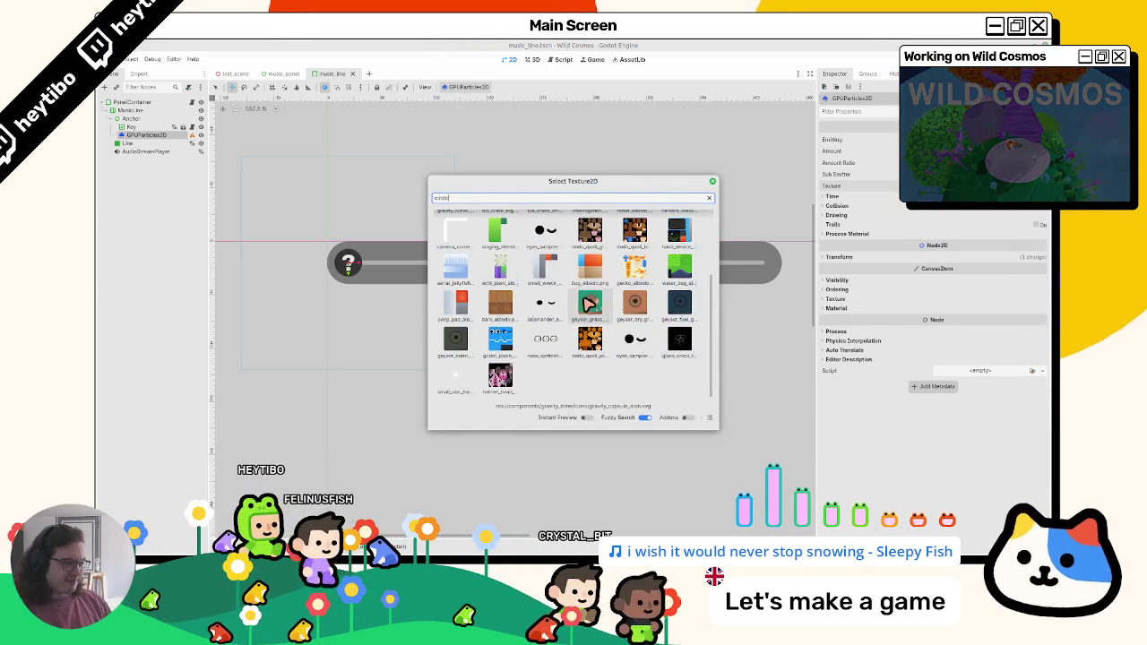
double_click(457, 380)
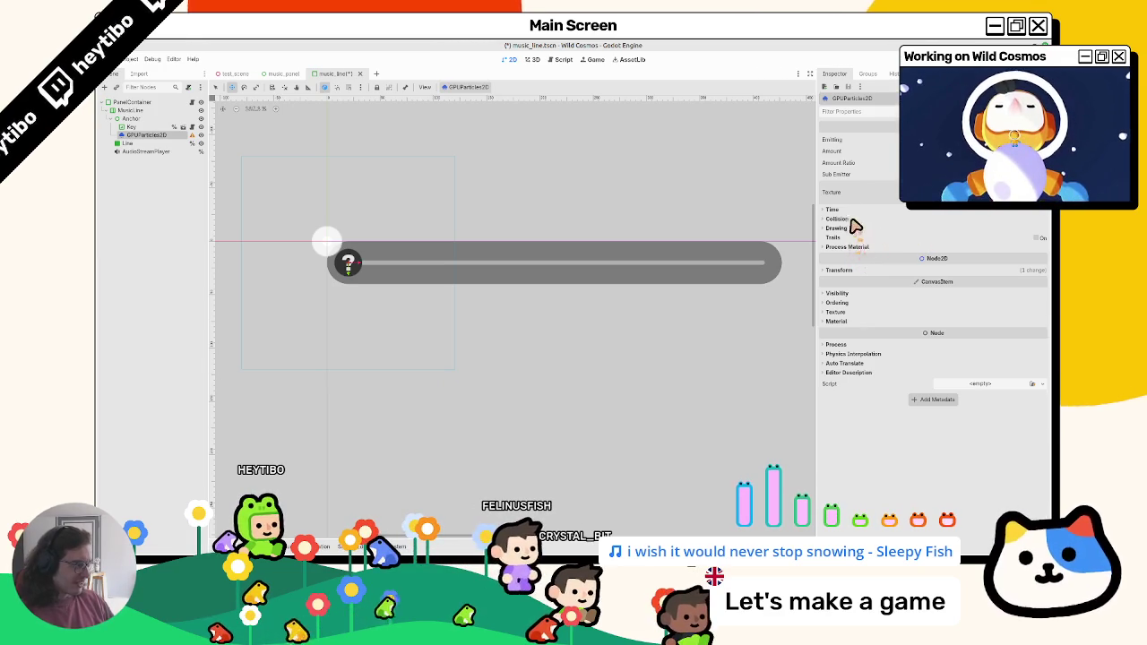
Create a new ParticleProcessMaterial and set its gravity to 0
left_click(846, 247)
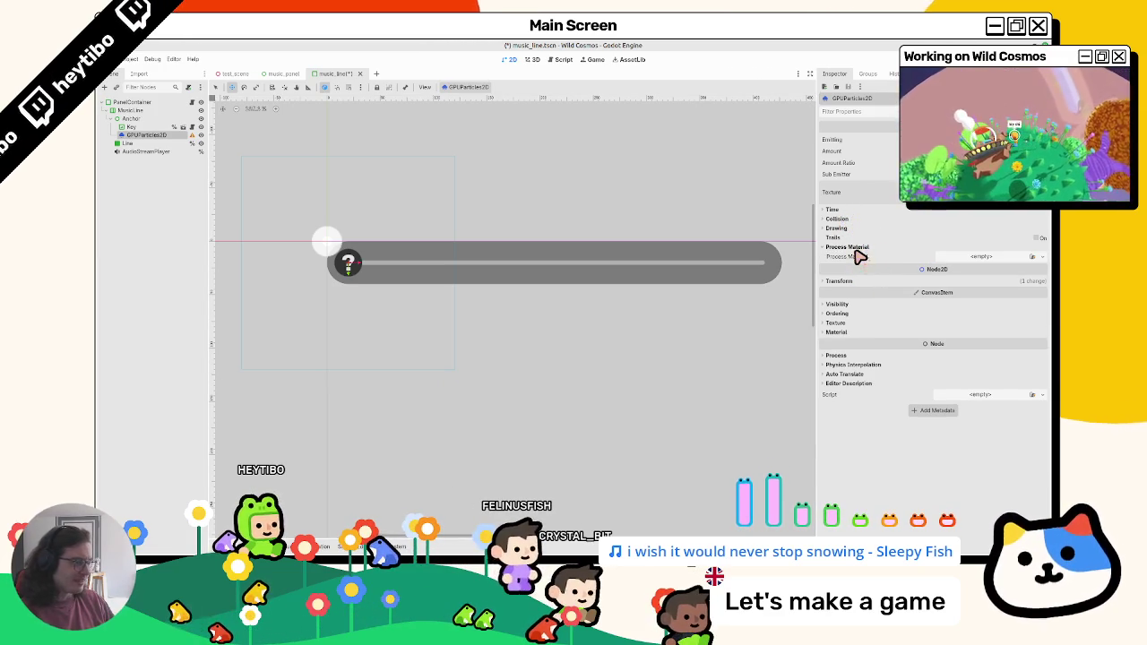
left_click(954, 258)
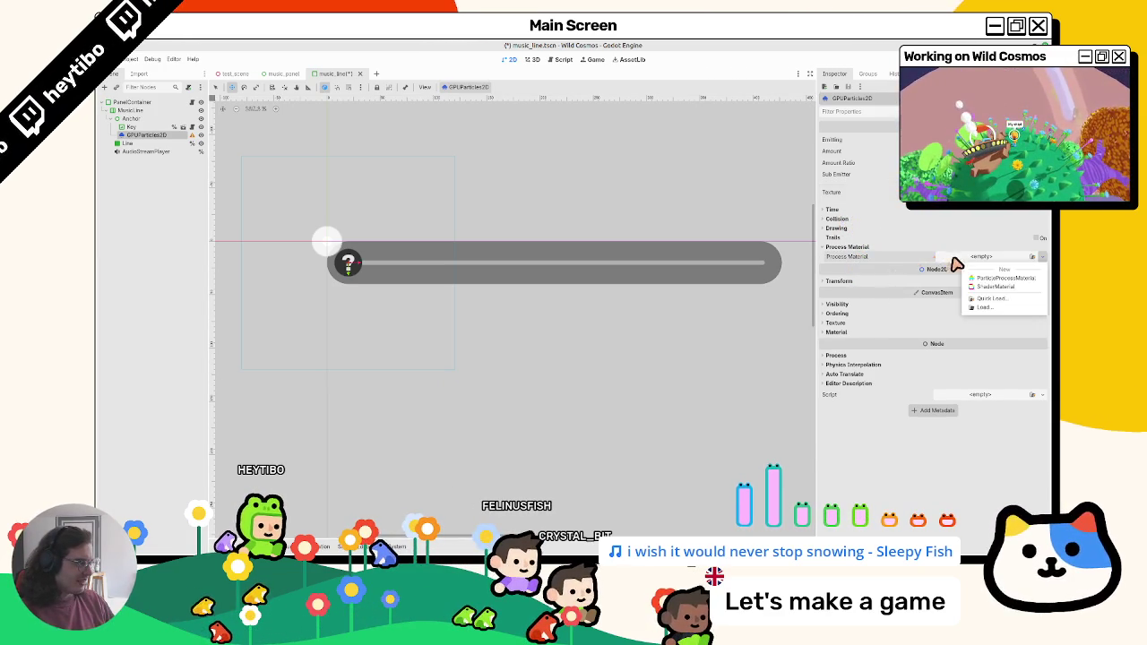
left_click(997, 280)
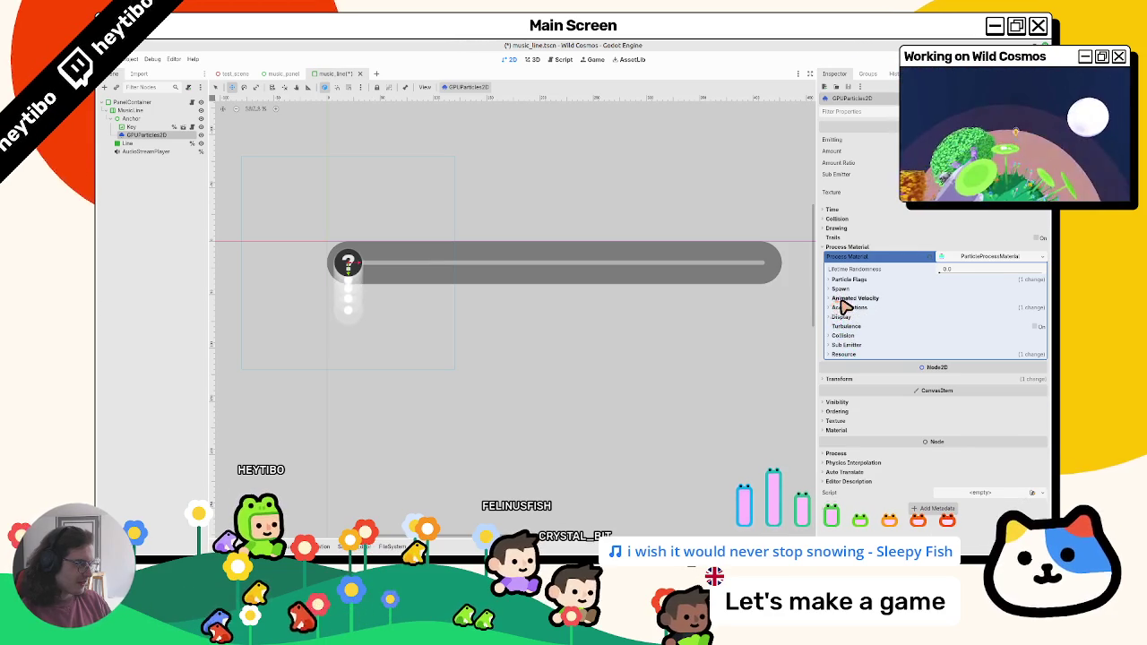
left_click(845, 307)
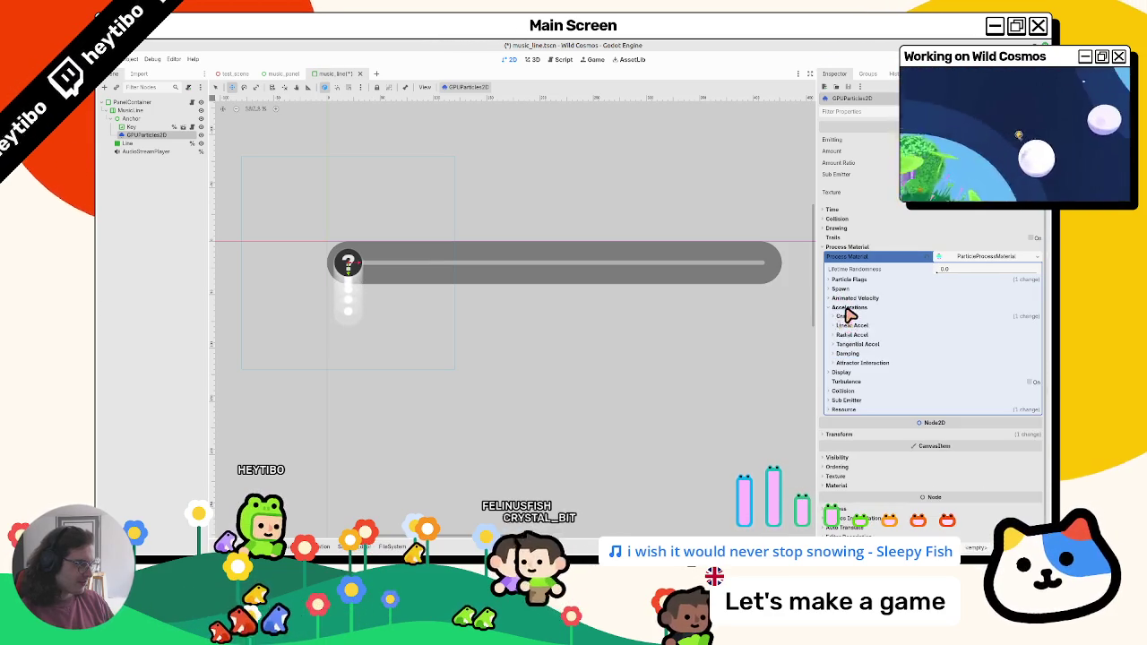
left_click(851, 319)
type("0")
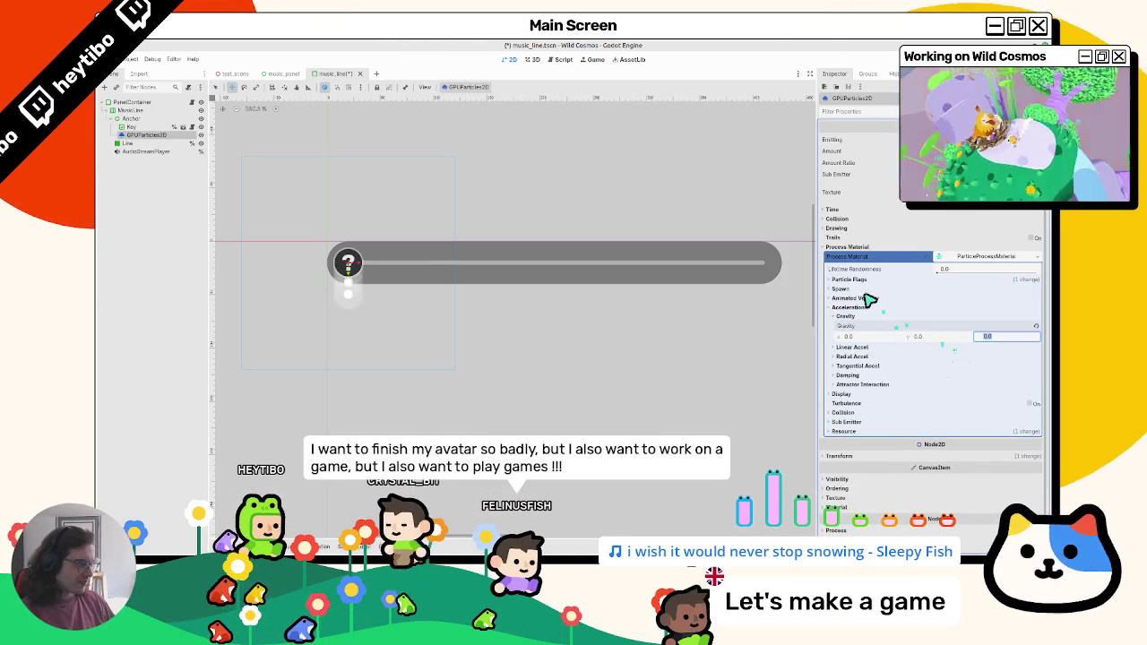
Set the emission spread to 180 and initial velocity to 4–64
left_click(843, 288)
left_click(847, 316)
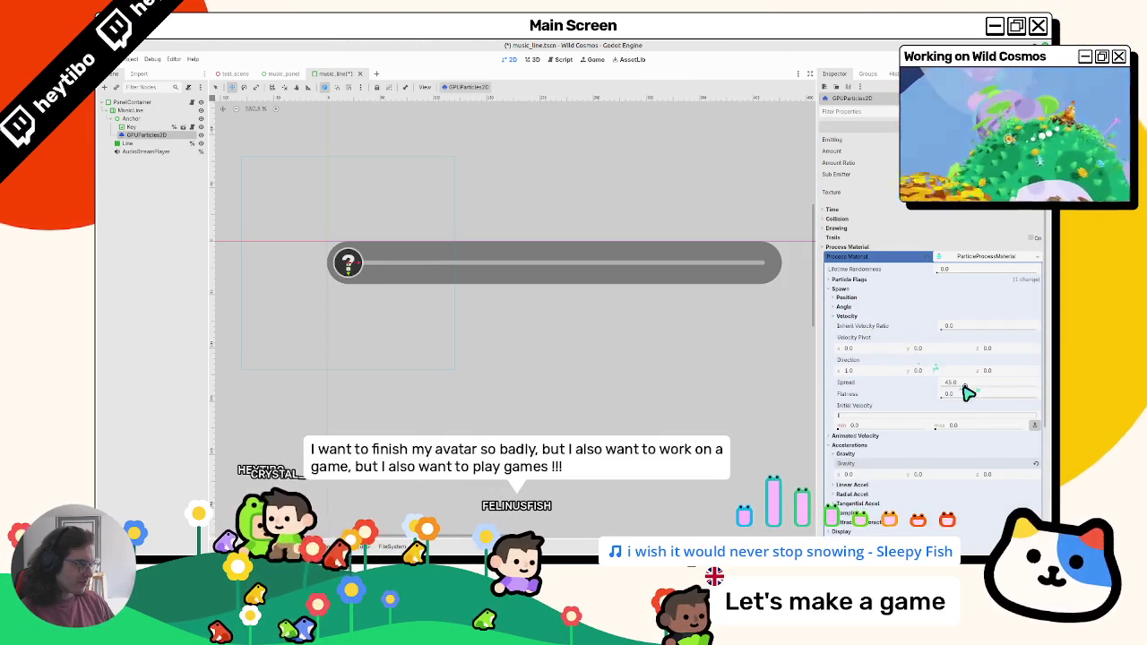
left_click_drag(966, 383, 1049, 391)
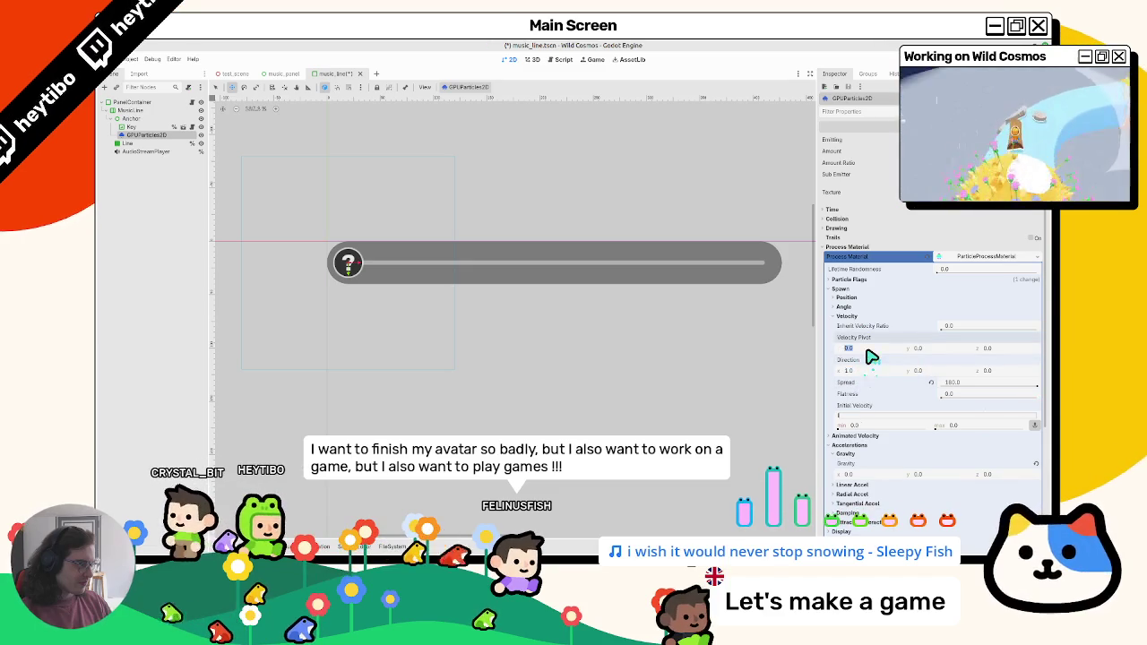
left_click(874, 371)
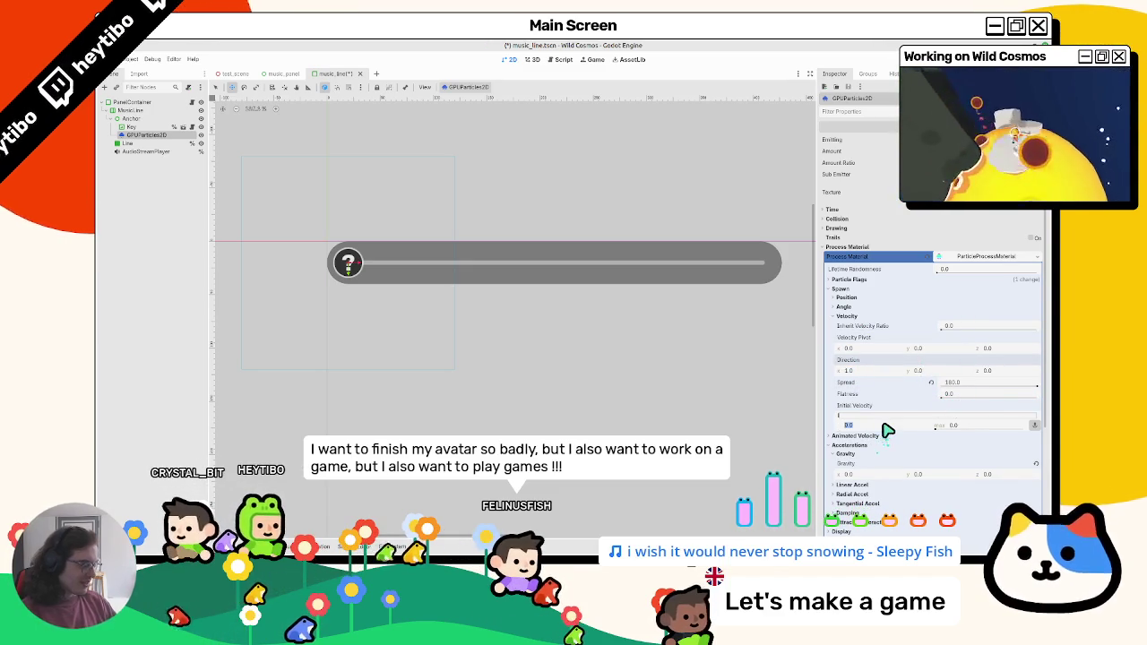
type("4")
key("Tab")
type("64")
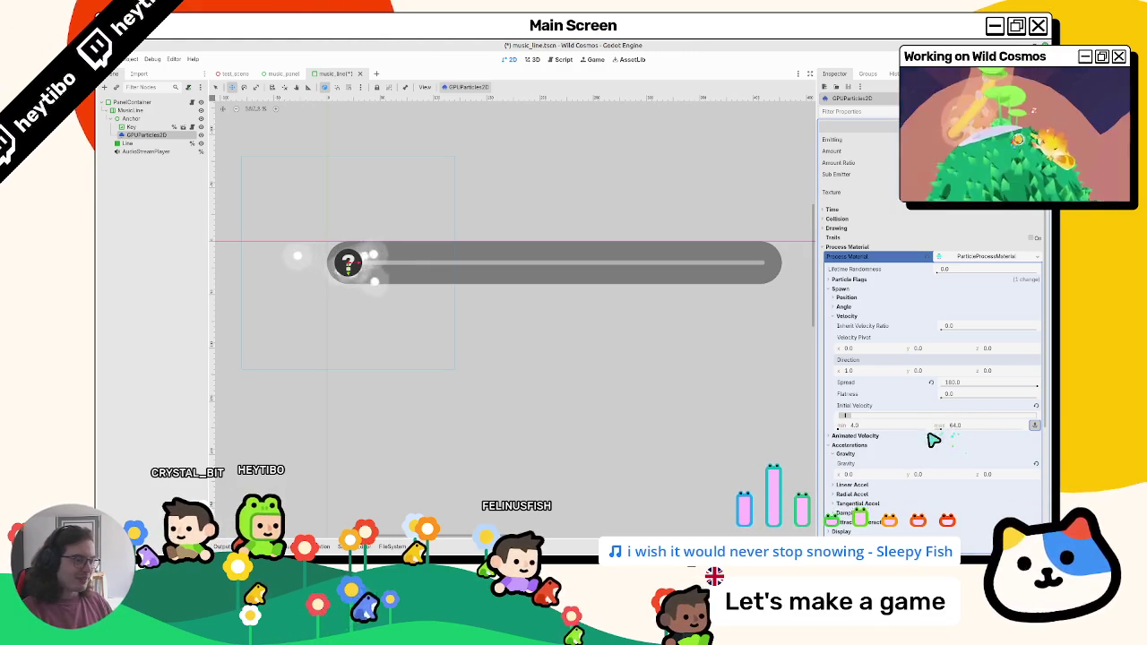
scroll(845, 482, "down", 4)
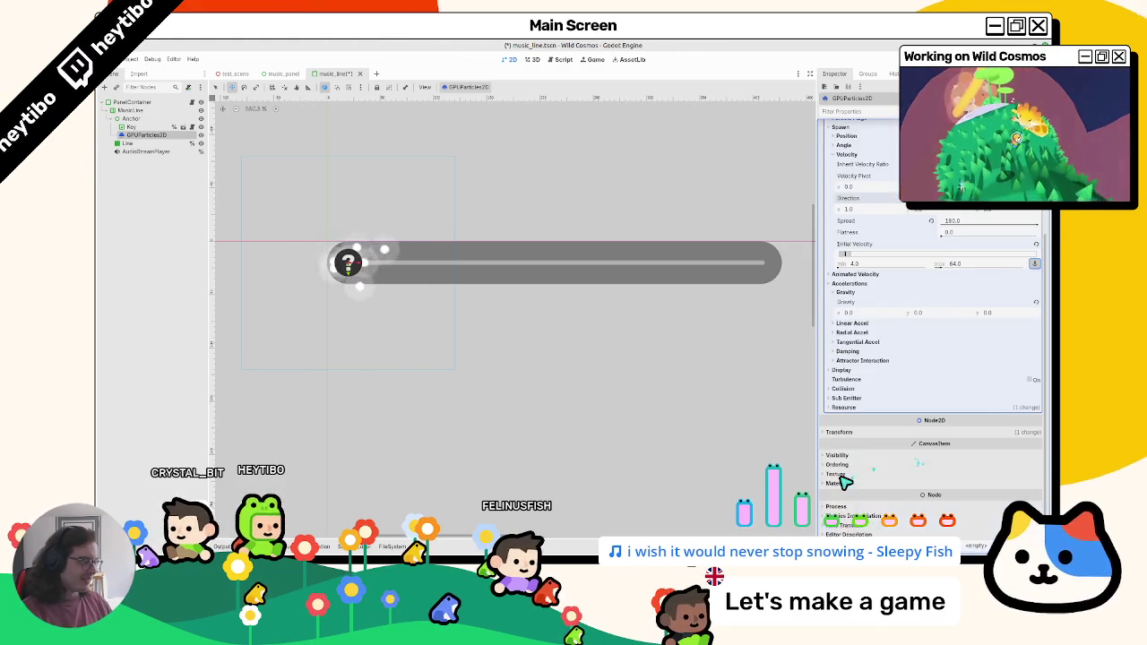
Give Scale a new CurveTexture with min 0.8 and max 1.2
left_click(843, 370)
left_click(1024, 419)
left_click(995, 441)
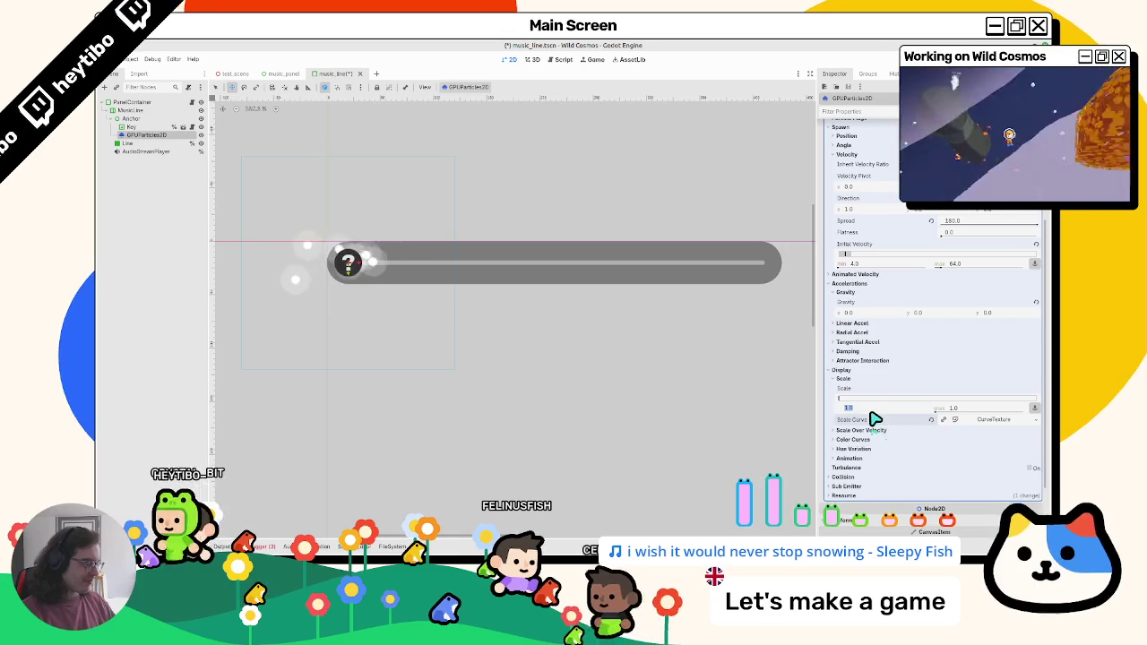
type("0.8")
key("Tab")
type("1.2")
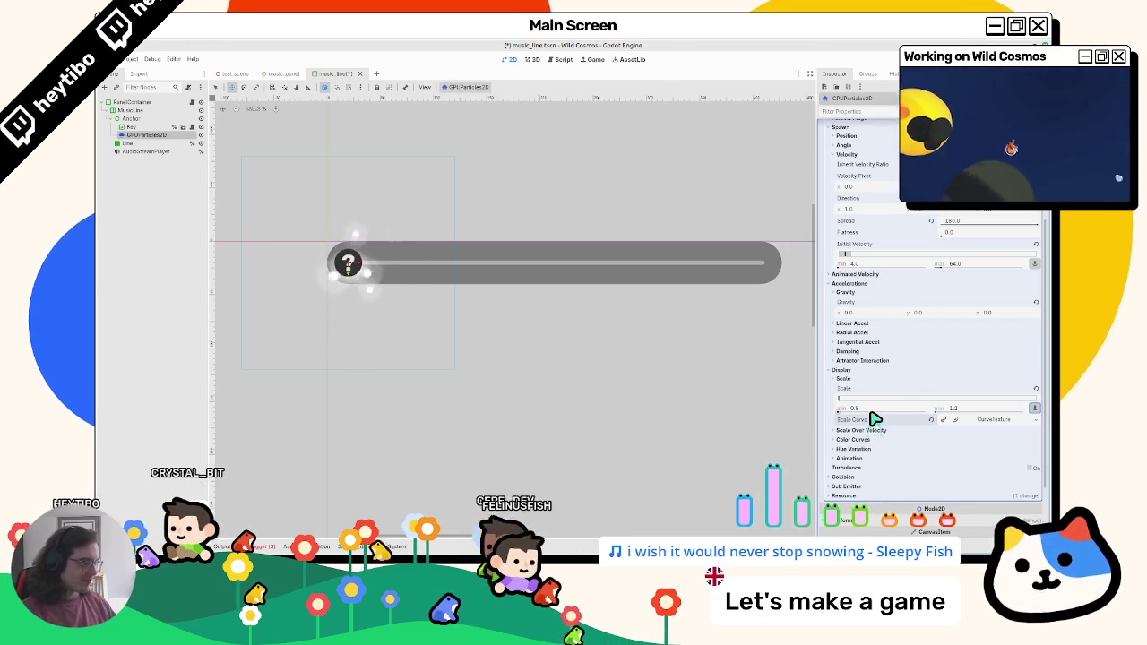
Shape the scale curve to rise then drop to 0, and save
left_click(972, 420)
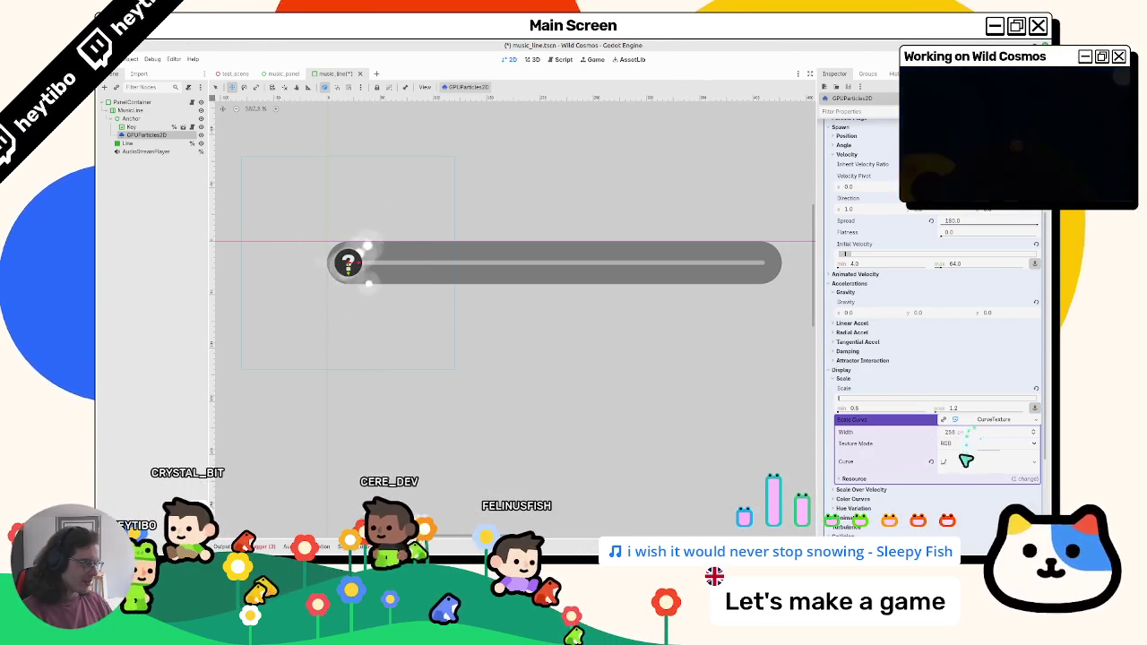
scroll(965, 465, "down", 3)
left_click_drag(846, 387, 817, 529)
mouse_move(1028, 389)
left_mouse_down()
mouse_move(1021, 475)
mouse_move(1052, 481)
left_mouse_up()
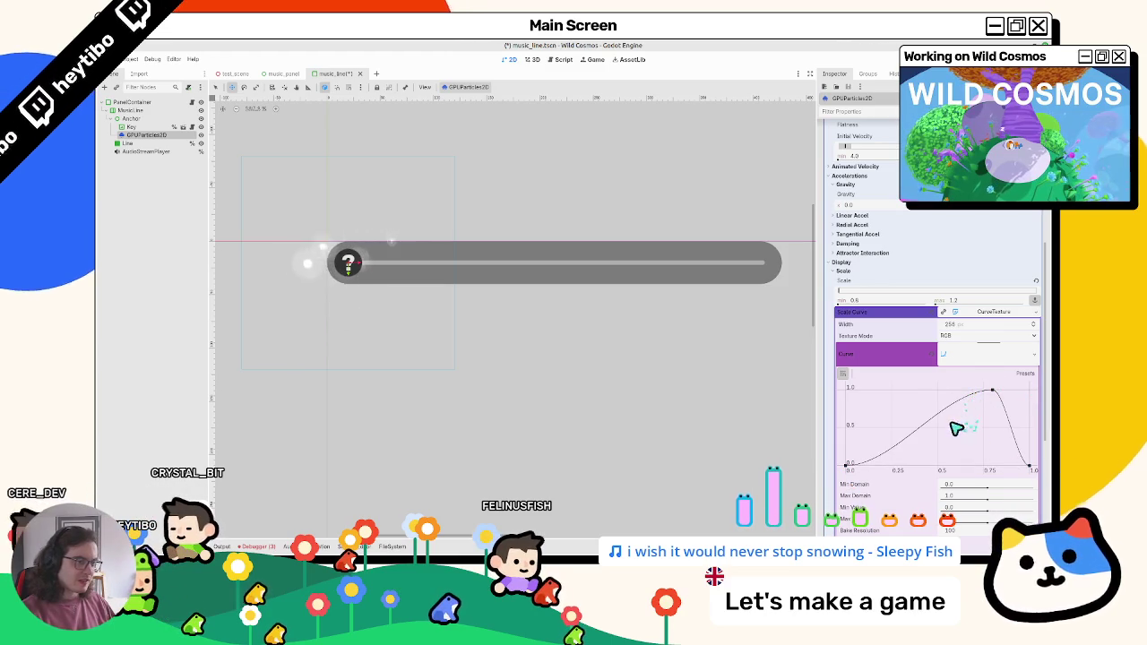
key("ctrl+s")
scroll(957, 427, "up", 5)
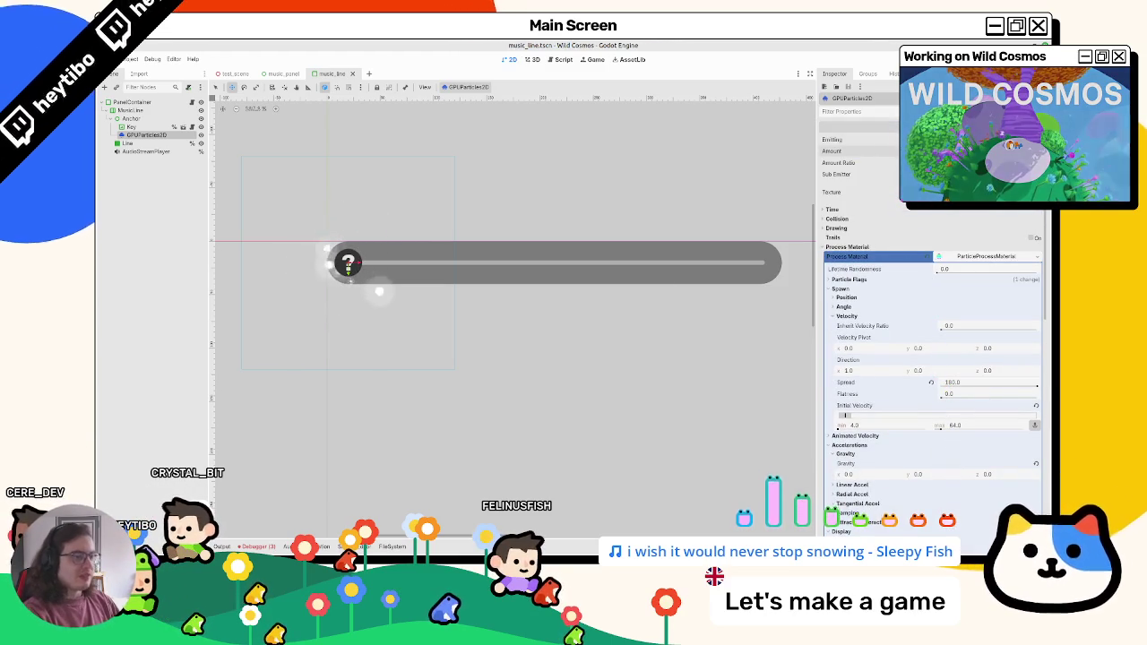
key("ctrl+s")
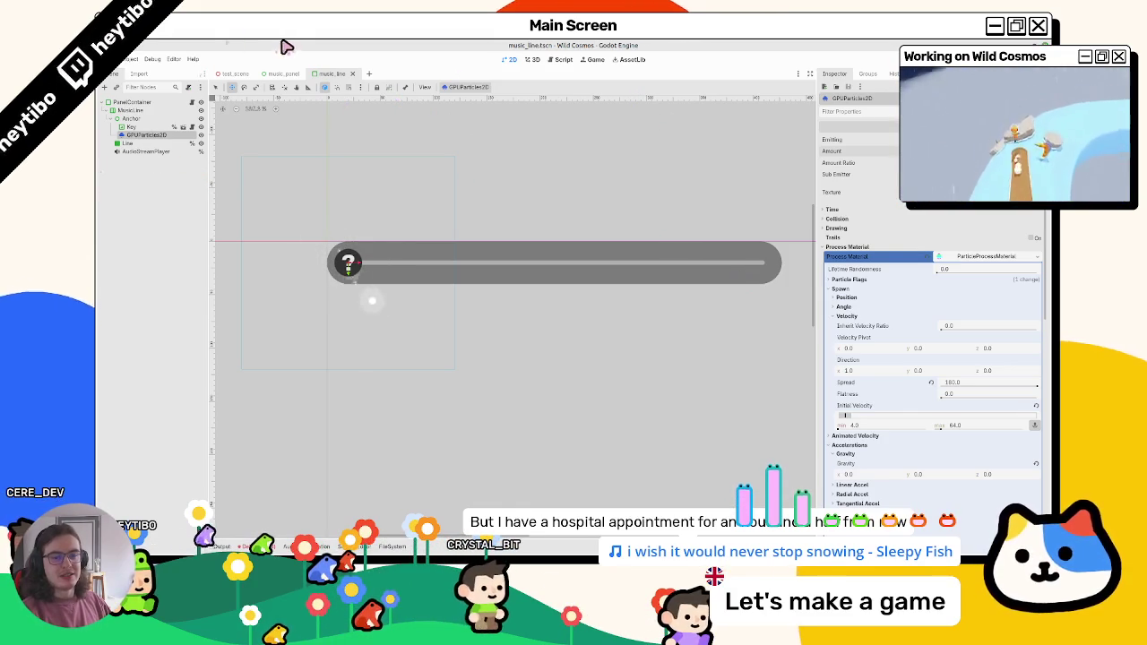
scroll(400, 304, "up", 2)
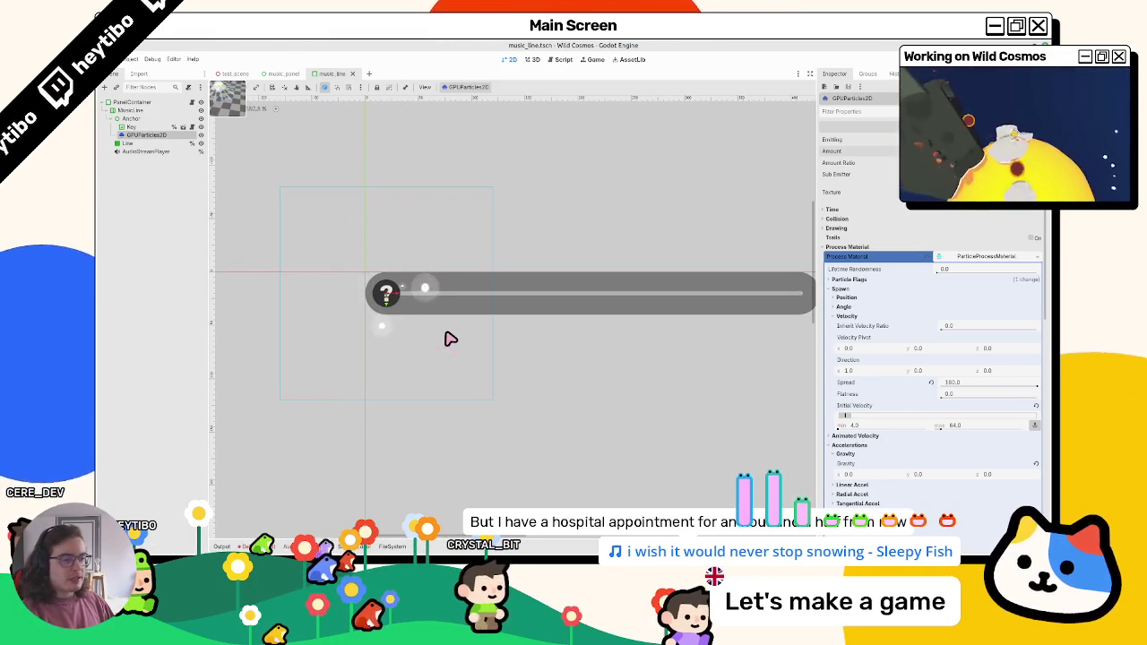
scroll(896, 349, "down", 5)
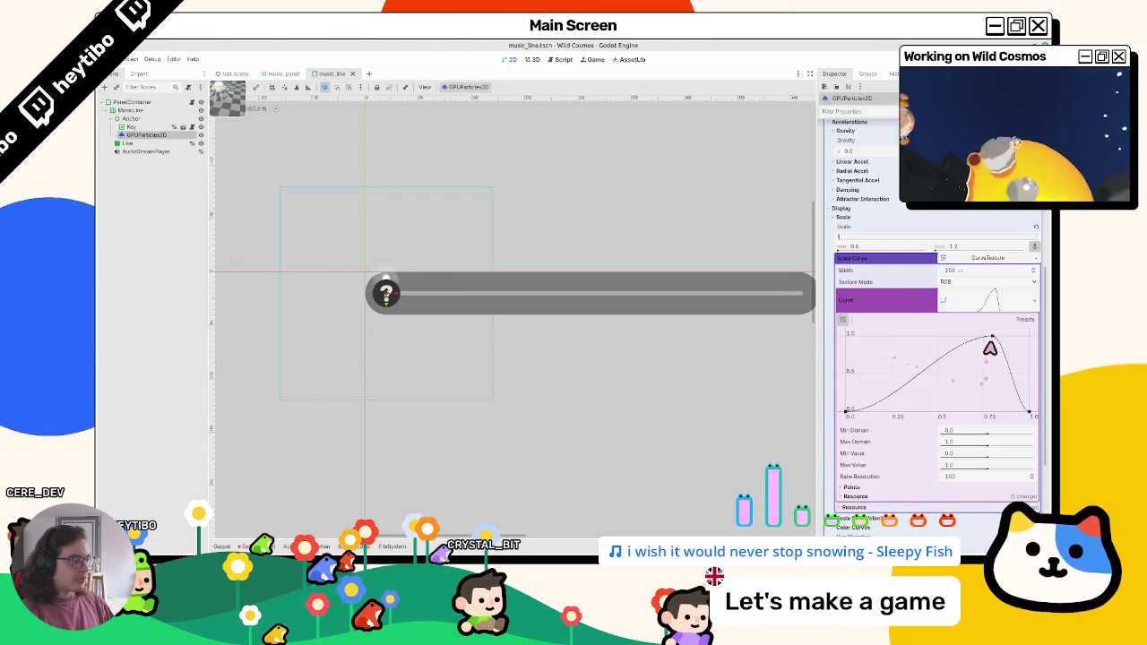
Drag the scale curve's peak to (0.30, 1.00) and save music_line
left_click_drag(948, 330, 901, 329)
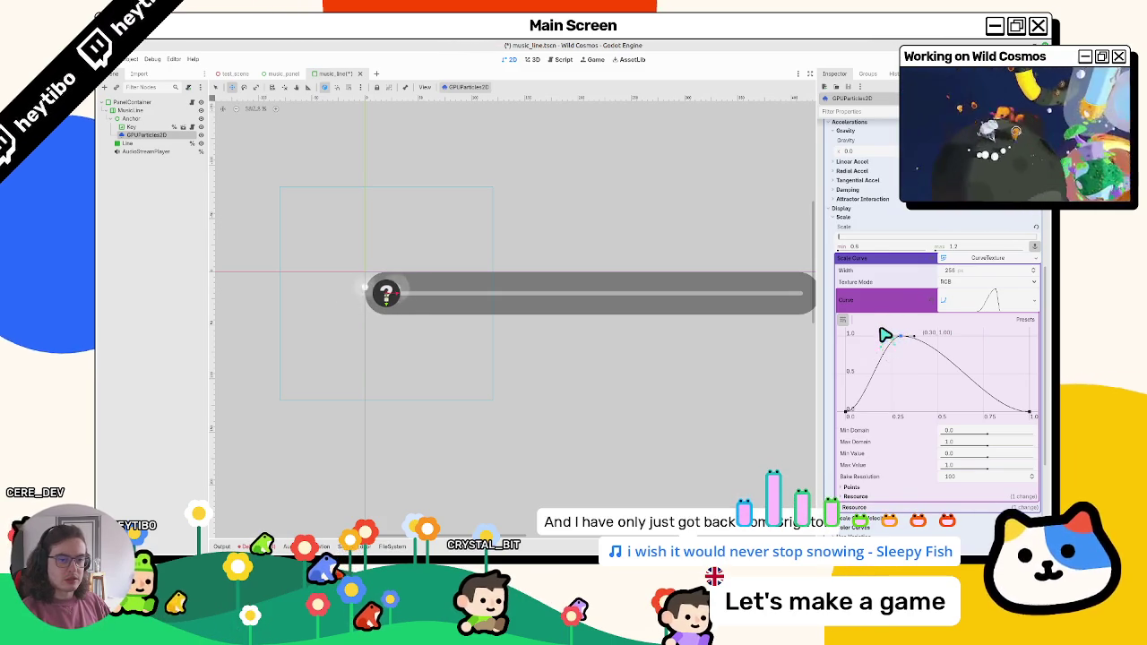
key("ctrl+s")
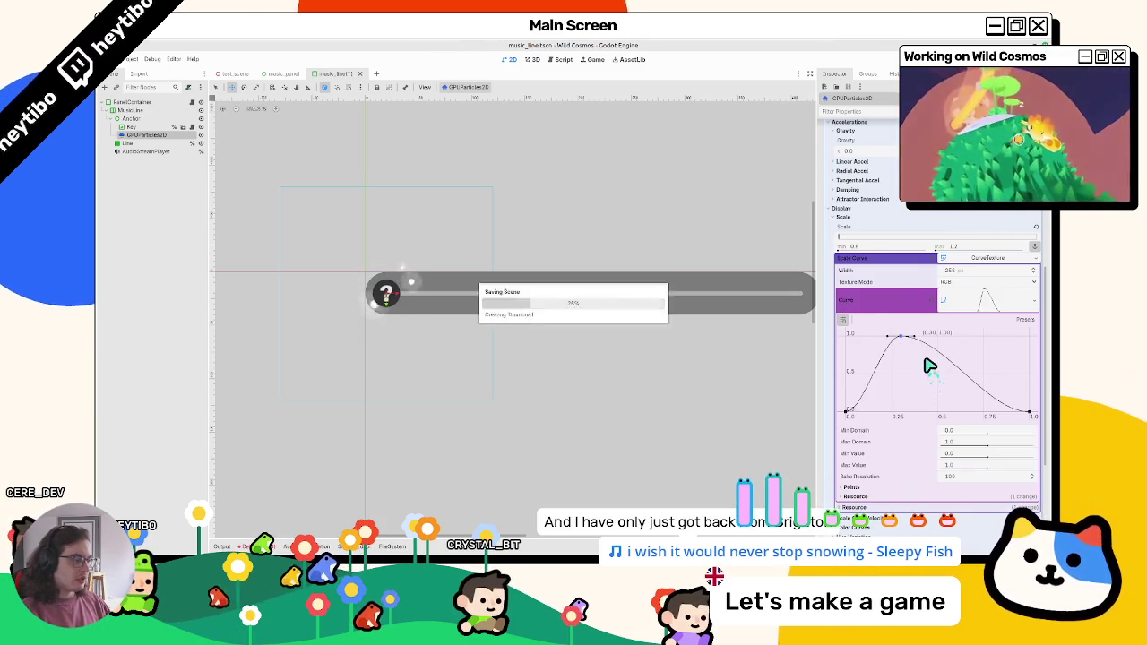
scroll(929, 365, "down", 3)
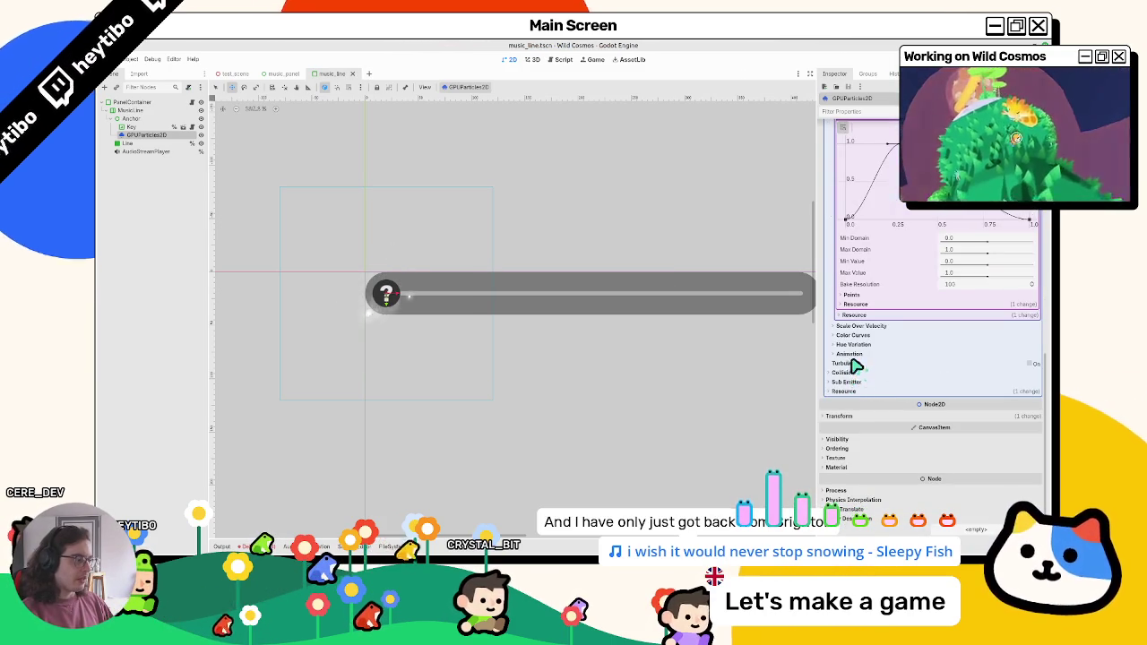
Toggle the Process Material's Turbulence checkbox so turbulence ends up off
left_click(1031, 364)
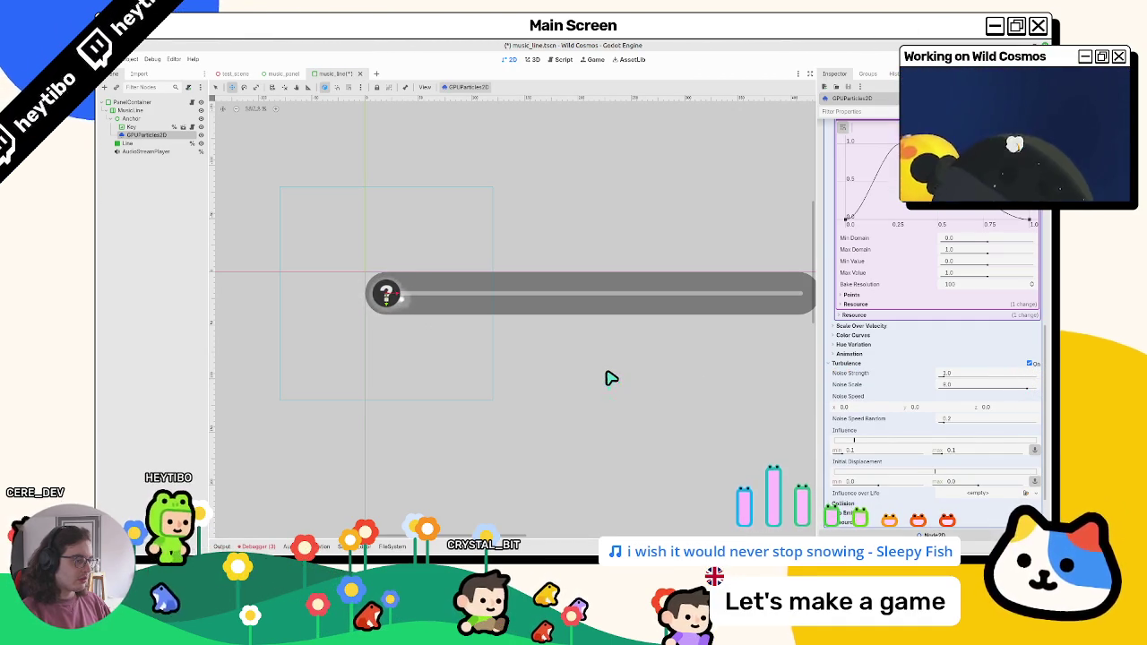
left_click(1032, 364)
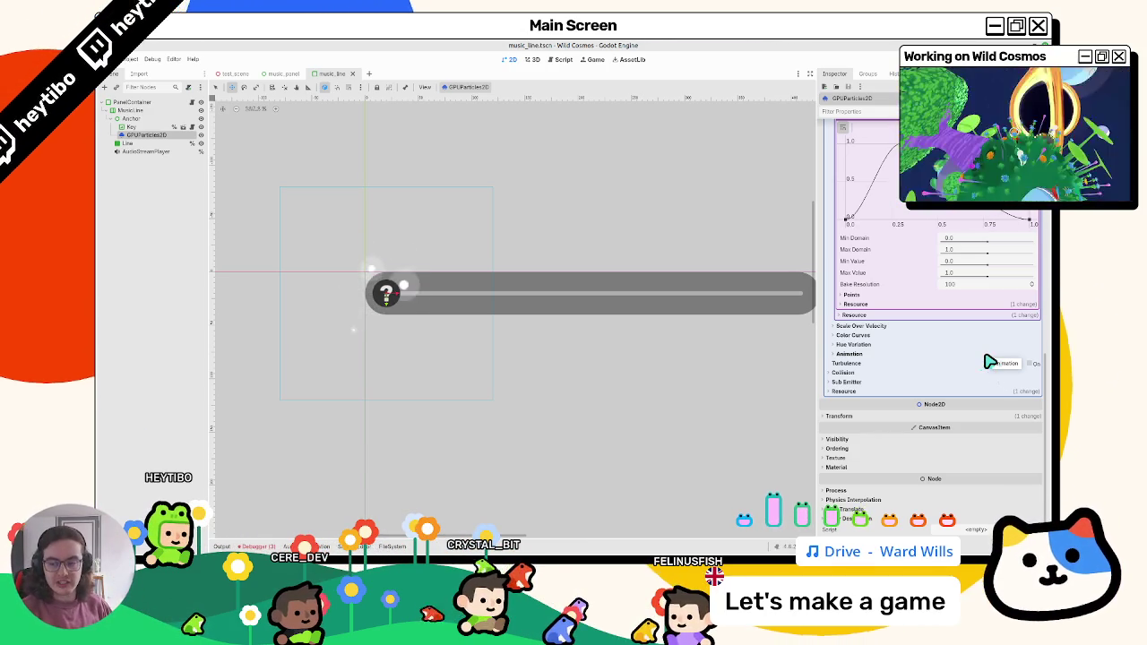
scroll(901, 434, "up", 4)
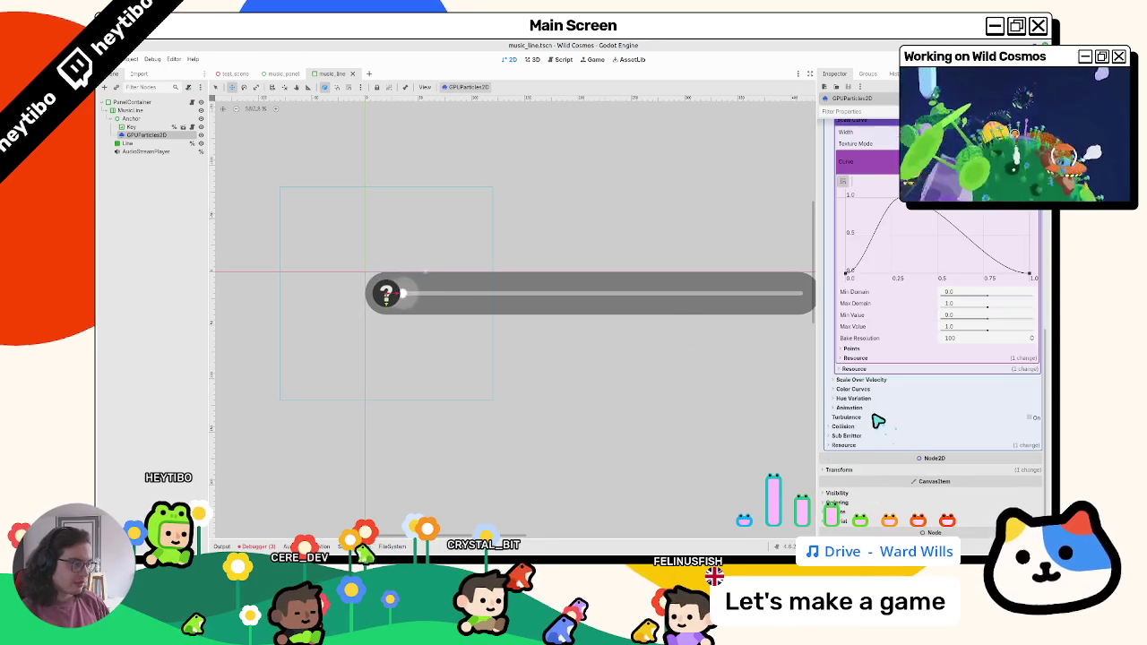
Try scale curve peak positions and an end point, undoing one move, then save
mouse_move(902, 307)
left_mouse_down()
mouse_move(970, 294)
mouse_move(973, 305)
left_mouse_up()
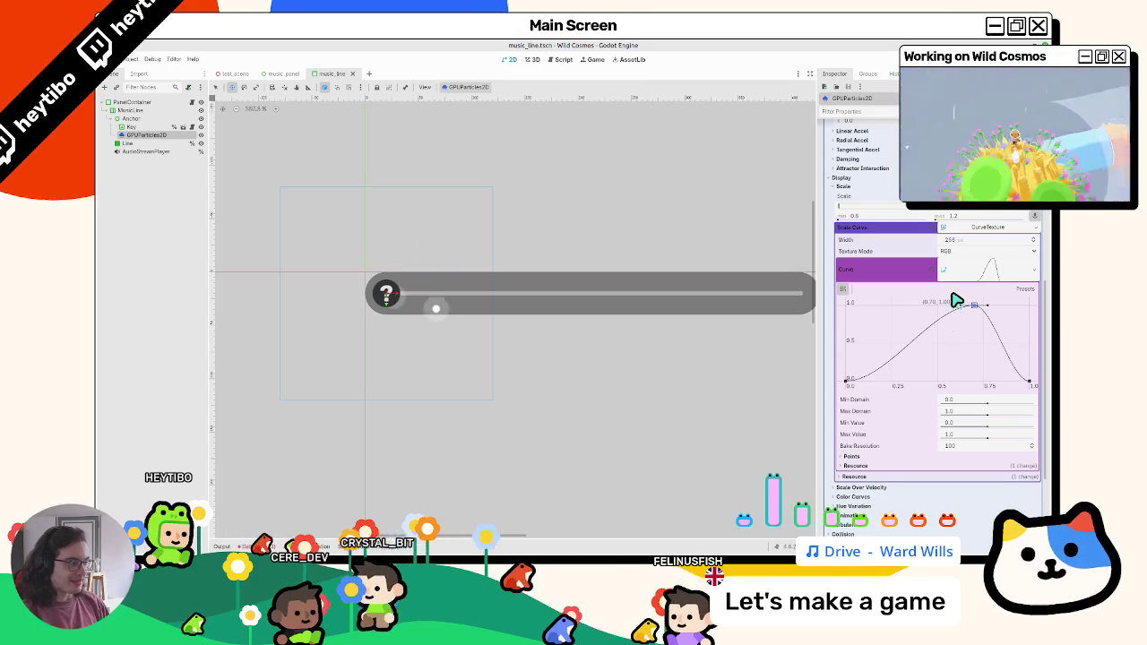
left_click_drag(974, 306, 1001, 301)
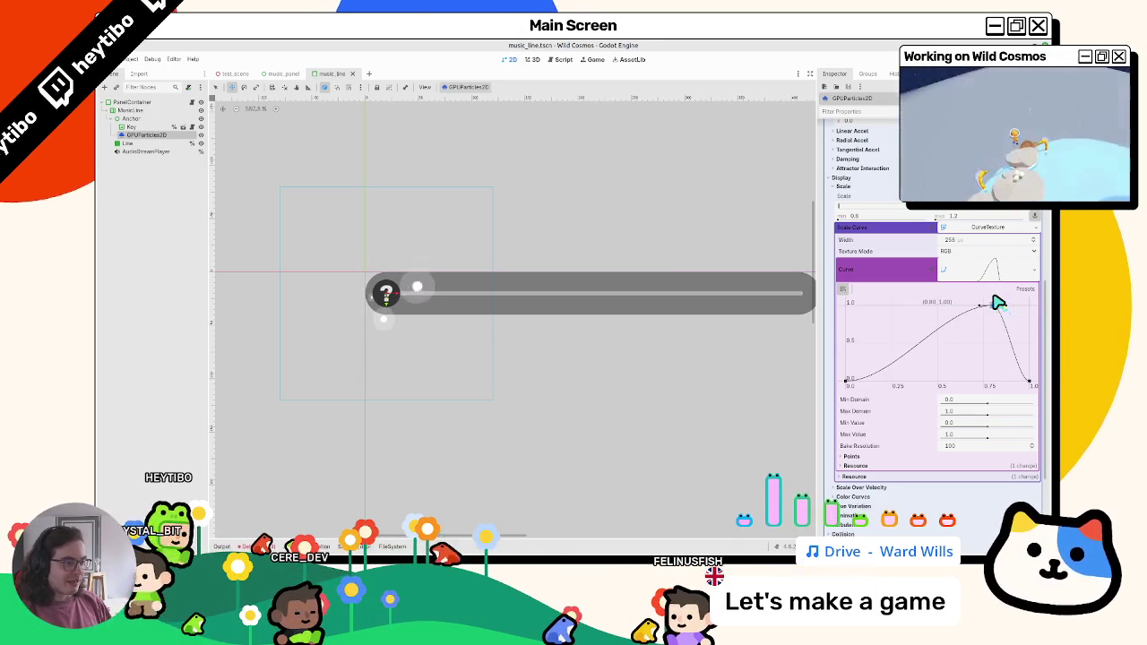
mouse_move(989, 307)
left_mouse_down()
mouse_move(894, 294)
mouse_move(990, 301)
mouse_move(883, 308)
left_mouse_up()
key("ctrl+z")
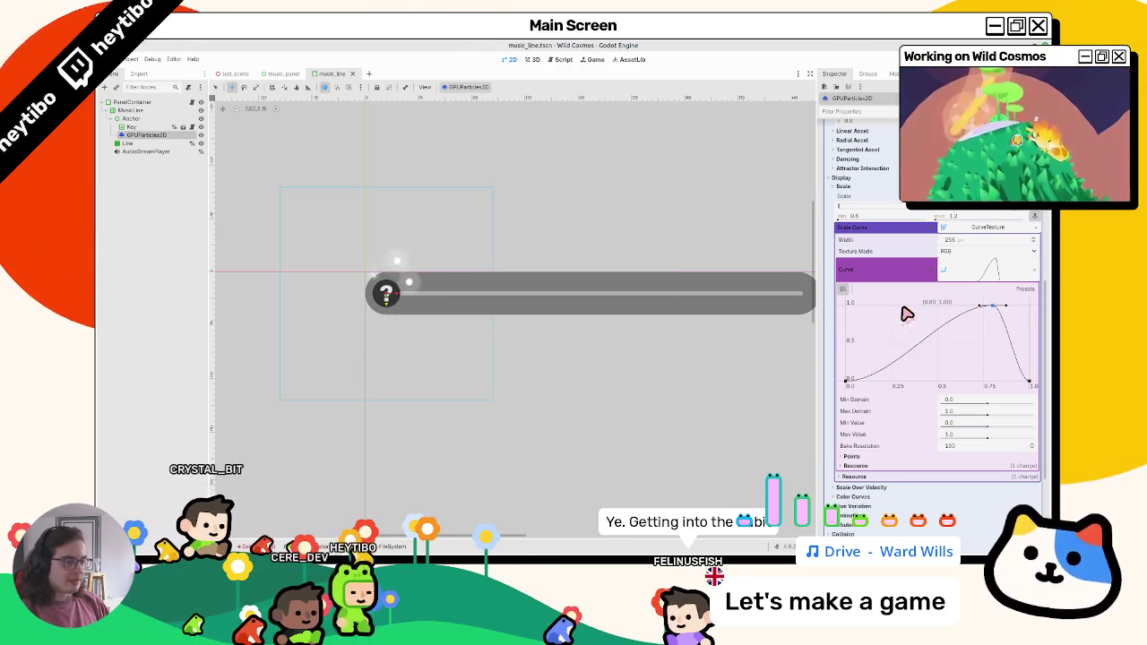
left_click(1029, 382)
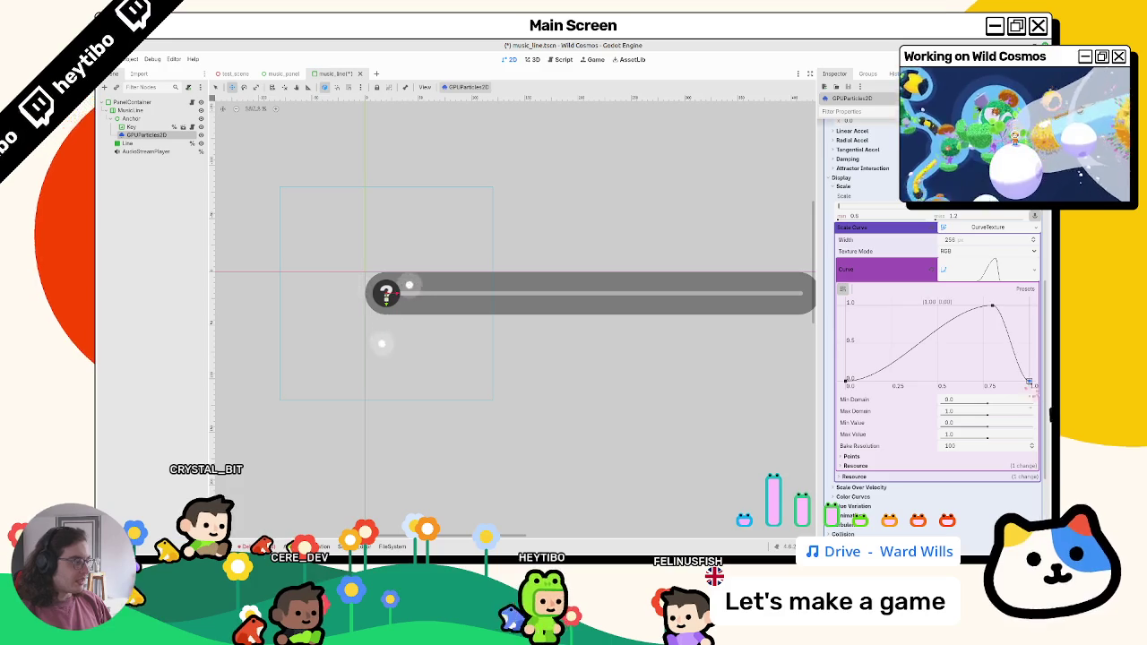
left_click_drag(1018, 383, 1028, 369)
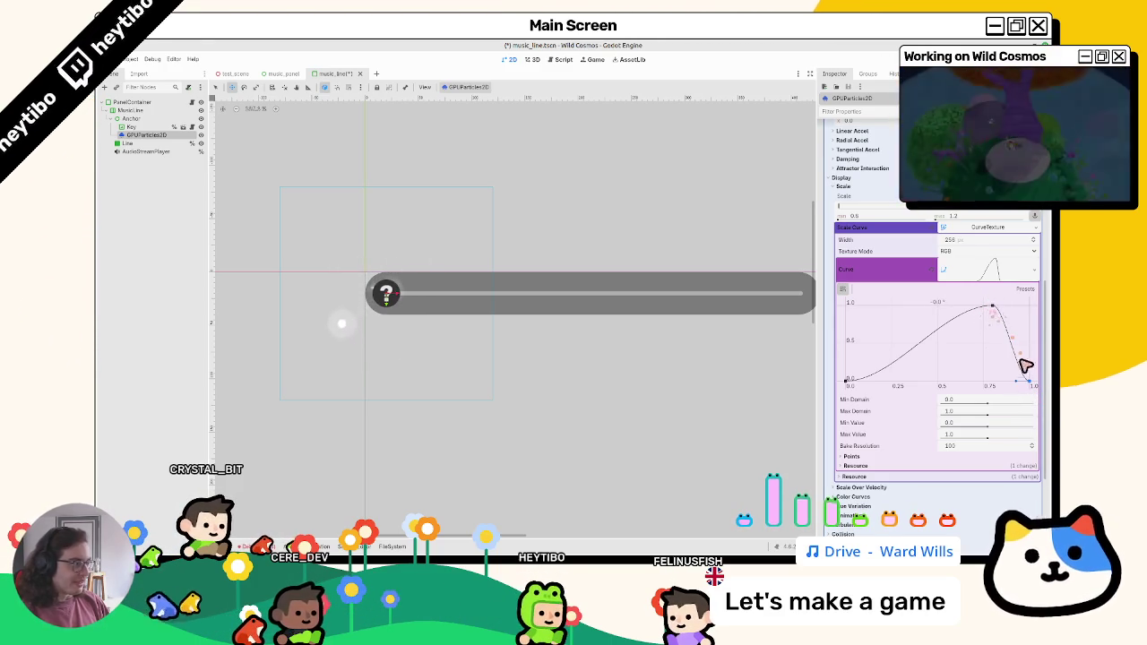
left_click_drag(1029, 382, 1023, 362)
key("ctrl+s")
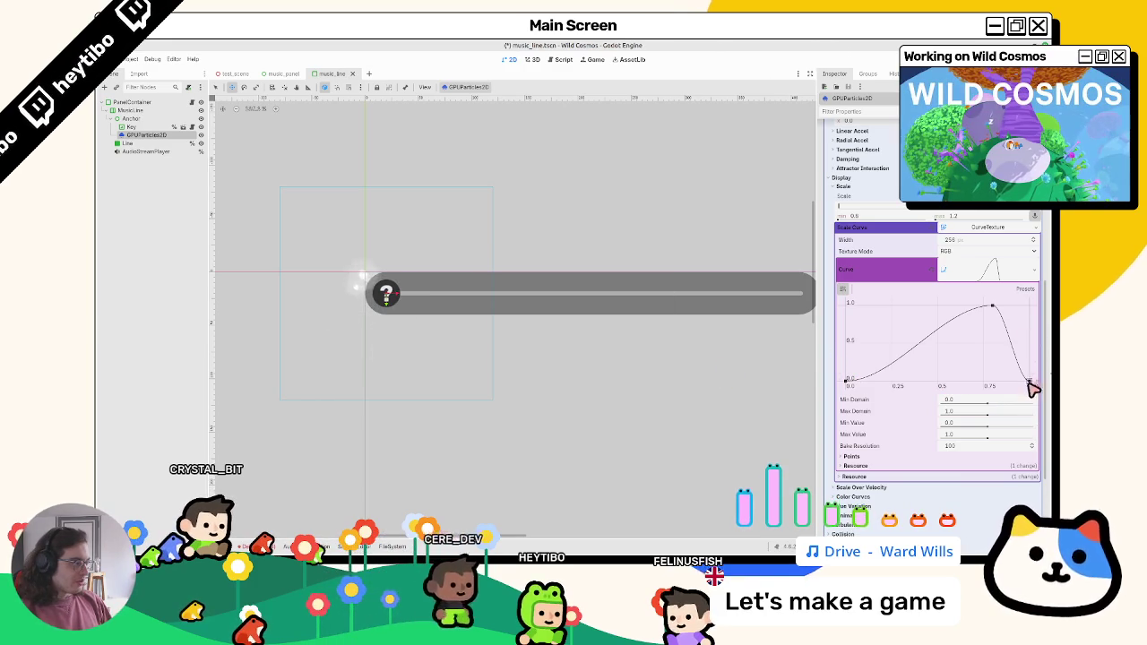
Move the peak to 1.00 and keep the start point at 0.00
left_click_drag(992, 306, 1026, 305)
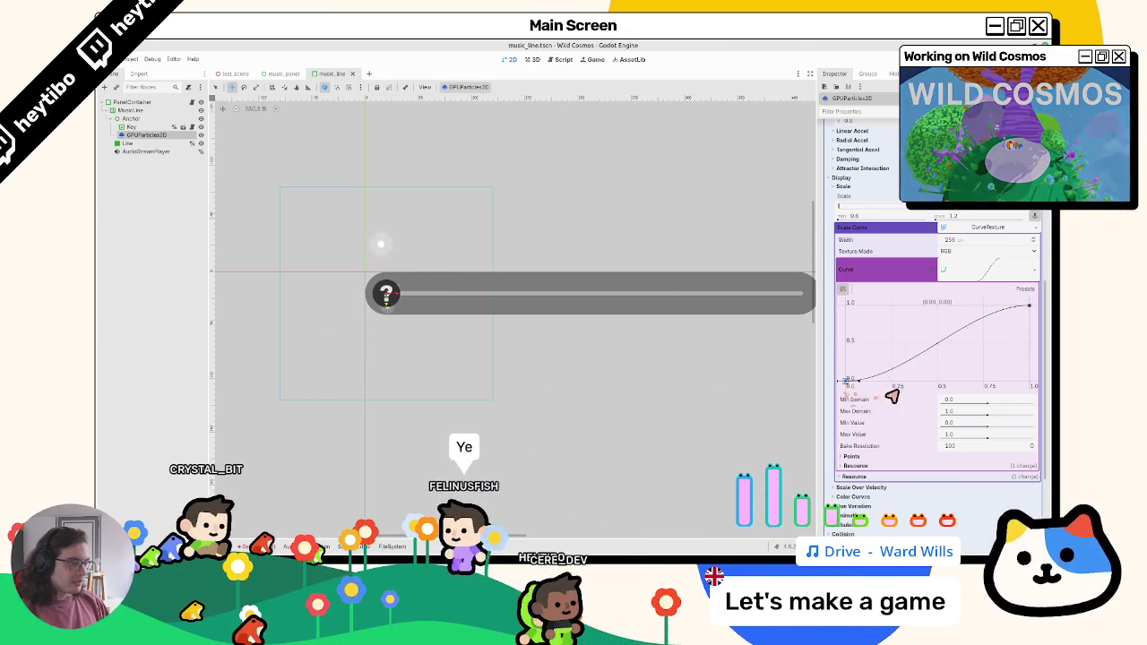
left_click_drag(861, 394, 943, 395)
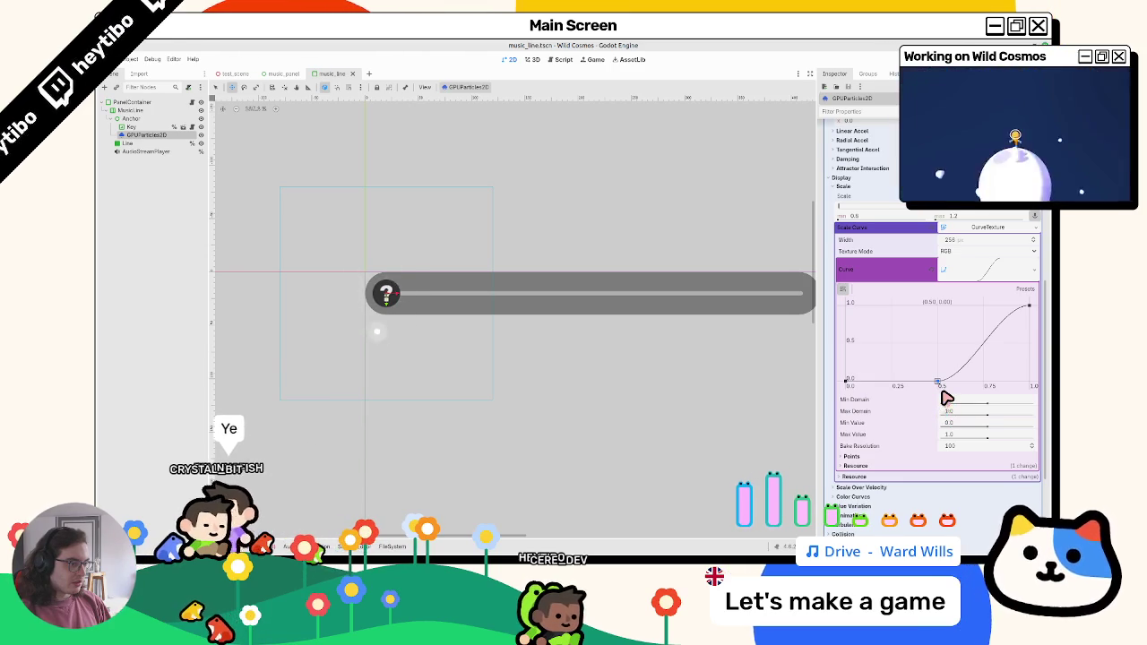
left_click_drag(946, 397, 819, 387)
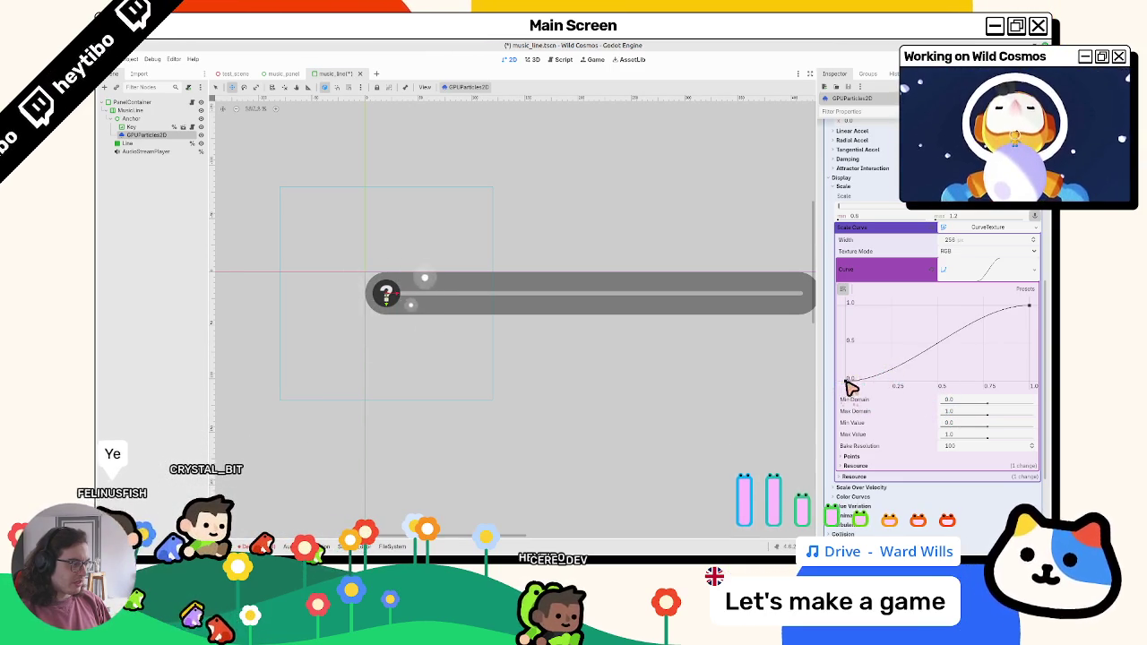
scroll(852, 385, "up", 5)
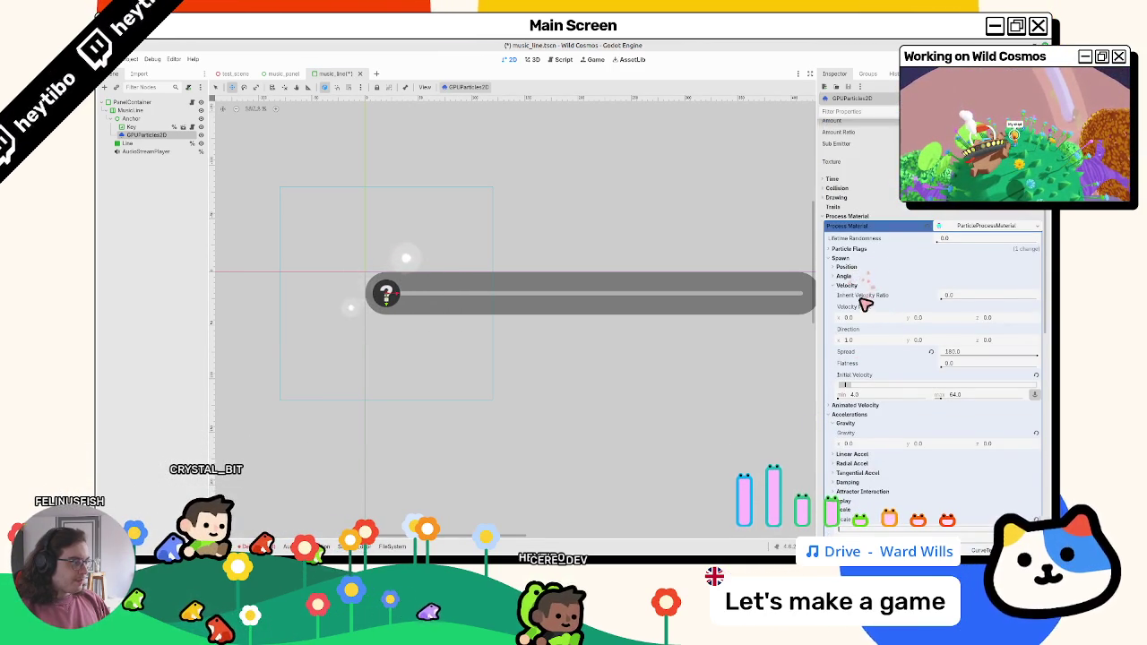
Set the initial velocity minimum to 32, keeping the maximum at 64
type("32")
key("Tab")
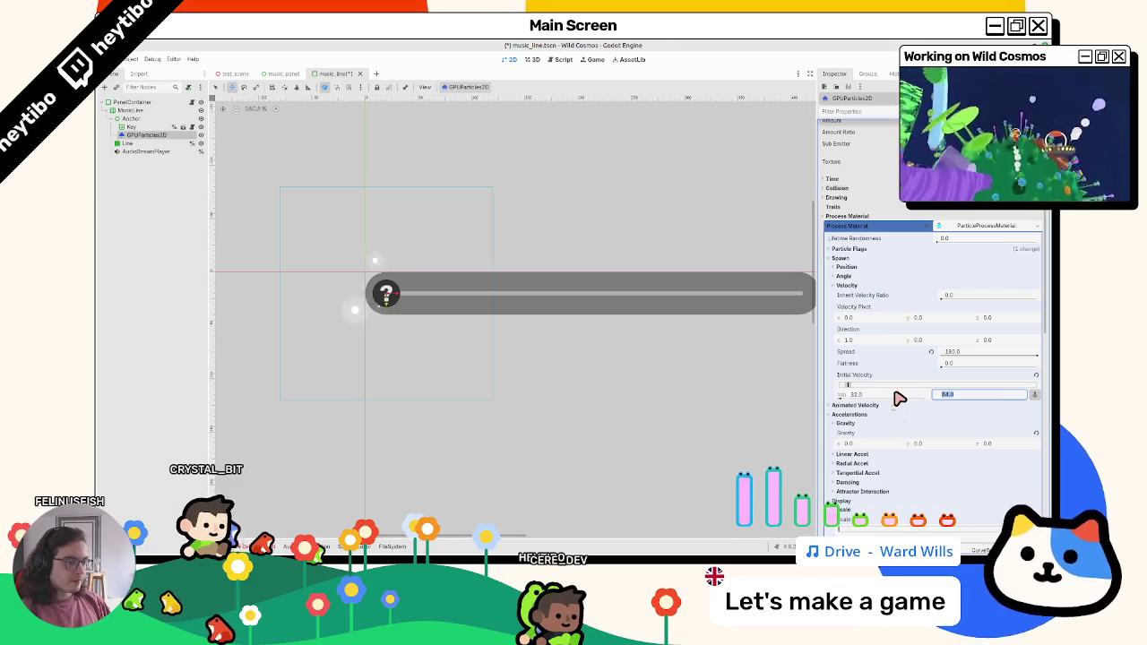
scroll(937, 223, "up", 1)
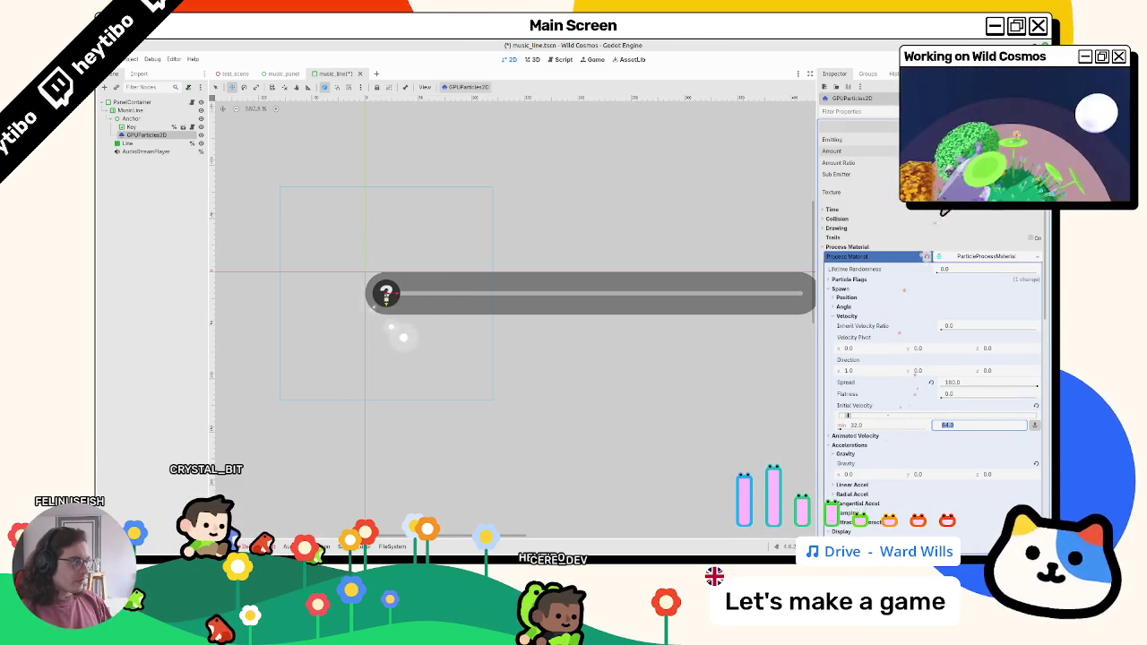
key("Return")
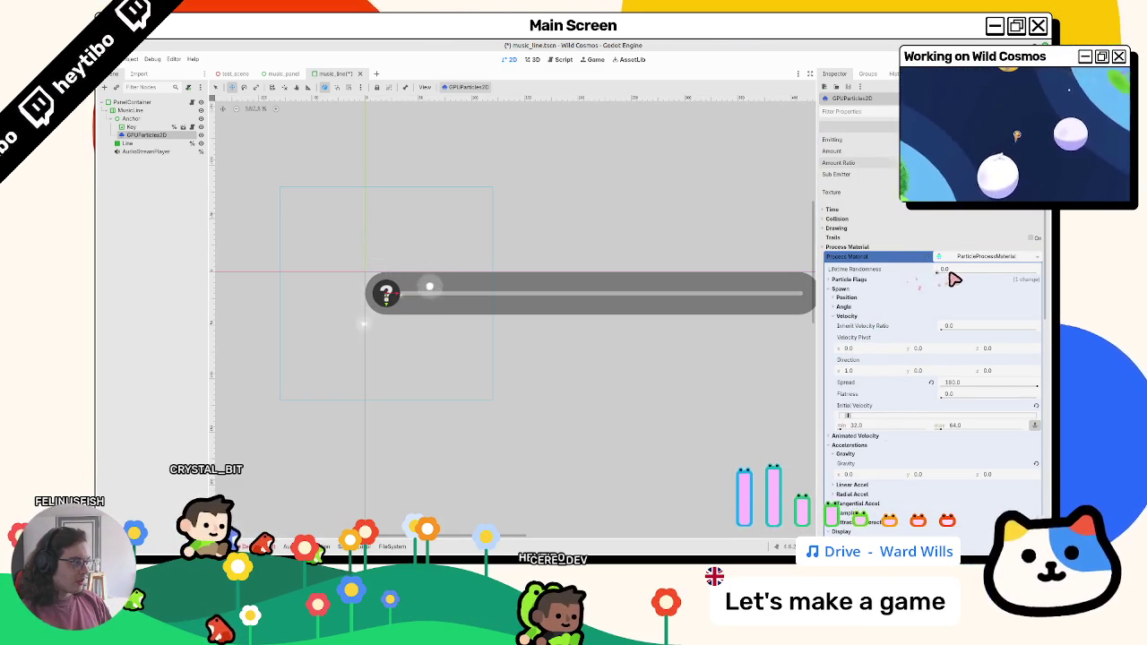
left_click(869, 212)
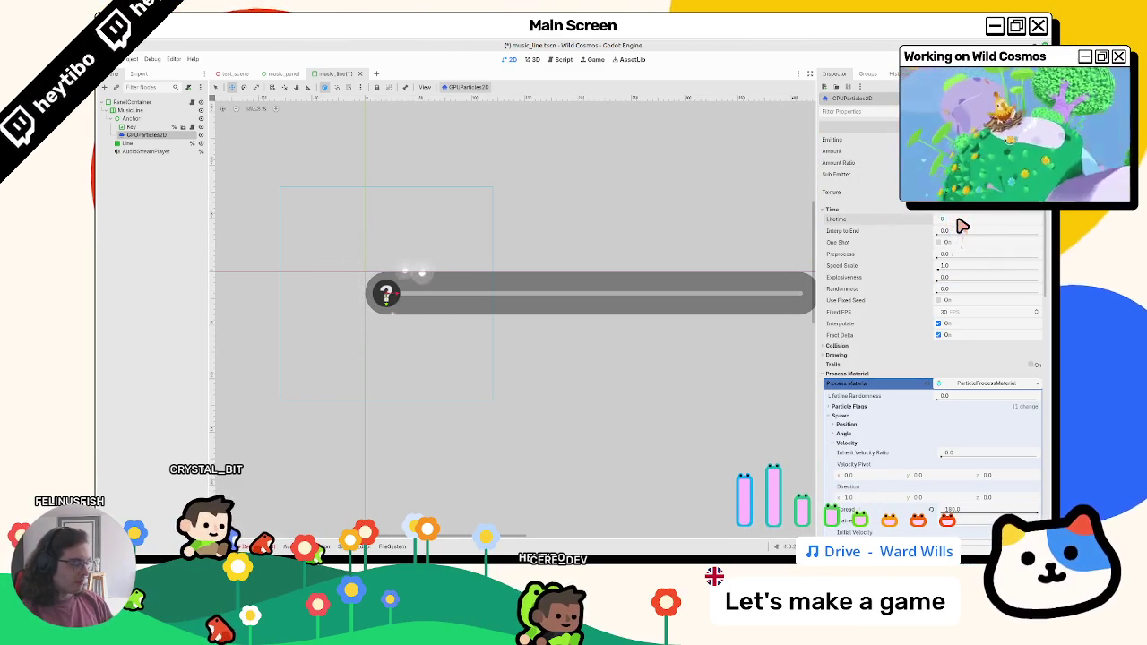
Set the particles' lifetime to 0.6 seconds and save the scene
type(".4")
key("Tab")
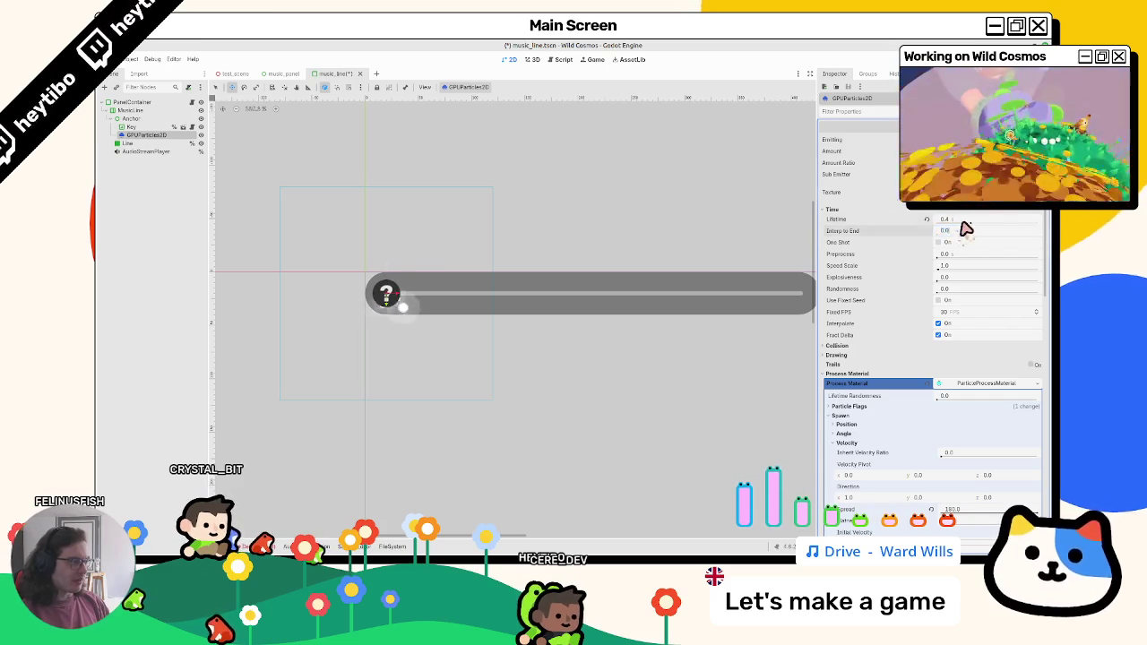
key("shift+Tab")
type("6")
key("Tab")
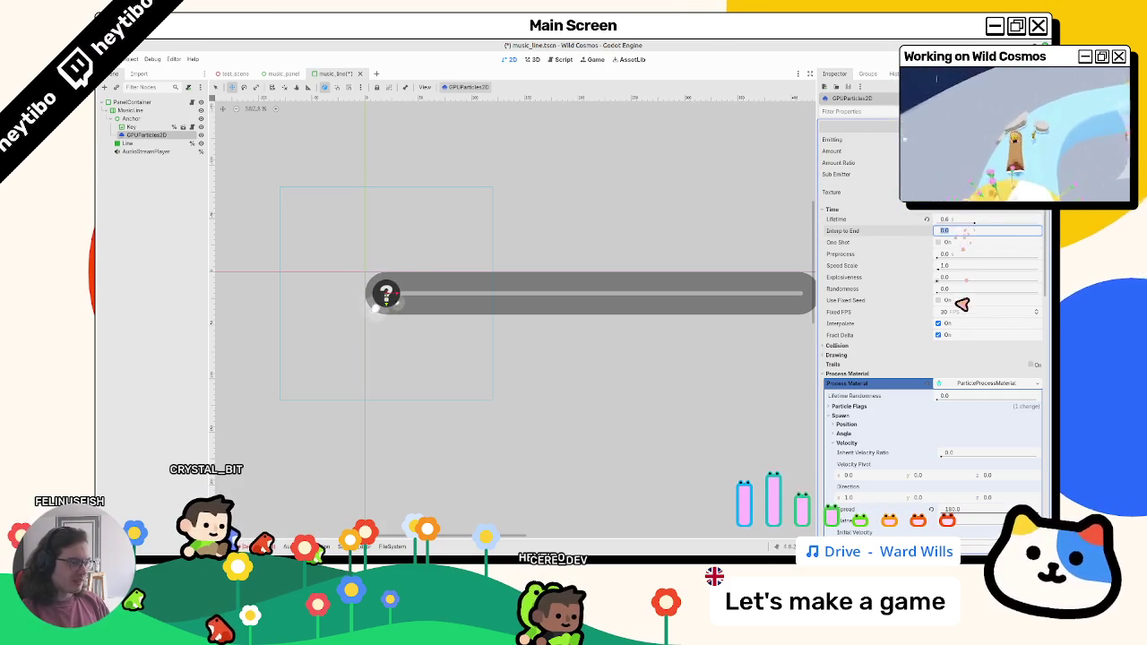
scroll(950, 324, "down", 5)
scroll(877, 368, "down", 6)
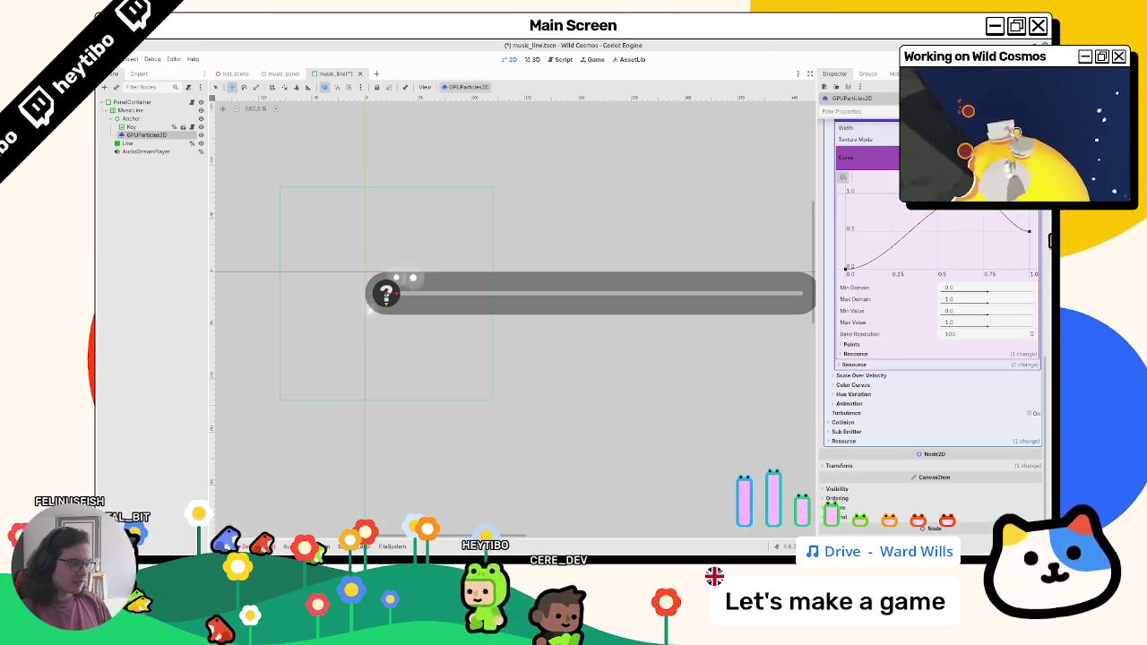
key("ctrl+s")
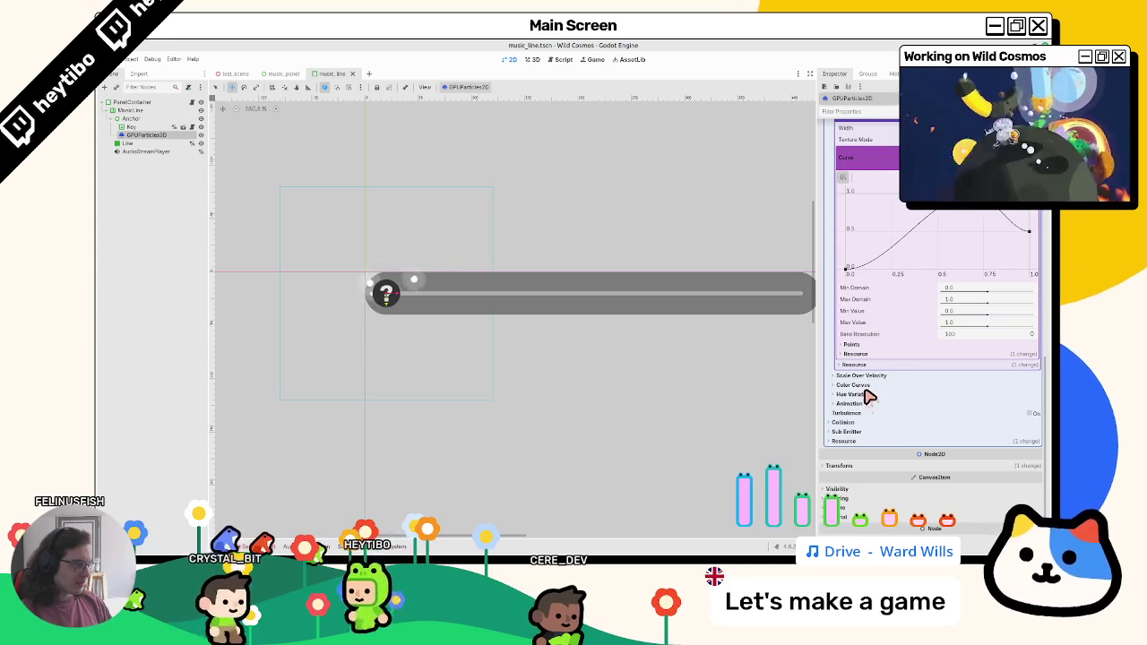
Add a new CurveTexture alpha curve holding full opacity, then fading out near the end, and save
left_click(863, 386)
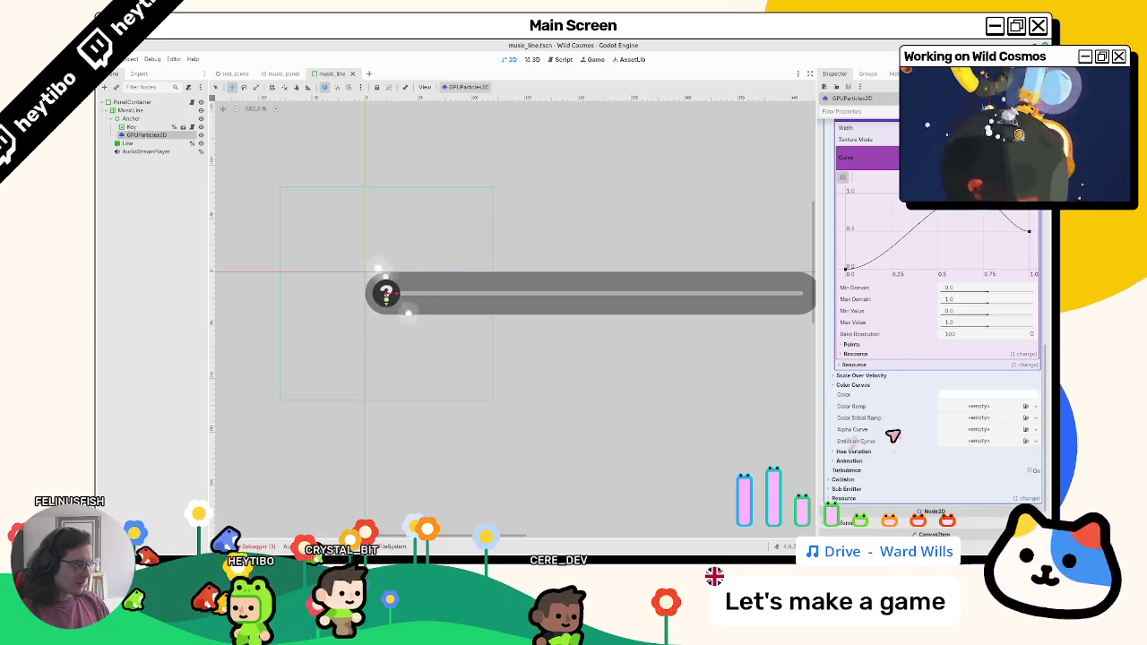
left_click(974, 429)
left_click(979, 441)
left_click(975, 430)
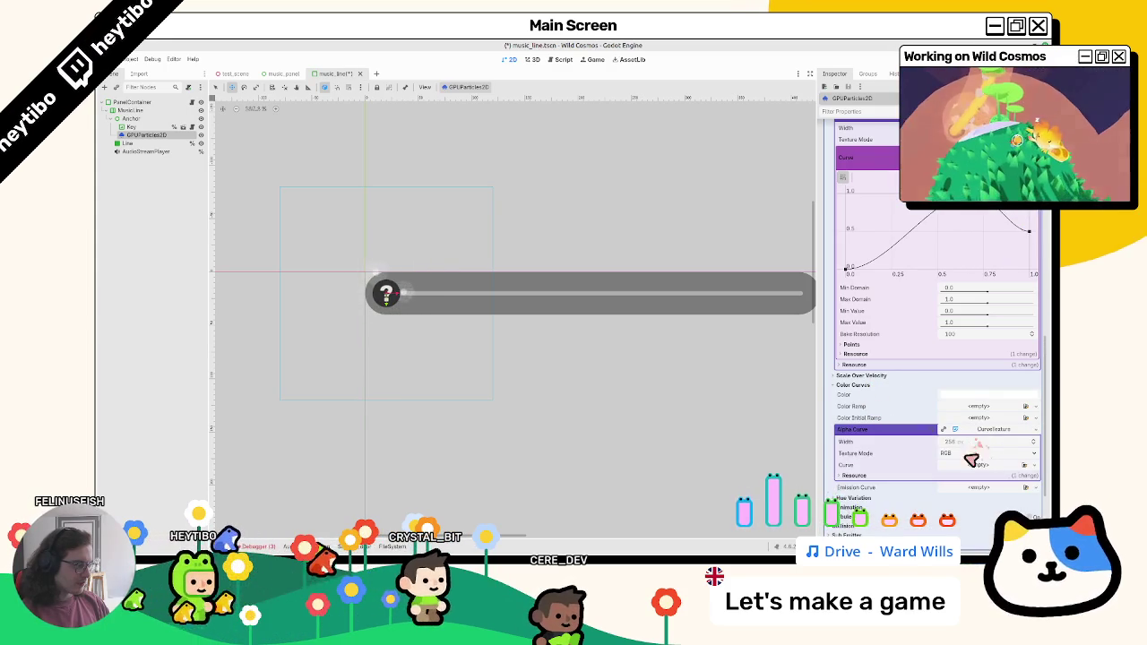
left_click(940, 472)
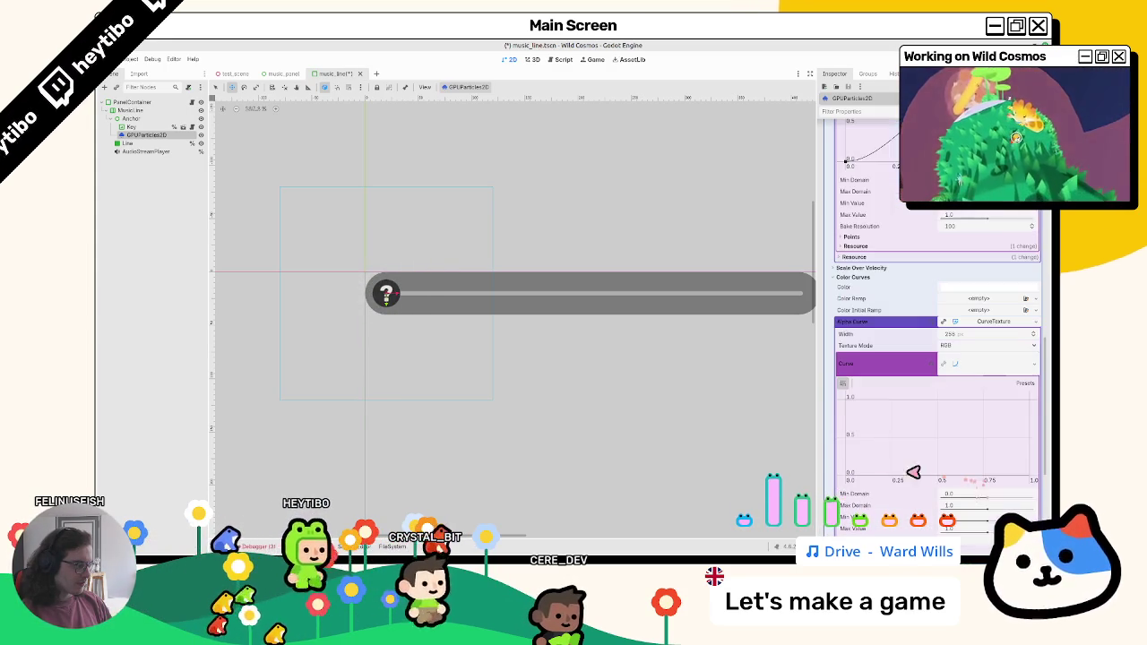
left_click_drag(846, 399, 969, 385)
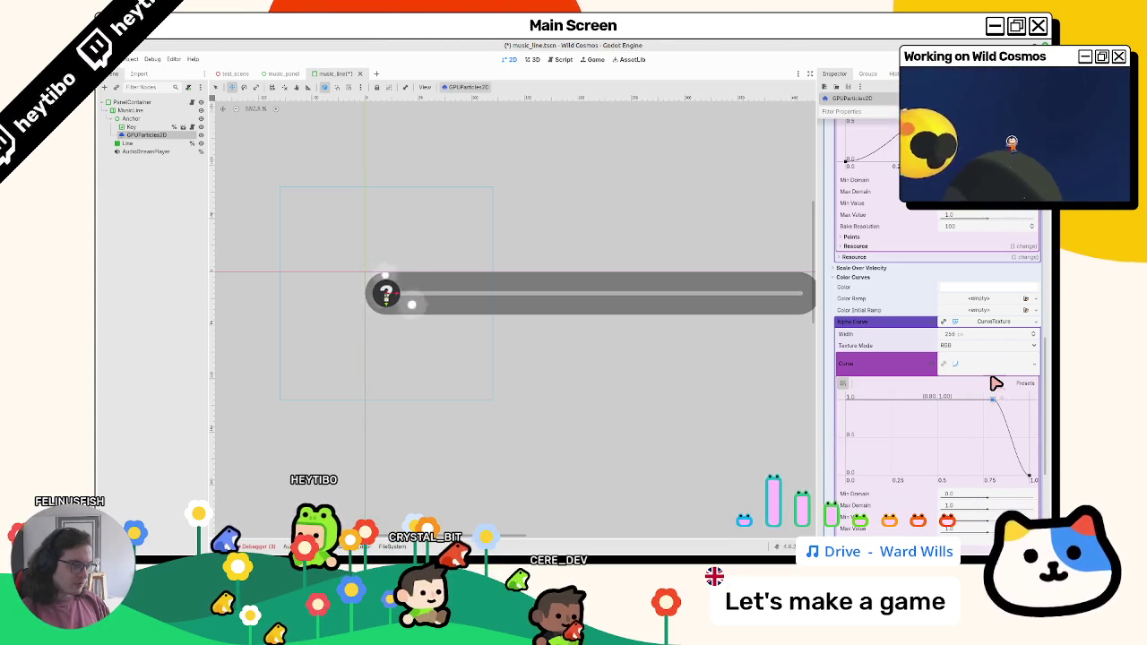
key("ctrl+s")
Review the curve settings, trying and undoing an alpha curve reshape, then fold the curve details
scroll(453, 354, "down", 5)
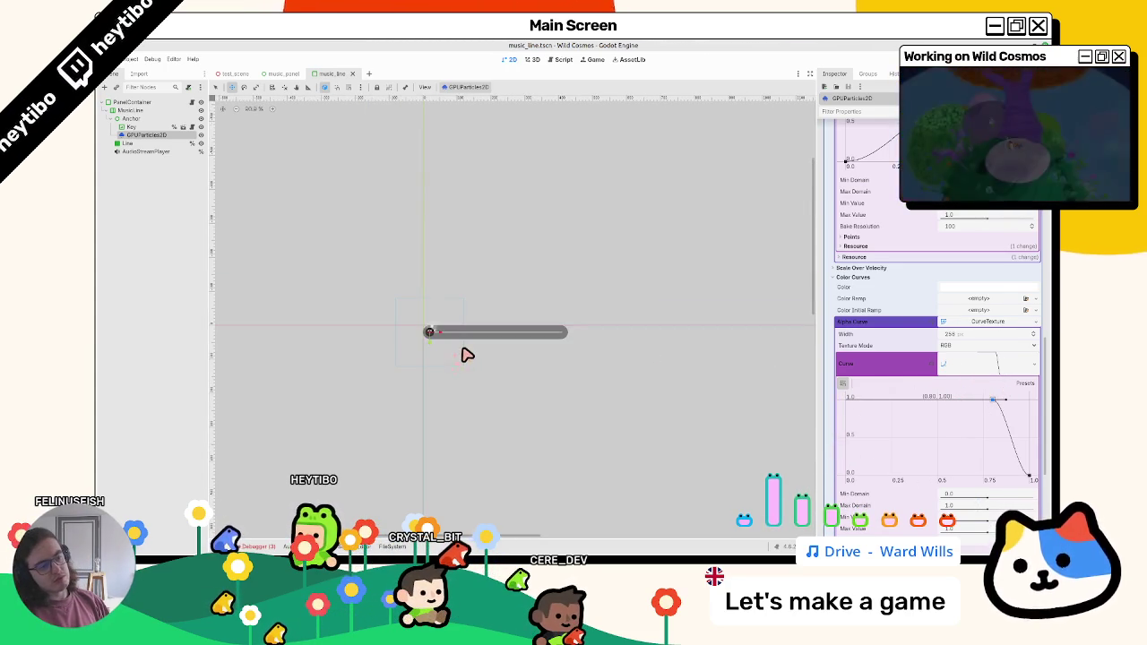
scroll(446, 357, "up", 5)
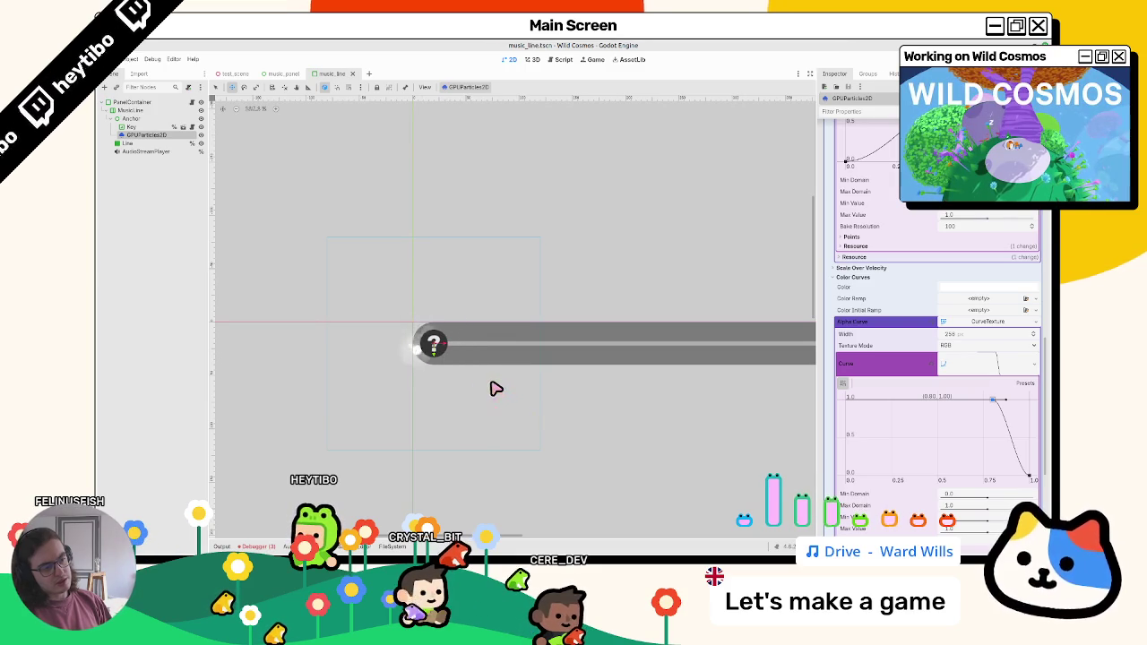
scroll(893, 233, "up", 10)
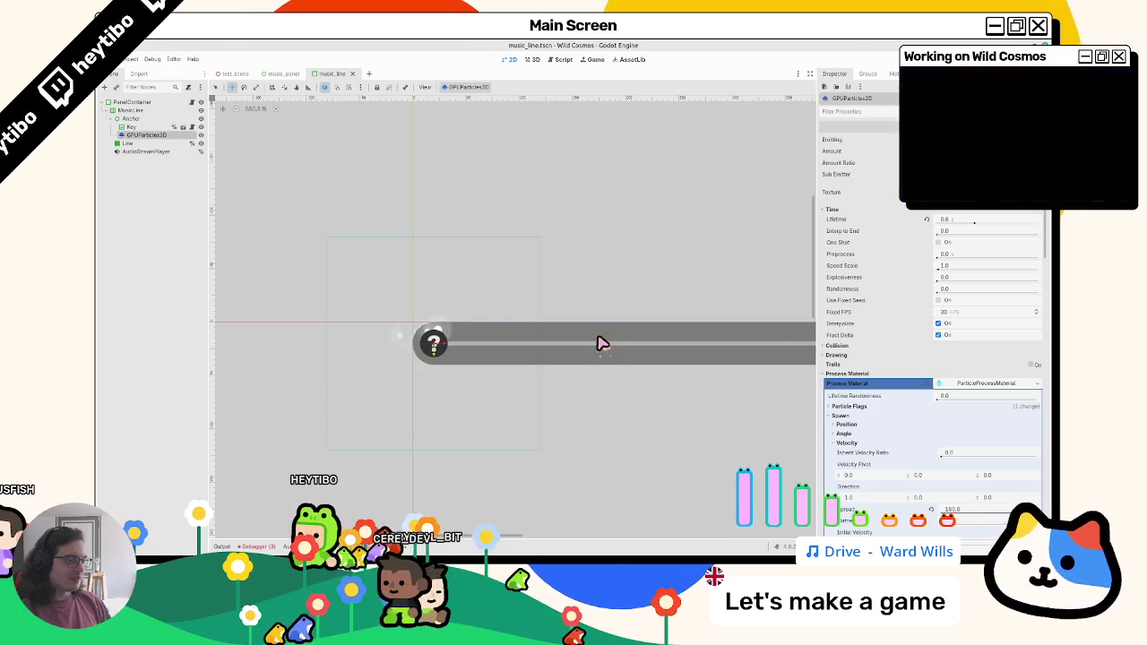
scroll(960, 385, "down", 5)
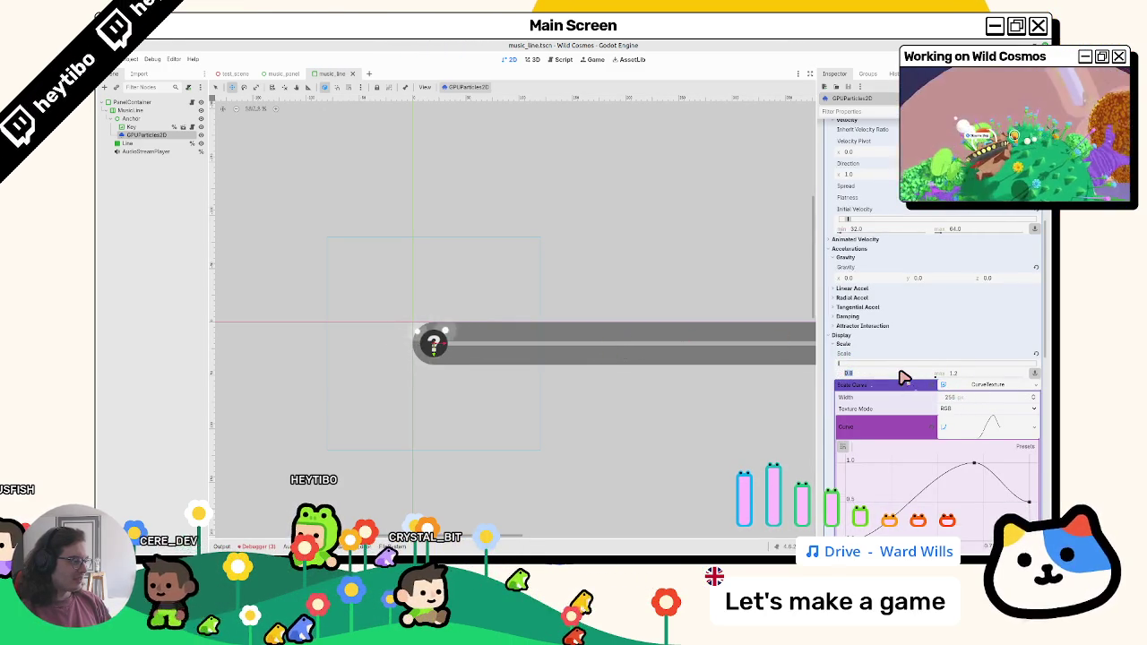
left_click(985, 385)
scroll(950, 394, "up", 10)
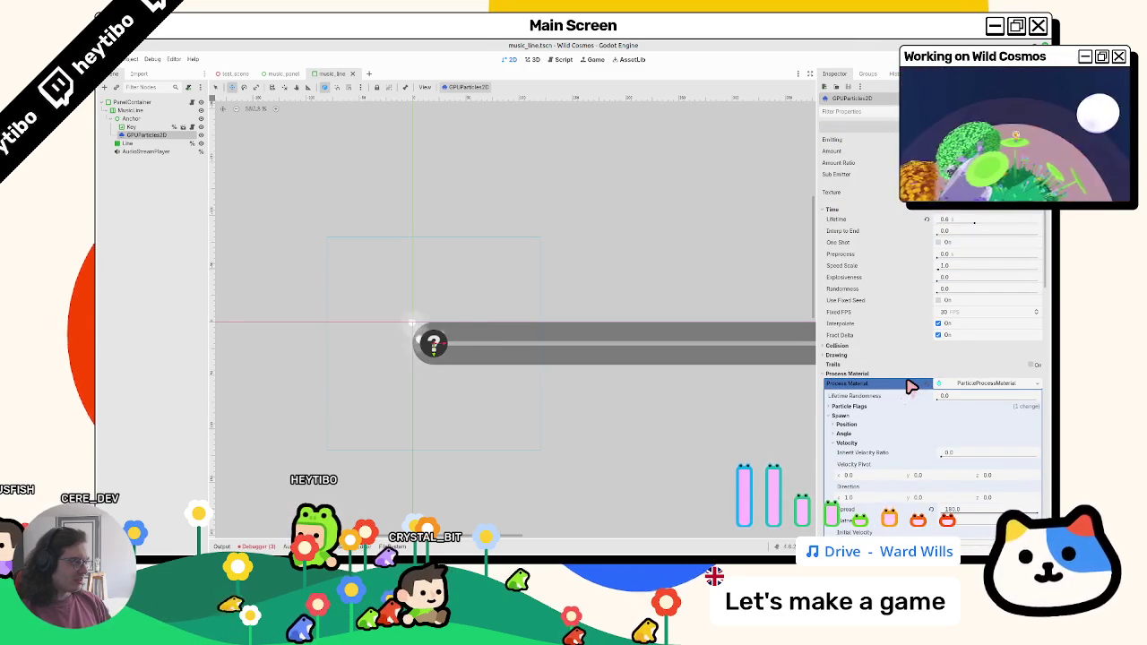
scroll(907, 386, "down", 10)
mouse_move(990, 321)
left_mouse_down()
mouse_move(992, 348)
mouse_move(946, 351)
mouse_move(993, 296)
left_mouse_up()
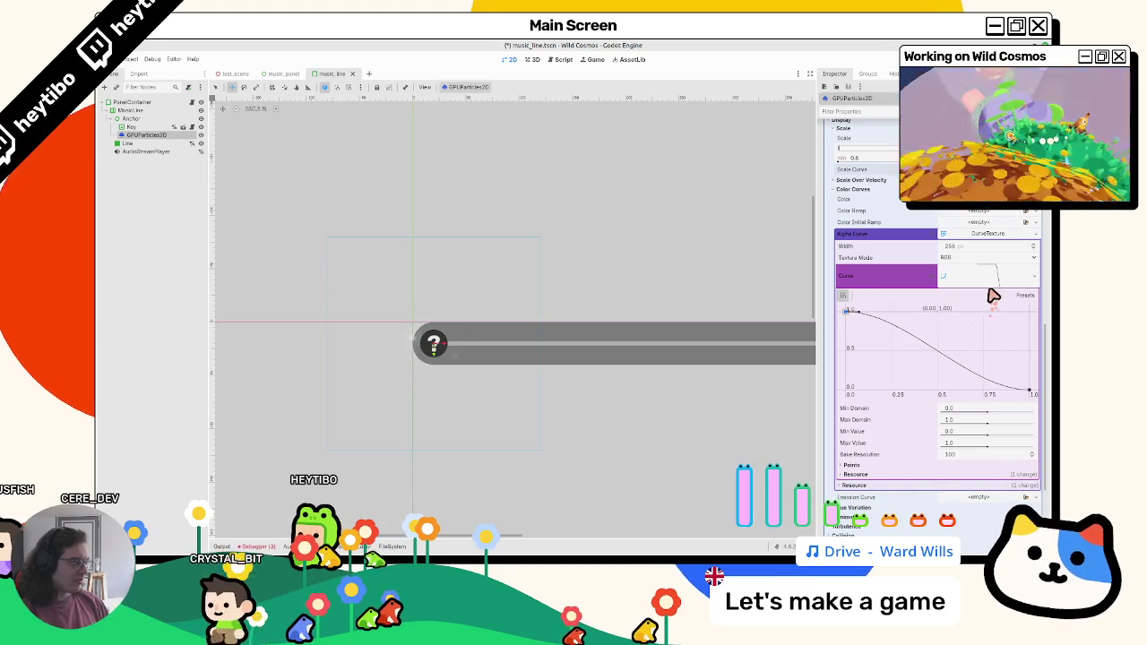
key("ctrl+z")
left_click(983, 283)
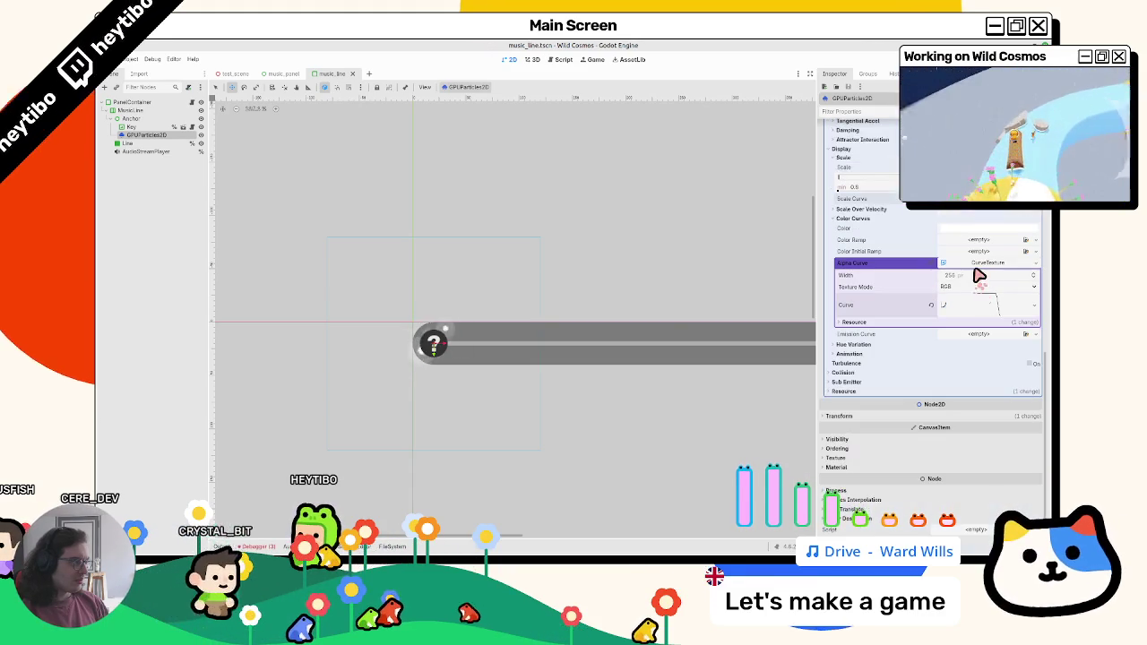
left_click(982, 269)
scroll(947, 349, "up", 3)
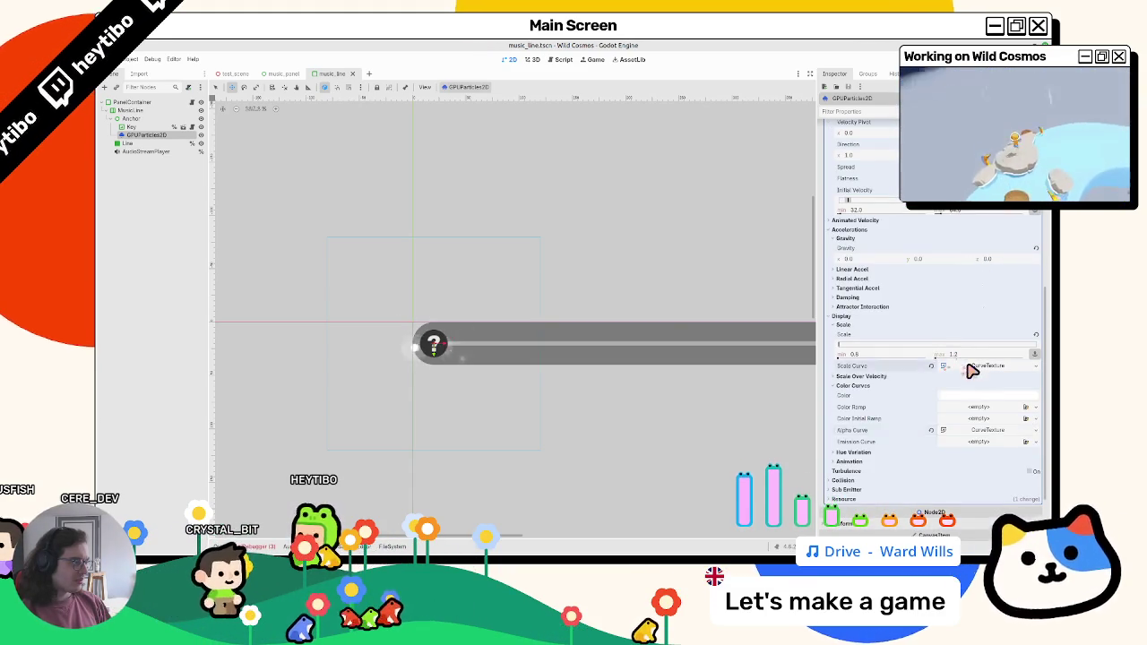
Set the particle scale minimum to 0.4 and save the music_line scene
left_click(969, 366)
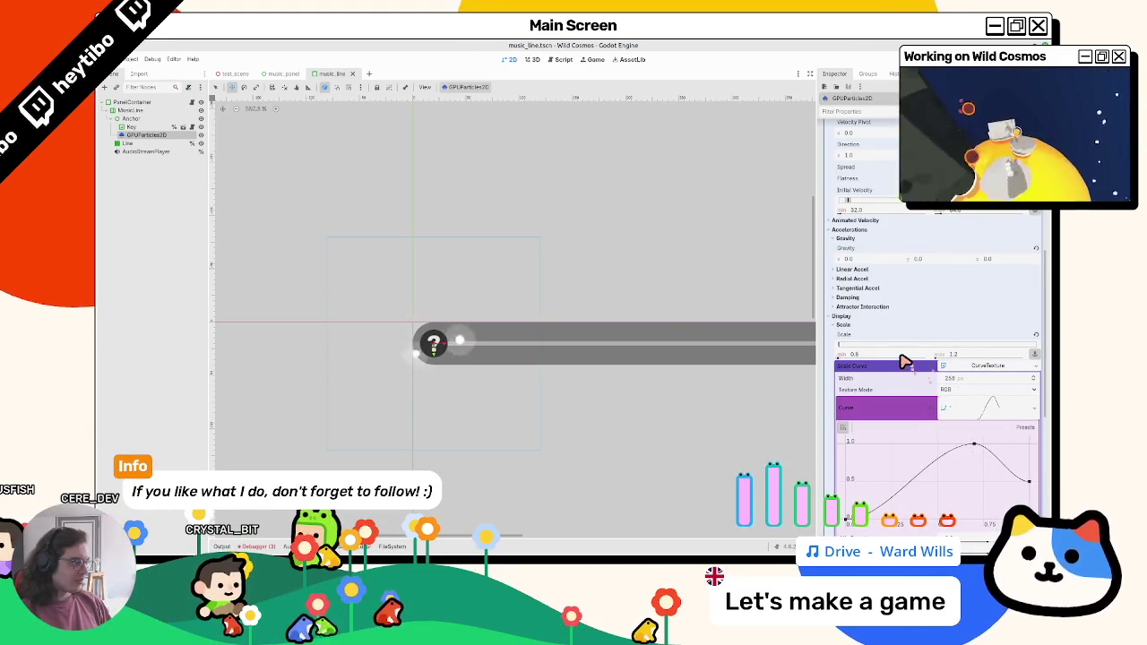
type("4")
key("Tab")
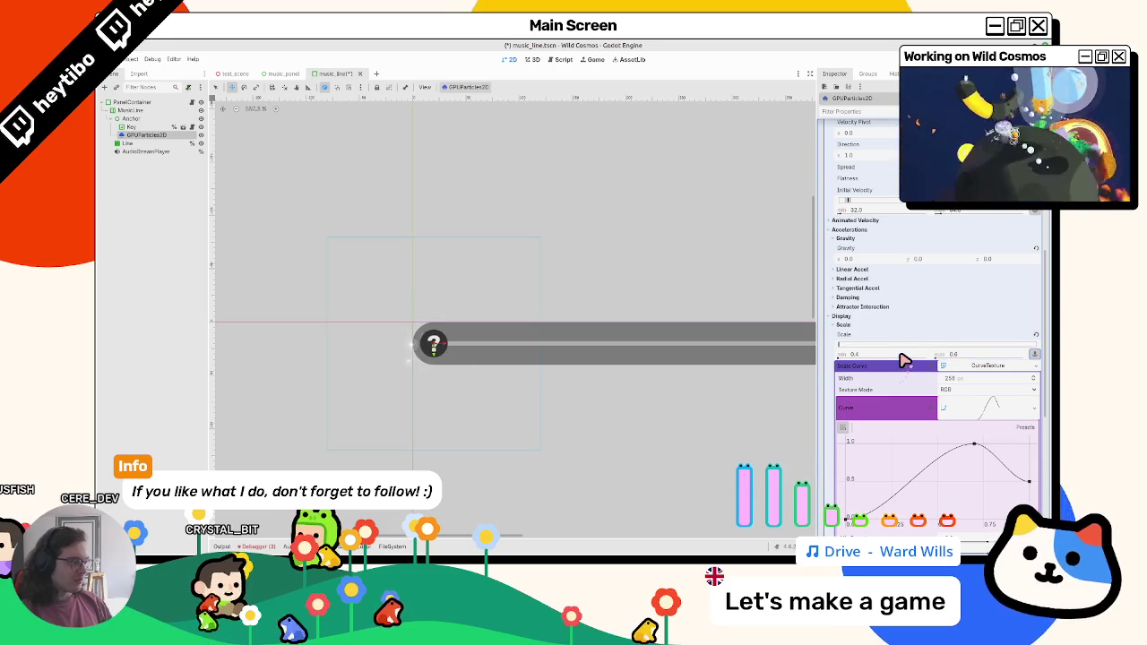
key("ctrl+s")
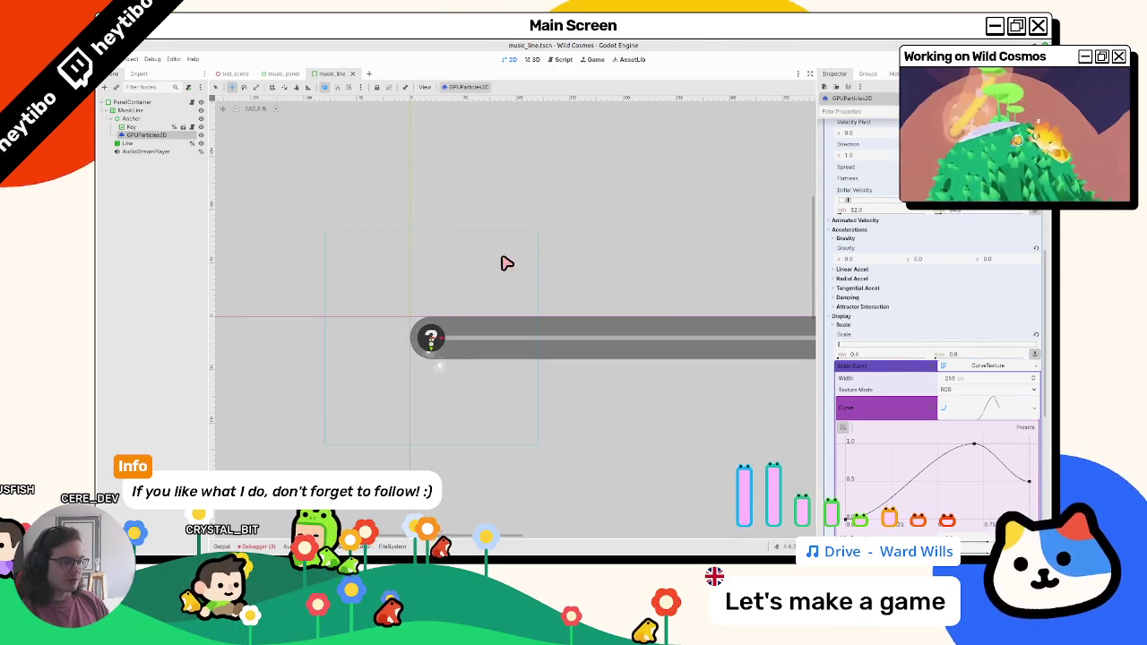
Collapse the process material properties and open the music_line.gd script
scroll(504, 260, "down", 4)
scroll(499, 265, "up", 2)
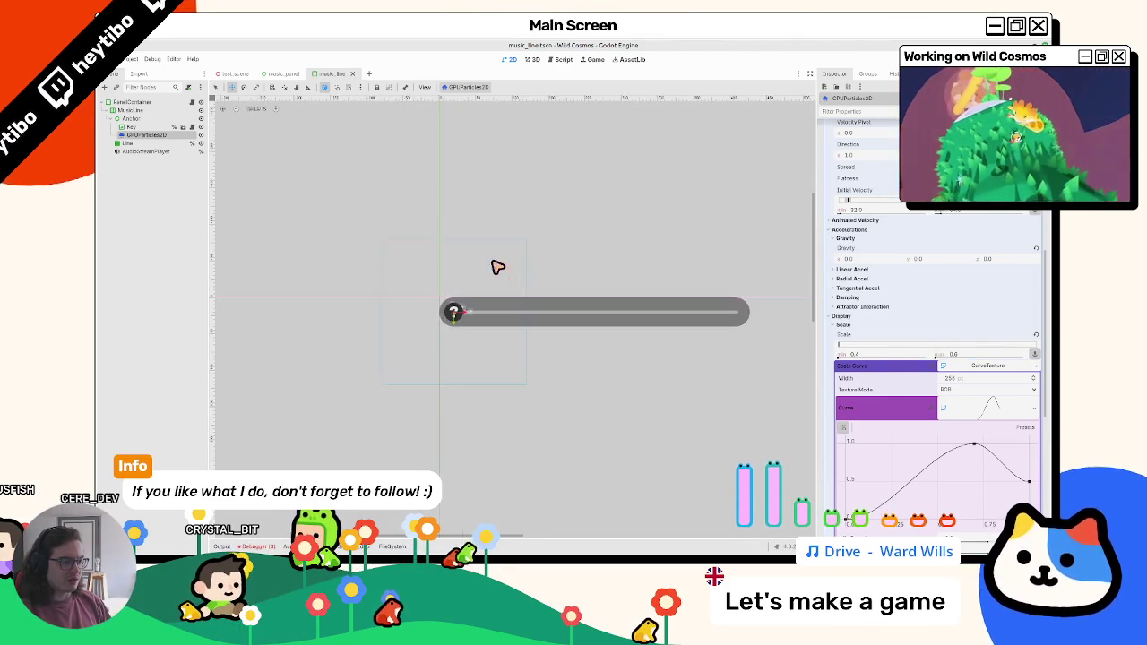
scroll(494, 266, "up", 2)
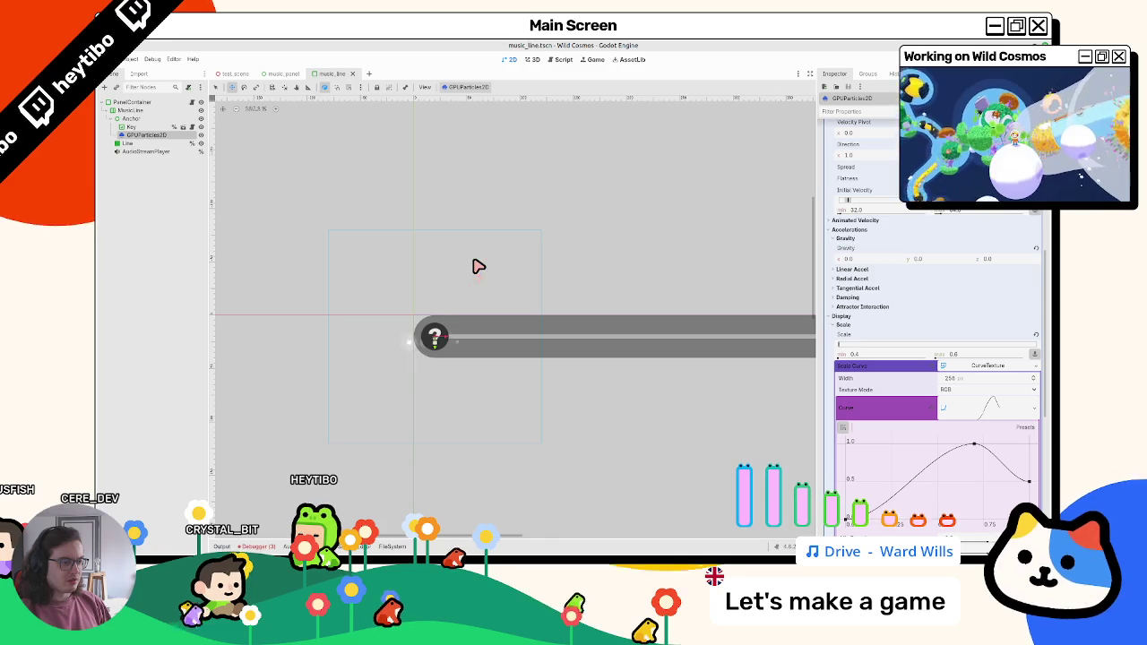
scroll(931, 242, "up", 8)
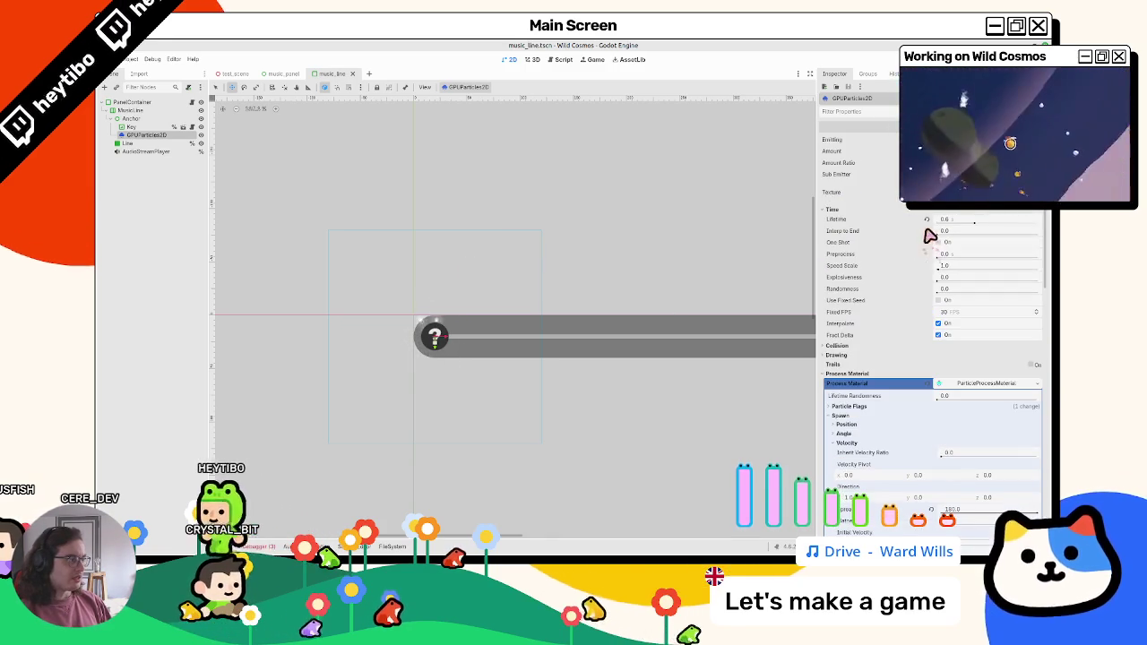
left_click(889, 372)
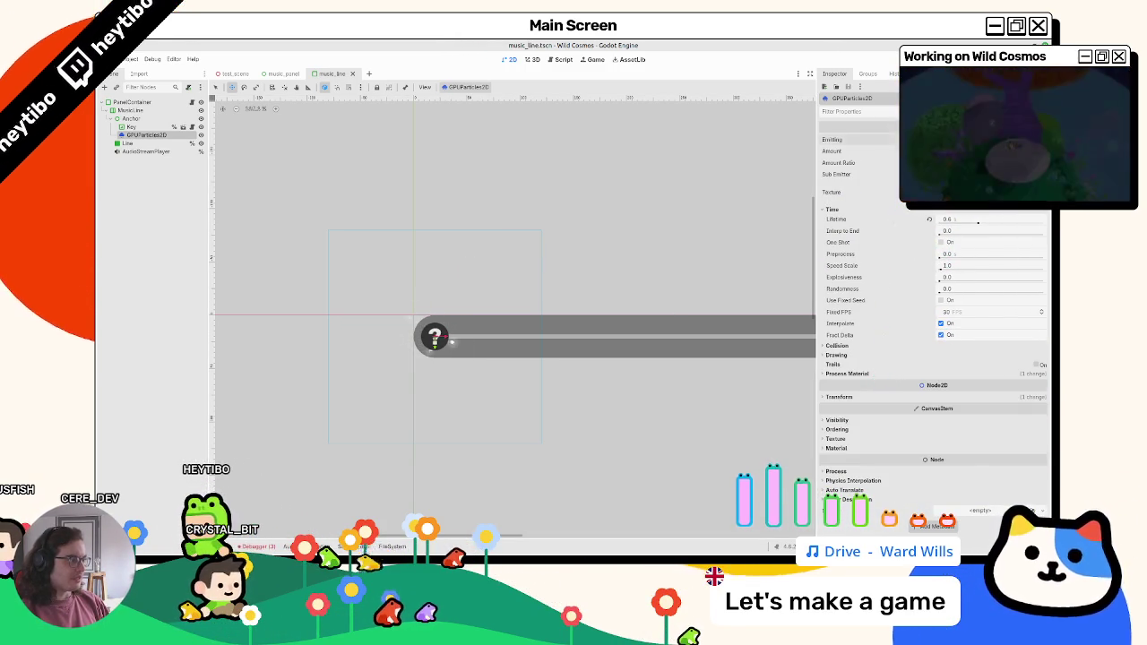
left_click(191, 109)
left_click(148, 134)
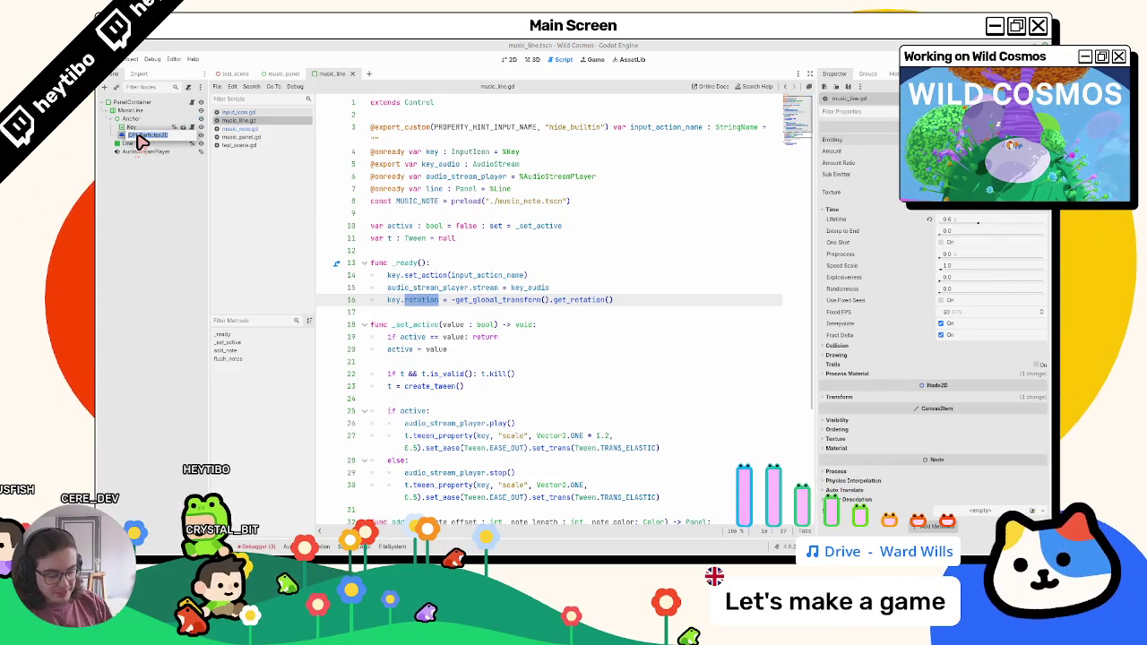
Rename the GPUParticles2D node to KeyParticles and make it accessible by unique name
type("Particles")
key("Return")
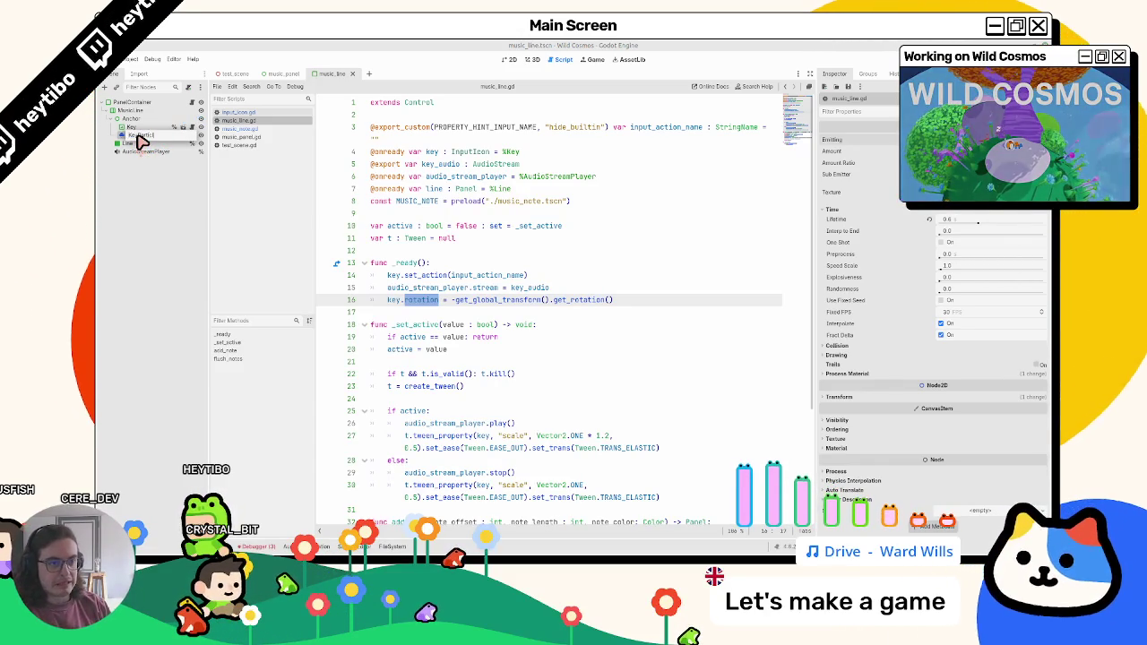
key("Return")
right_click(140, 136)
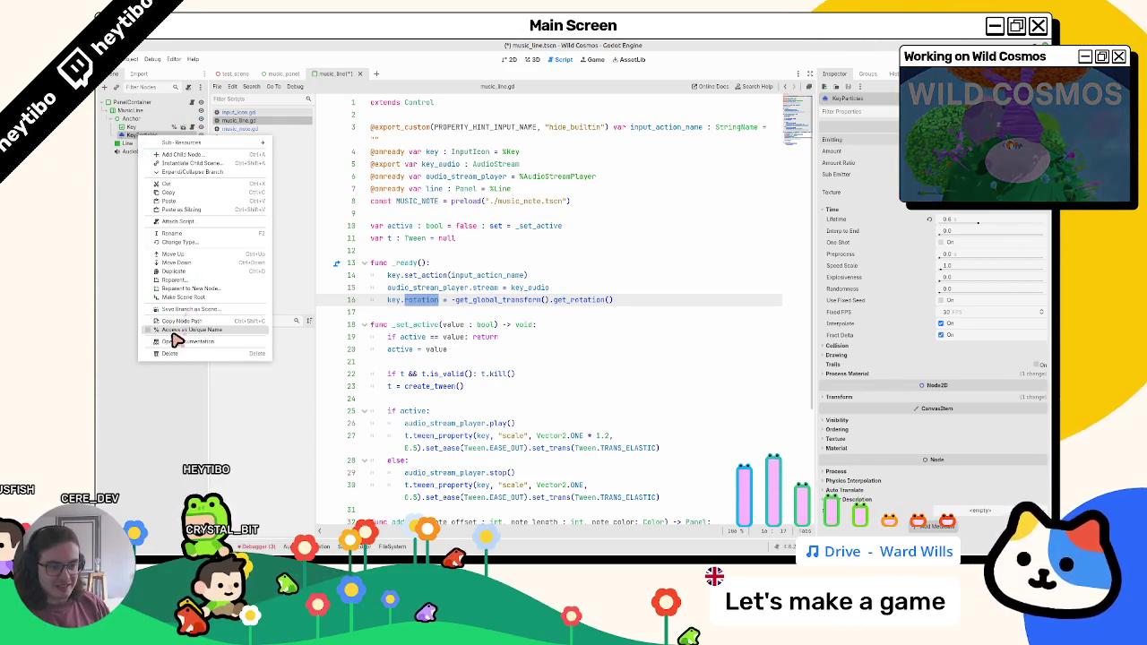
key("Escape")
Add an onready key_particles reference to %KeyParticles in music_line.gd and fold its functions
mouse_move(141, 135)
left_mouse_down()
mouse_move(429, 190)
mouse_move(440, 223)
left_mouse_up()
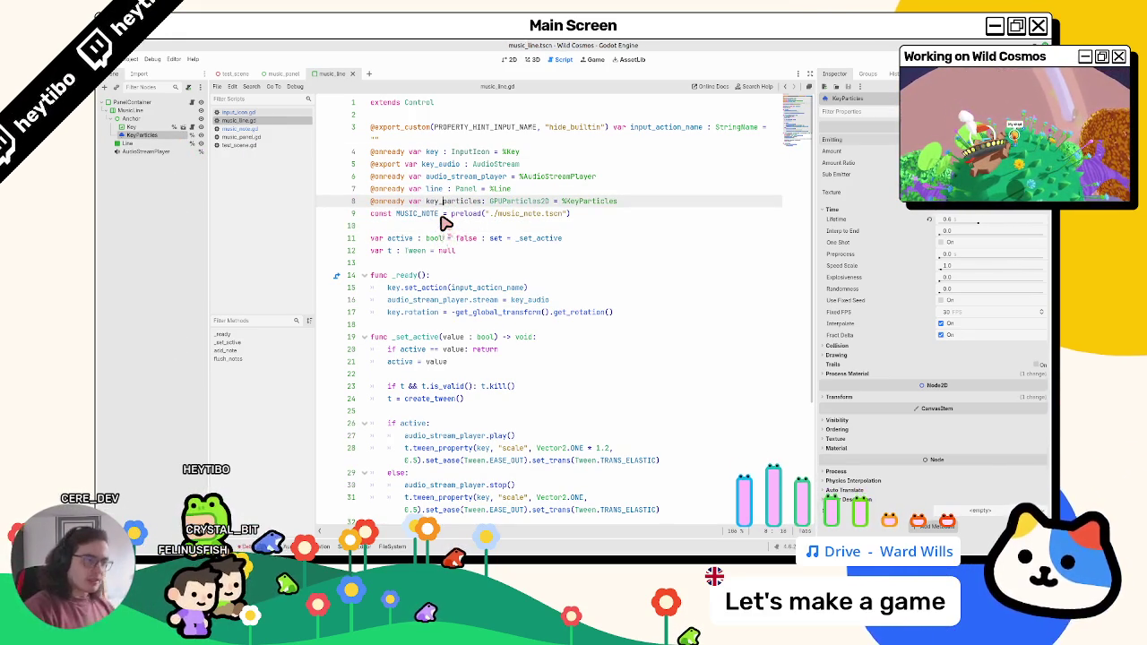
left_click(364, 338)
left_click(364, 362)
left_click(365, 387)
left_click(366, 275)
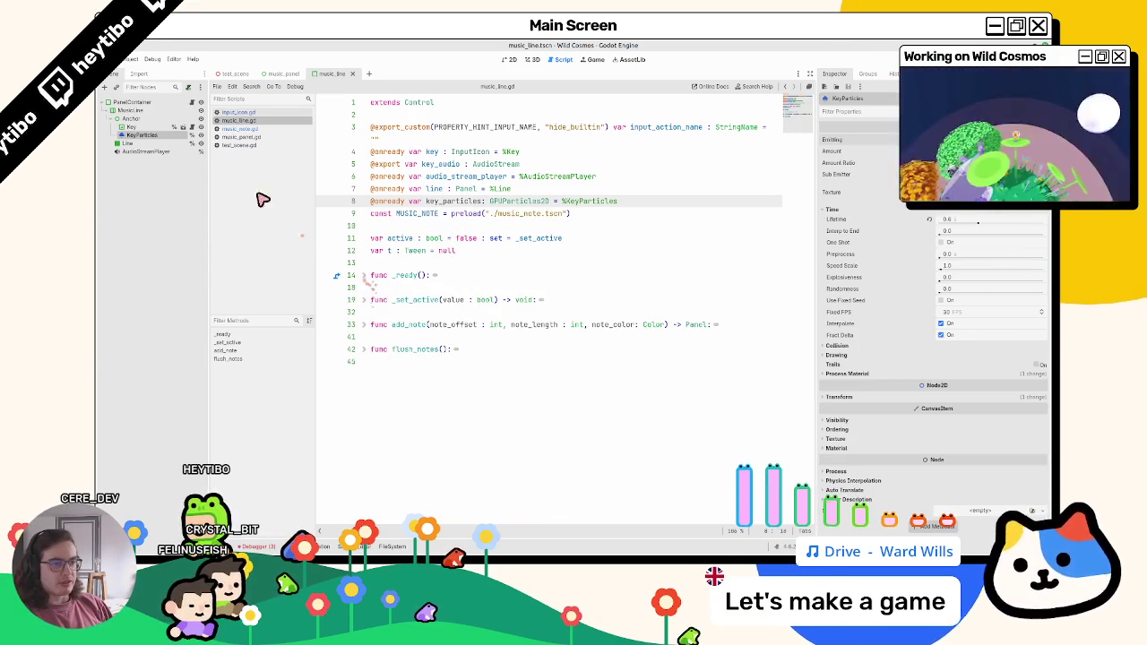
Open music_panel.gd and inspect the note_node and note_key code on lines 211–215
left_click(267, 138)
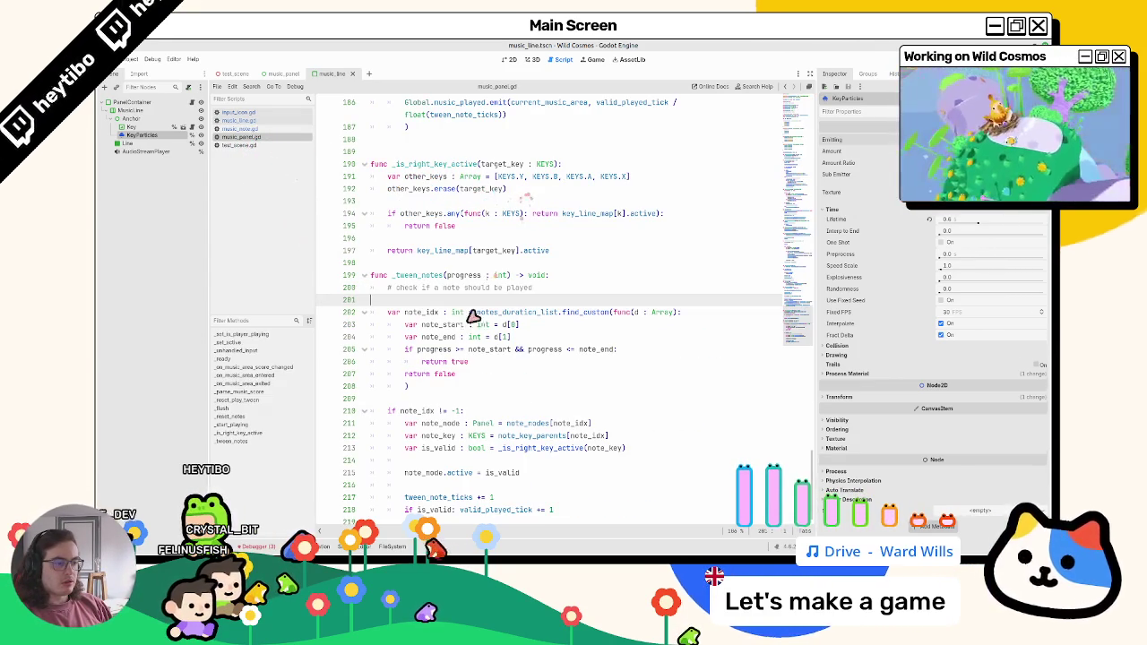
double_click(436, 472)
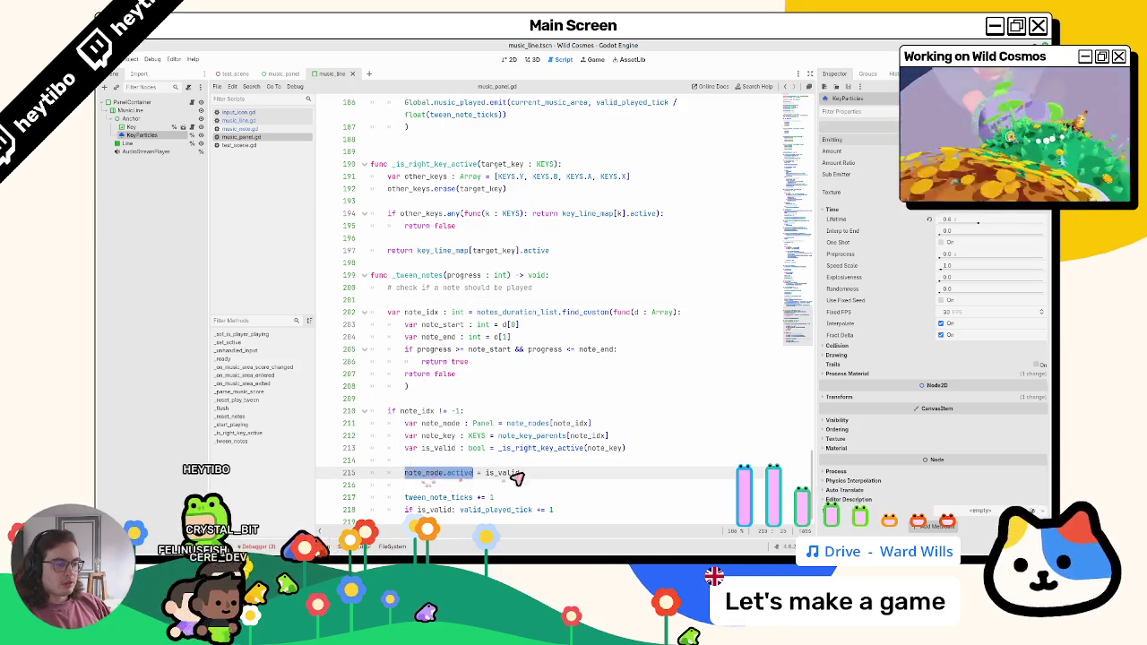
left_click(515, 477, "shift")
double_click(511, 473)
double_click(425, 473)
double_click(441, 423)
double_click(438, 436)
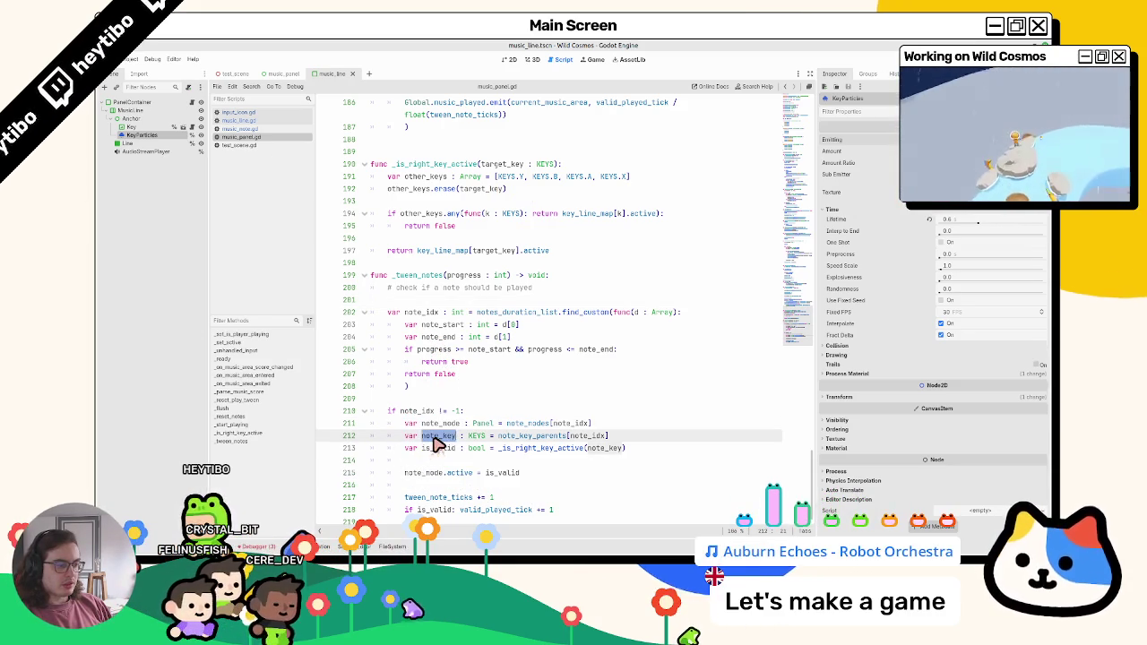